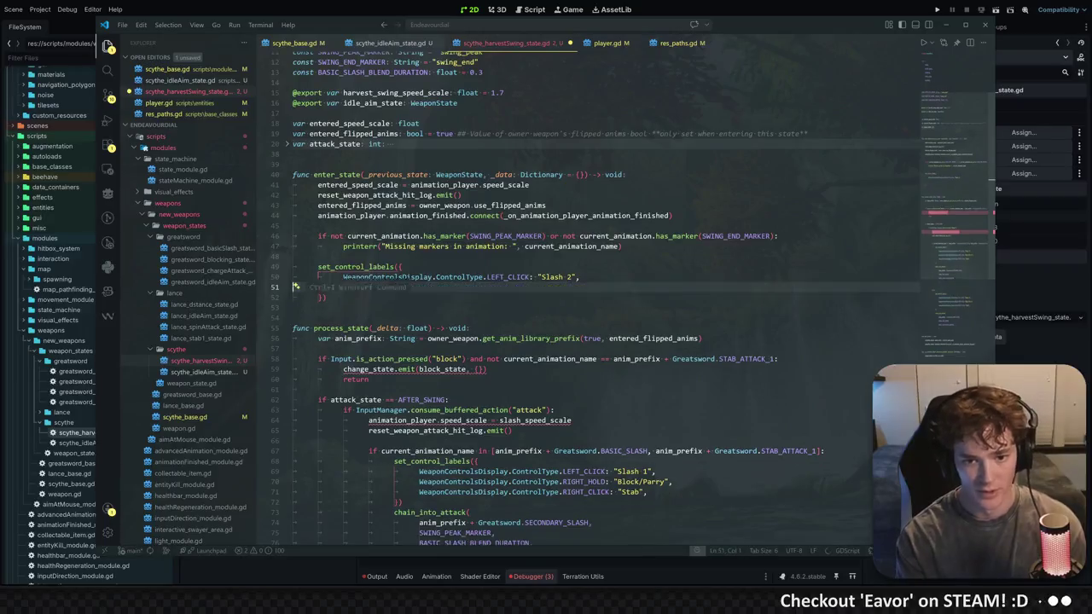
Replace the 'Slash 2' label on line 50 with 'Secondary Slash' and save scythe_harvestSwing_state.gd
{"action": "left_click_drag", "start_coordinate": [541, 276], "coordinate": [547, 276]}
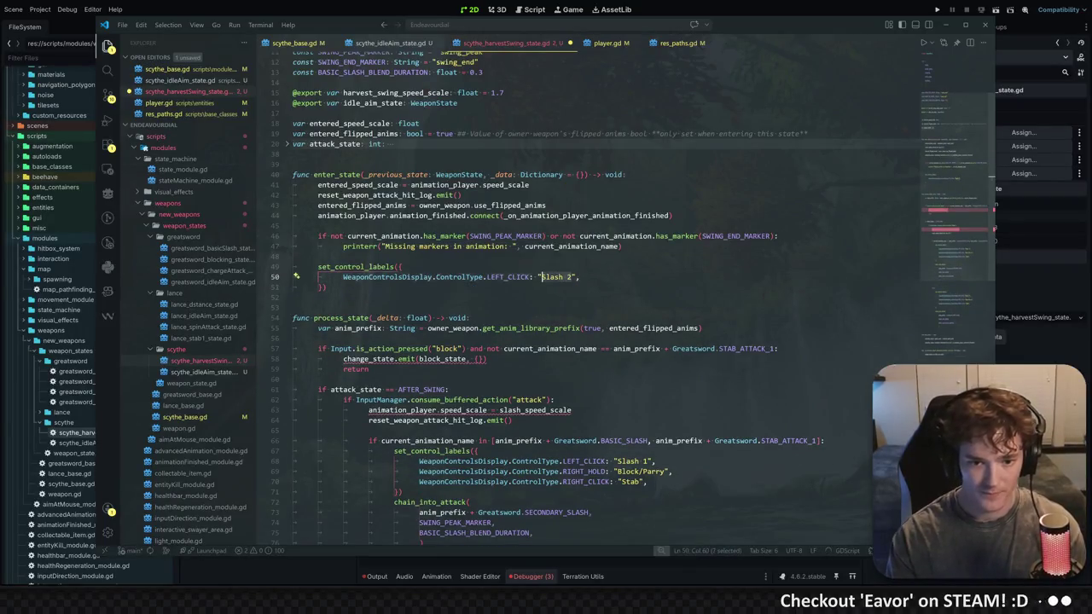
{"action": "type", "text": "Secondary Slash"}
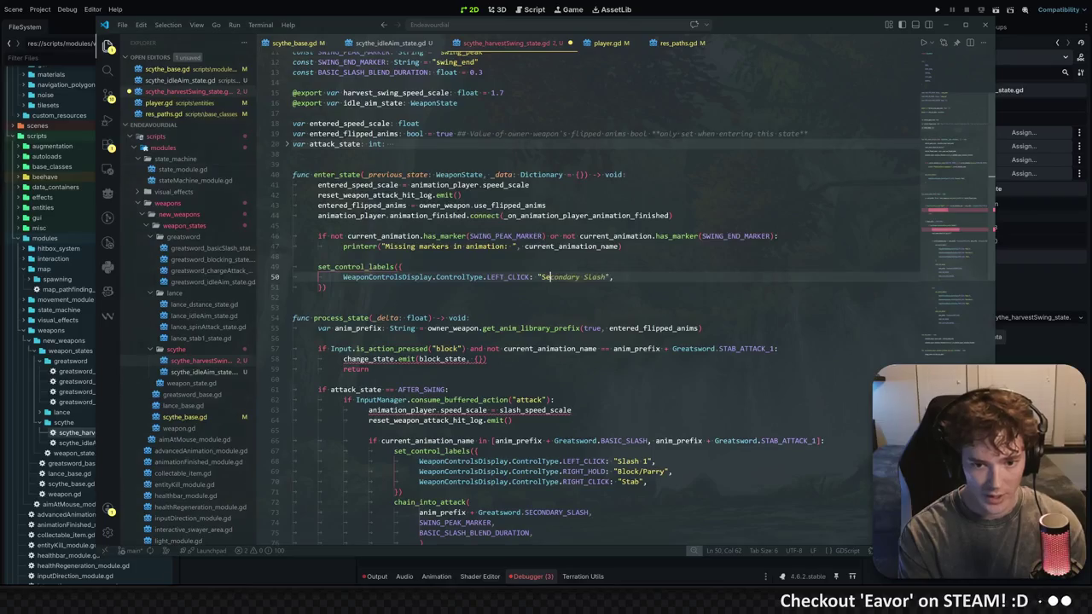
{"action": "key", "text": "ctrl+s"}
{"action": "left_click", "coordinate": [293, 297]}
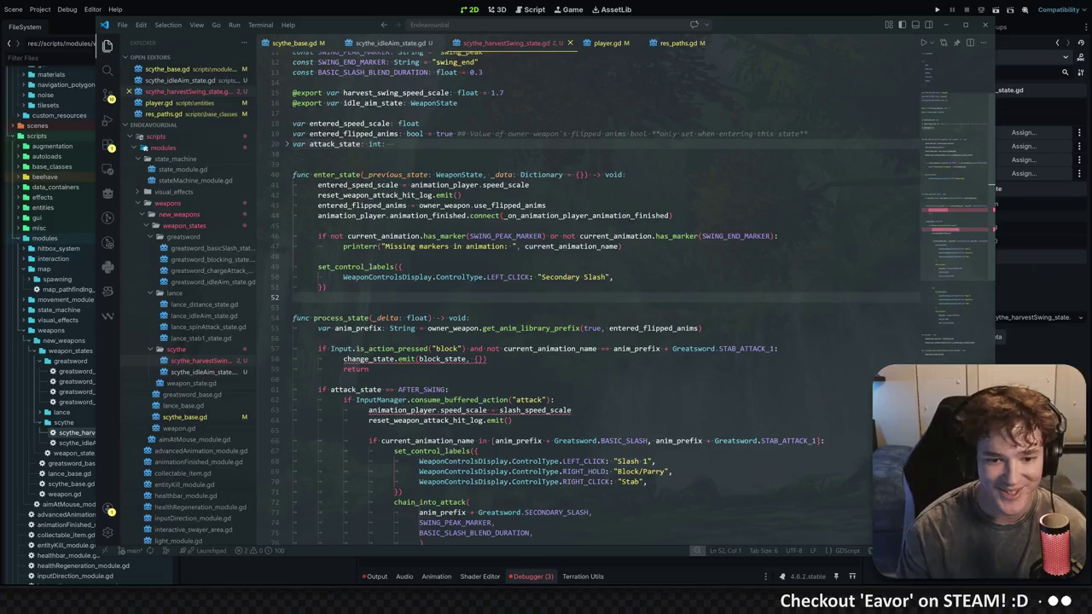
{"action": "left_click", "coordinate": [402, 266]}
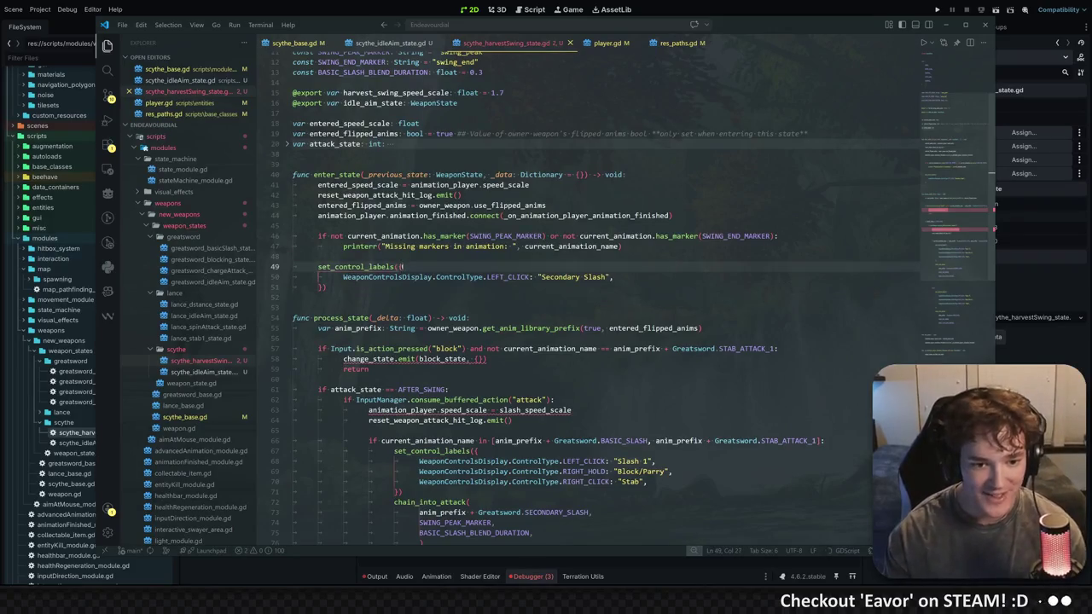
{"action": "scroll", "coordinate": [633, 299], "scroll_direction": "down", "scroll_amount": 1}
{"action": "scroll", "coordinate": [555, 341], "scroll_direction": "down", "scroll_amount": 3}
{"action": "left_click", "coordinate": [292, 179]}
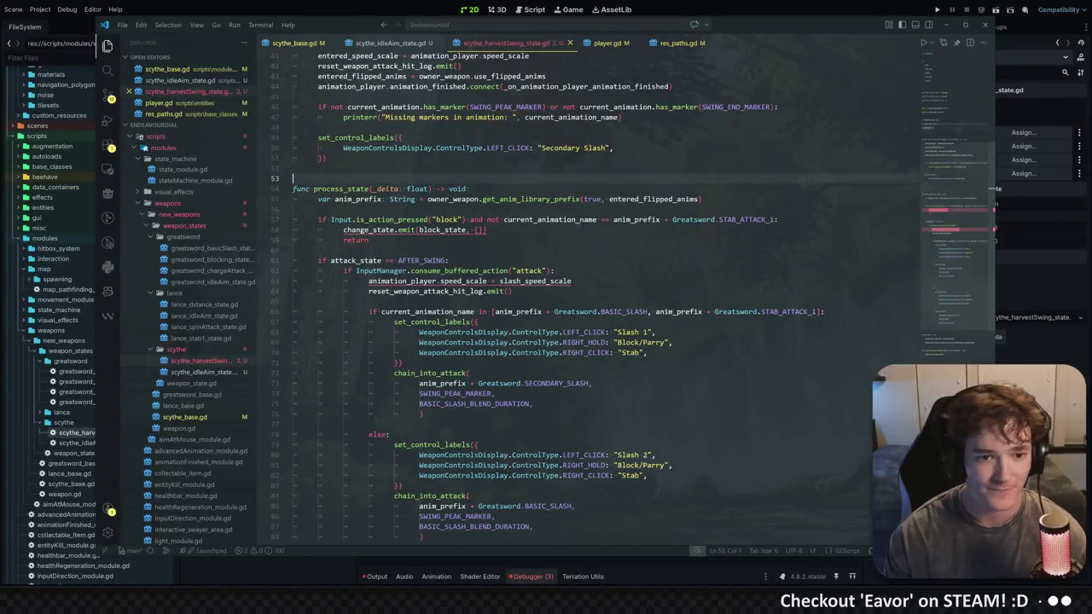
Delete the block/parry check on lines 57–59 of process_state and its leftover blank line
{"action": "double_click", "coordinate": [359, 199]}
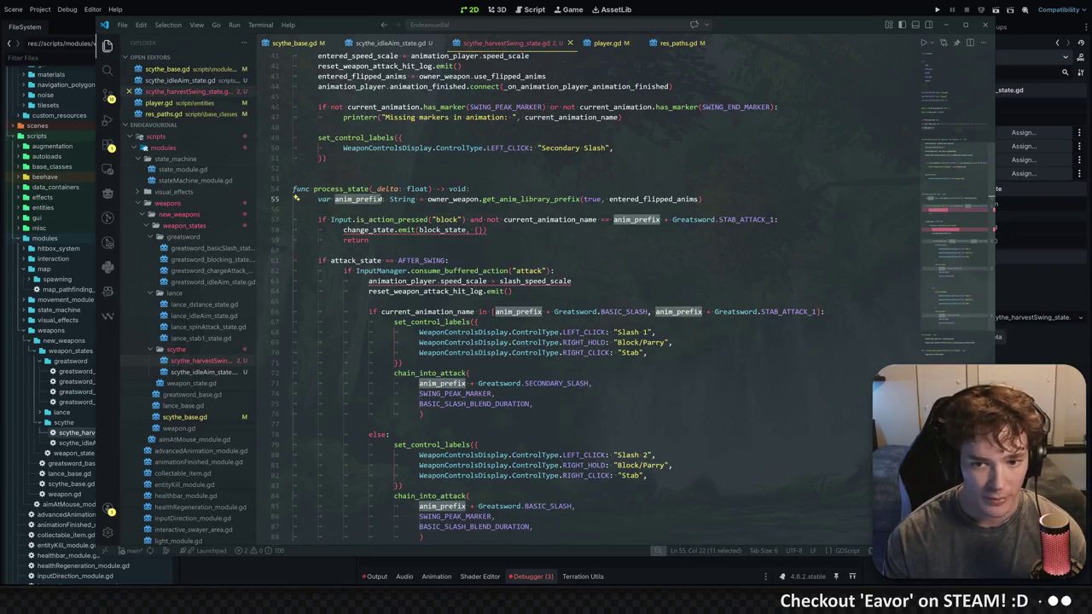
{"action": "left_click_drag", "start_coordinate": [292, 209], "coordinate": [370, 240]}
{"action": "key", "text": "BackSpace"}
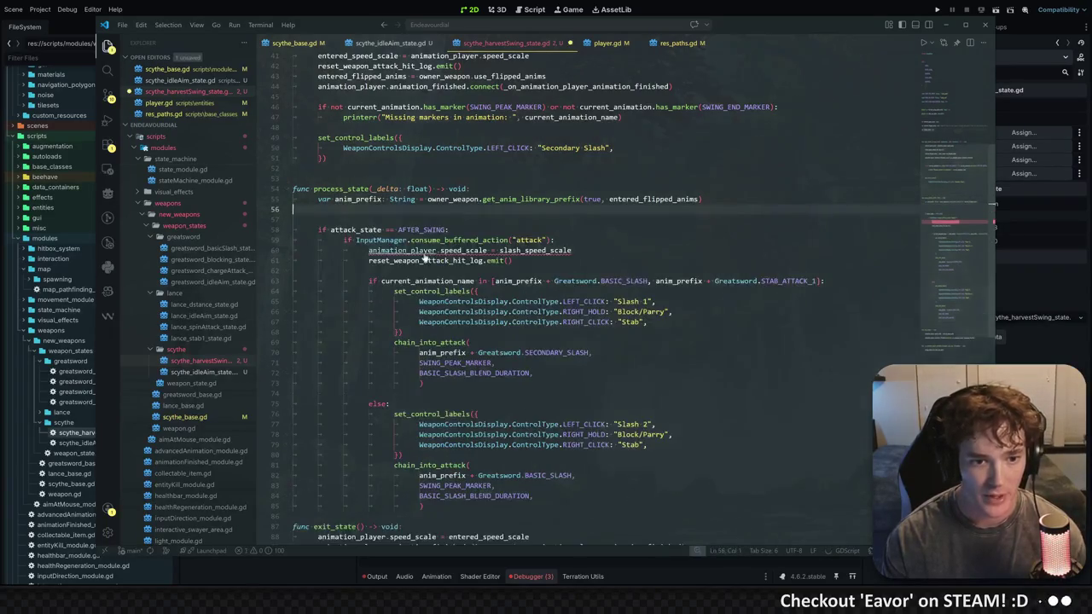
{"action": "key", "text": "BackSpace"}
Accept the suggestion making the attack use harvest_swing_speed_scale instead of slash_speed_scale
{"action": "left_click", "coordinate": [470, 188]}
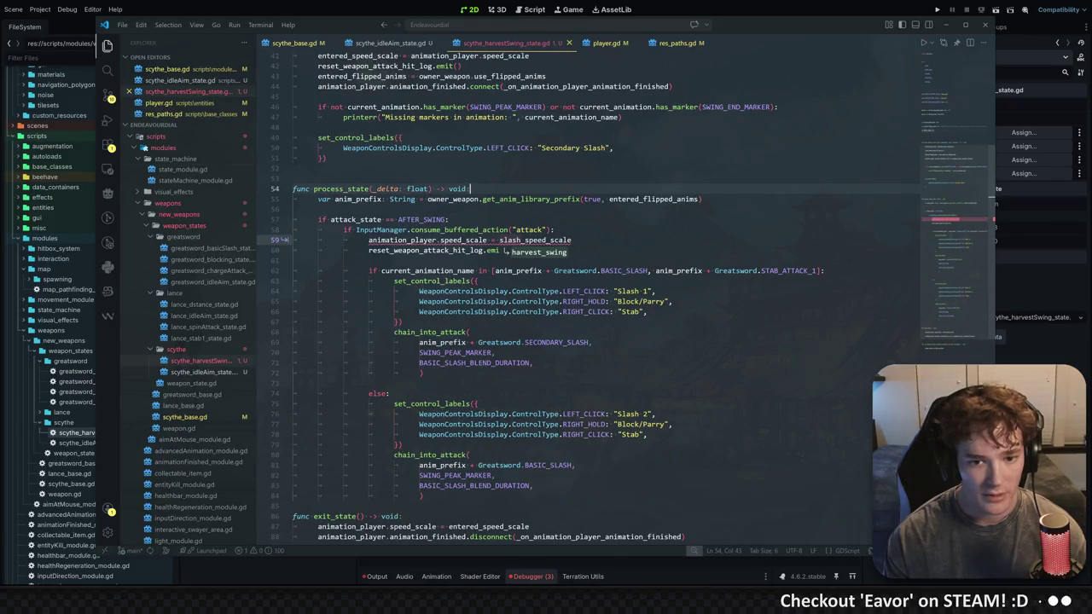
{"action": "key", "text": "Tab"}
{"action": "key", "text": "Tab"}
{"action": "left_click", "coordinate": [449, 219]}
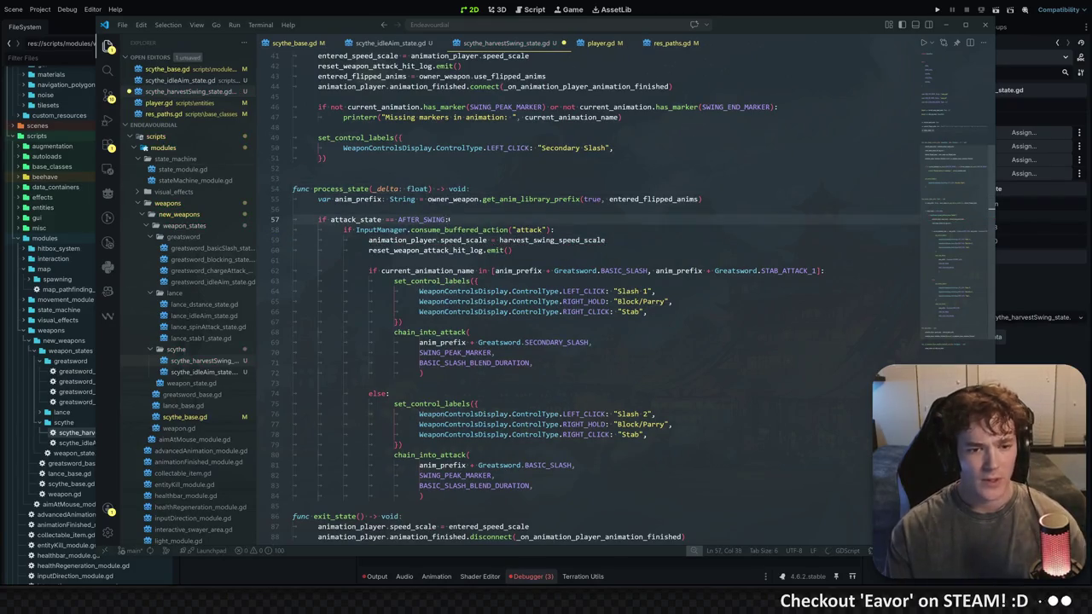
{"action": "left_click", "coordinate": [438, 229]}
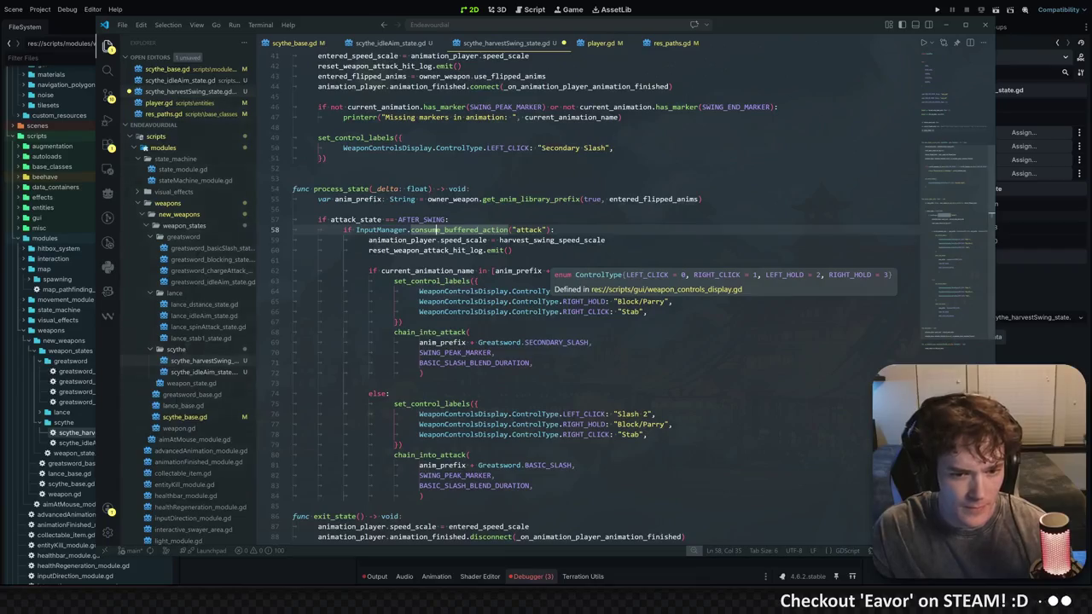
Review the attack handling on lines 59–60 of the harvest swing script
{"action": "left_click", "coordinate": [512, 250]}
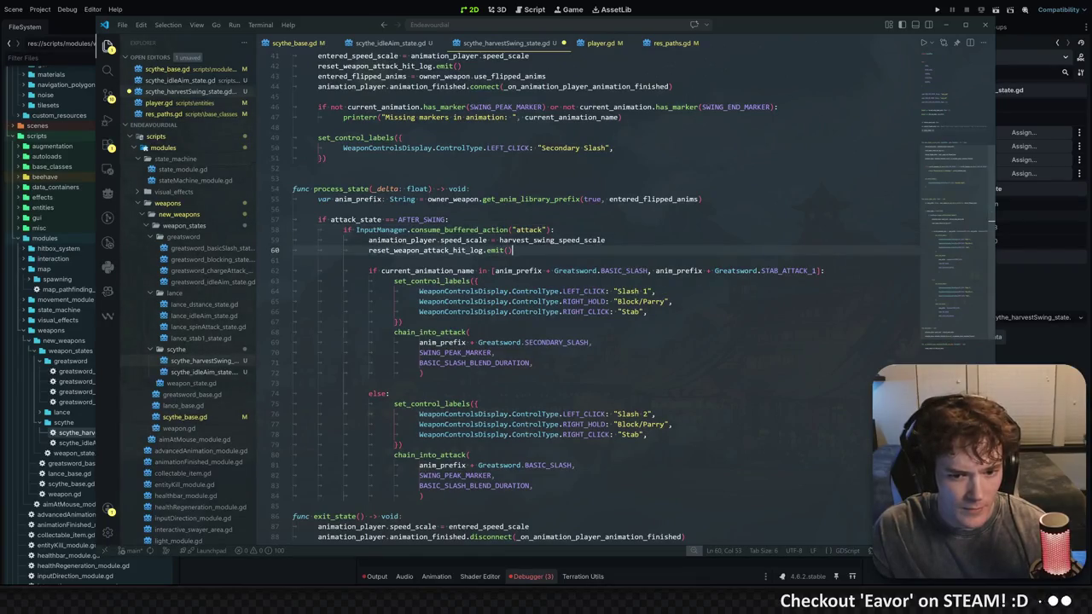
{"action": "left_click_drag", "start_coordinate": [415, 250], "coordinate": [281, 239]}
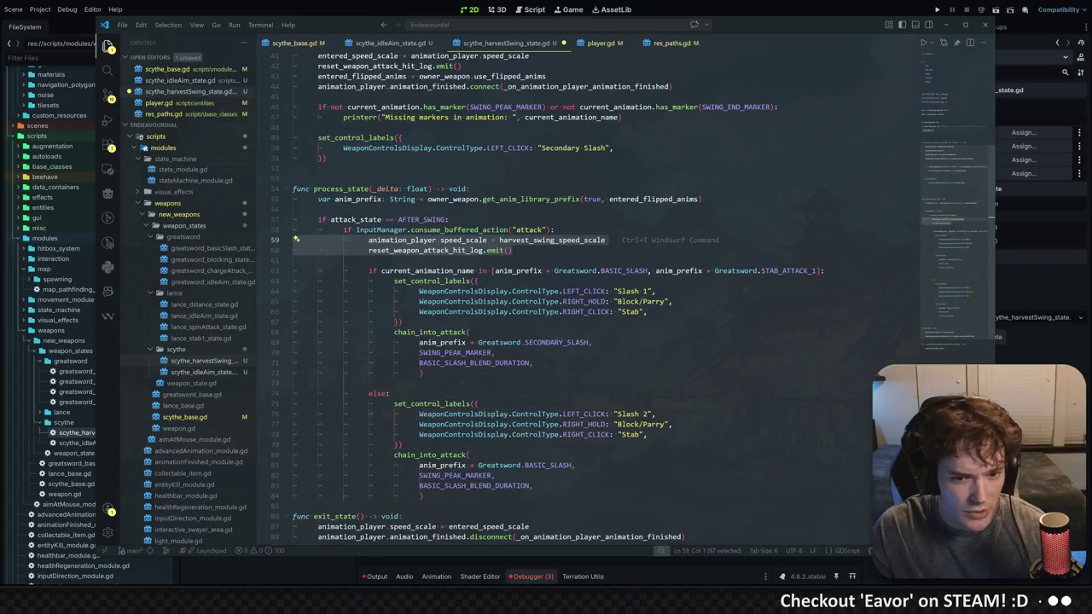
{"action": "left_click", "coordinate": [521, 250]}
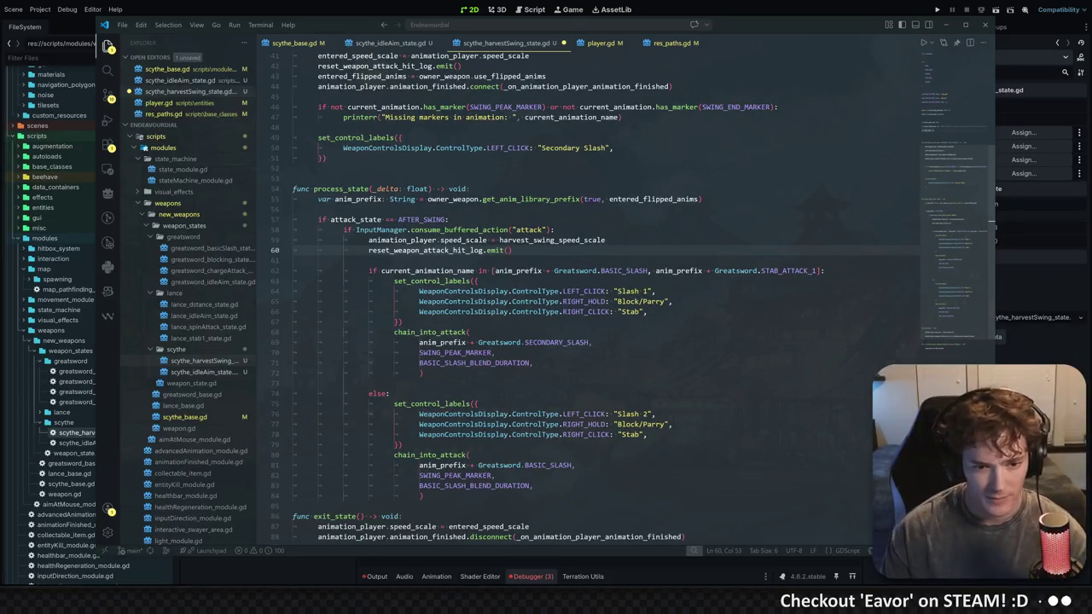
{"action": "mouse_move", "coordinate": [478, 485]}
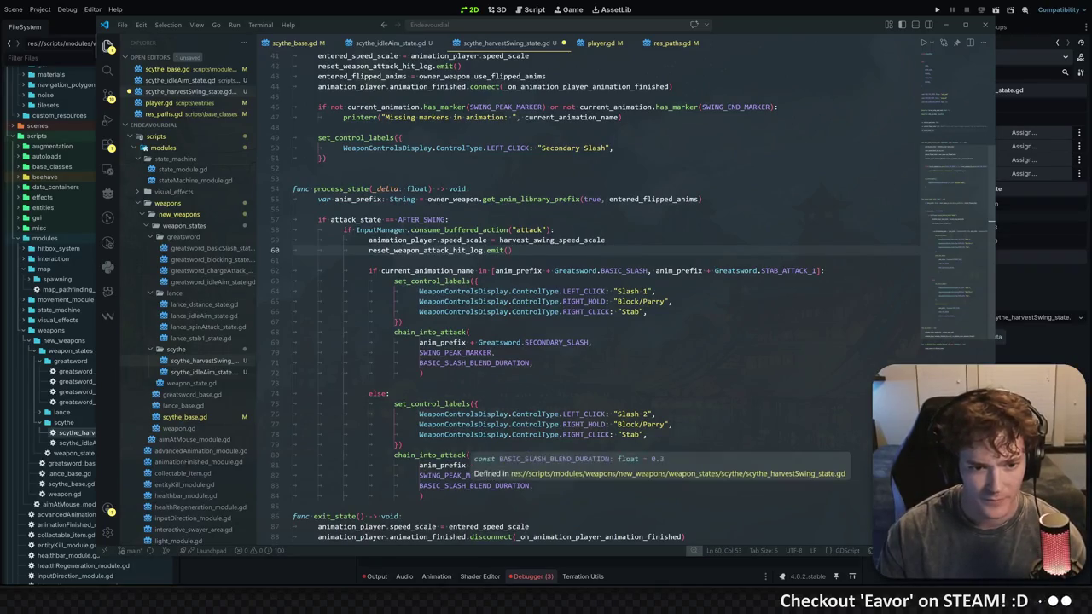
{"action": "scroll", "coordinate": [478, 477], "scroll_direction": "up", "scroll_amount": 7}
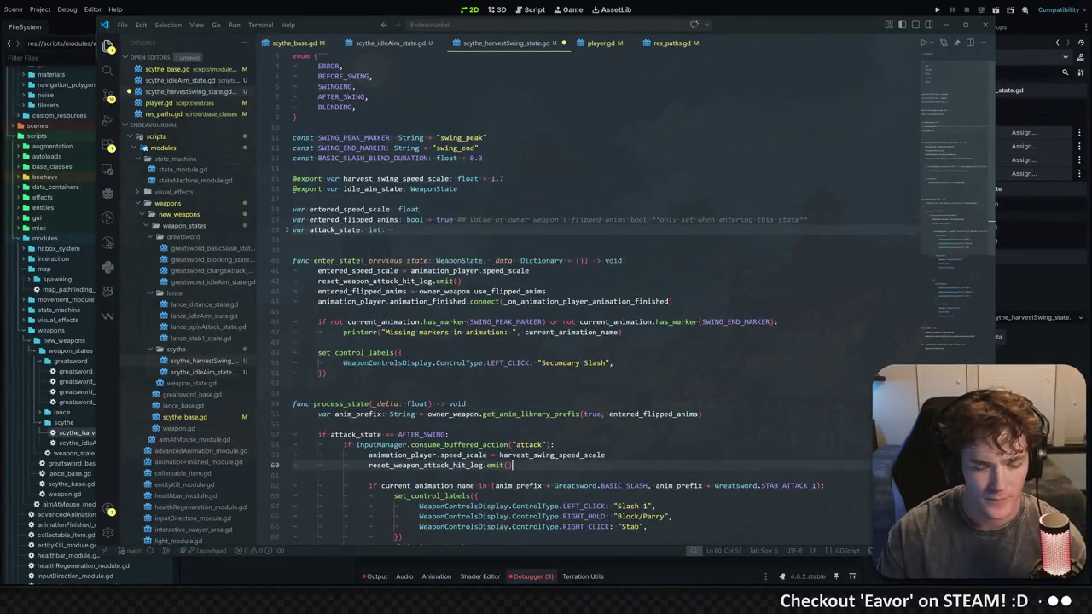
{"action": "scroll", "coordinate": [597, 290], "scroll_direction": "down", "scroll_amount": 2}
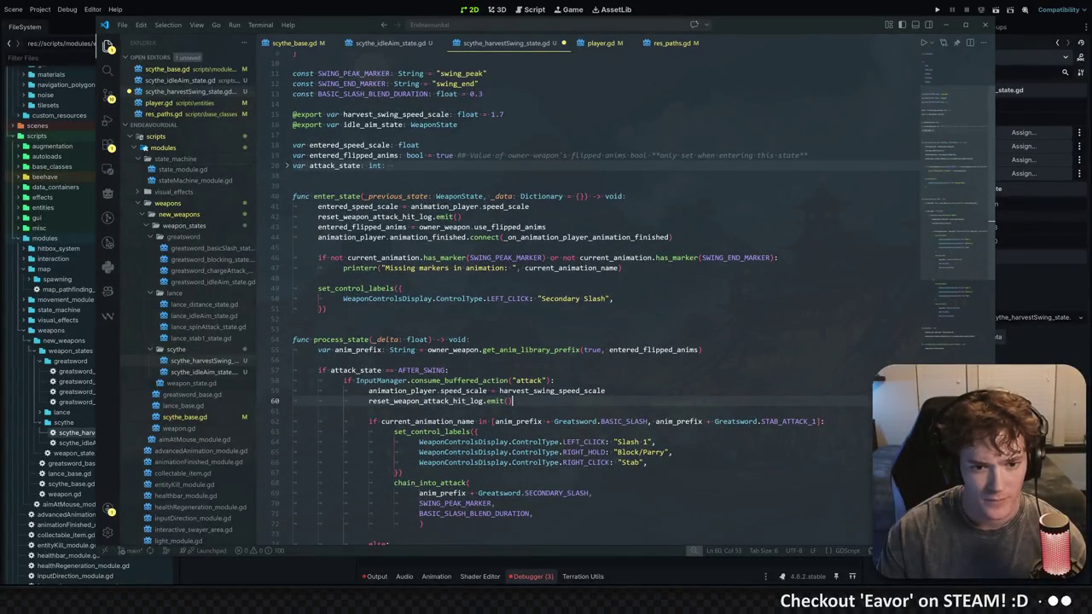
{"action": "scroll", "coordinate": [634, 299], "scroll_direction": "down", "scroll_amount": 2}
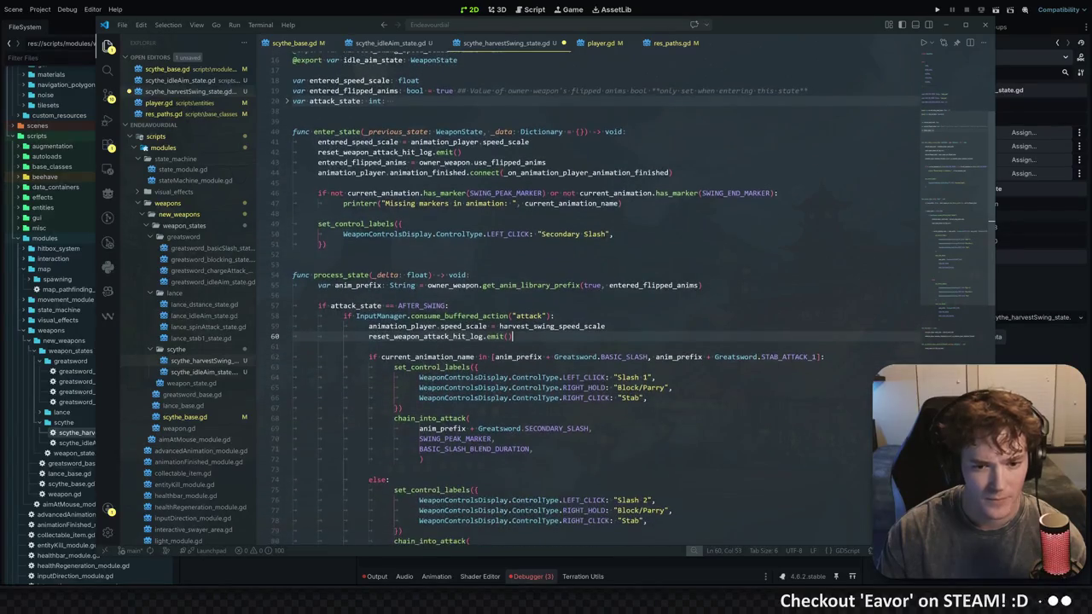
{"action": "mouse_move", "coordinate": [468, 325]}
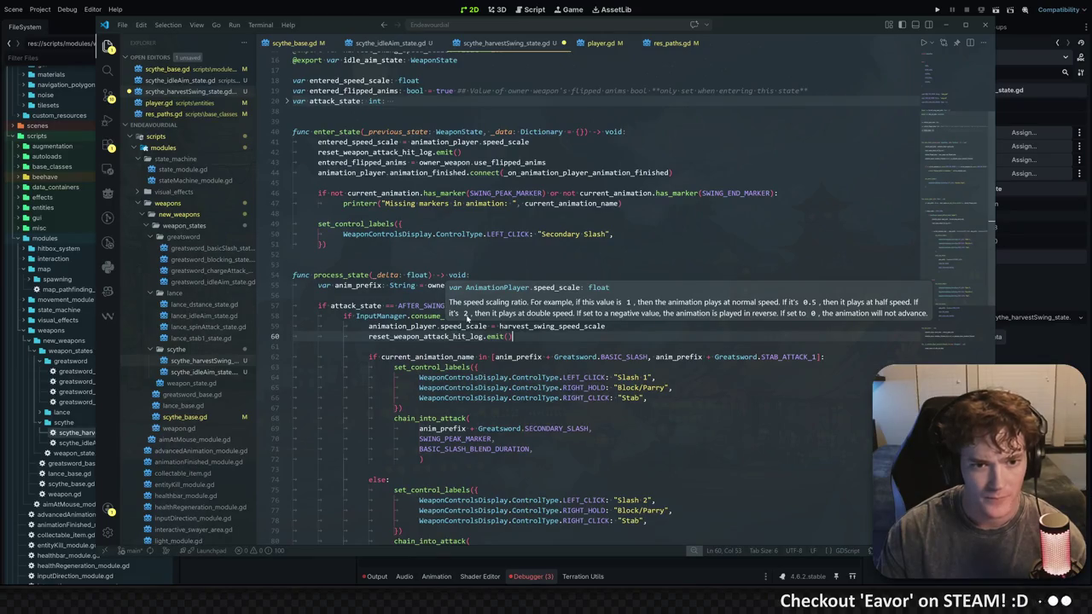
Save scythe_harvestSwing_state.gd and open greatsword_basicSlash_state.gd for comparison
{"action": "key", "text": "ctrl+s"}
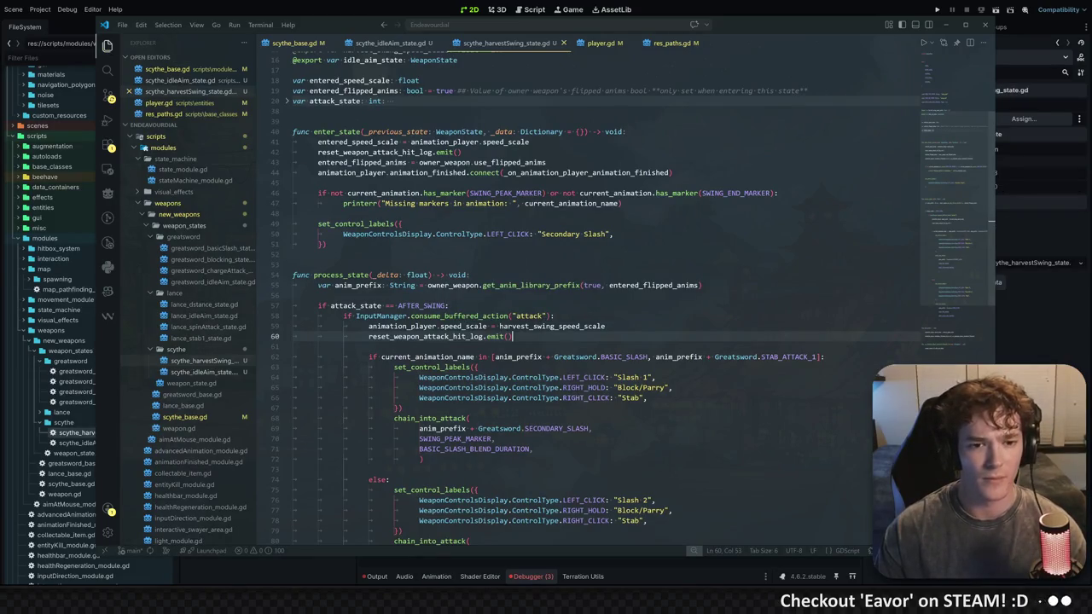
{"action": "left_click", "coordinate": [294, 183]}
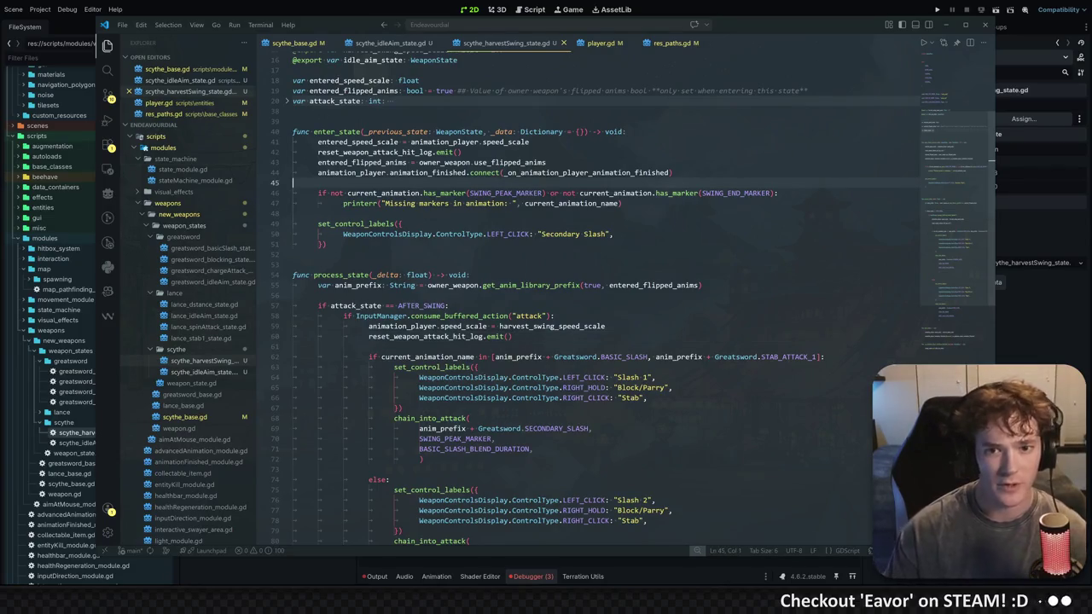
{"action": "left_click", "coordinate": [214, 248]}
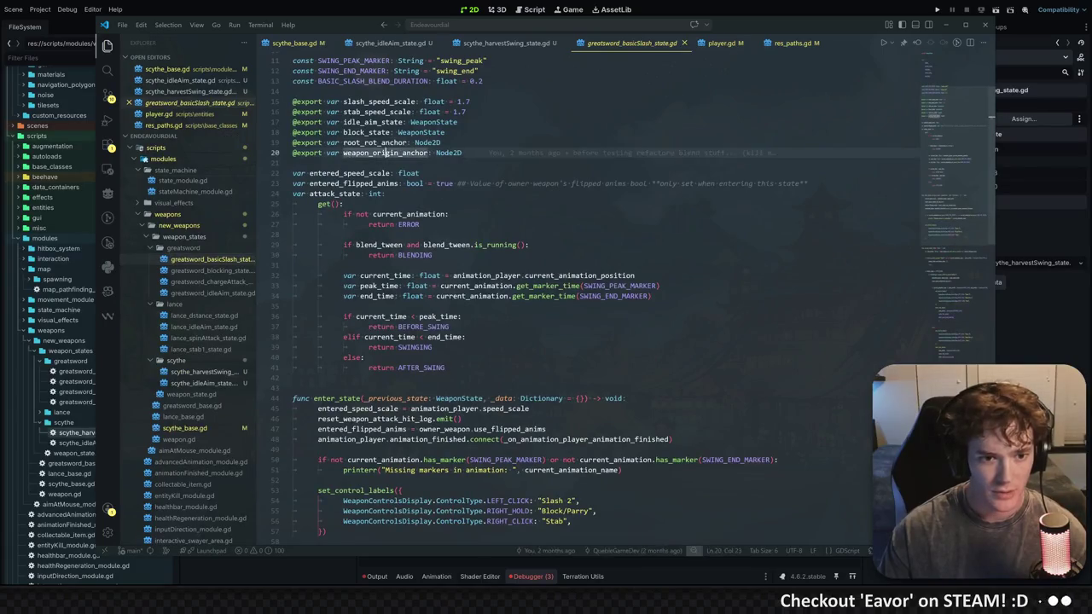
Copy the animation_player.speed_scale assignment using slash_speed_scale from line 69
{"action": "left_click", "coordinate": [350, 173]}
{"action": "double_click", "coordinate": [353, 183]}
{"action": "scroll", "coordinate": [632, 299], "scroll_direction": "down", "scroll_amount": 4}
{"action": "scroll", "coordinate": [470, 399], "scroll_direction": "down", "scroll_amount": 2}
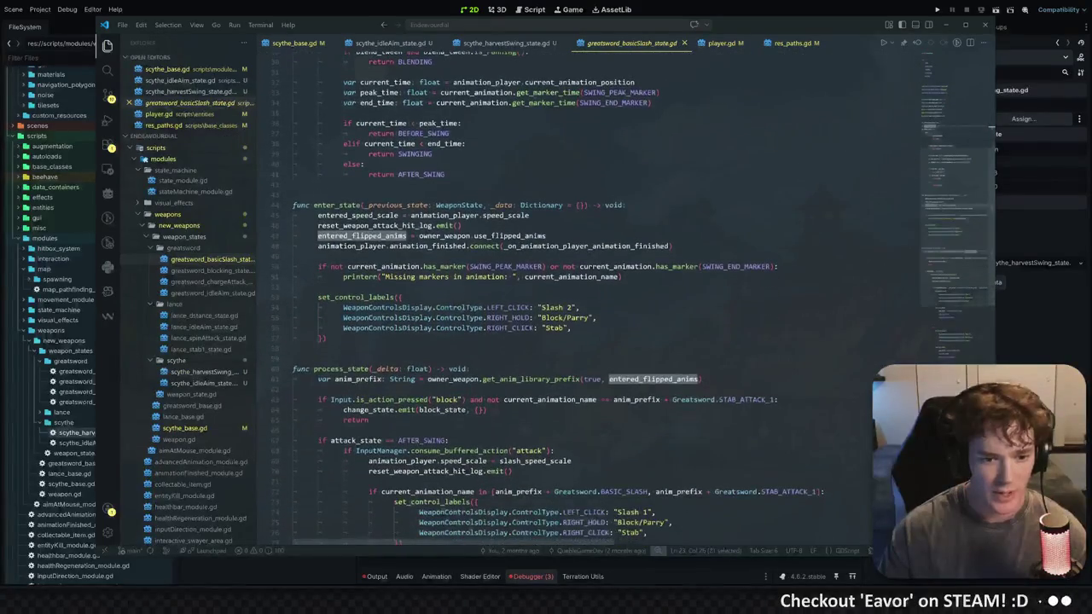
{"action": "left_click", "coordinate": [470, 399]}
{"action": "left_click_drag", "start_coordinate": [369, 461], "coordinate": [488, 461]}
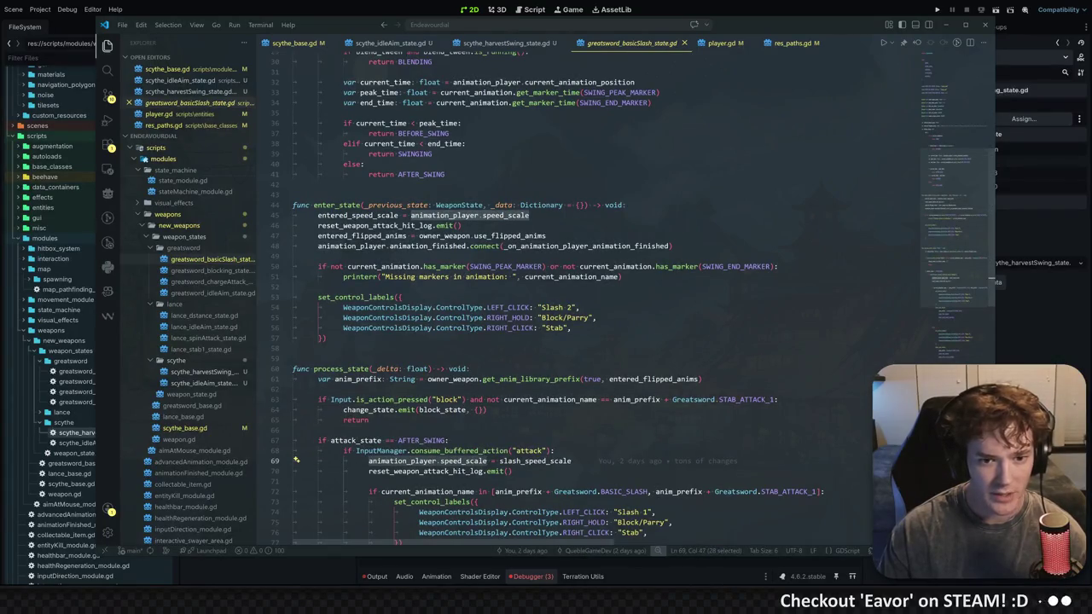
{"action": "left_click_drag", "start_coordinate": [572, 461], "coordinate": [369, 461]}
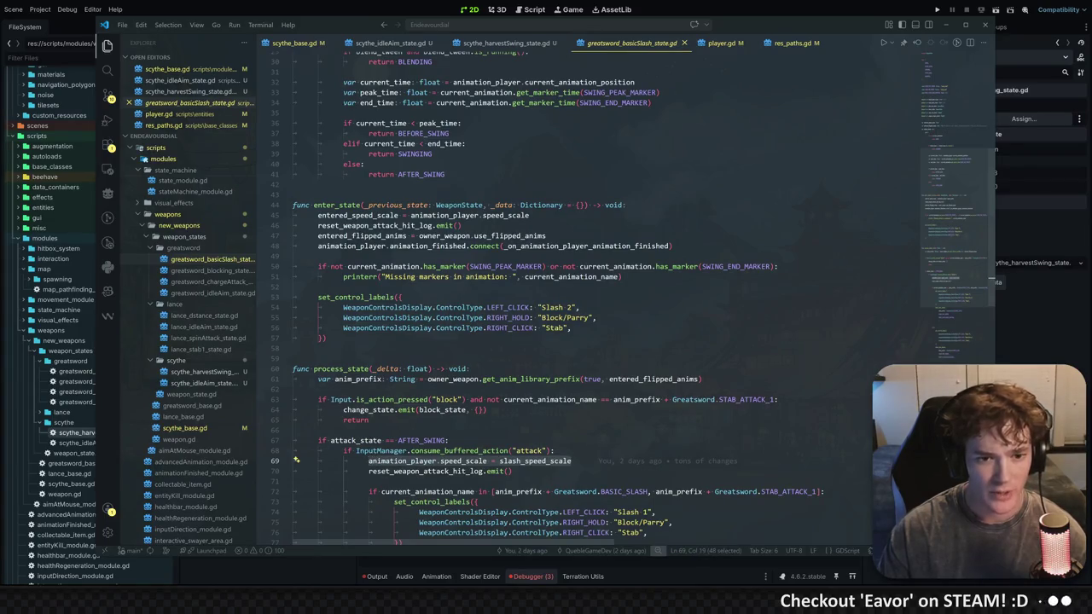
{"action": "key", "text": "ctrl+c"}
Paste it below entered_speed_scale in enter_state, save, and close the greatsword script
{"action": "left_click", "coordinate": [529, 215]}
{"action": "key", "text": "Return"}
{"action": "key", "text": "ctrl+v"}
{"action": "left_click", "coordinate": [462, 123]}
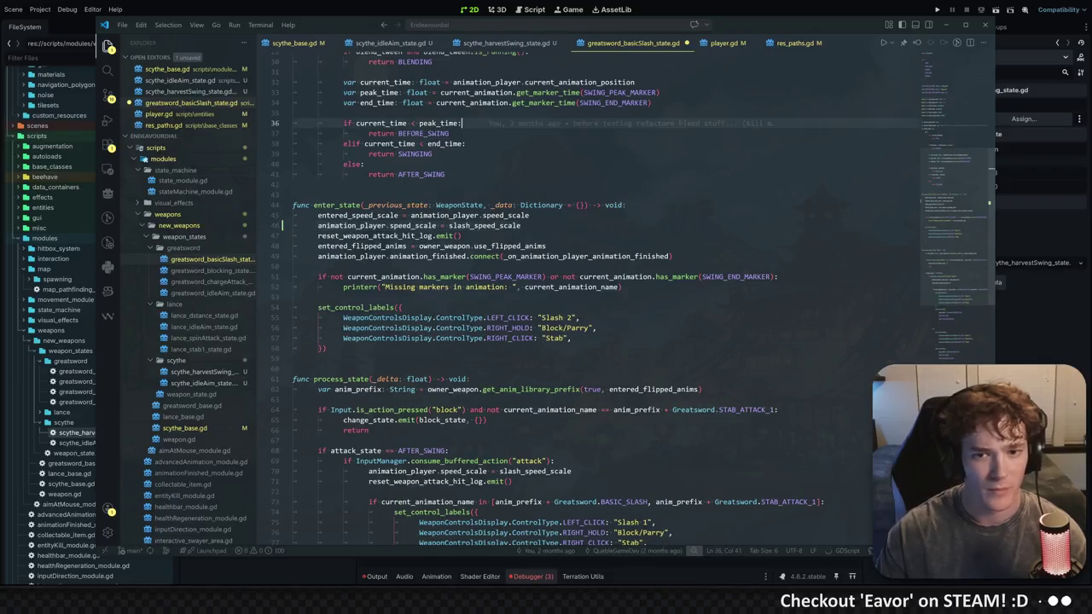
{"action": "key", "text": "ctrl+s"}
{"action": "key", "text": "ctrl+w"}
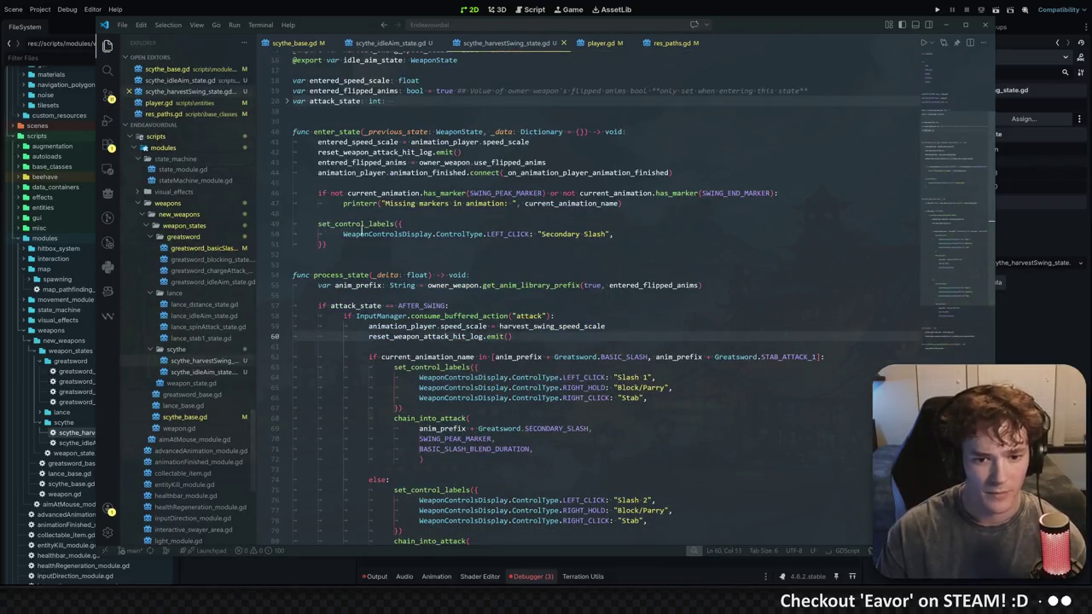
Copy the harvest swing speed assignment from line 59 into enter_state below entered_speed_scale
{"action": "left_click_drag", "start_coordinate": [606, 326], "coordinate": [368, 326]}
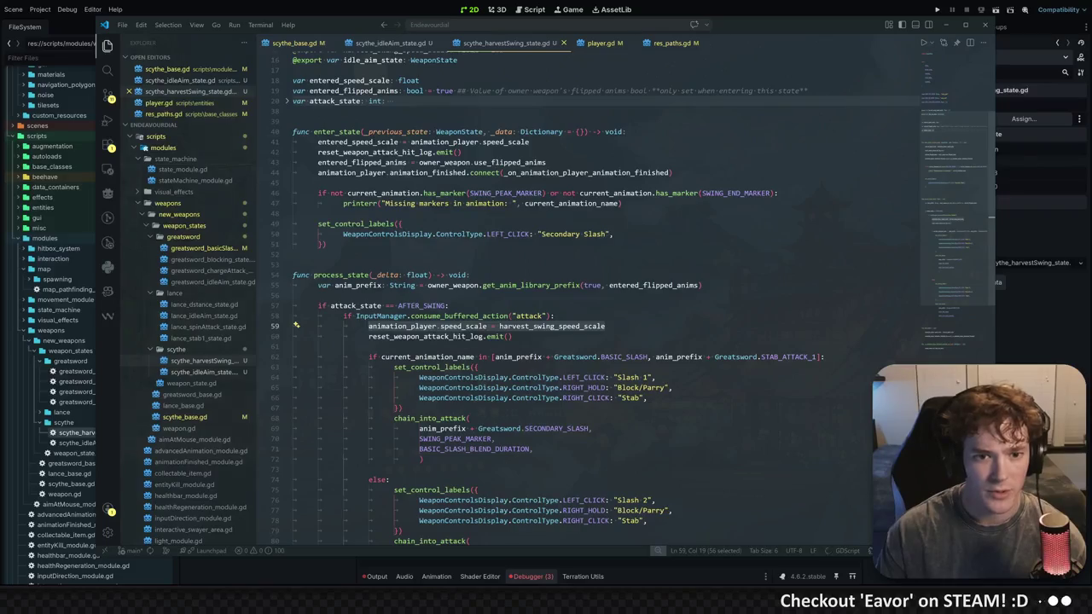
{"action": "key", "text": "ctrl+c"}
{"action": "left_click", "coordinate": [533, 142]}
{"action": "key", "text": "Return"}
{"action": "key", "text": "ctrl+v"}
{"action": "left_click", "coordinate": [293, 121]}
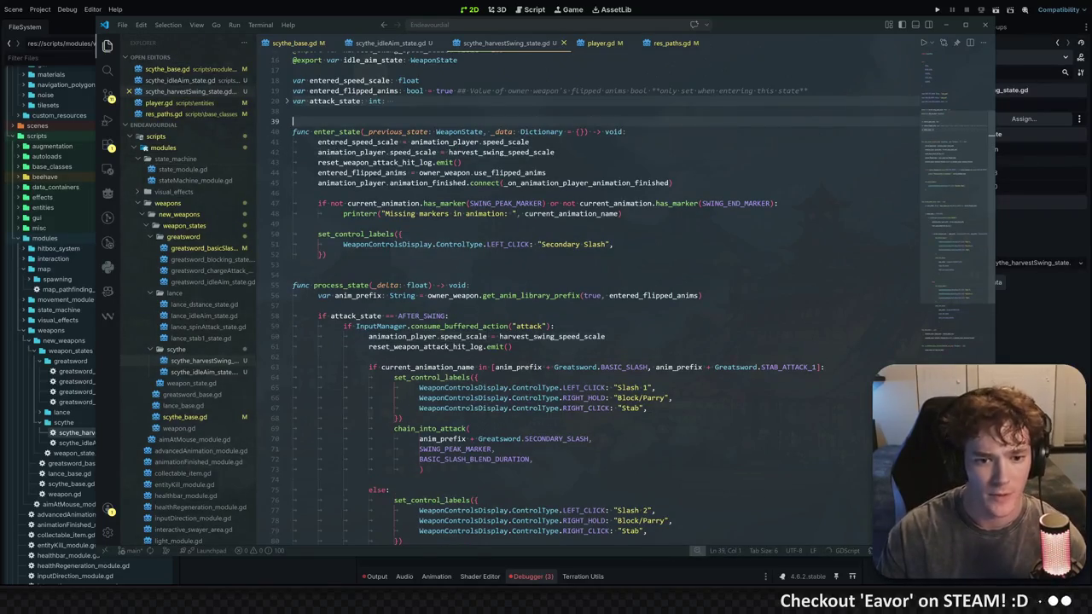
Replace lines 60–85 with 'pass # go into secondary slash state' and save
{"action": "scroll", "coordinate": [631, 298], "scroll_direction": "down", "scroll_amount": 5}
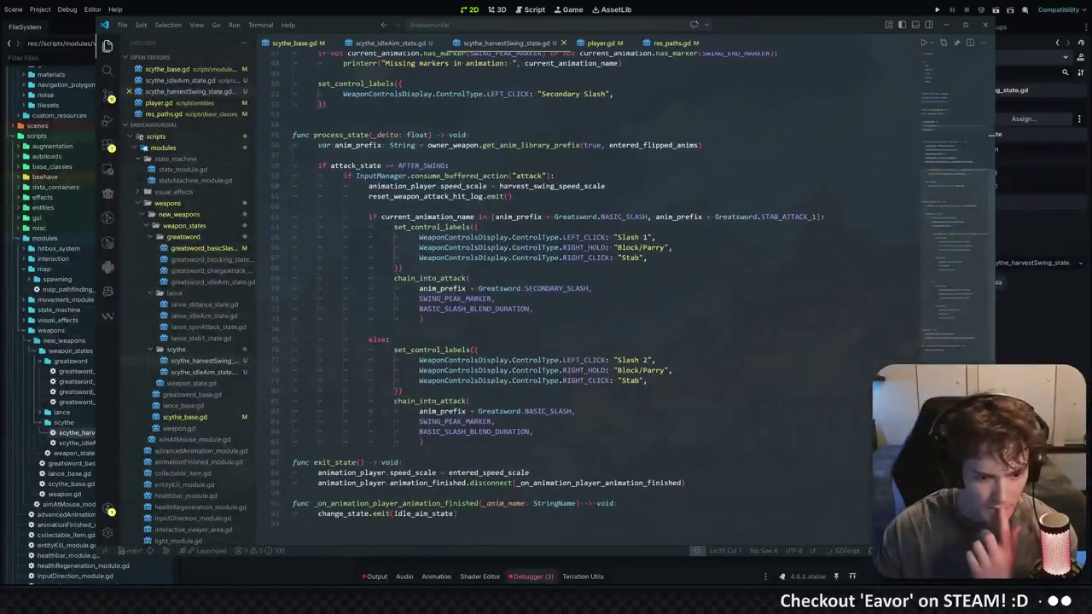
{"action": "left_click_drag", "start_coordinate": [423, 442], "coordinate": [401, 270]}
{"action": "left_click", "coordinate": [368, 186], "text": "shift"}
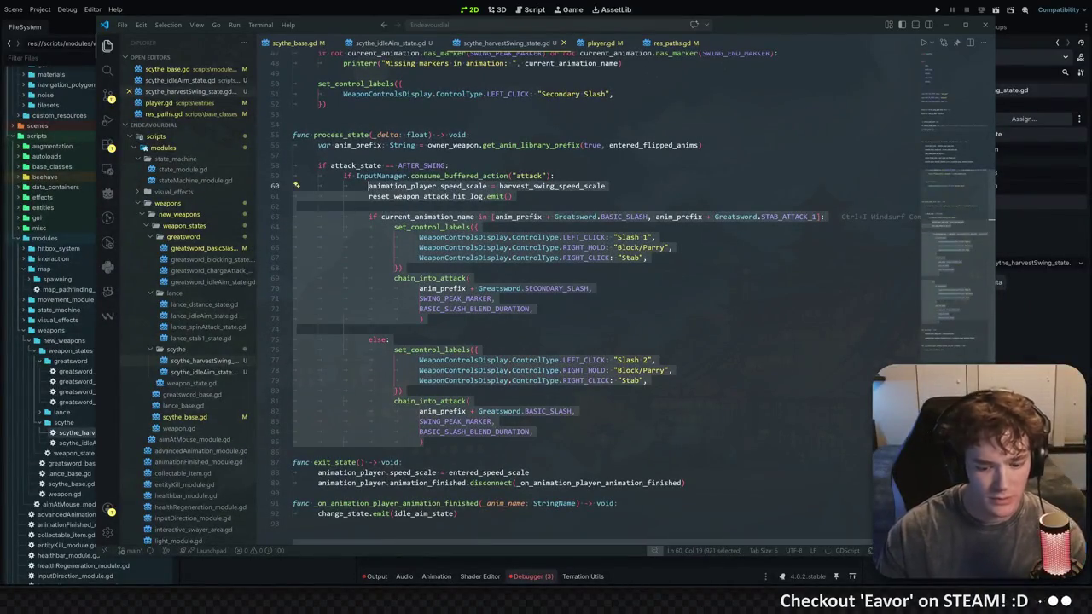
{"action": "key", "text": "BackSpace"}
{"action": "type", "text": "pass "}
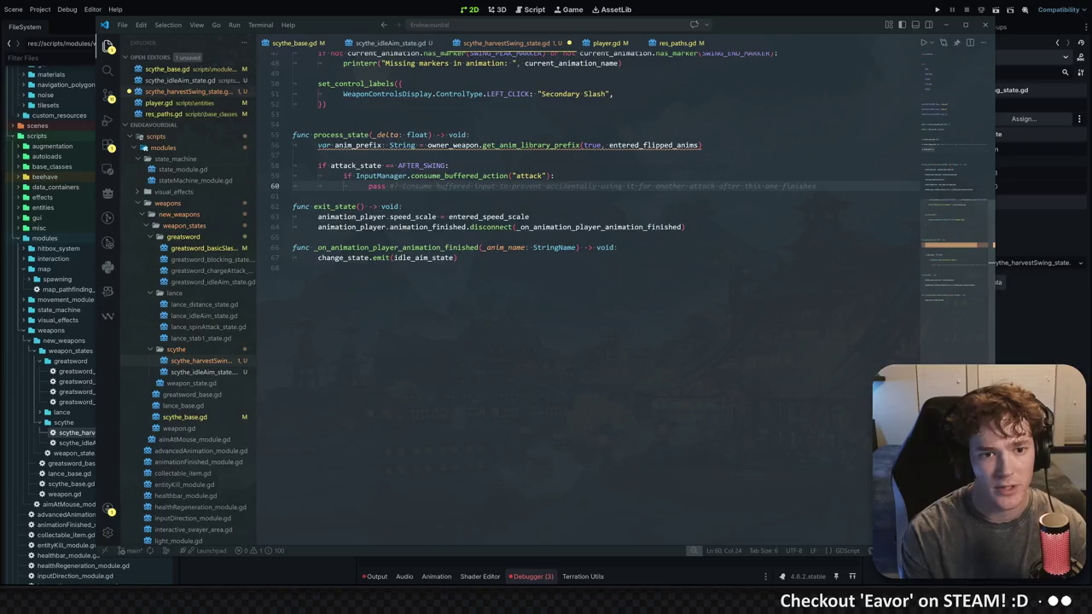
{"action": "type", "text": "#"}
{"action": "key", "text": "BackSpace"}
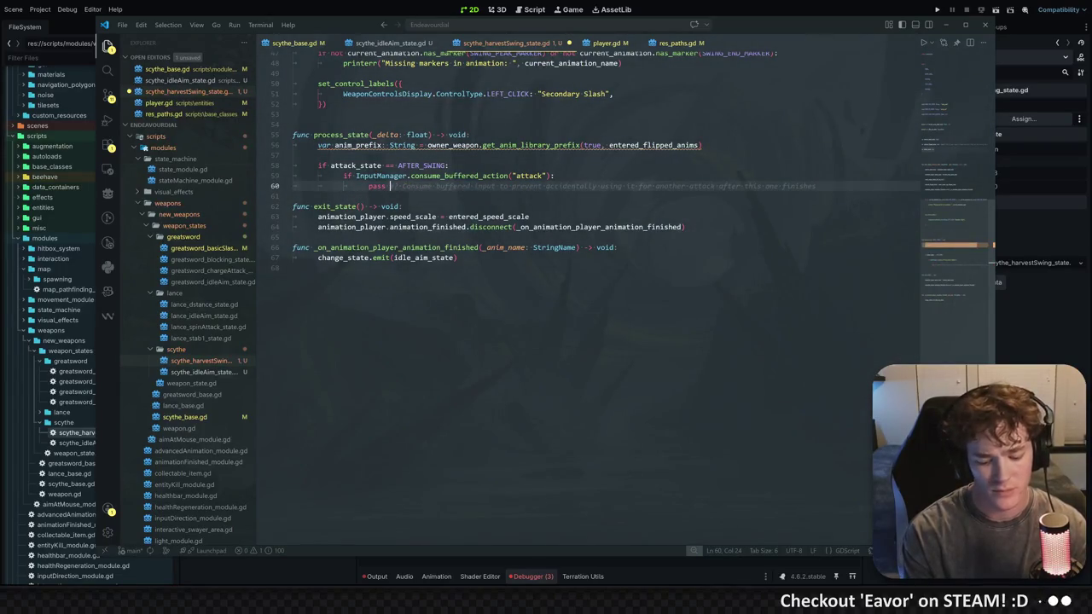
{"action": "type", "text": "# go into"}
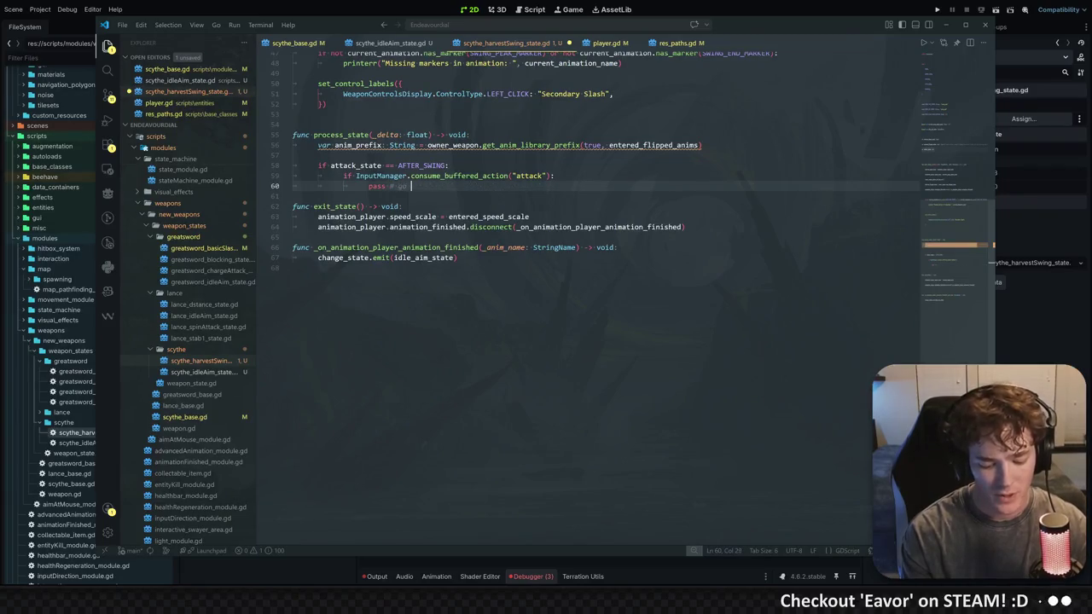
{"action": "type", "text": " secondary slash state"}
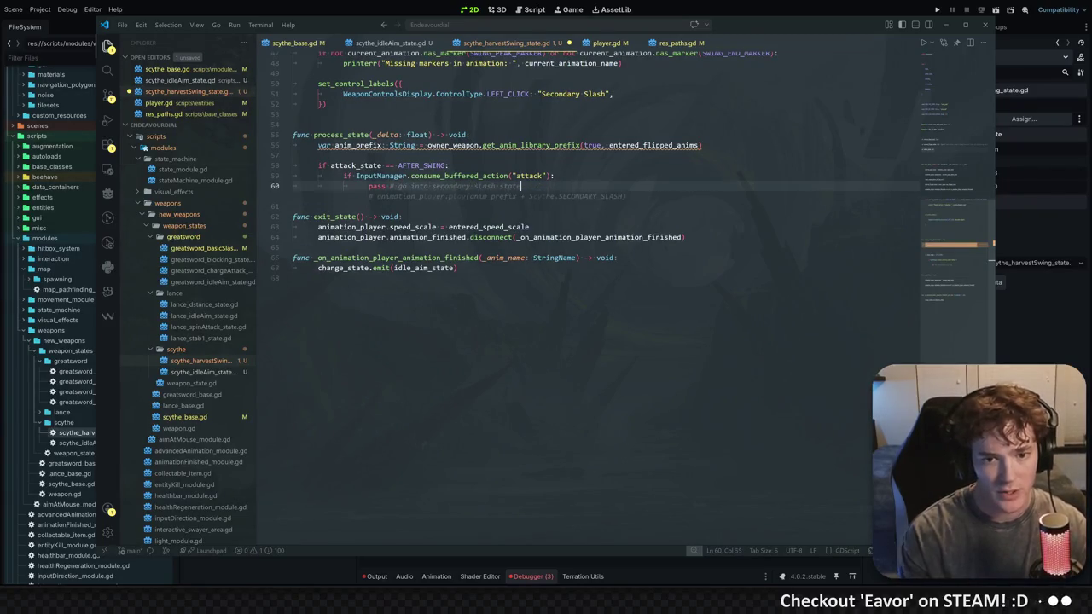
{"action": "key", "text": "ctrl+s"}
{"action": "left_click", "coordinate": [448, 166]}
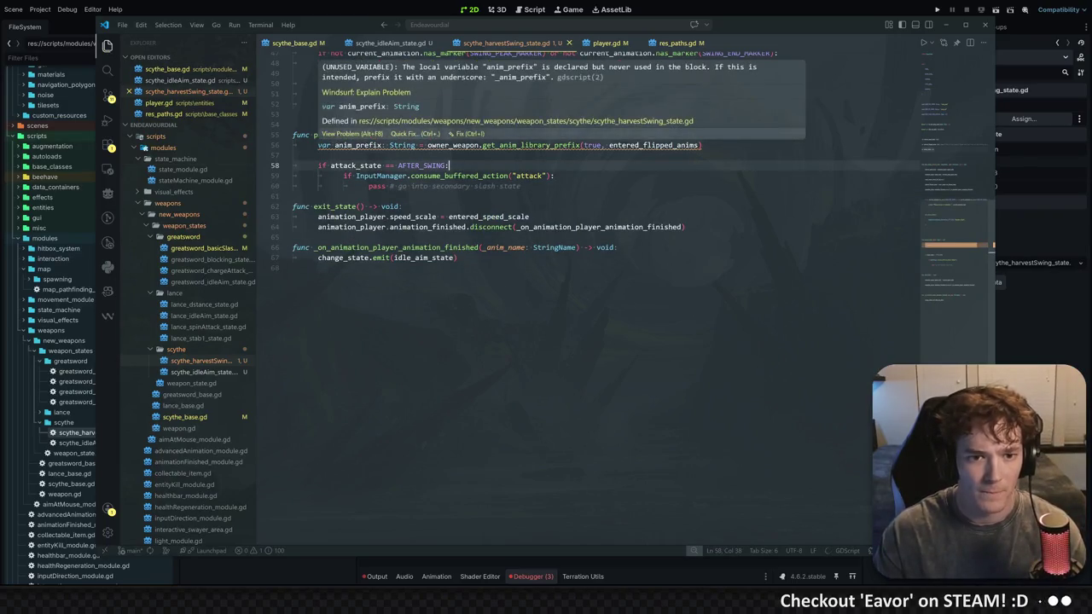
{"action": "scroll", "coordinate": [597, 214], "scroll_direction": "up", "scroll_amount": 4}
Paste the three harvest-swing lines from scythe_idleAim_state.gd into the buffered attack branch, indented
{"action": "left_click", "coordinate": [388, 43]}
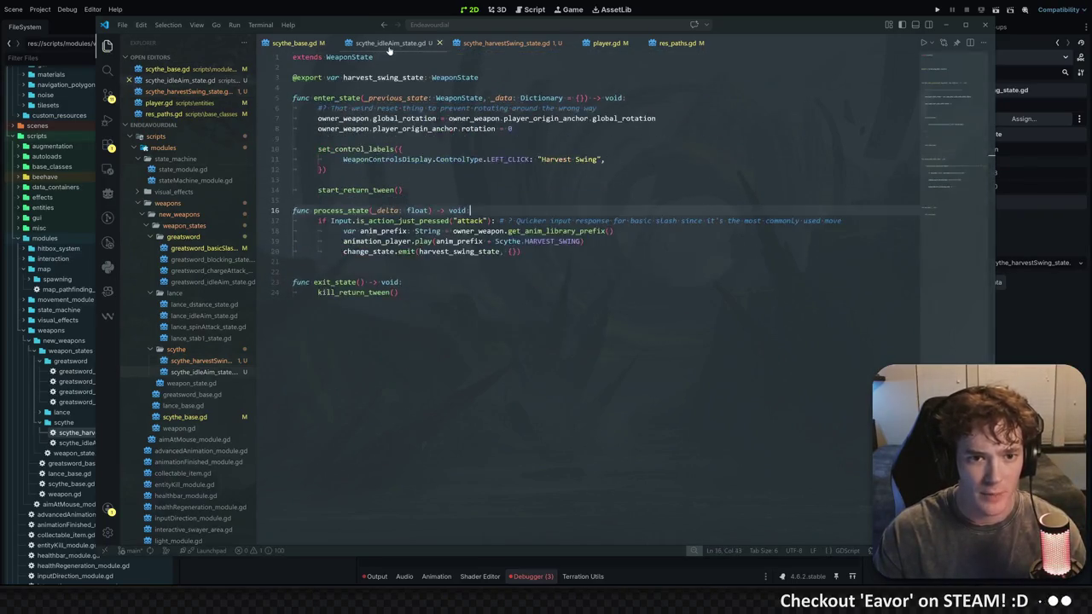
{"action": "mouse_move", "coordinate": [520, 251]}
{"action": "left_mouse_down"}
{"action": "mouse_move", "coordinate": [299, 230]}
{"action": "mouse_move", "coordinate": [343, 231]}
{"action": "left_mouse_up"}
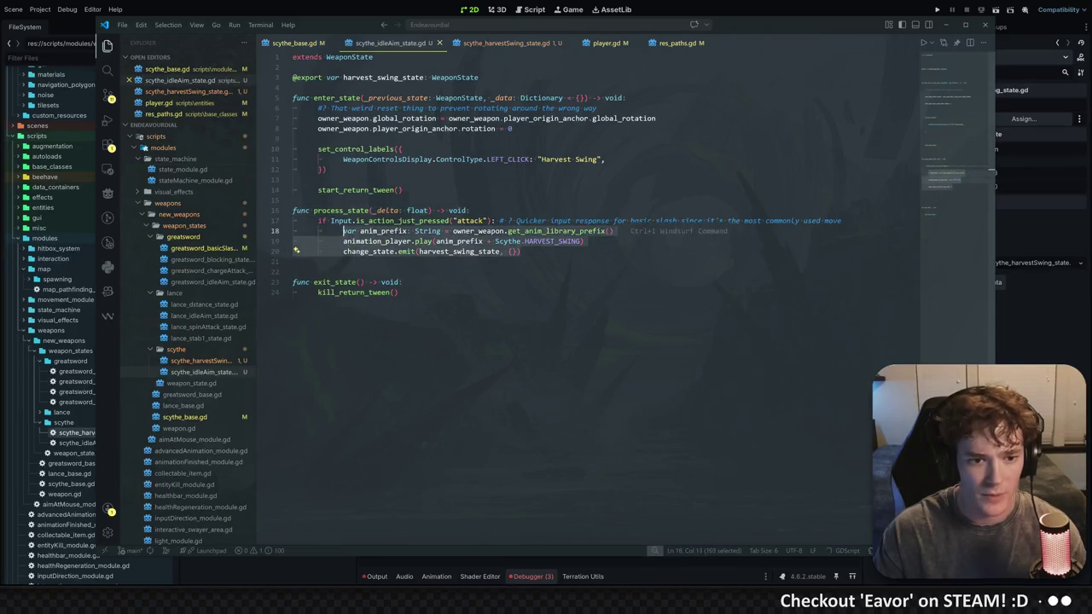
{"action": "key", "text": "ctrl+c"}
{"action": "key", "text": "ctrl+Tab"}
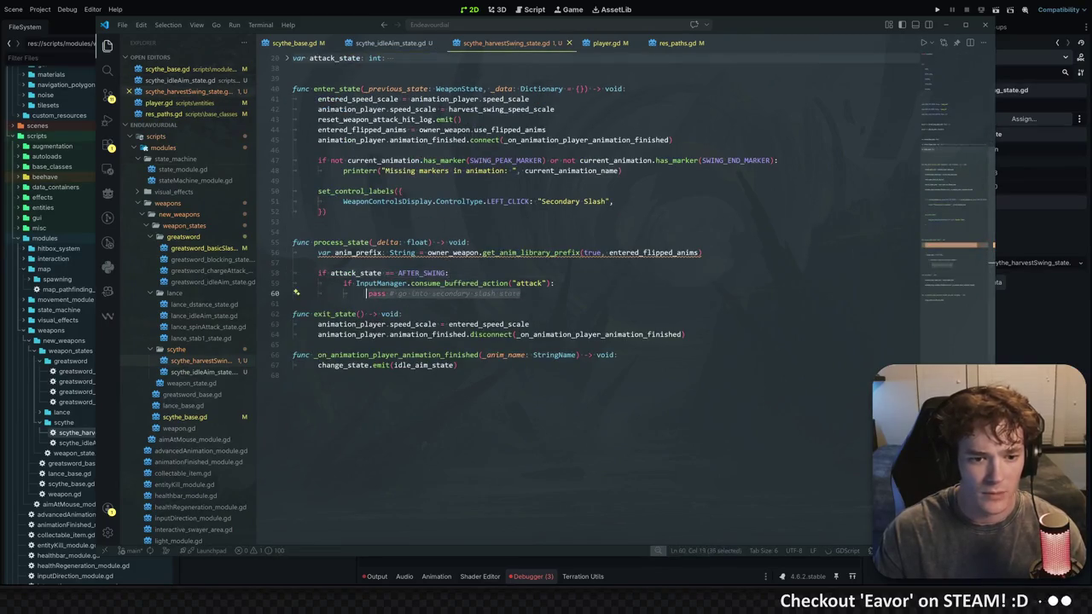
{"action": "key", "text": "ctrl+v"}
{"action": "left_click_drag", "start_coordinate": [520, 314], "coordinate": [296, 303]}
{"action": "key", "text": "Tab"}
{"action": "left_click", "coordinate": [294, 262]}
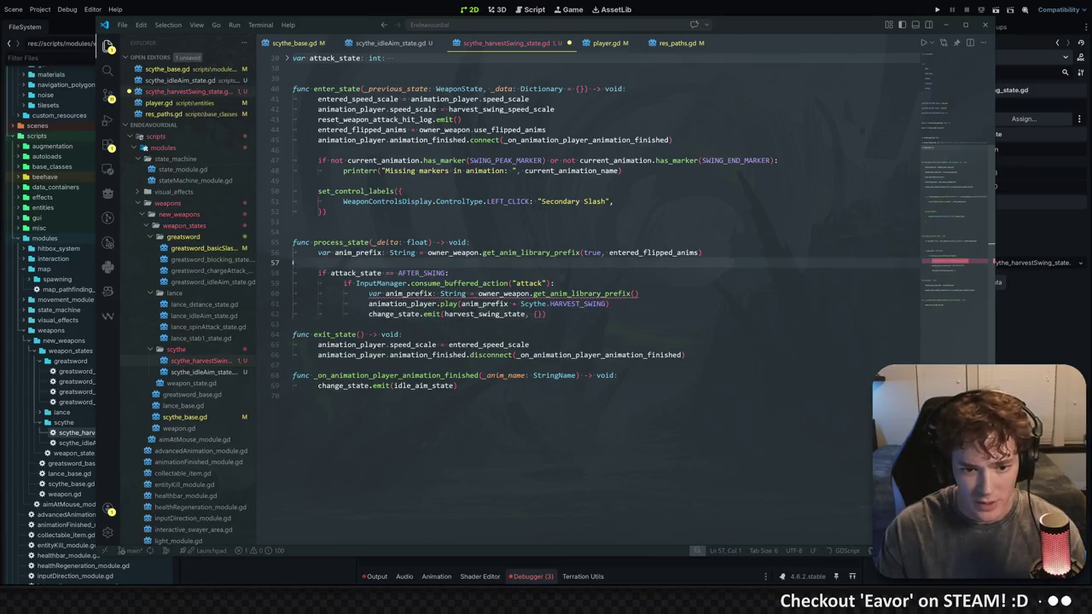
Remove the duplicate anim_prefix line from the pasted code
{"action": "double_click", "coordinate": [530, 252]}
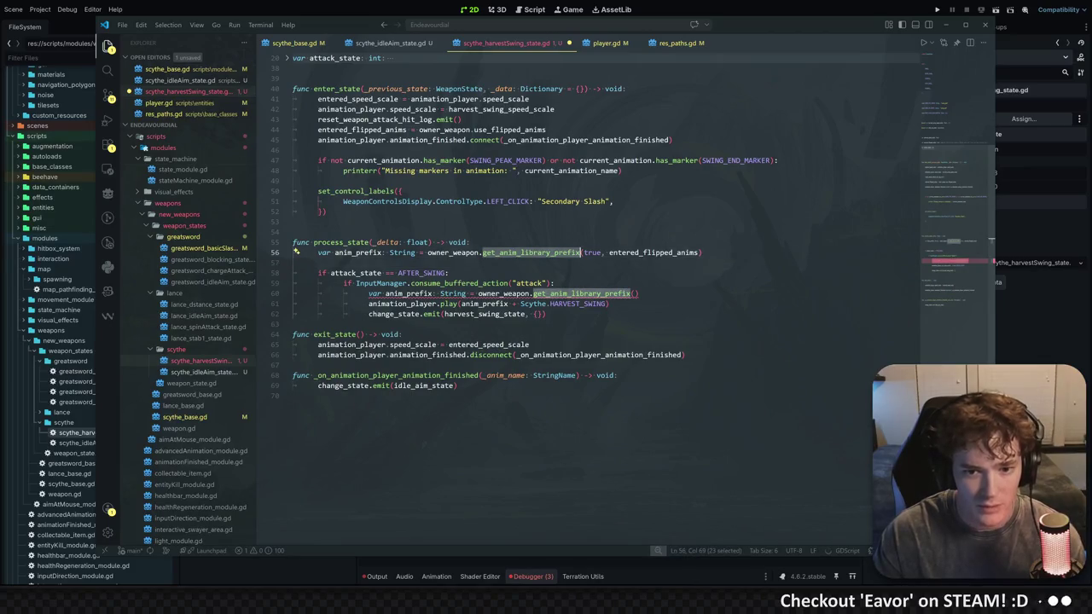
{"action": "mouse_move", "coordinate": [563, 252]}
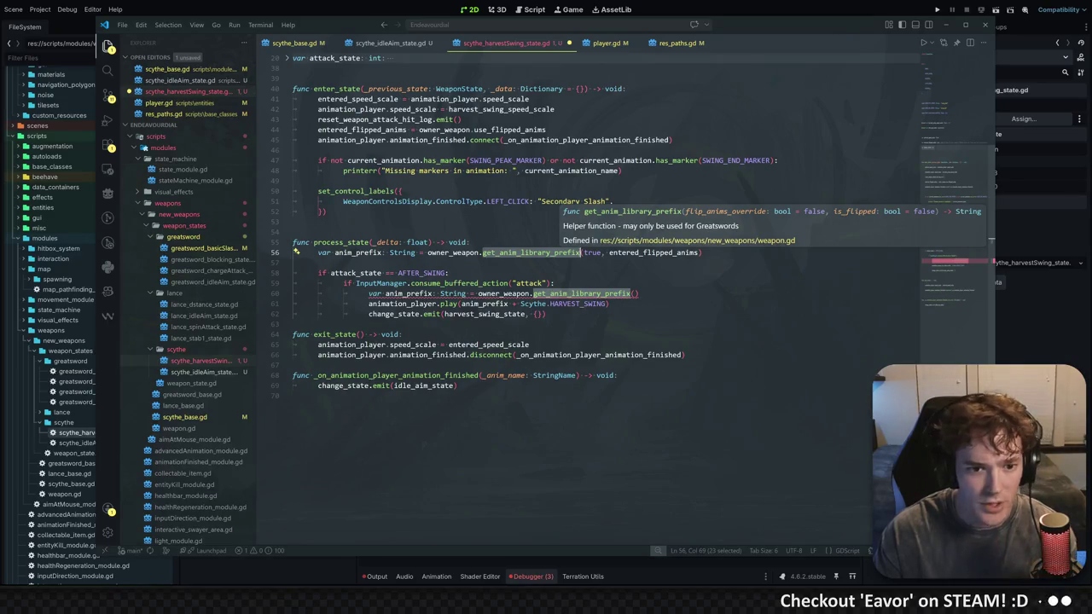
{"action": "left_click", "coordinate": [294, 263]}
{"action": "double_click", "coordinate": [357, 253]}
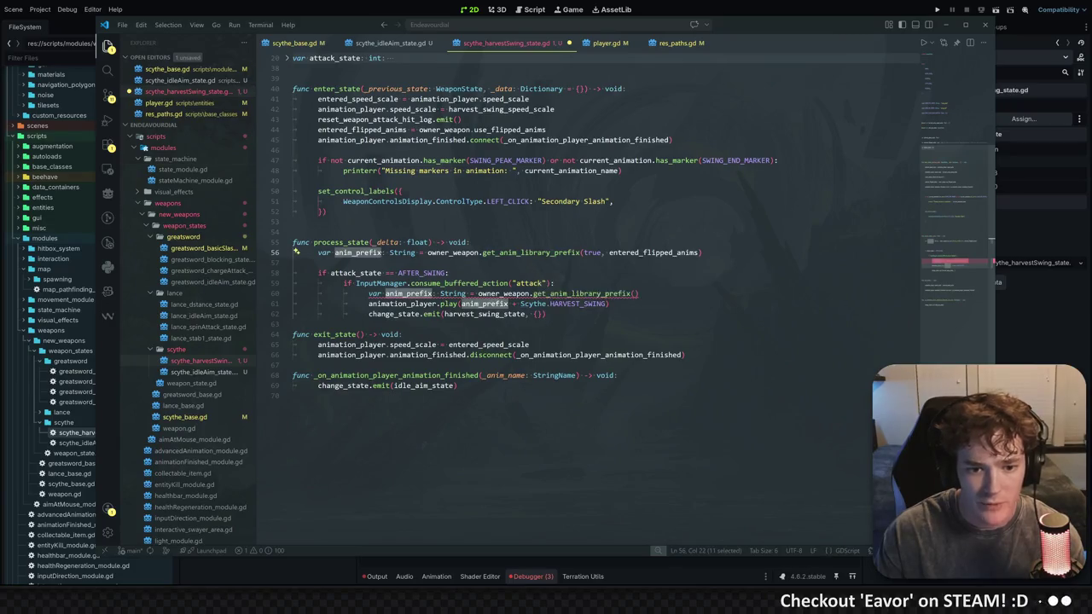
{"action": "triple_click", "coordinate": [410, 293]}
{"action": "key", "text": "Delete"}
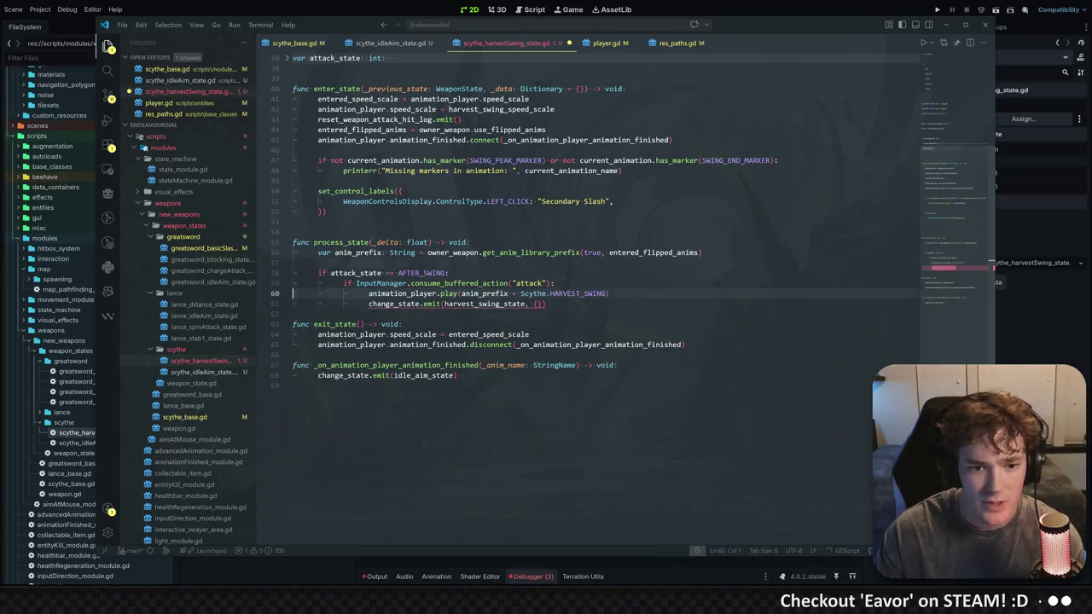
{"action": "double_click", "coordinate": [358, 253]}
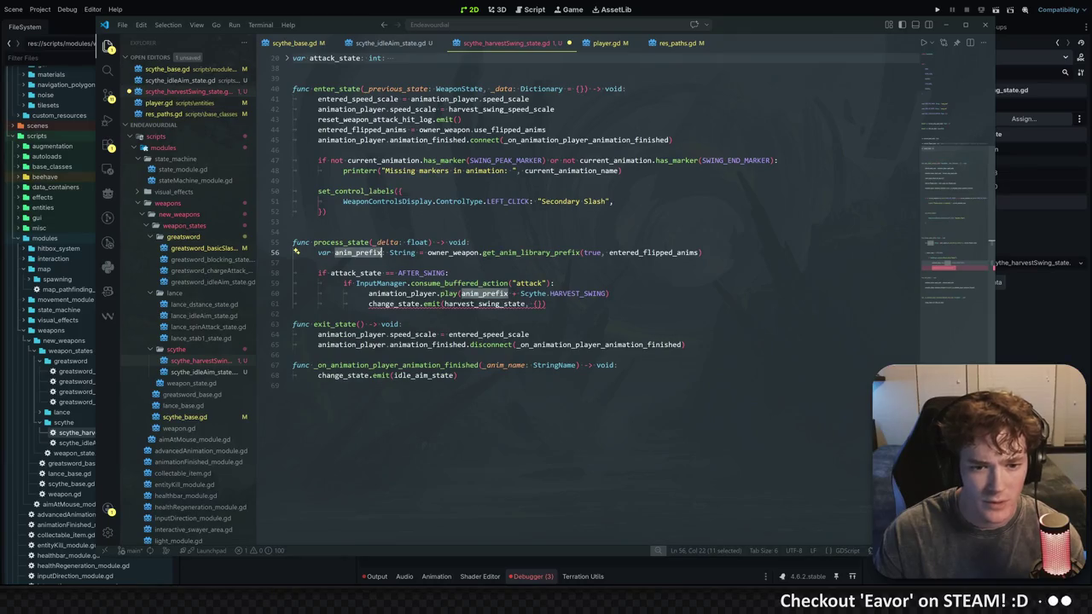
{"action": "double_click", "coordinate": [484, 304]}
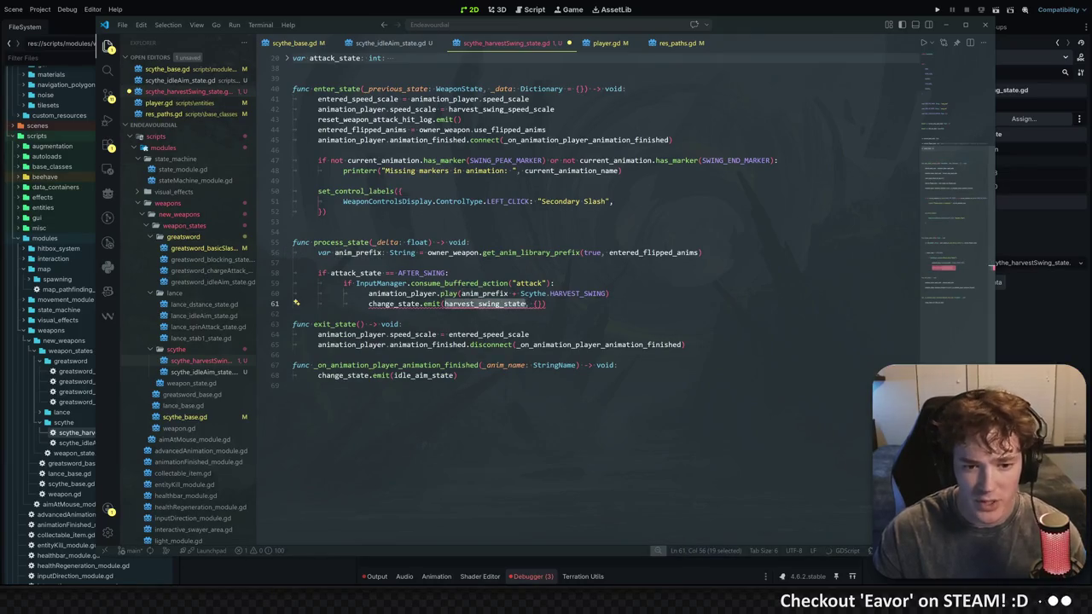
{"action": "scroll", "coordinate": [484, 304], "scroll_direction": "up", "scroll_amount": 6}
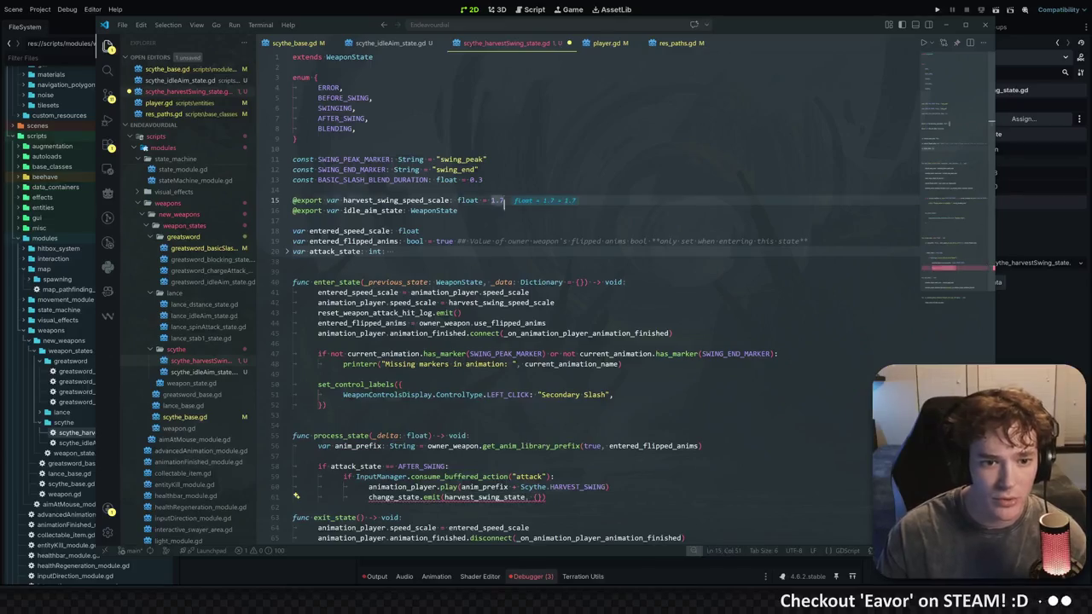
{"action": "left_click", "coordinate": [459, 209]}
{"action": "key", "text": "Return"}
{"action": "type", "text": "@export var reset_weapon_attack_hit_log: Signal"}
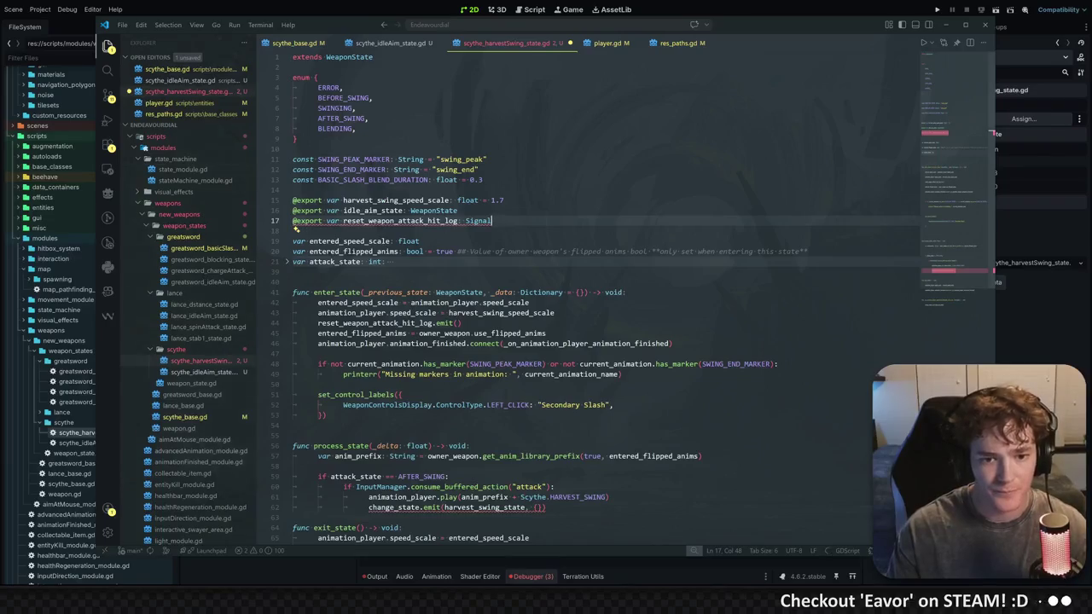
{"action": "key", "text": "ctrl+shift+Left"}
{"action": "key", "text": "ctrl+shift+Left"}
{"action": "key", "text": "ctrl+shift+Left"}
{"action": "type", "text": "secondary_slash_state: WeaponState"}
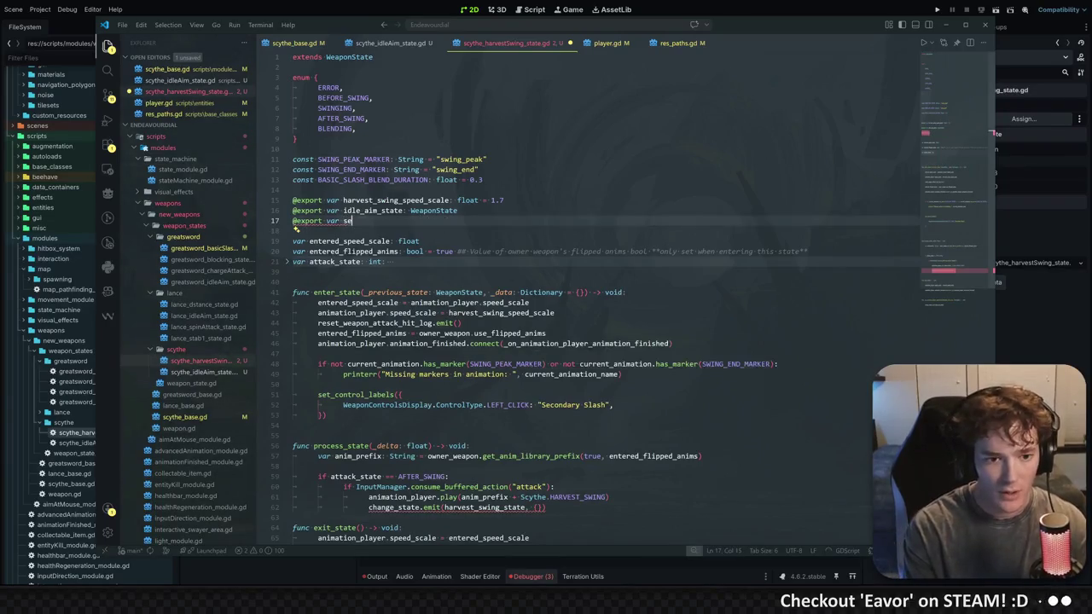
{"action": "key", "text": "ctrl+s"}
Change the change_state call from harvest_swing_state to secondary_slash_state and save
{"action": "double_click", "coordinate": [387, 220]}
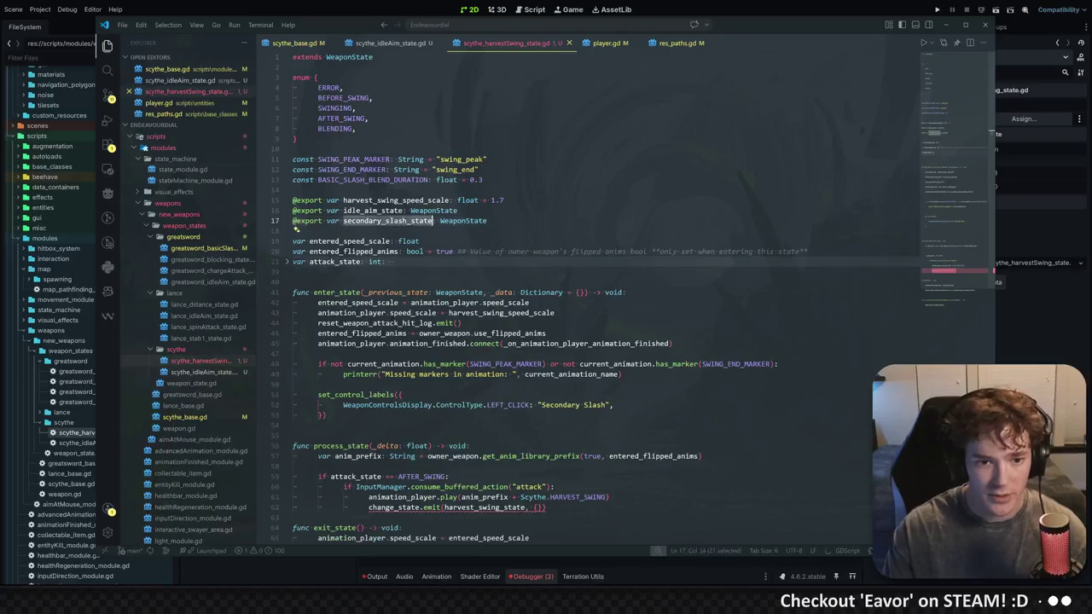
{"action": "scroll", "coordinate": [598, 341], "scroll_direction": "down", "scroll_amount": 3}
{"action": "double_click", "coordinate": [488, 357]}
{"action": "key", "text": "ctrl+v"}
{"action": "left_click", "coordinate": [471, 295]}
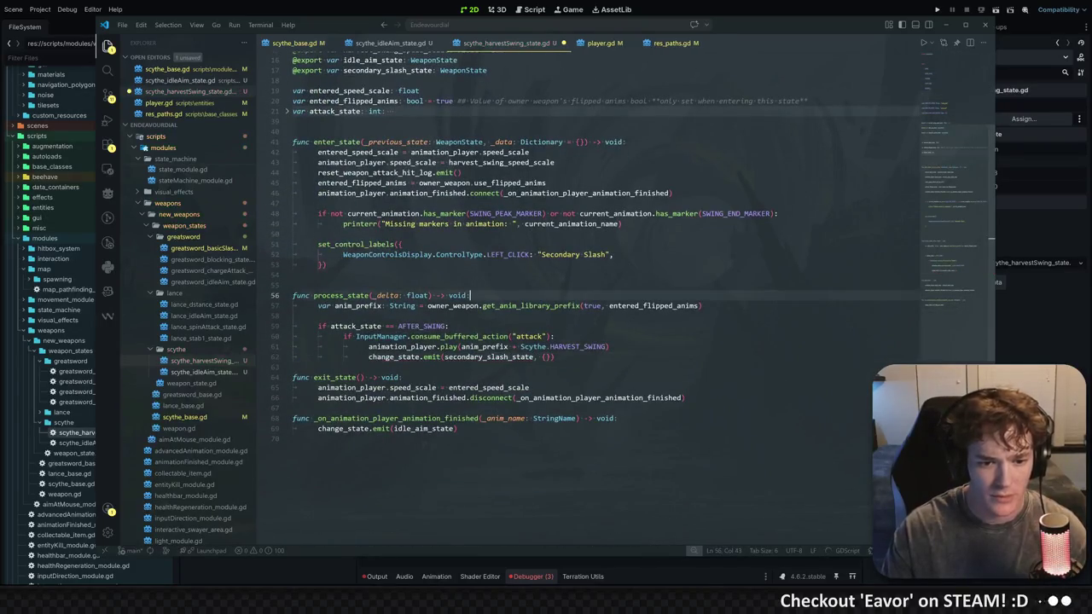
{"action": "key", "text": "ctrl+s"}
{"action": "left_click", "coordinate": [294, 367]}
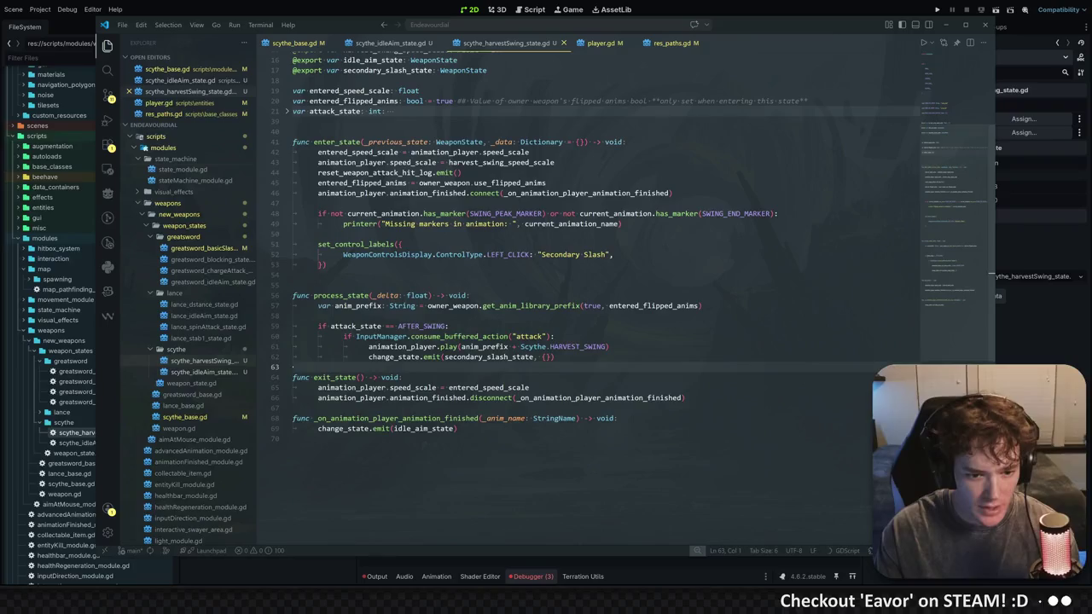
Check the usages of animation_player and entered_speed_scale in the script
{"action": "double_click", "coordinate": [352, 388]}
{"action": "left_click", "coordinate": [436, 387]}
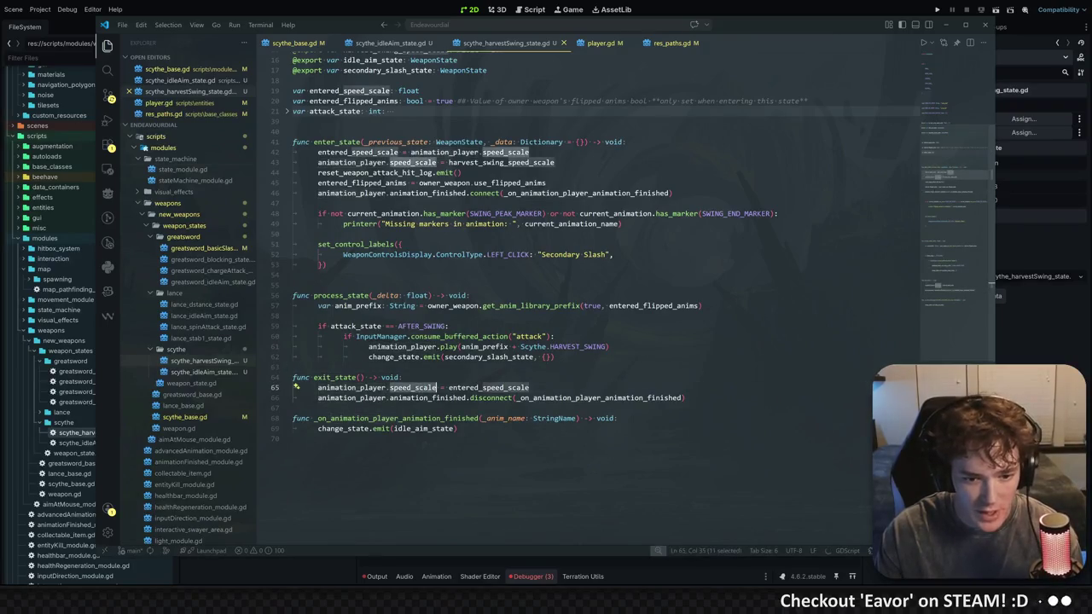
{"action": "double_click", "coordinate": [516, 387]}
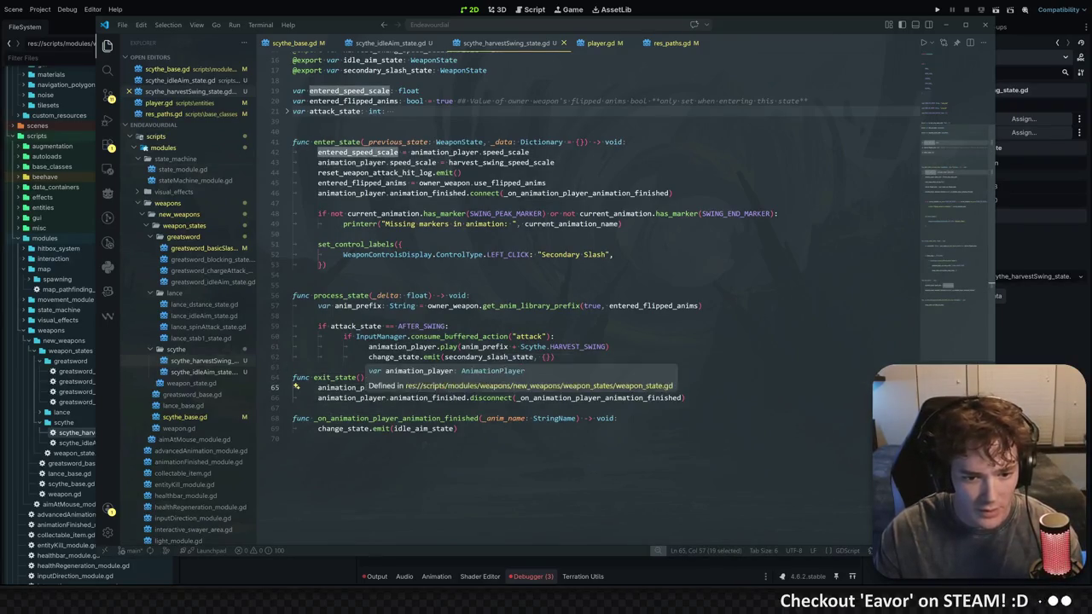
{"action": "left_click", "coordinate": [687, 398]}
{"action": "left_click", "coordinate": [293, 367]}
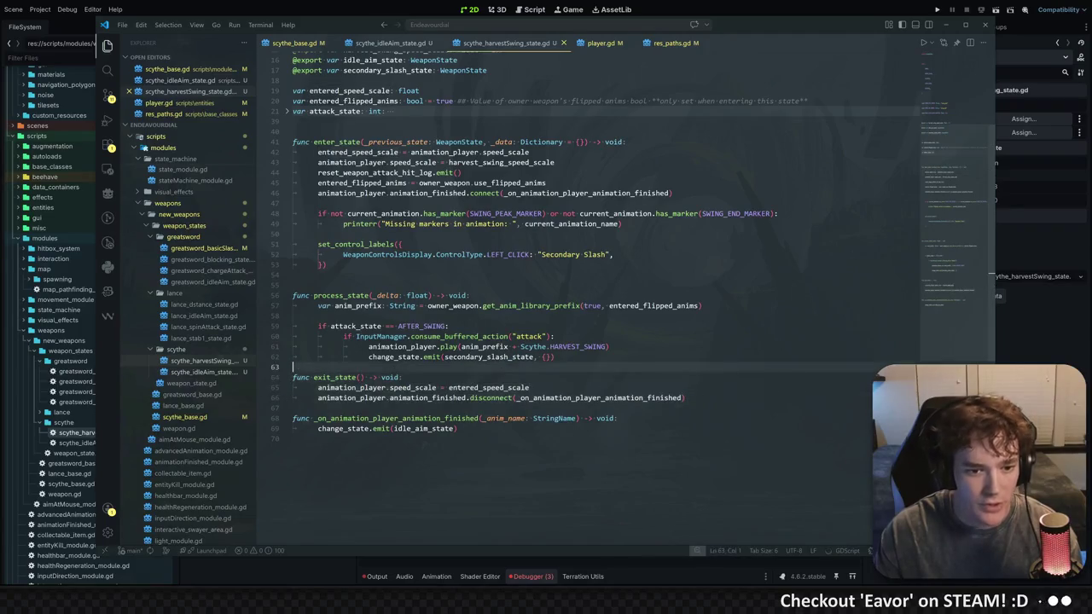
{"action": "scroll", "coordinate": [597, 298], "scroll_direction": "up", "scroll_amount": 5}
{"action": "left_click", "coordinate": [479, 169]}
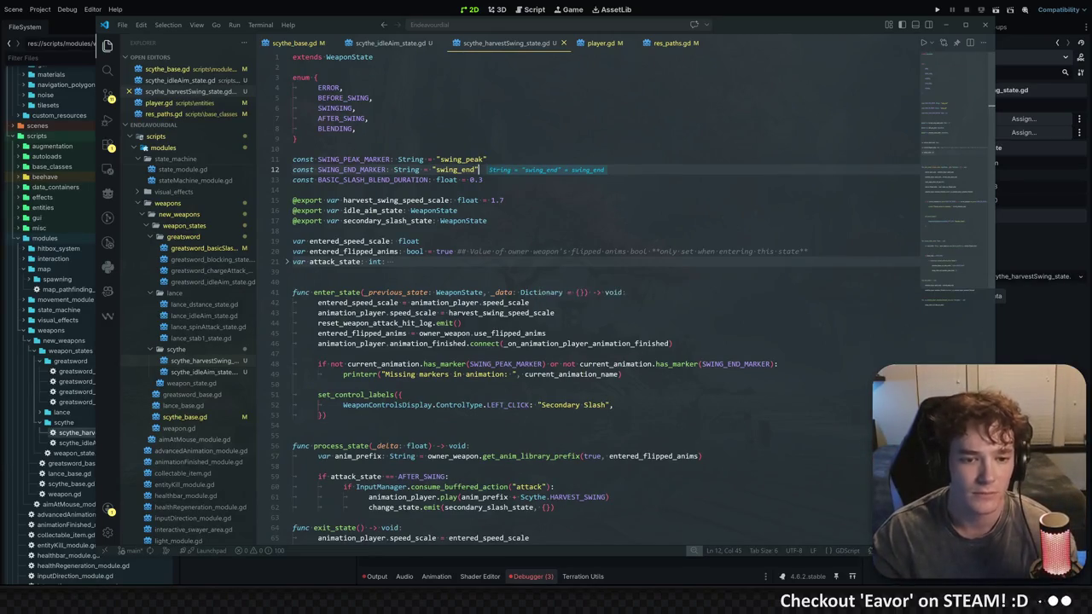
Scroll through the harvest swing script, briefly comparing it with the idle aim script
{"action": "scroll", "coordinate": [564, 307], "scroll_direction": "down", "scroll_amount": 3}
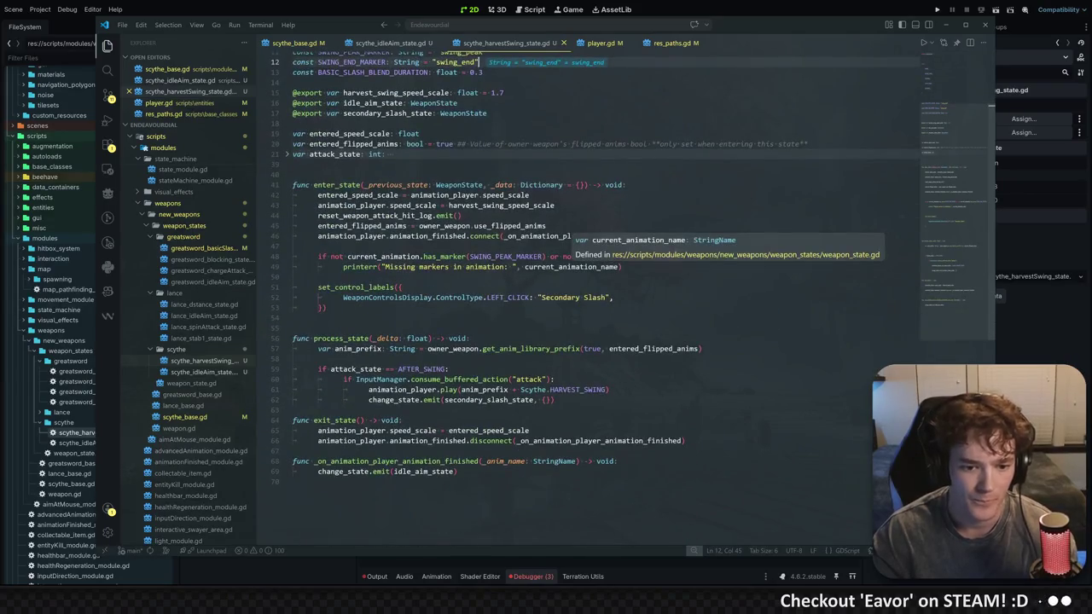
{"action": "scroll", "coordinate": [563, 307], "scroll_direction": "up", "scroll_amount": 2}
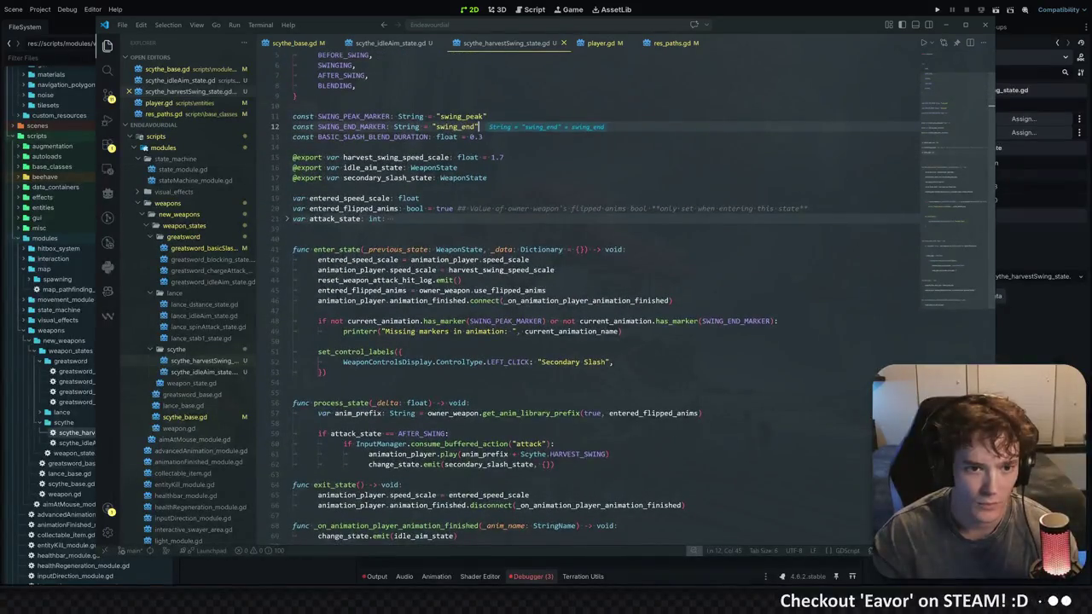
{"action": "scroll", "coordinate": [555, 292], "scroll_direction": "up", "scroll_amount": 2}
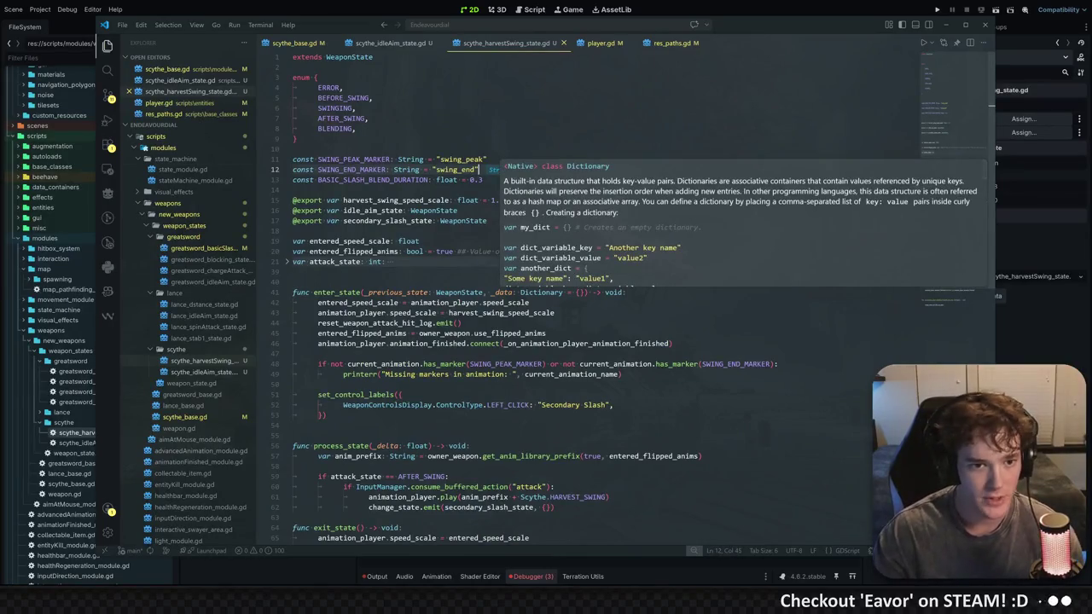
{"action": "left_click", "coordinate": [373, 97]}
{"action": "scroll", "coordinate": [563, 290], "scroll_direction": "down", "scroll_amount": 3}
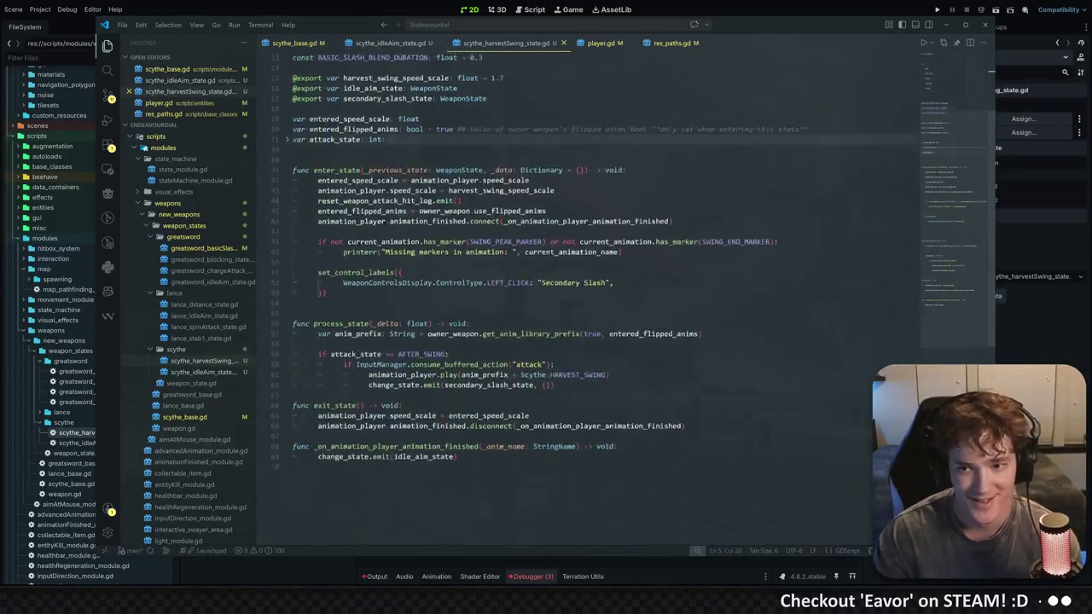
{"action": "scroll", "coordinate": [563, 290], "scroll_direction": "up", "scroll_amount": 2}
{"action": "left_click", "coordinate": [432, 45]}
{"action": "left_click", "coordinate": [506, 43]}
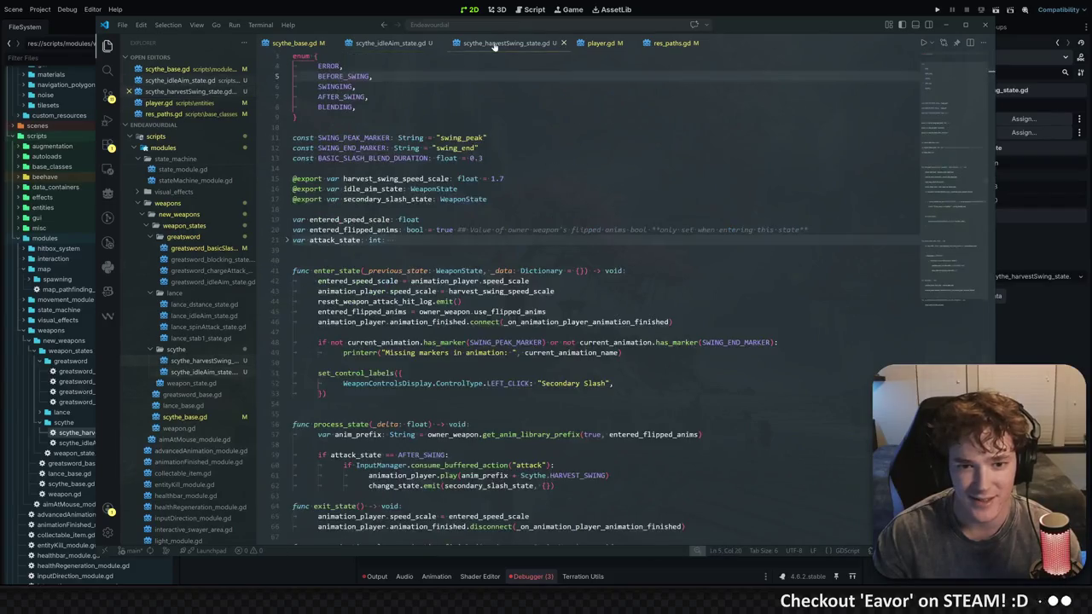
Close player.gd, move res_paths.gd first, and view scythe_base.gd then the harvest swing script
{"action": "middle_click", "coordinate": [608, 44]}
{"action": "mouse_move", "coordinate": [608, 44]}
{"action": "left_mouse_down"}
{"action": "mouse_move", "coordinate": [341, 45]}
{"action": "mouse_move", "coordinate": [358, 46]}
{"action": "left_mouse_up"}
{"action": "left_click", "coordinate": [373, 44]}
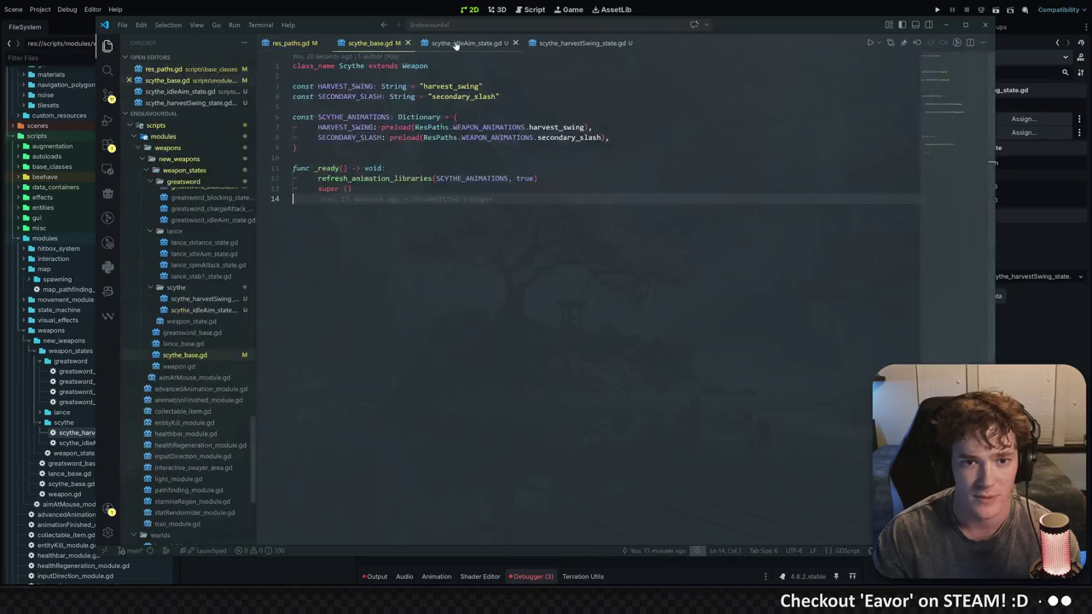
{"action": "left_click", "coordinate": [570, 44]}
{"action": "left_click", "coordinate": [384, 45]}
{"action": "left_click", "coordinate": [580, 44]}
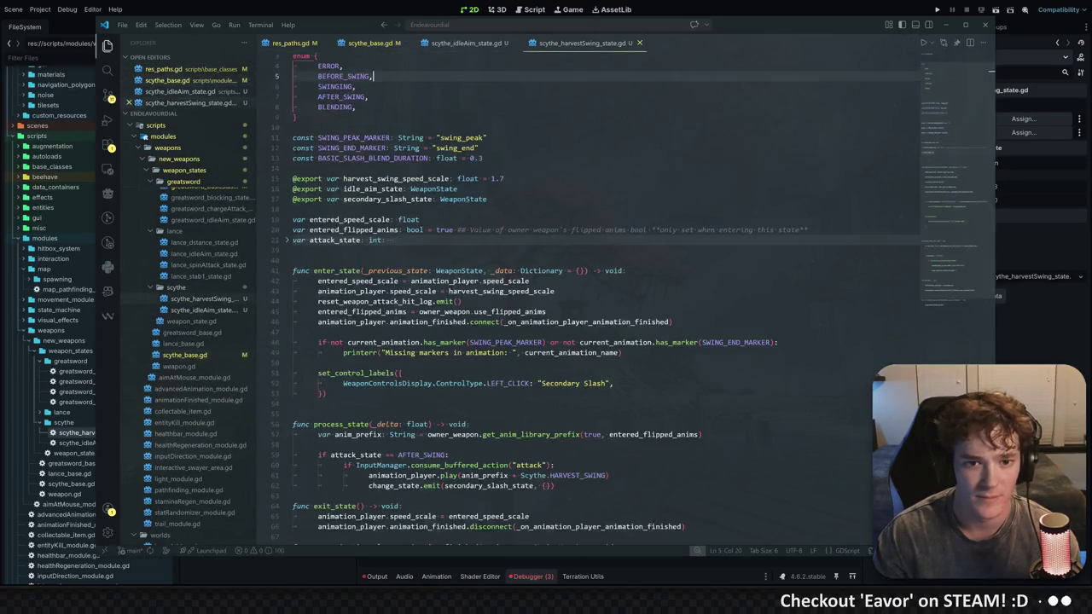
{"action": "scroll", "coordinate": [597, 299], "scroll_direction": "down", "scroll_amount": 5}
Back in Godot, clear the Output log
{"action": "key", "text": "alt+Tab"}
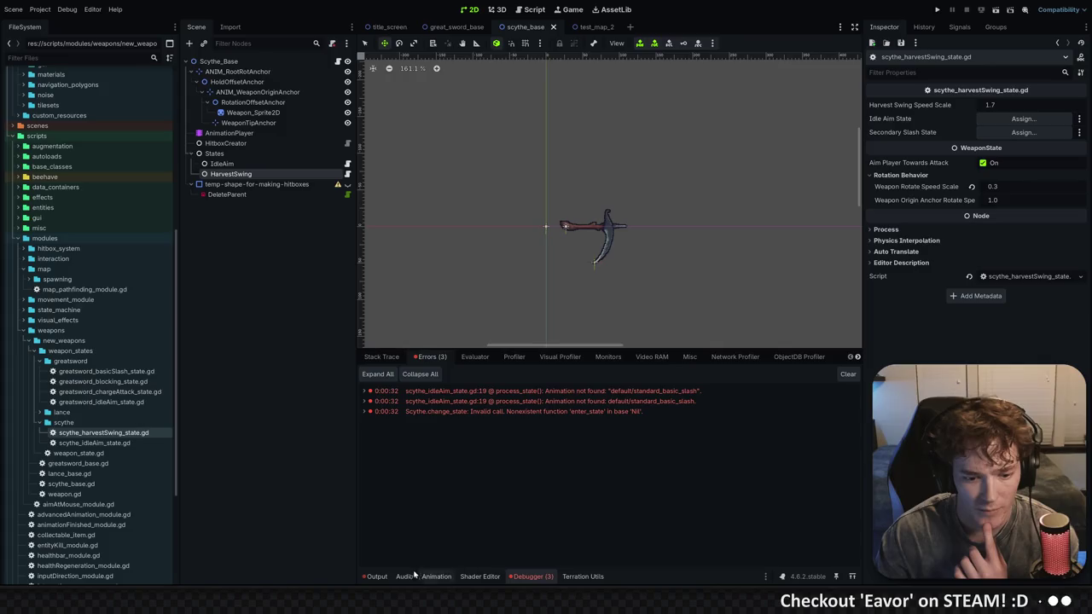
{"action": "left_click", "coordinate": [377, 577]}
{"action": "left_click", "coordinate": [840, 439]}
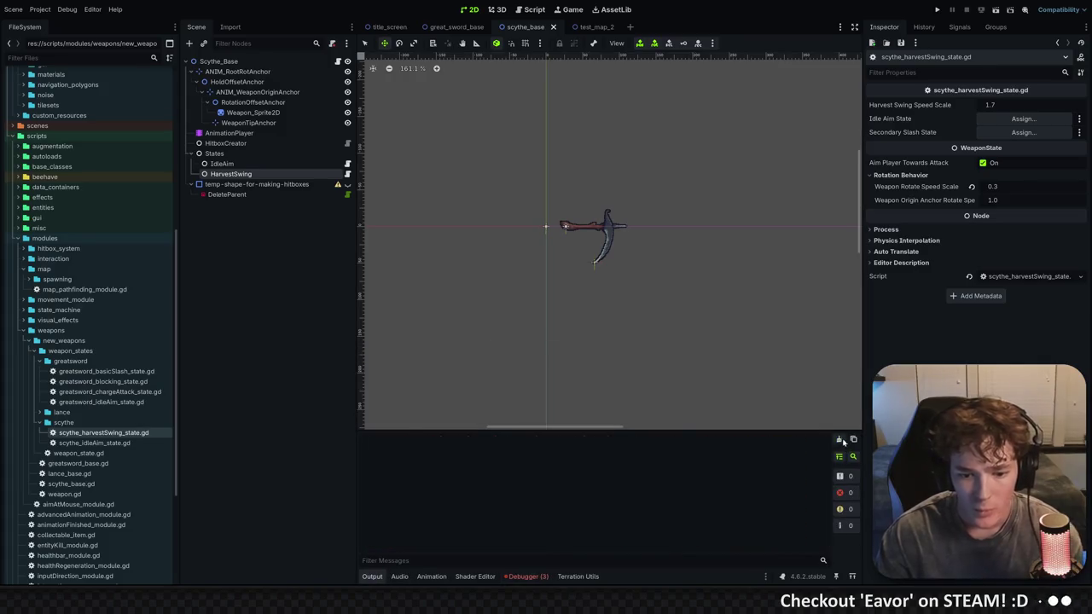
Expand the hitbox key's arguments at about 0.5 s, then jump to the missing-animation error's line
{"action": "left_click", "coordinate": [224, 133]}
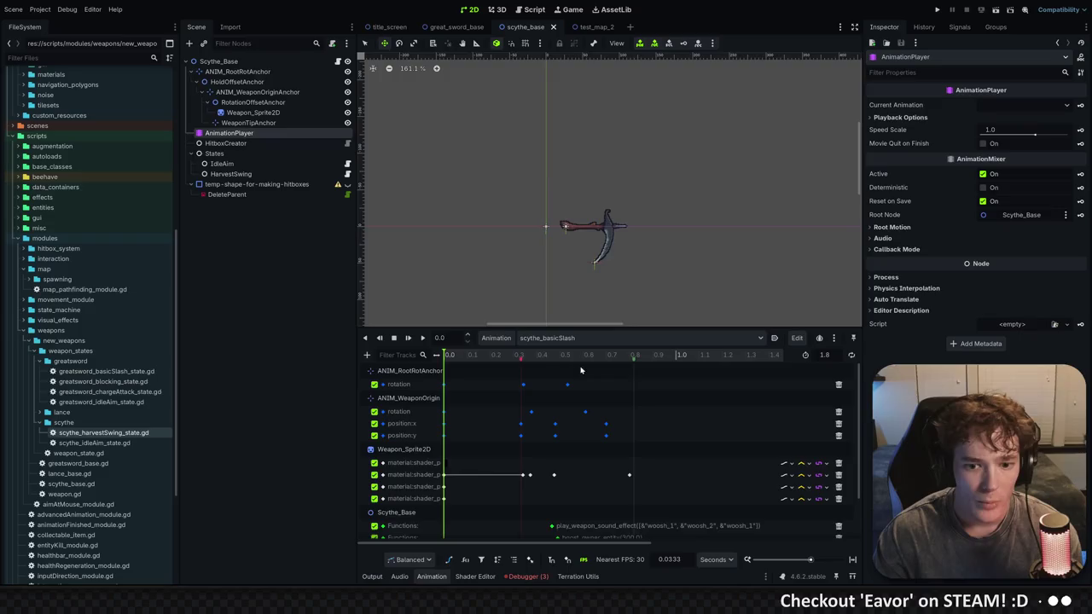
{"action": "mouse_move", "coordinate": [471, 356]}
{"action": "left_mouse_down"}
{"action": "mouse_move", "coordinate": [518, 353]}
{"action": "mouse_move", "coordinate": [563, 331]}
{"action": "mouse_move", "coordinate": [587, 249]}
{"action": "left_mouse_up"}
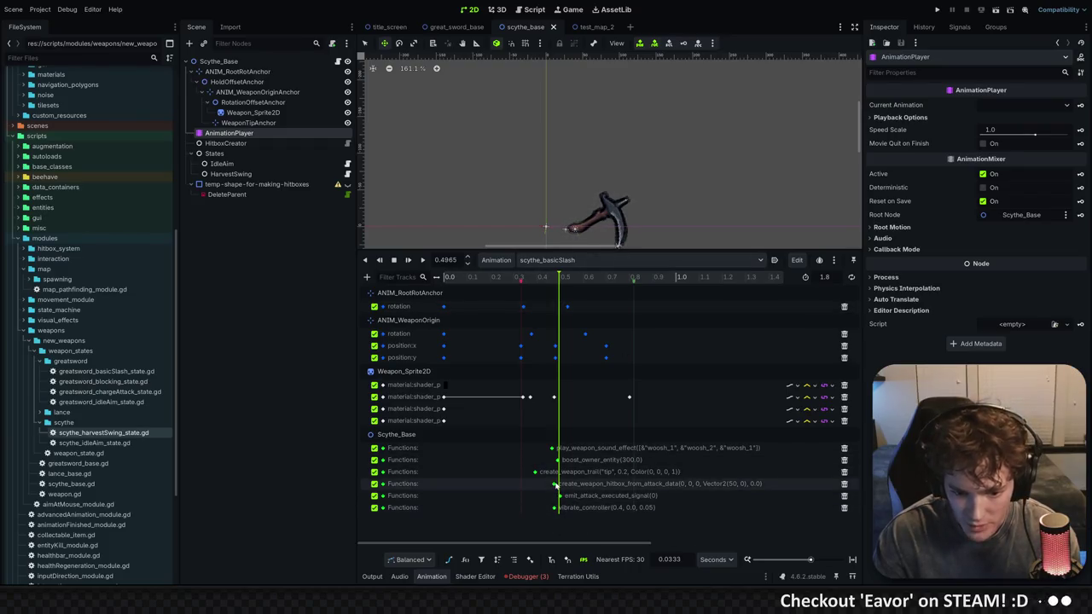
{"action": "left_click", "coordinate": [556, 483]}
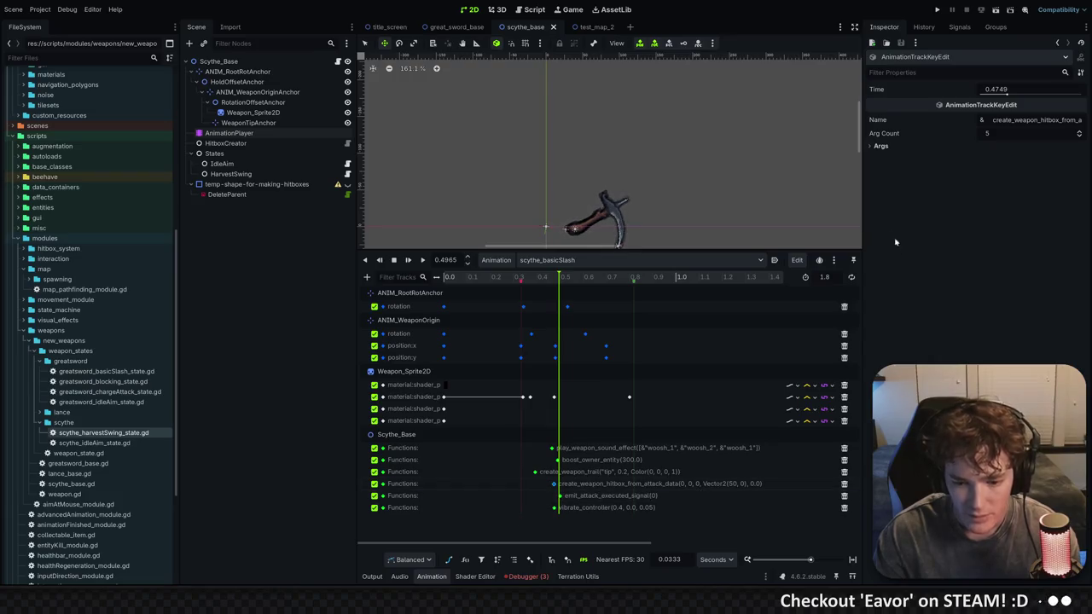
{"action": "left_click", "coordinate": [892, 156]}
{"action": "left_click", "coordinate": [889, 194]}
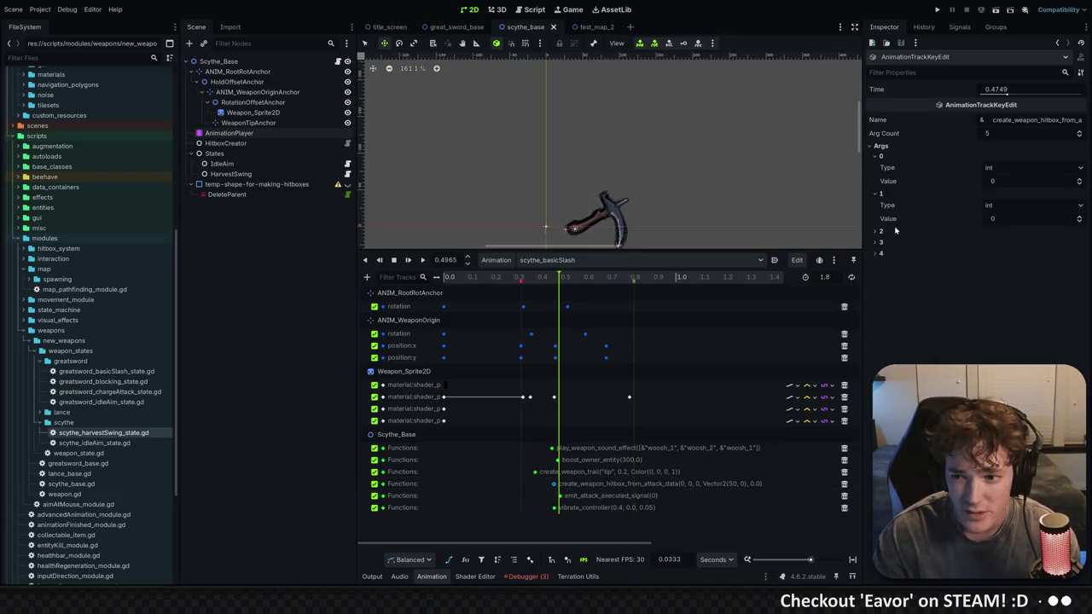
{"action": "left_click", "coordinate": [885, 270]}
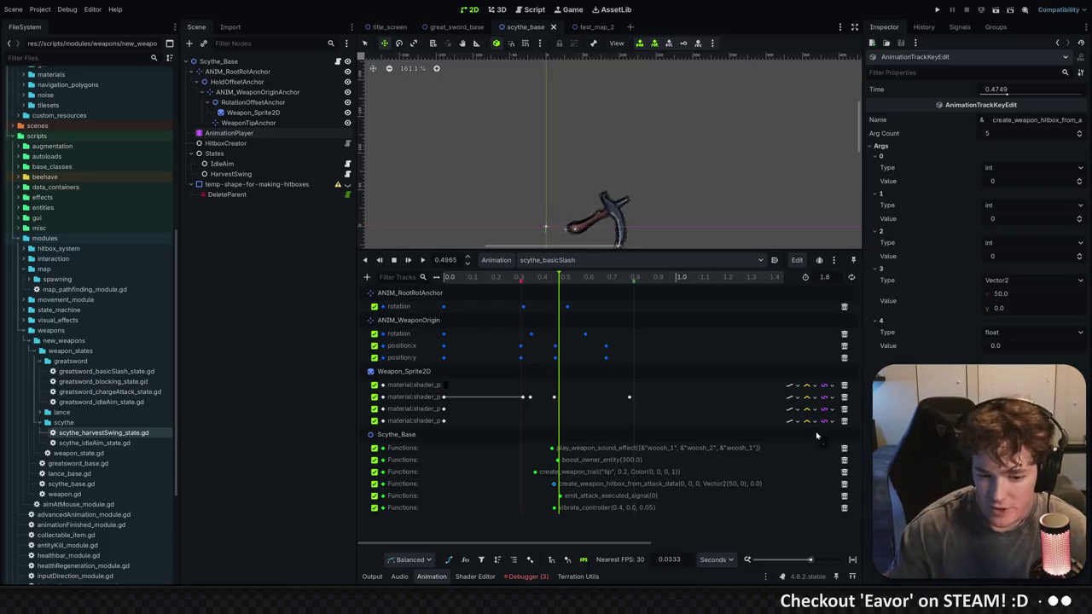
{"action": "left_click", "coordinate": [527, 576]}
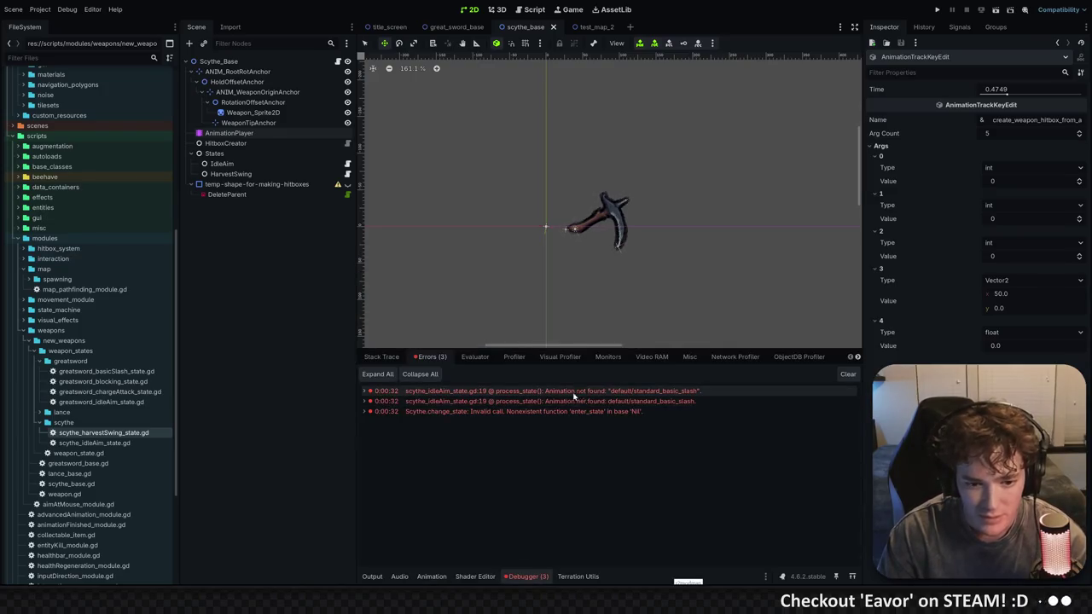
{"action": "double_click", "coordinate": [493, 395]}
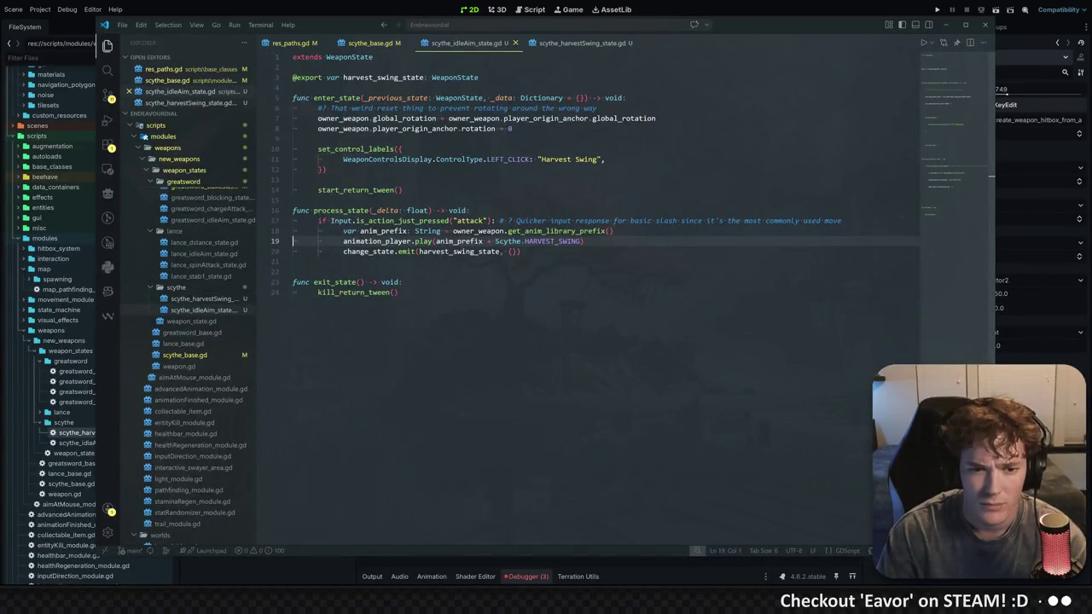
Reload the saved scythe_base scene and clear the Debugger error list
{"action": "left_click", "coordinate": [402, 190]}
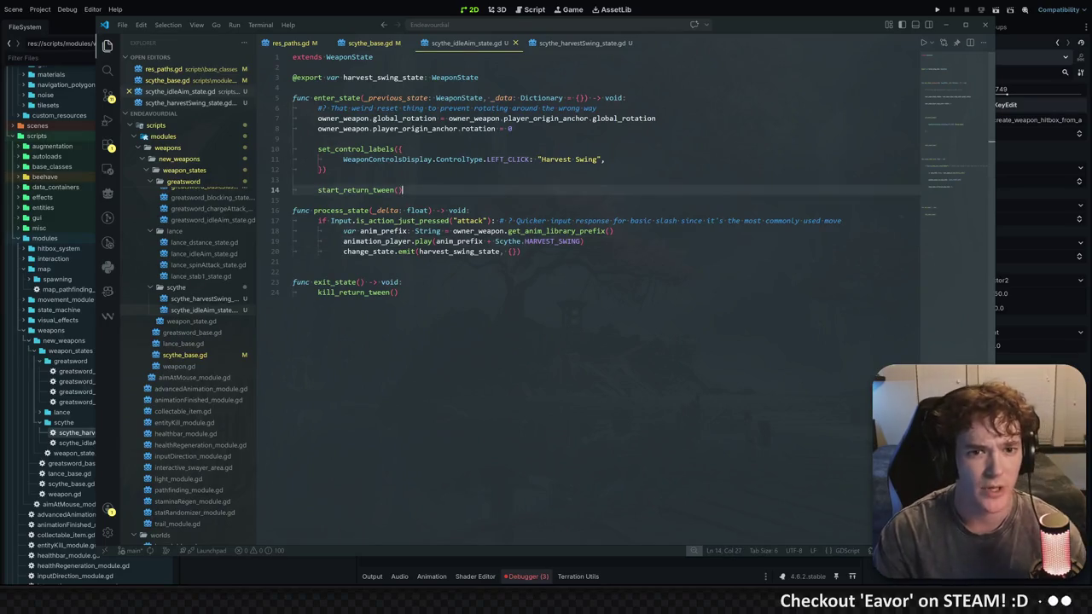
{"action": "left_click", "coordinate": [770, 17]}
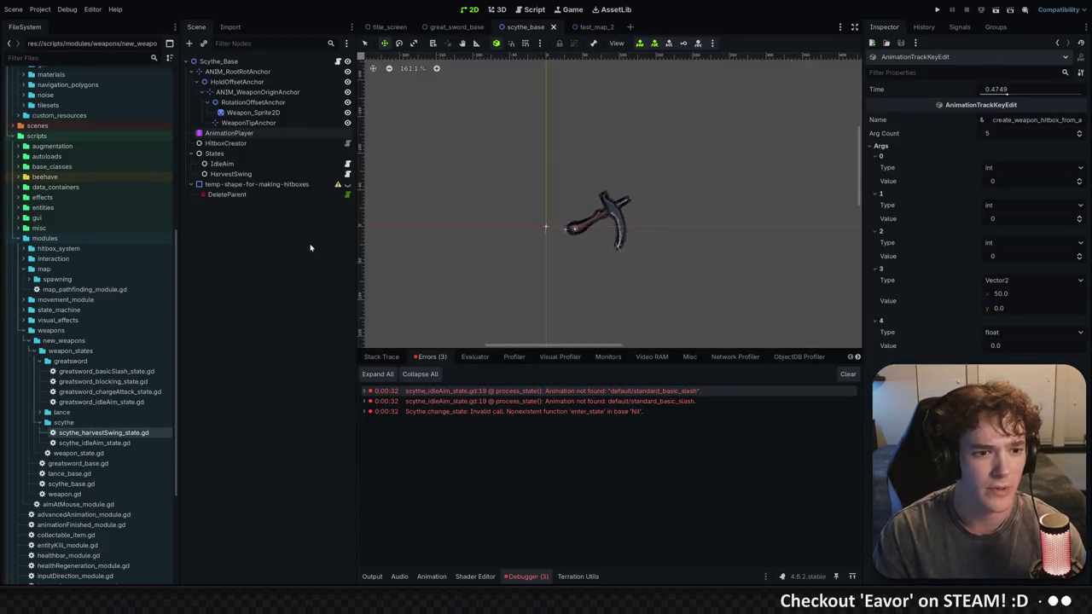
{"action": "left_click", "coordinate": [13, 9]}
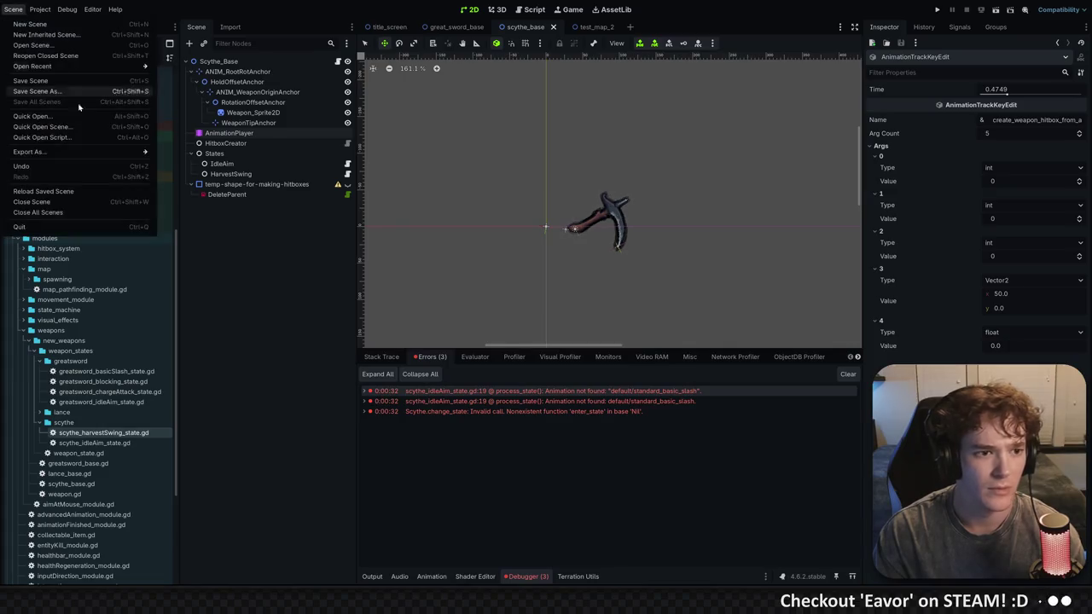
{"action": "left_click", "coordinate": [49, 193]}
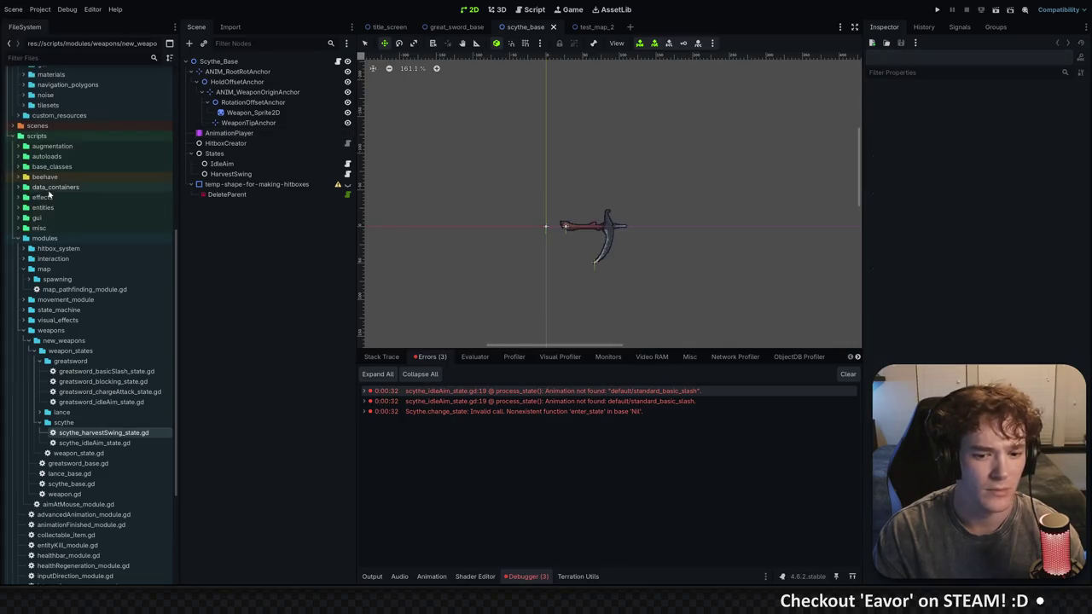
{"action": "left_click", "coordinate": [847, 374]}
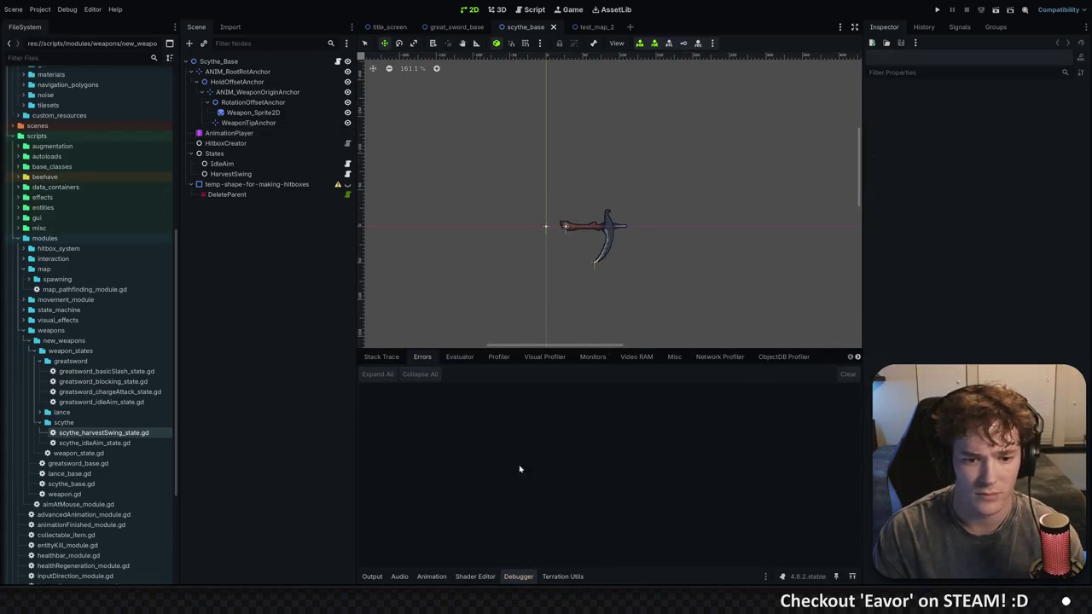
{"action": "left_click", "coordinate": [17, 10]}
{"action": "left_click", "coordinate": [51, 192]}
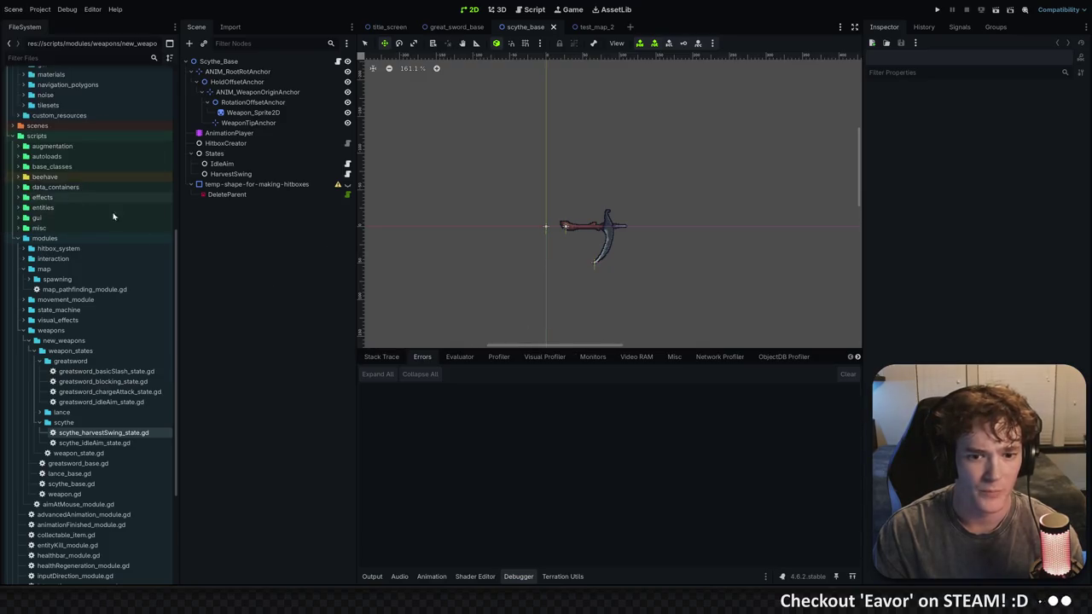
{"action": "left_click", "coordinate": [378, 359]}
{"action": "left_click", "coordinate": [372, 576]}
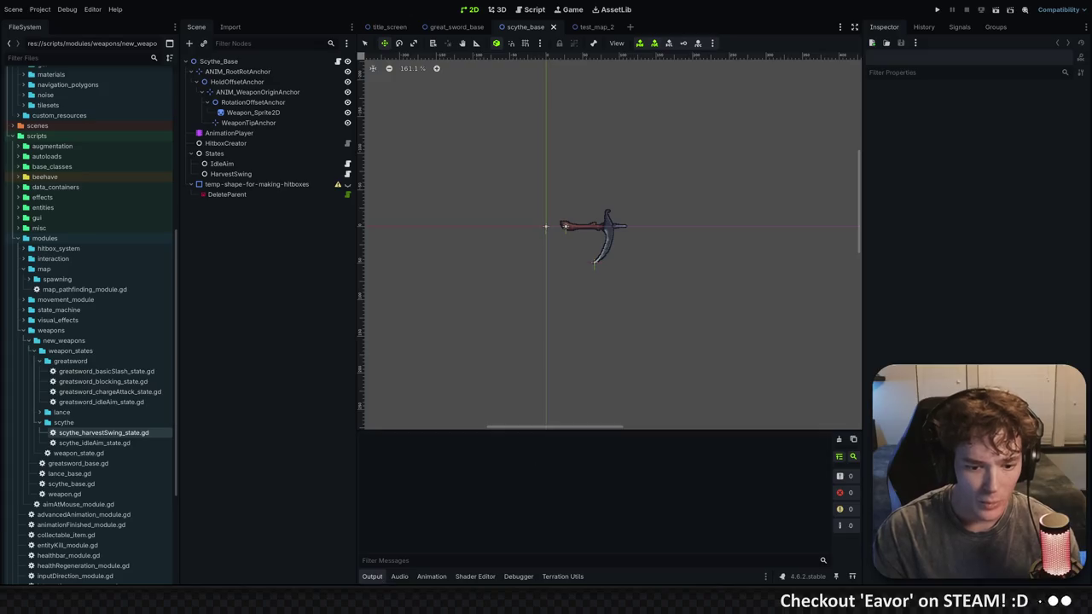
Glance at scythe_base.gd and the idle aim script in Windsurf before returning to Godot
{"action": "key", "text": "alt+Tab"}
{"action": "left_click", "coordinate": [360, 41]}
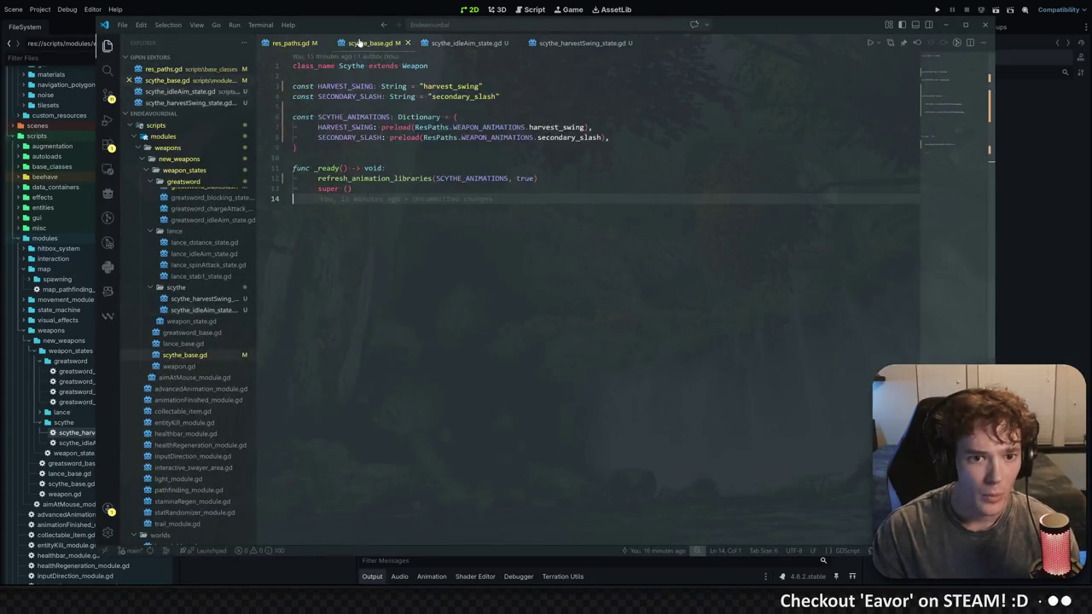
{"action": "left_click", "coordinate": [443, 50]}
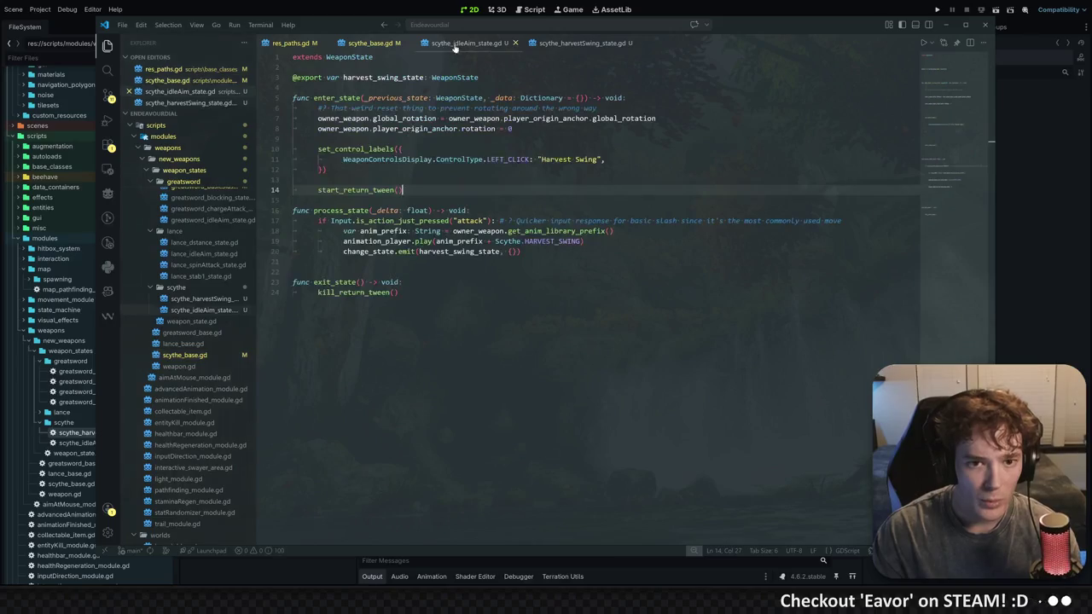
{"action": "key", "text": "alt+Tab"}
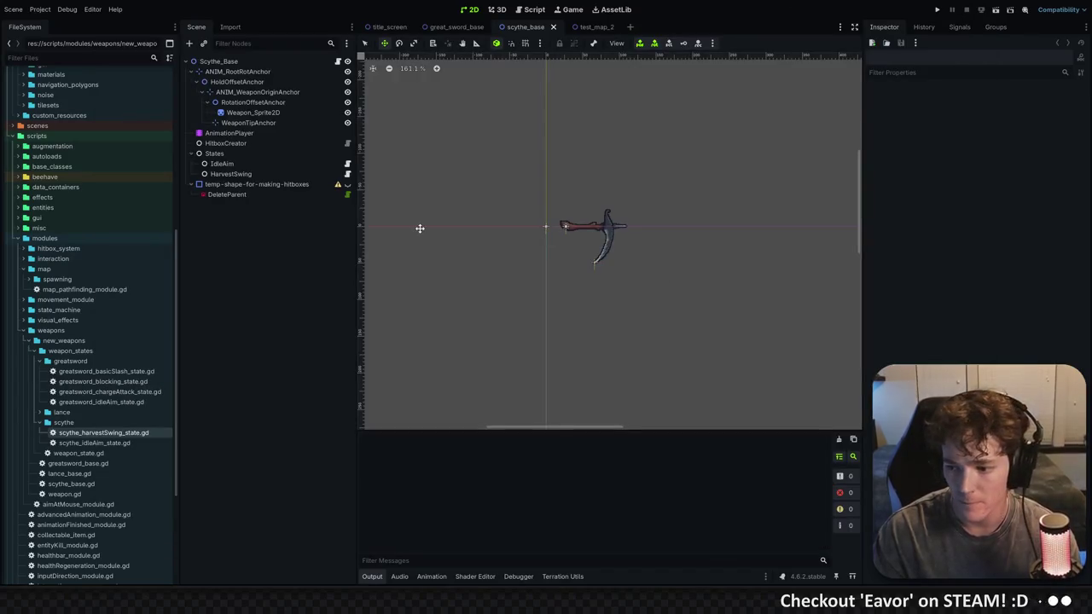
Select HarvestSwing, then load scythe_basicSlash into the AnimationPlayer timeline
{"action": "left_click", "coordinate": [281, 174]}
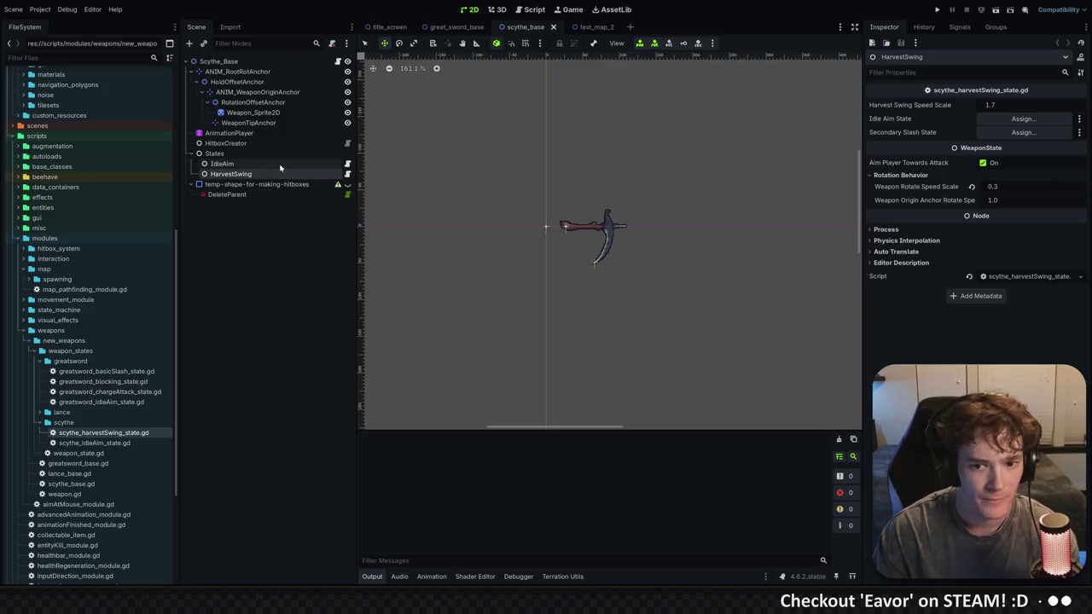
{"action": "left_click", "coordinate": [256, 133]}
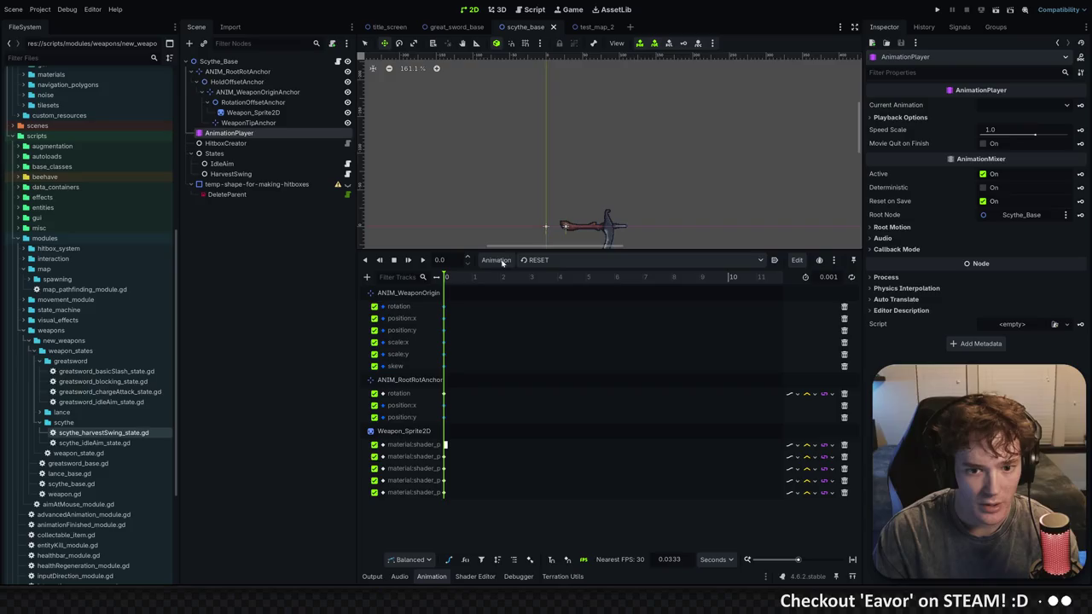
{"action": "left_click", "coordinate": [554, 259]}
{"action": "left_click", "coordinate": [576, 287]}
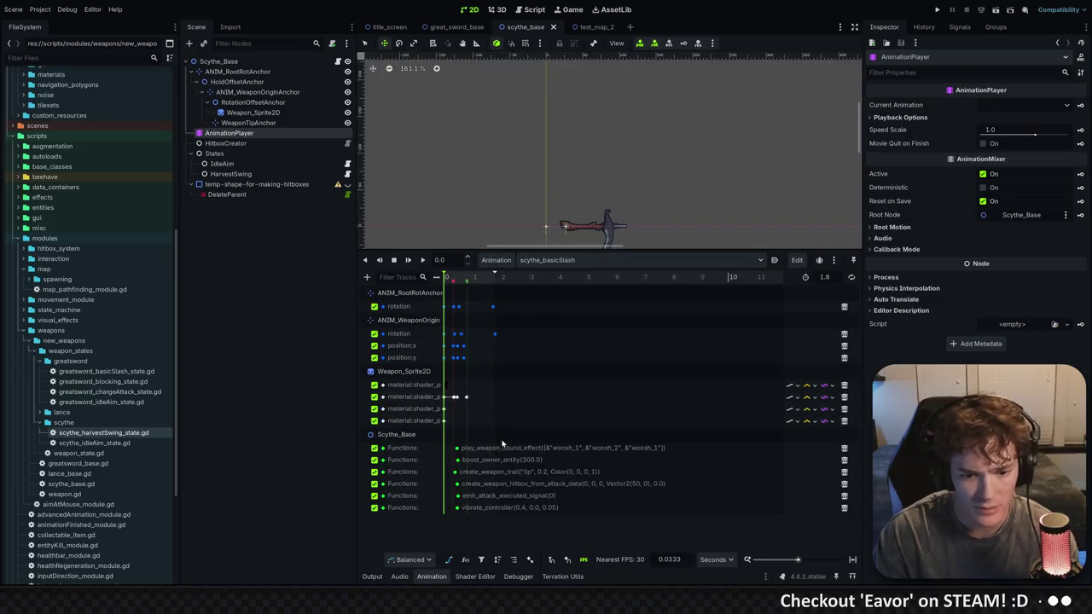
{"action": "scroll", "coordinate": [514, 441], "scroll_direction": "up", "scroll_amount": 3, "text": "ctrl"}
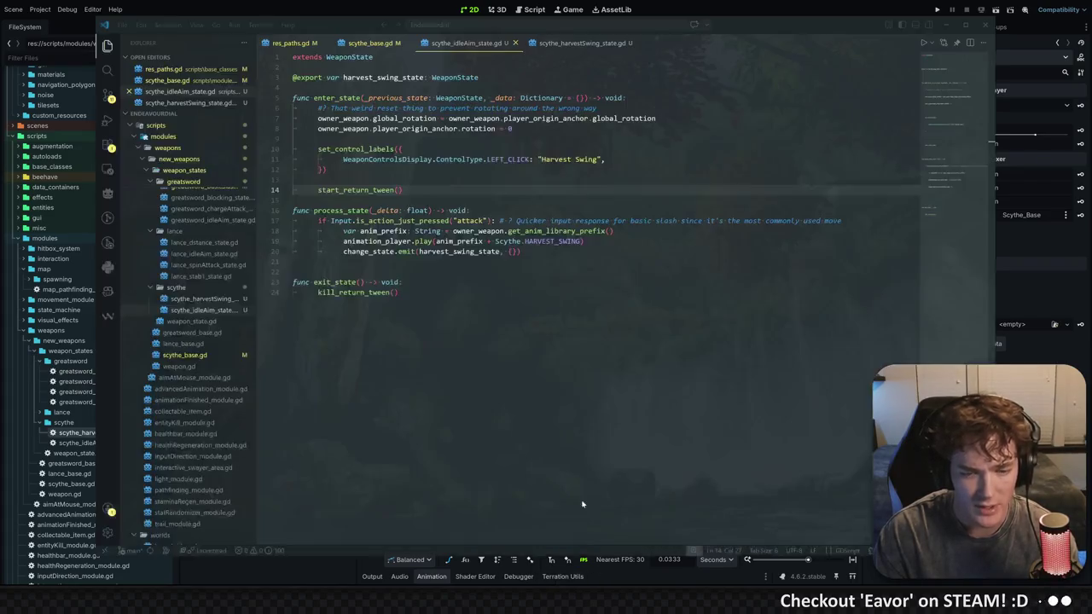
In Windsurf, follow WeaponState and the scythe base script to the Weapon base class in weapon.gd
{"action": "key", "text": "alt+Tab"}
{"action": "left_click", "coordinate": [344, 57], "text": "ctrl"}
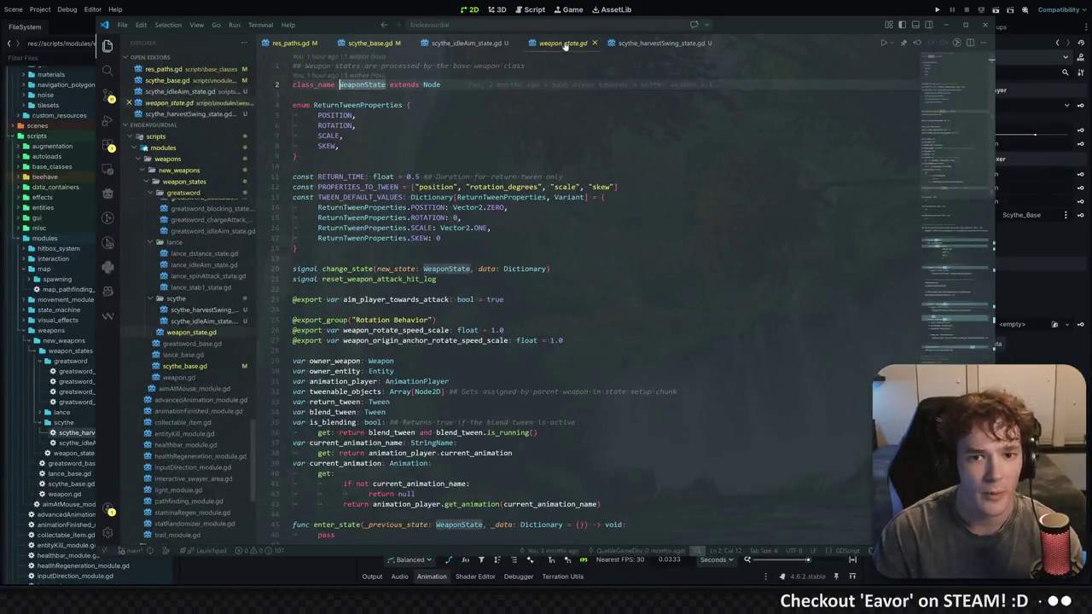
{"action": "key", "text": "alt+Left"}
{"action": "left_click", "coordinate": [370, 43]}
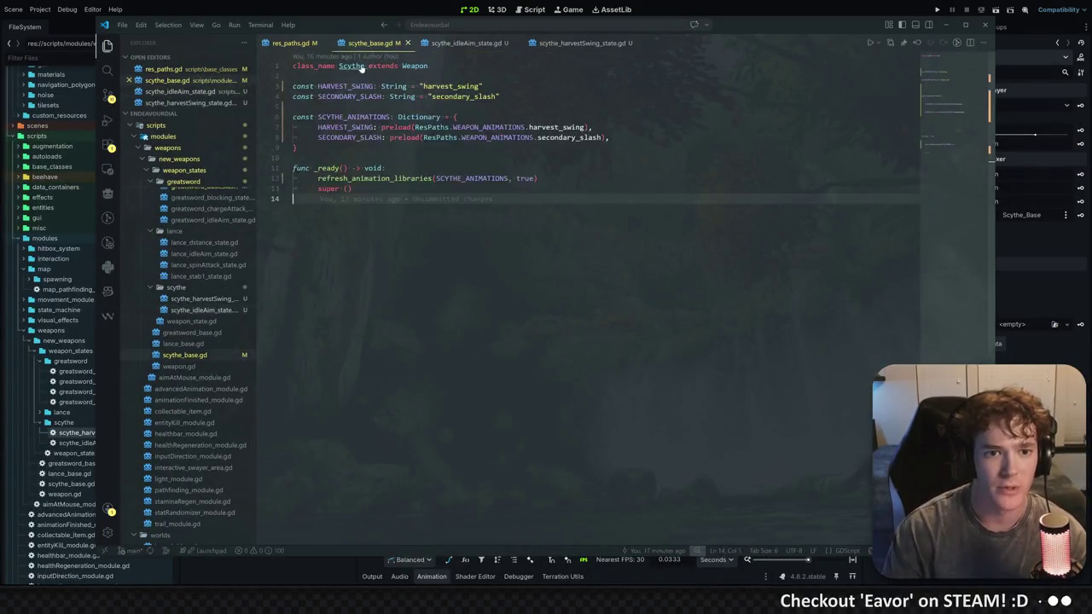
{"action": "left_click", "coordinate": [376, 66], "text": "ctrl"}
{"action": "left_click_drag", "start_coordinate": [458, 49], "coordinate": [364, 43]}
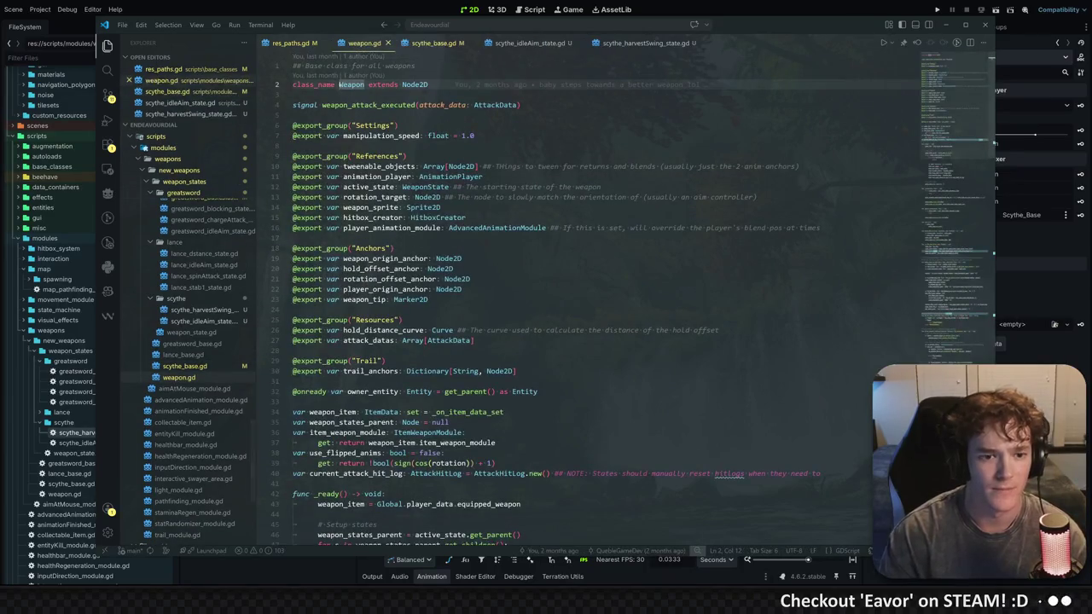
Inspect create_weapon_hitbox_from_attack_data's attack_data_index, hitbox_data_index and creation_path_index parameters on line 169
{"action": "scroll", "coordinate": [563, 299], "scroll_direction": "down", "scroll_amount": 10}
{"action": "scroll", "coordinate": [563, 298], "scroll_direction": "down", "scroll_amount": 9}
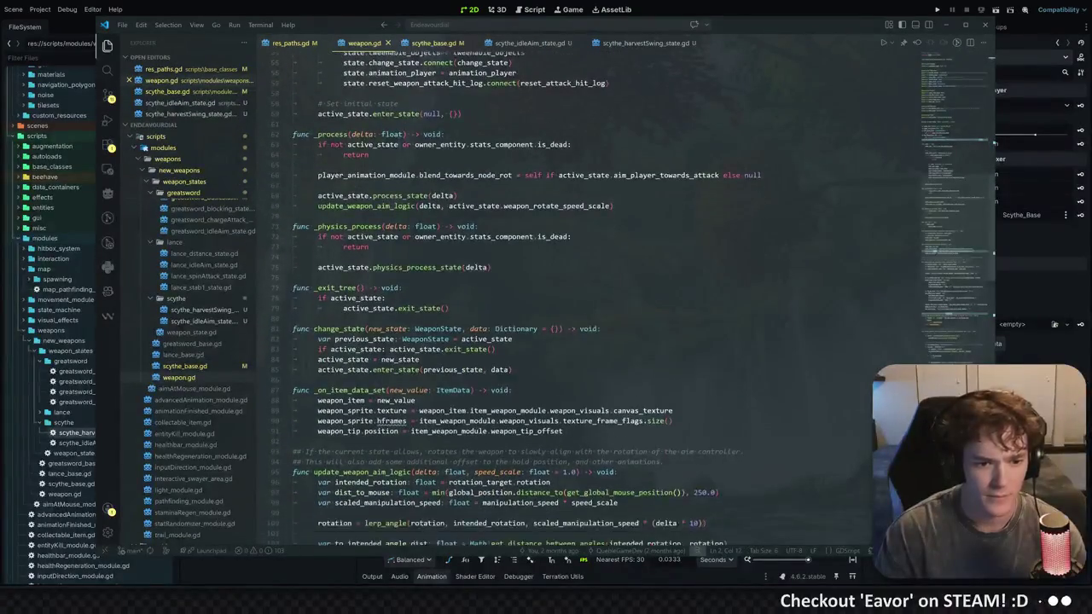
{"action": "scroll", "coordinate": [570, 298], "scroll_direction": "down", "scroll_amount": 8}
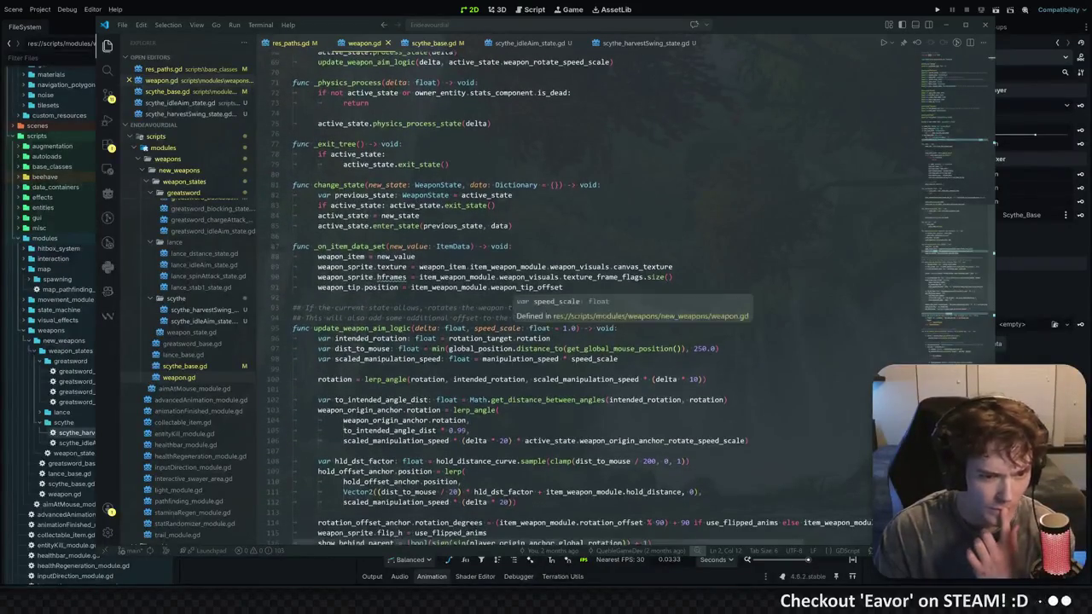
{"action": "scroll", "coordinate": [571, 297], "scroll_direction": "down", "scroll_amount": 10}
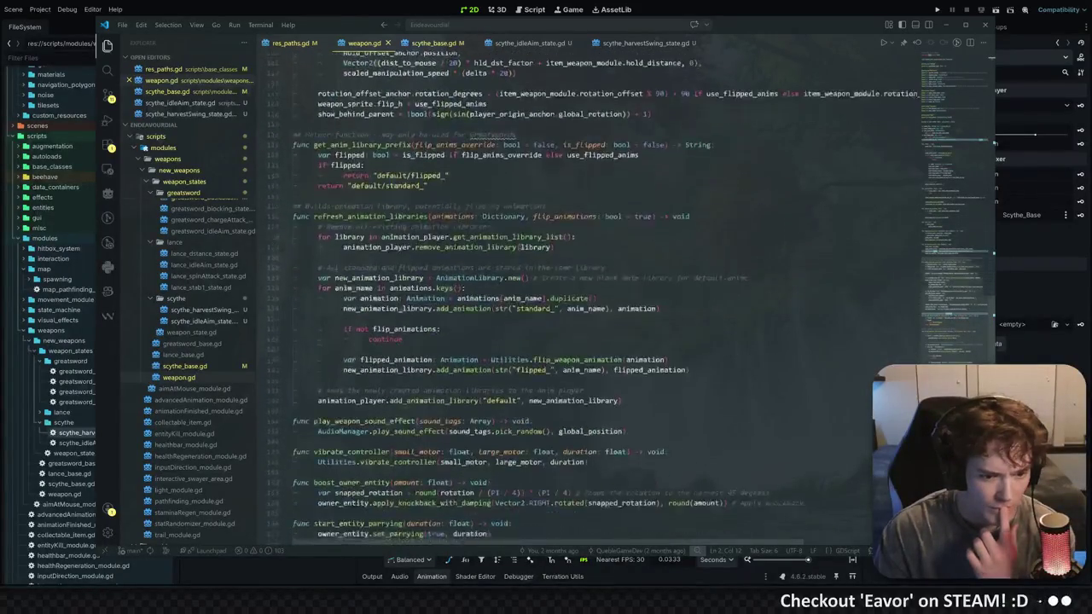
{"action": "scroll", "coordinate": [571, 298], "scroll_direction": "down", "scroll_amount": 2}
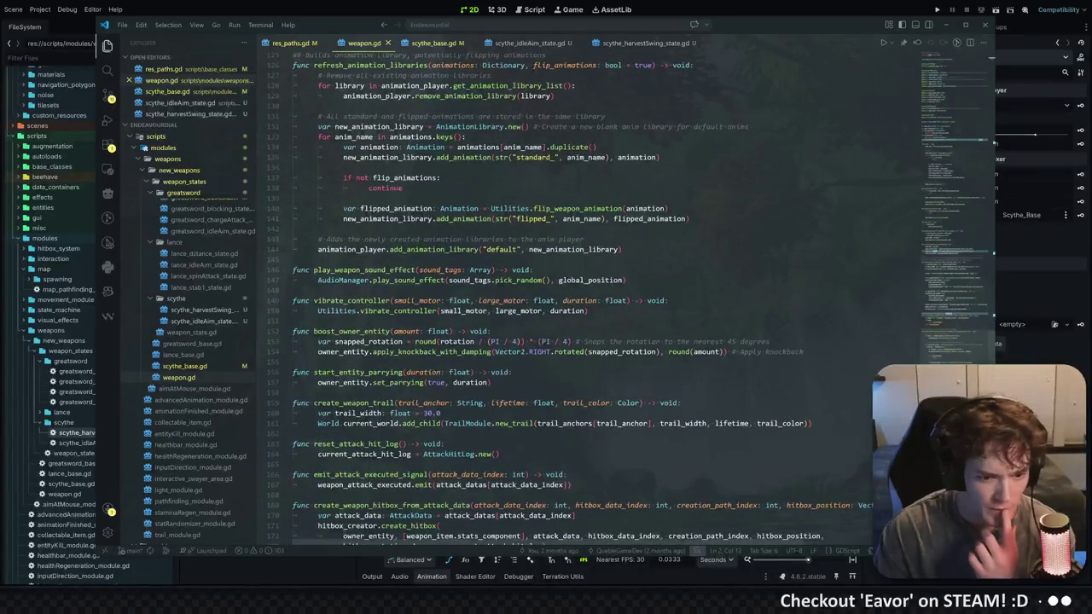
{"action": "scroll", "coordinate": [571, 298], "scroll_direction": "down", "scroll_amount": 2}
{"action": "double_click", "coordinate": [392, 441]}
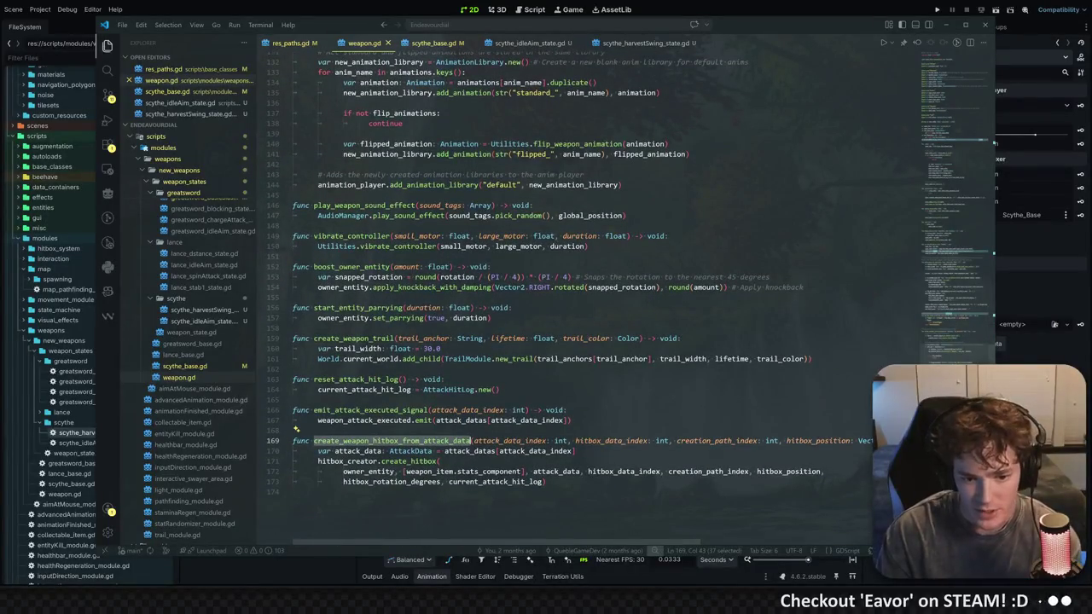
{"action": "left_click", "coordinate": [495, 440]}
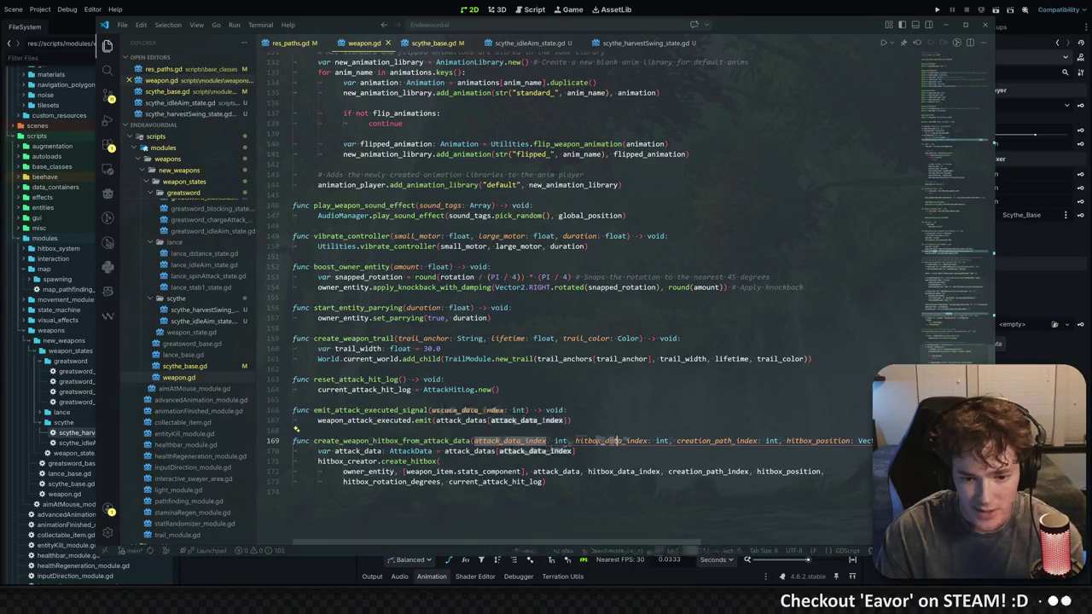
{"action": "double_click", "coordinate": [614, 440]}
{"action": "double_click", "coordinate": [716, 441]}
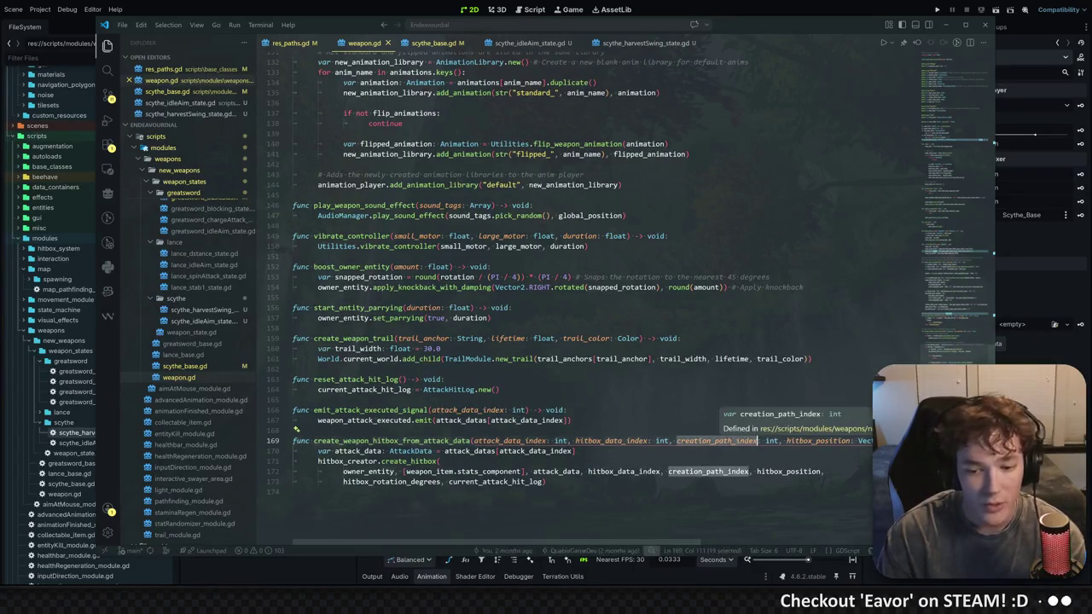
{"action": "scroll", "coordinate": [582, 302], "scroll_direction": "right", "scroll_amount": 5}
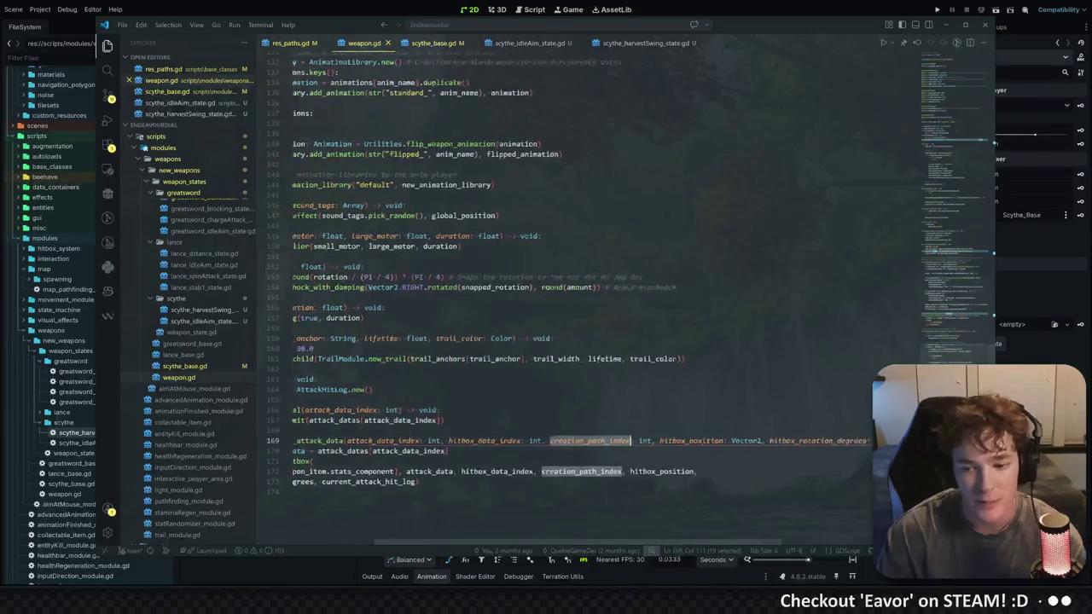
{"action": "scroll", "coordinate": [581, 302], "scroll_direction": "left", "scroll_amount": 5}
Back in Godot, scrub the slash animation while inspecting HitboxCreator, HoldOffsetAnchor and ANIM_WeaponOriginAnchor
{"action": "key", "text": "alt+Tab"}
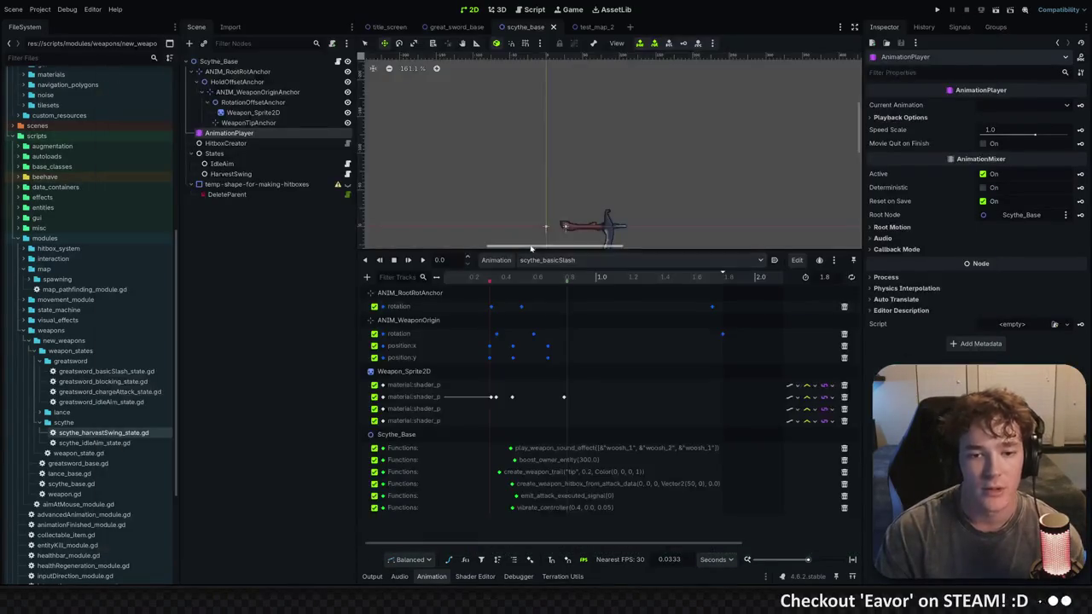
{"action": "left_click_drag", "start_coordinate": [572, 246], "coordinate": [573, 316]}
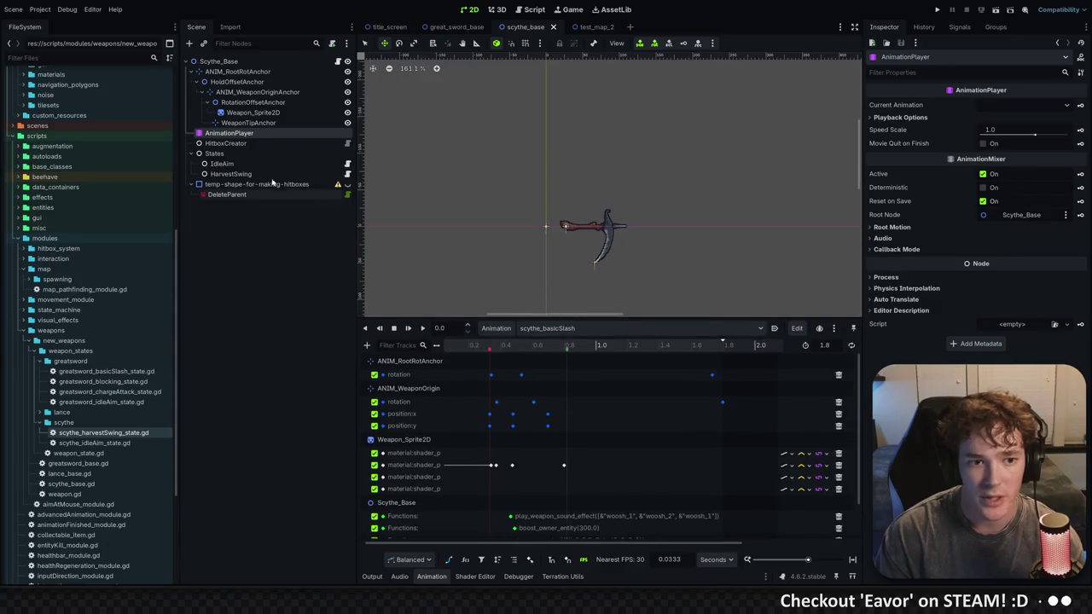
{"action": "left_click", "coordinate": [345, 142]}
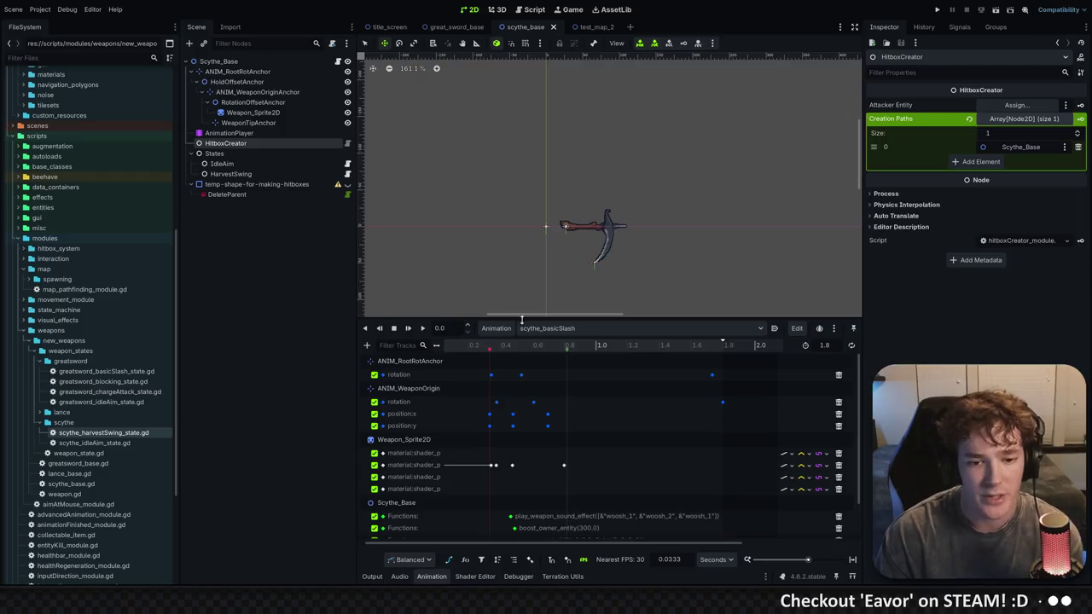
{"action": "mouse_move", "coordinate": [469, 344]}
{"action": "left_mouse_down"}
{"action": "mouse_move", "coordinate": [523, 345]}
{"action": "mouse_move", "coordinate": [512, 343]}
{"action": "left_mouse_up"}
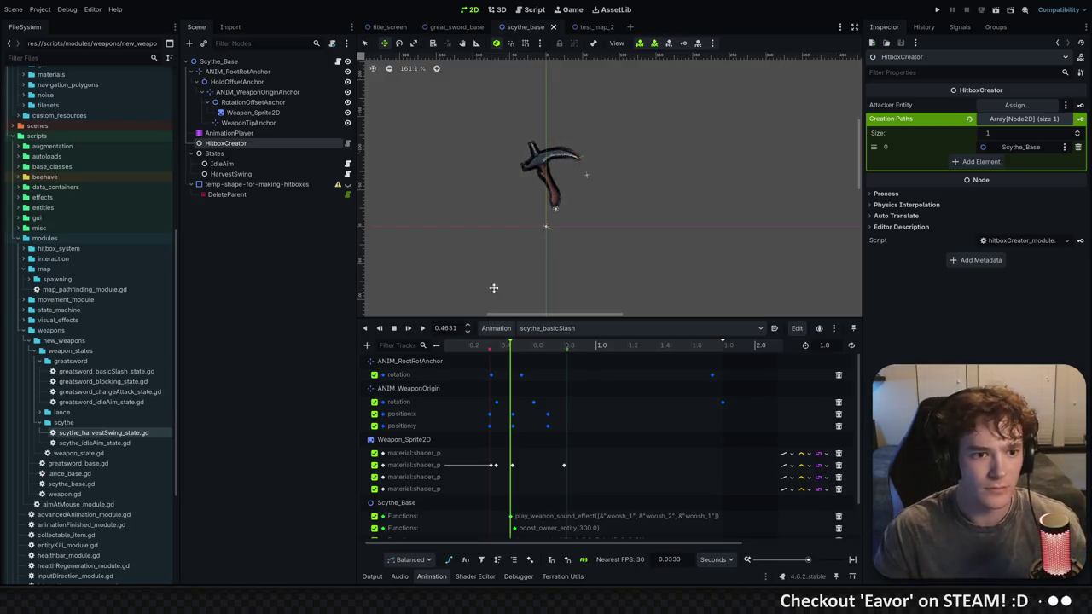
{"action": "left_click", "coordinate": [237, 81]}
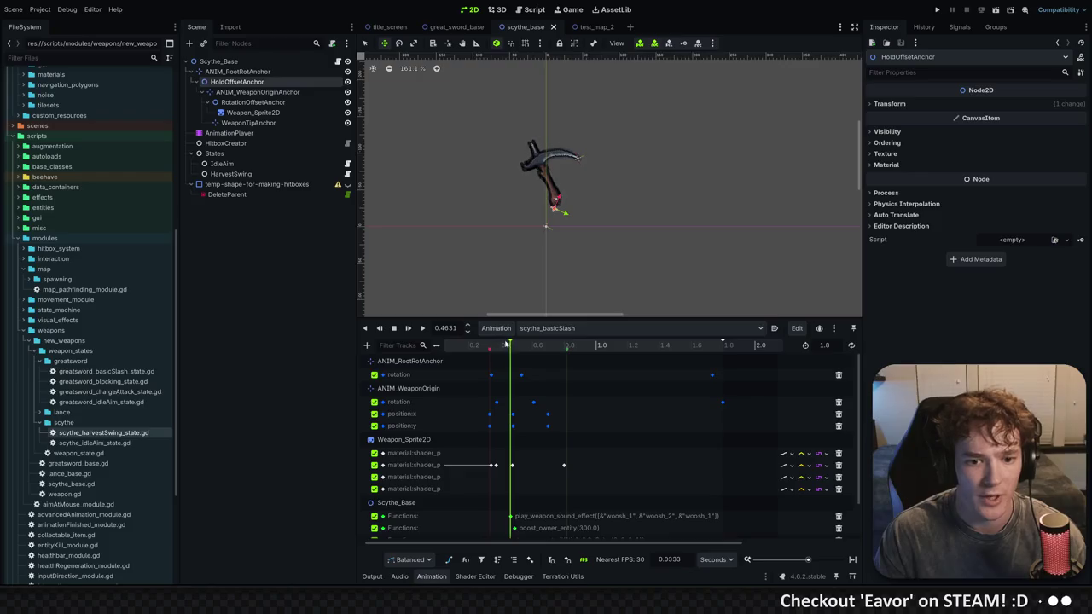
{"action": "mouse_move", "coordinate": [507, 343]}
{"action": "left_mouse_down"}
{"action": "mouse_move", "coordinate": [575, 344]}
{"action": "mouse_move", "coordinate": [503, 344]}
{"action": "mouse_move", "coordinate": [526, 344]}
{"action": "left_mouse_up"}
{"action": "left_click", "coordinate": [398, 402]}
{"action": "left_click", "coordinate": [530, 345]}
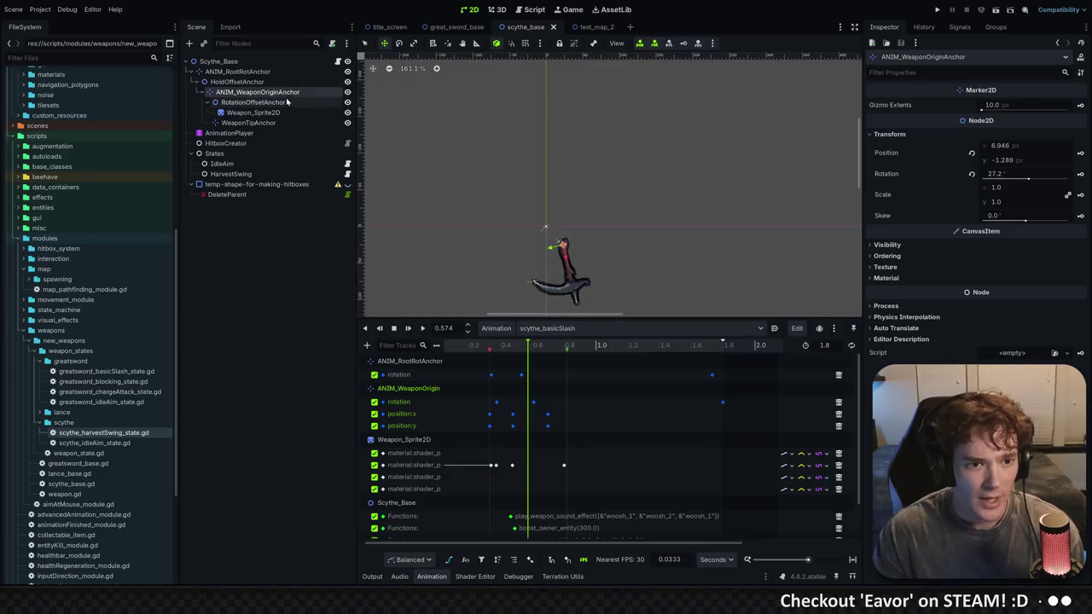
Add ANIM_WeaponOriginAnchor as a second Creation Paths entry on HitboxCreator
{"action": "left_click", "coordinate": [229, 144]}
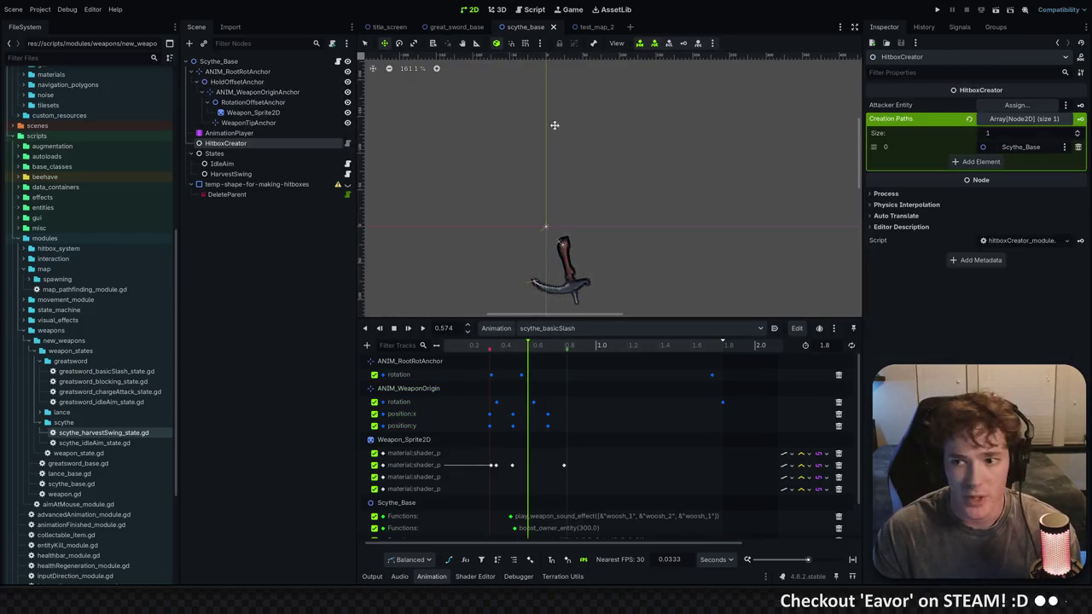
{"action": "left_click", "coordinate": [991, 163]}
{"action": "left_click", "coordinate": [1020, 160]}
{"action": "double_click", "coordinate": [545, 216]}
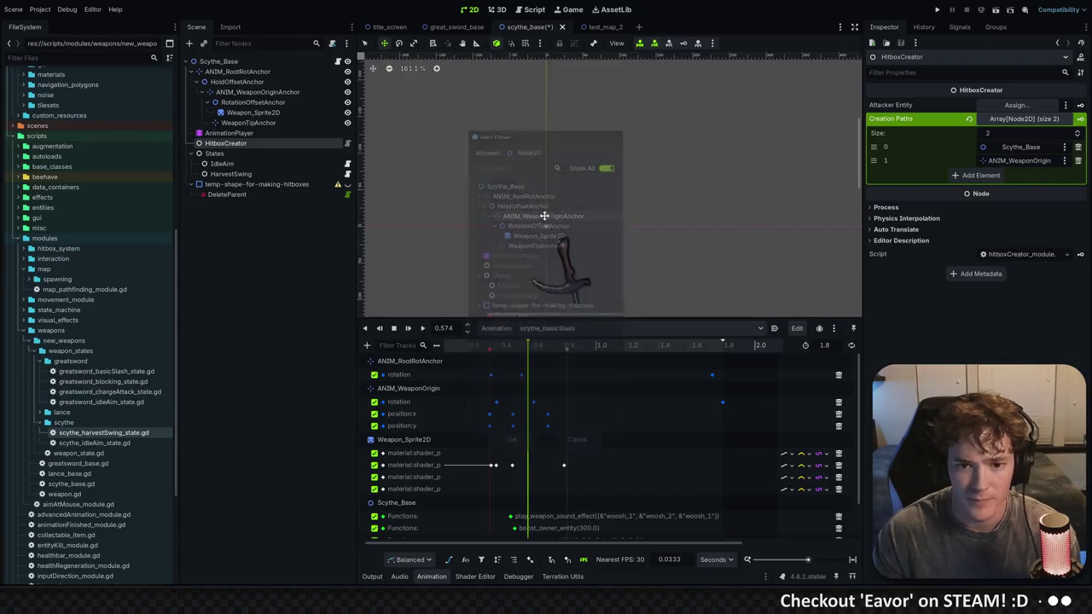
{"action": "left_click", "coordinate": [247, 184]}
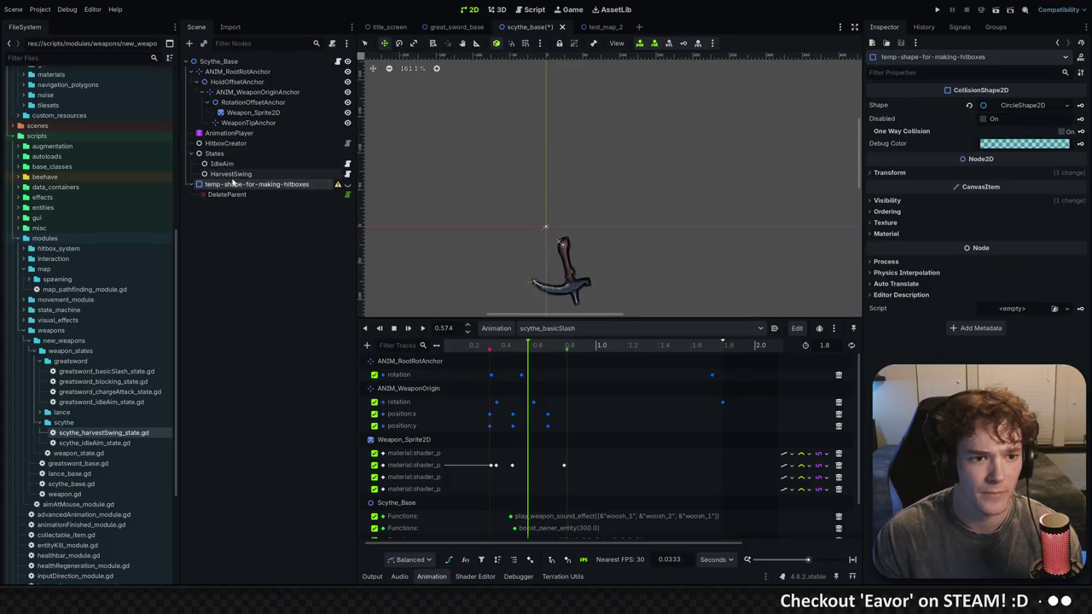
Move temp-shape under RotationOffsetAnchor, reset its Position to zero, and slide it along the blade
{"action": "mouse_move", "coordinate": [232, 181]}
{"action": "left_mouse_down"}
{"action": "mouse_move", "coordinate": [248, 171]}
{"action": "mouse_move", "coordinate": [261, 179]}
{"action": "mouse_move", "coordinate": [256, 158]}
{"action": "mouse_move", "coordinate": [299, 102]}
{"action": "left_mouse_up"}
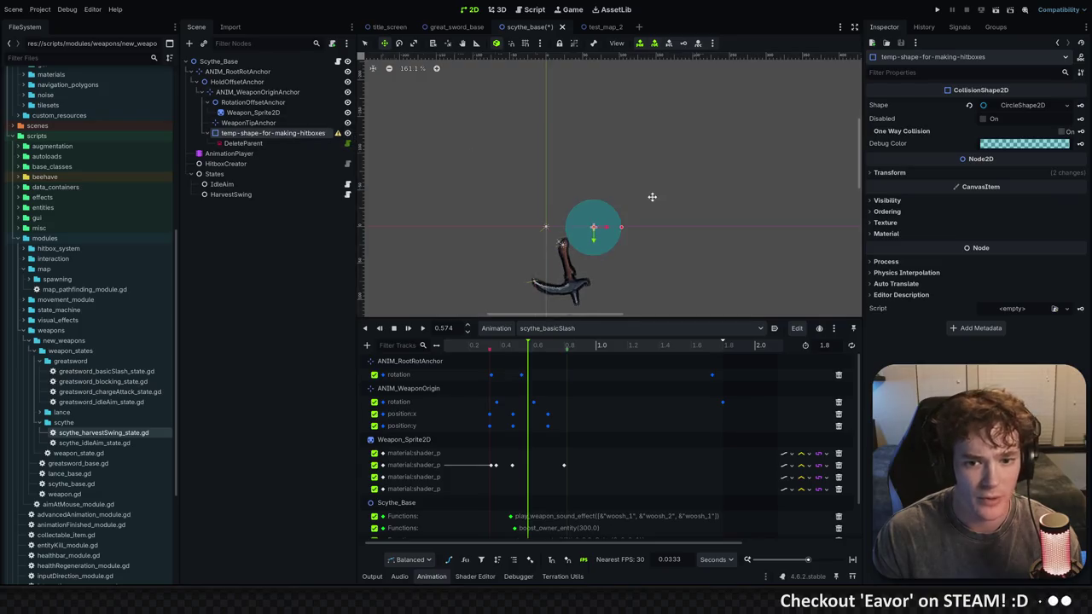
{"action": "scroll", "coordinate": [652, 197], "scroll_direction": "up", "scroll_amount": 1}
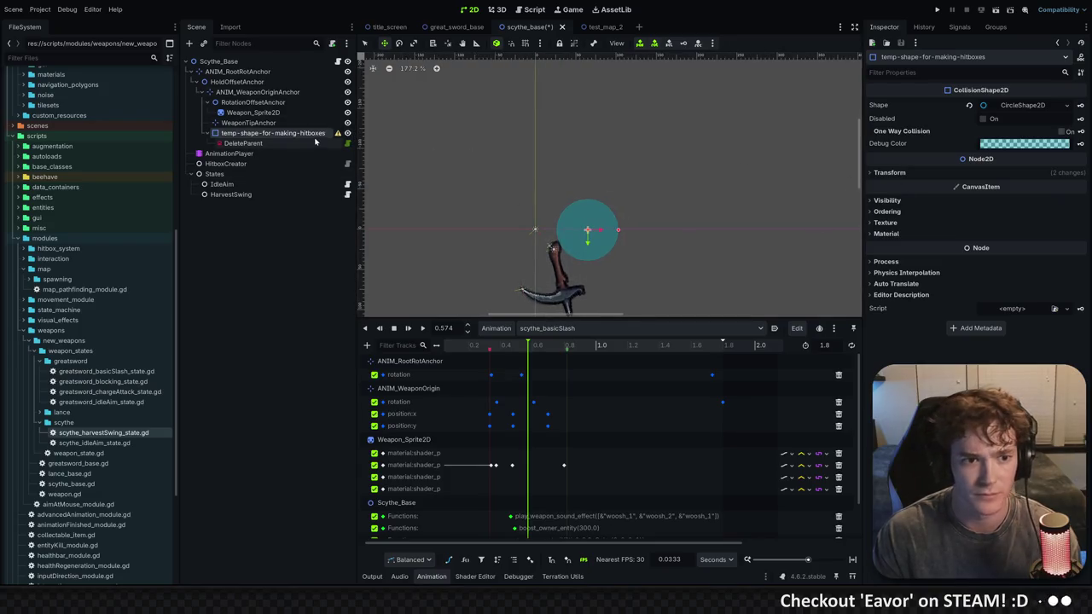
{"action": "left_click_drag", "start_coordinate": [534, 347], "coordinate": [523, 347]}
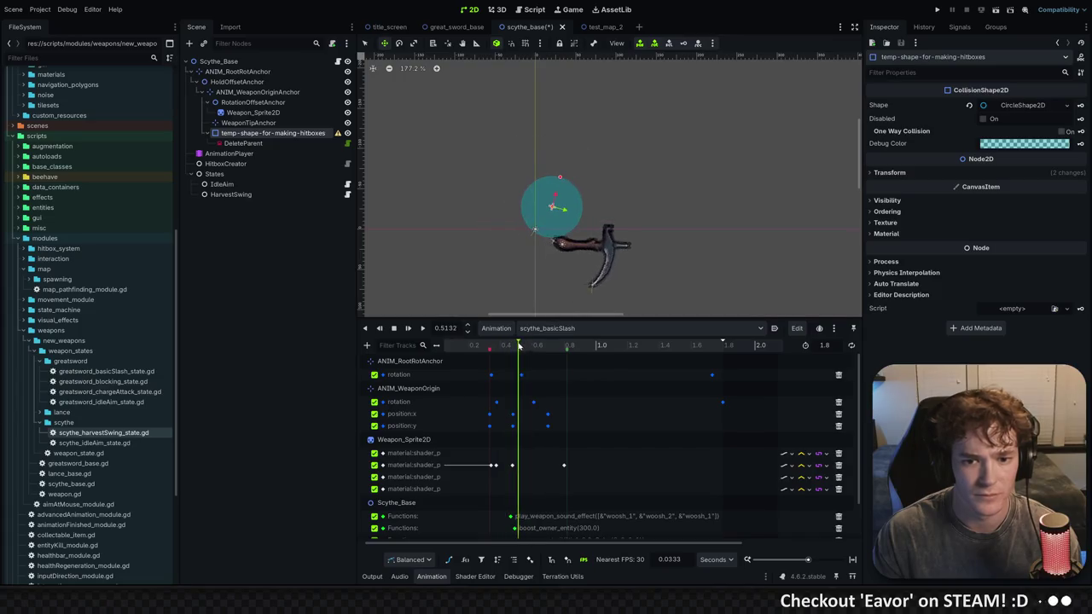
{"action": "left_click", "coordinate": [889, 172]}
{"action": "left_click", "coordinate": [970, 191]}
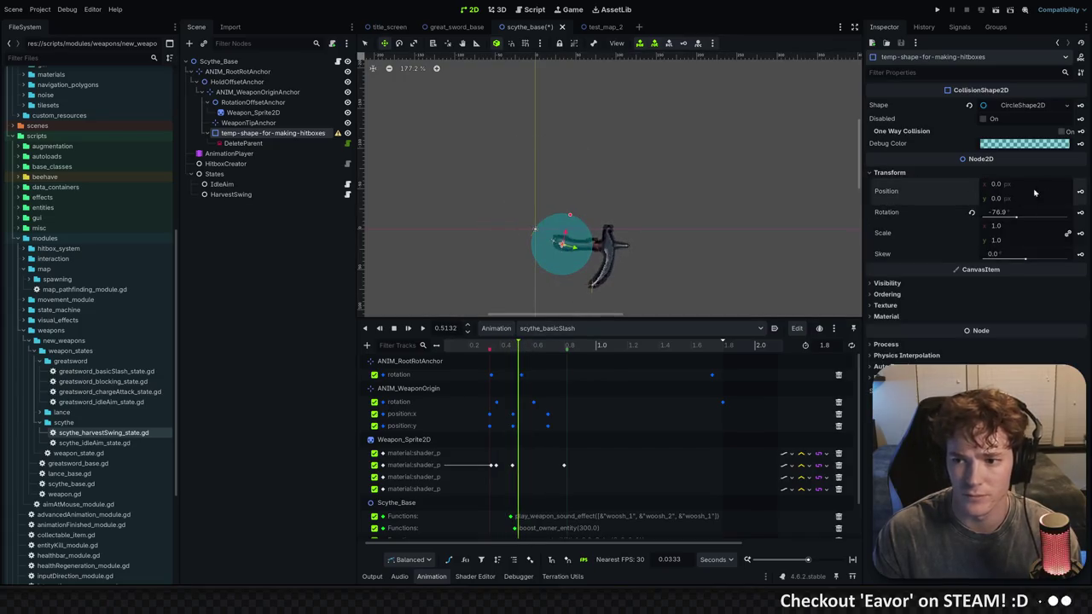
{"action": "left_click_drag", "start_coordinate": [997, 184], "coordinate": [1032, 185]}
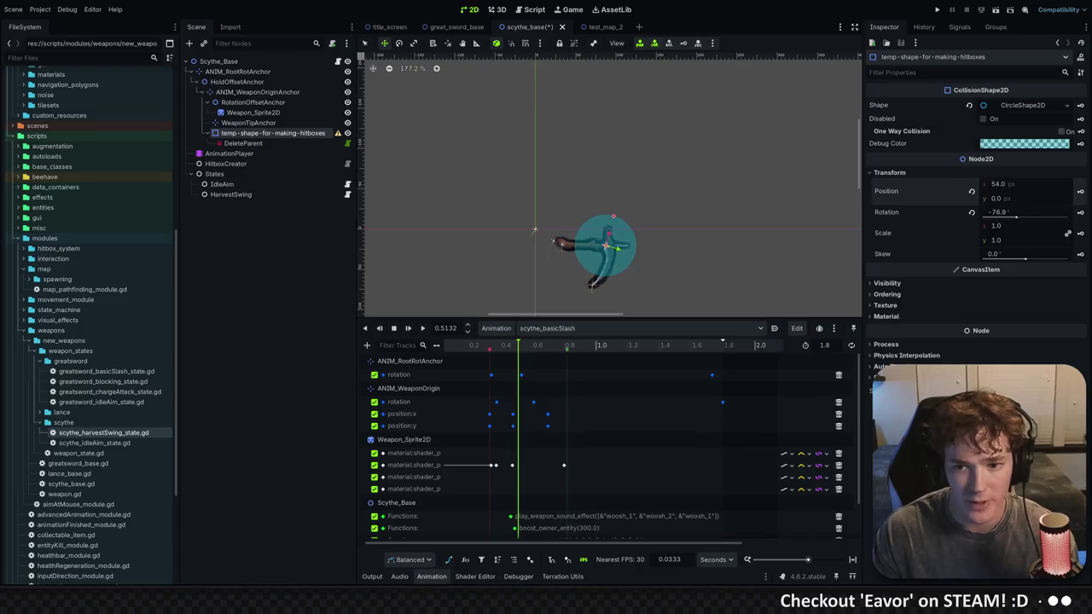
Fine-tune the hitbox circle to position 42.155, 18.19 and enlarge it over the blade
{"action": "mouse_move", "coordinate": [505, 345]}
{"action": "left_mouse_down"}
{"action": "mouse_move", "coordinate": [457, 344]}
{"action": "mouse_move", "coordinate": [526, 344]}
{"action": "mouse_move", "coordinate": [507, 344]}
{"action": "left_mouse_up"}
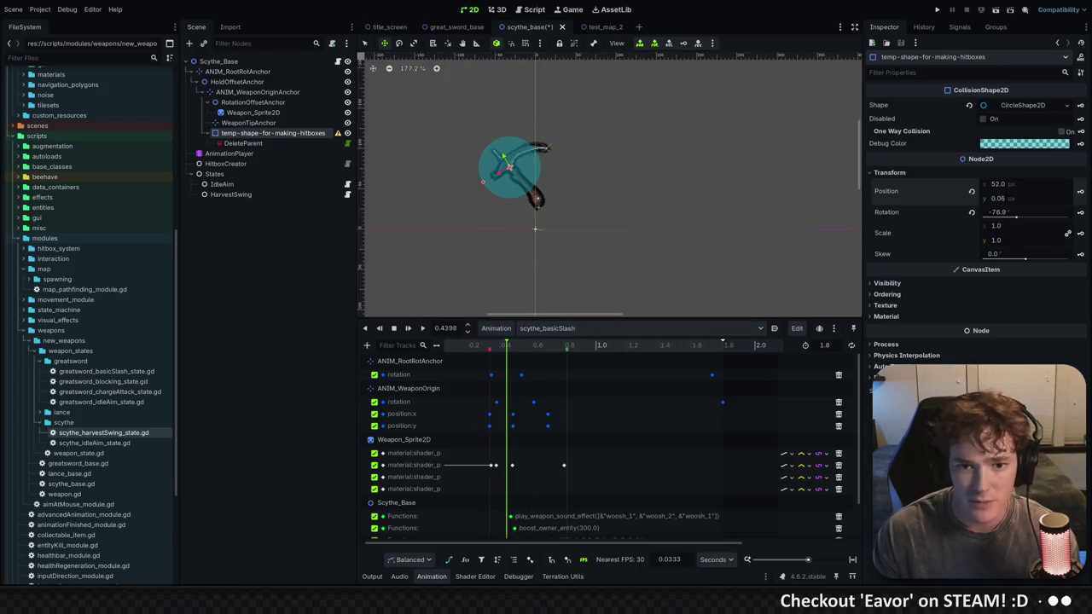
{"action": "left_click_drag", "start_coordinate": [509, 165], "coordinate": [516, 157]}
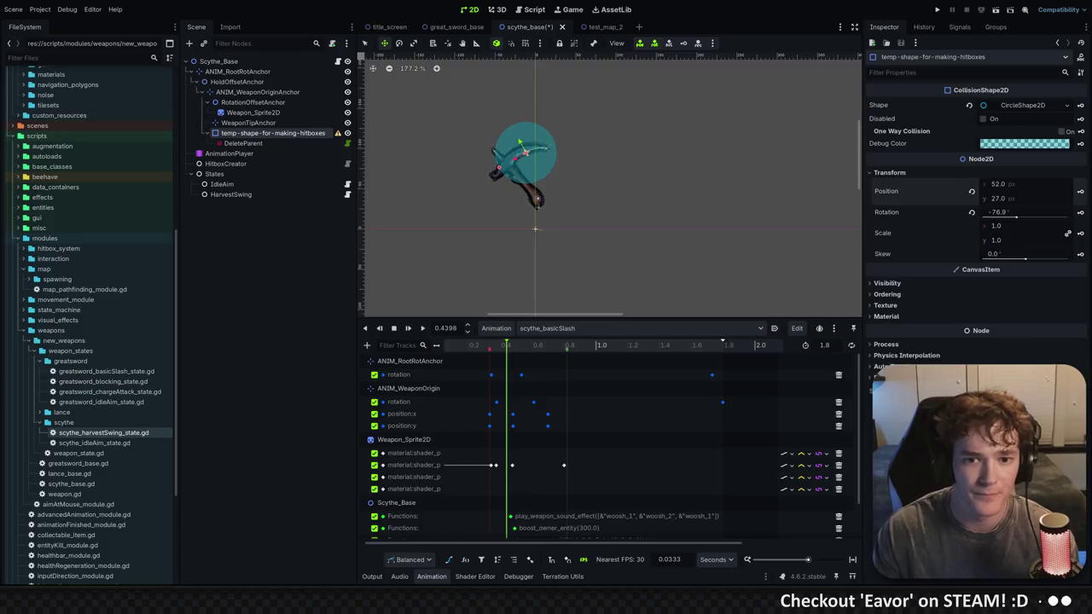
{"action": "mouse_move", "coordinate": [478, 348]}
{"action": "left_mouse_down"}
{"action": "mouse_move", "coordinate": [452, 346]}
{"action": "mouse_move", "coordinate": [569, 346]}
{"action": "mouse_move", "coordinate": [478, 346]}
{"action": "mouse_move", "coordinate": [516, 346]}
{"action": "left_mouse_up"}
{"action": "key", "text": "q"}
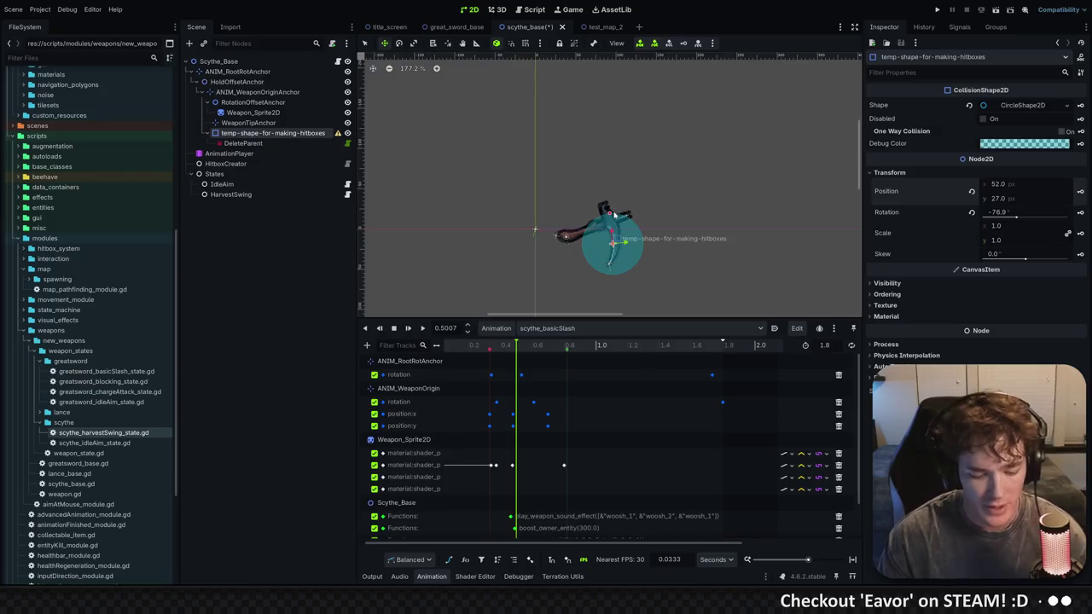
{"action": "left_click_drag", "start_coordinate": [610, 217], "coordinate": [610, 212]}
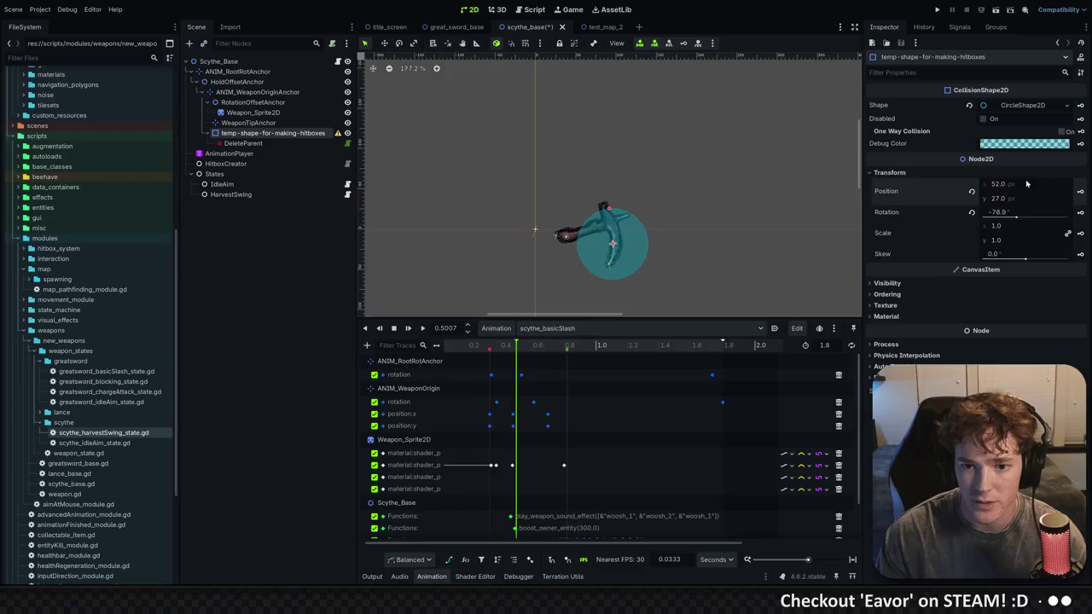
{"action": "mouse_move", "coordinate": [1000, 184]}
{"action": "left_mouse_down"}
{"action": "mouse_move", "coordinate": [989, 184]}
{"action": "mouse_move", "coordinate": [1015, 198]}
{"action": "left_mouse_up"}
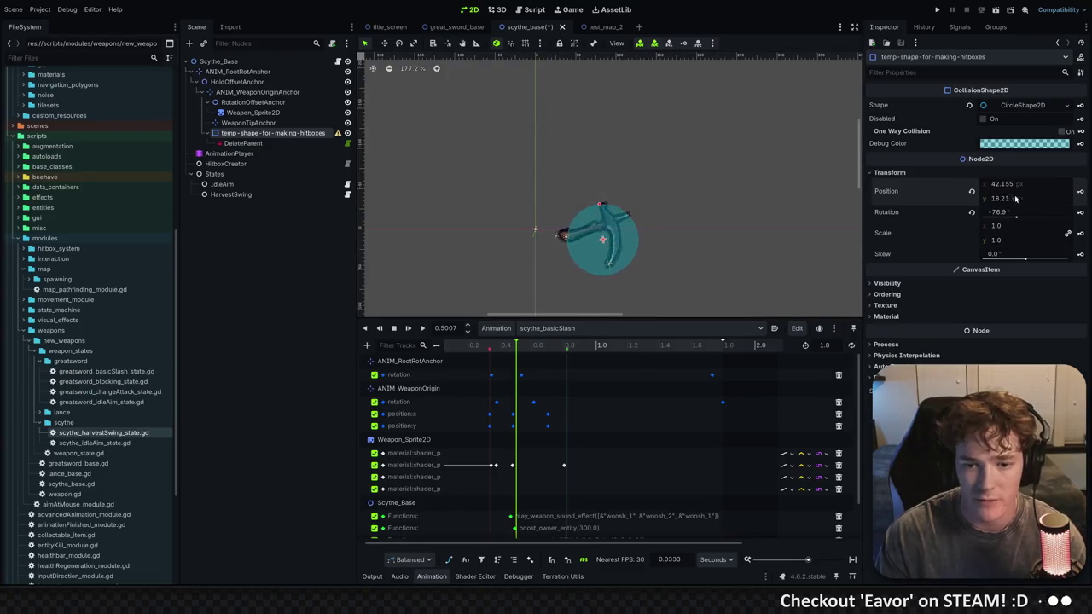
{"action": "mouse_move", "coordinate": [512, 347]}
{"action": "left_mouse_down"}
{"action": "mouse_move", "coordinate": [480, 346]}
{"action": "mouse_move", "coordinate": [556, 350]}
{"action": "mouse_move", "coordinate": [487, 347]}
{"action": "mouse_move", "coordinate": [504, 349]}
{"action": "mouse_move", "coordinate": [530, 251]}
{"action": "left_mouse_up"}
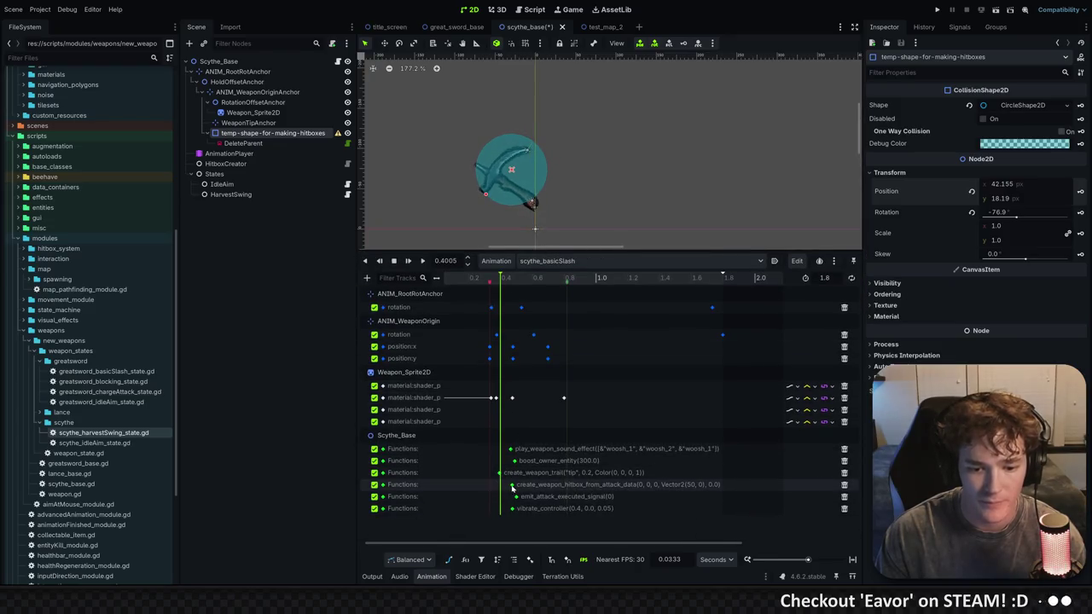
Move the hitbox-creation key to about 0.4 s and copy temp-shape's Position value
{"action": "left_click_drag", "start_coordinate": [513, 487], "coordinate": [500, 486]}
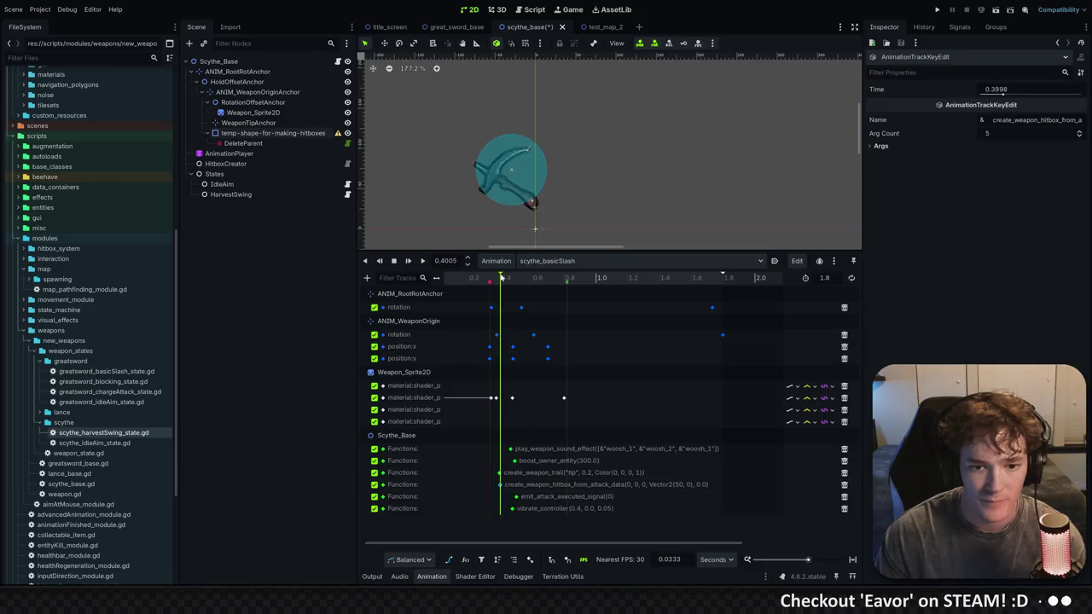
{"action": "left_click_drag", "start_coordinate": [501, 278], "coordinate": [557, 279]}
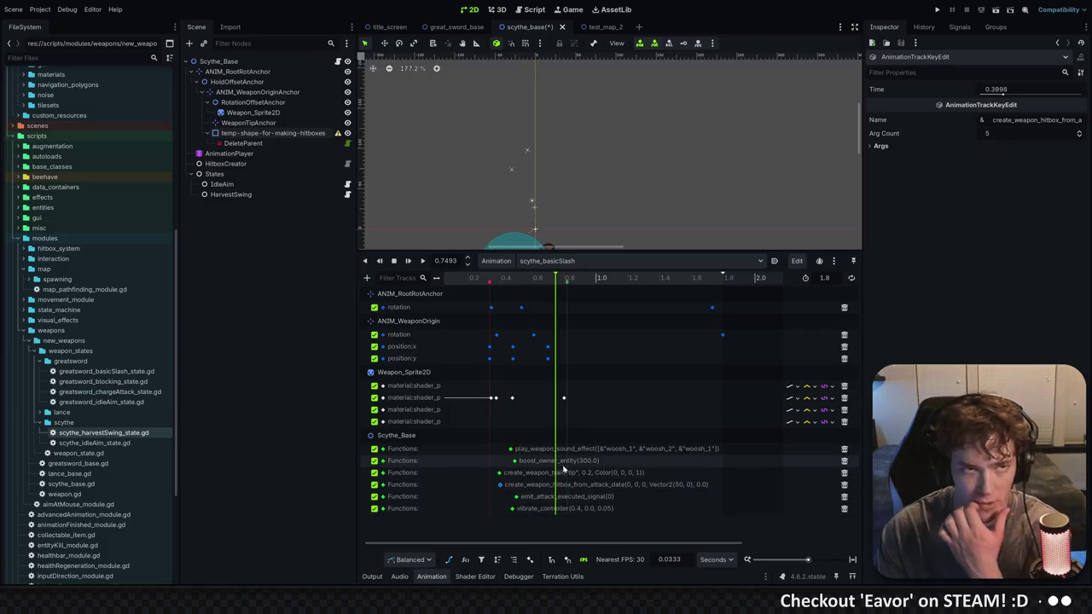
{"action": "left_click", "coordinate": [282, 133]}
{"action": "right_click", "coordinate": [932, 107]}
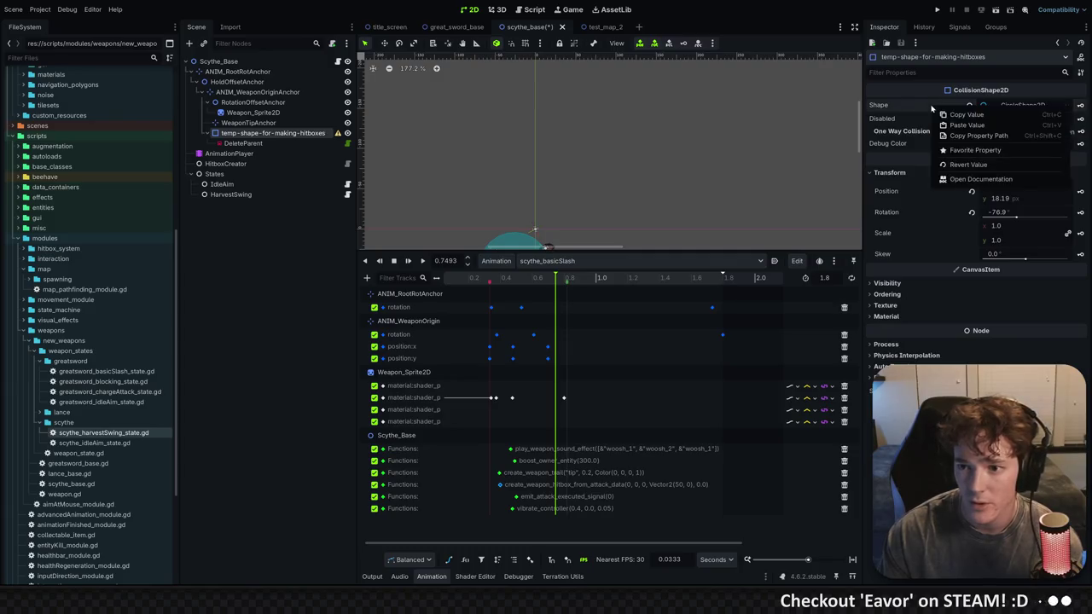
{"action": "right_click", "coordinate": [892, 191]}
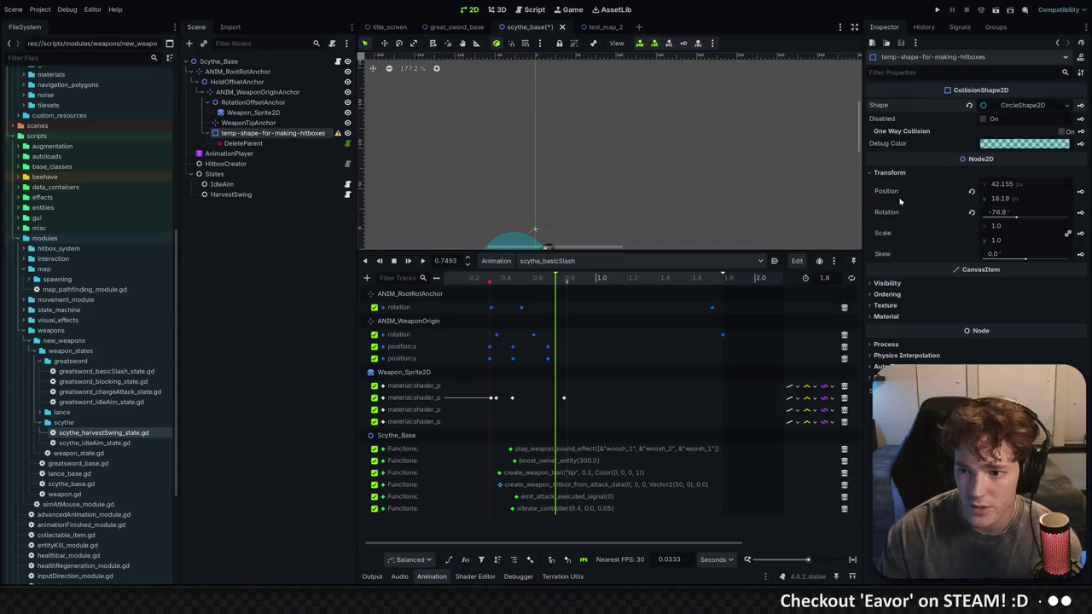
{"action": "right_click", "coordinate": [891, 191]}
{"action": "left_click", "coordinate": [926, 200]}
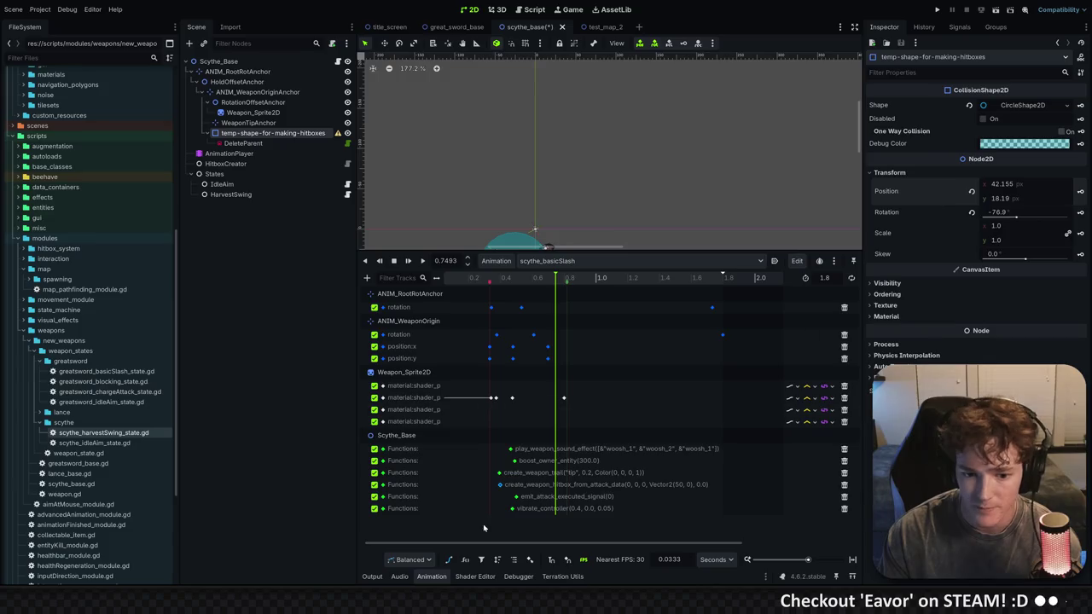
Set the key's creation path argument to 1 and paste Vector2(42.155, 18.19) as its offset
{"action": "left_click", "coordinate": [500, 485]}
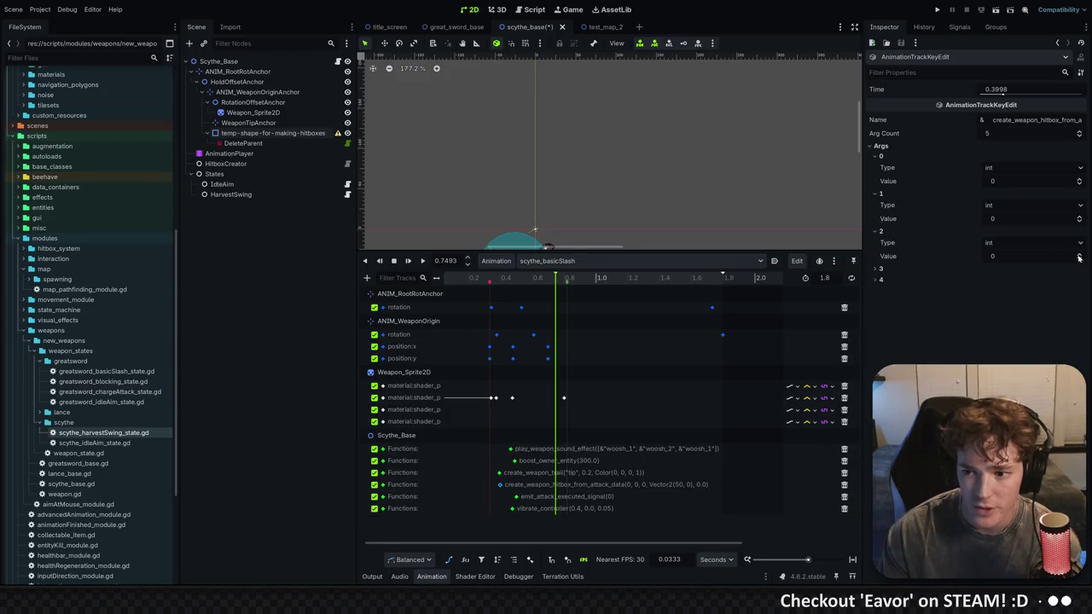
{"action": "left_click", "coordinate": [1079, 254]}
{"action": "left_click", "coordinate": [880, 269]}
{"action": "right_click", "coordinate": [928, 311]}
{"action": "left_click", "coordinate": [947, 326]}
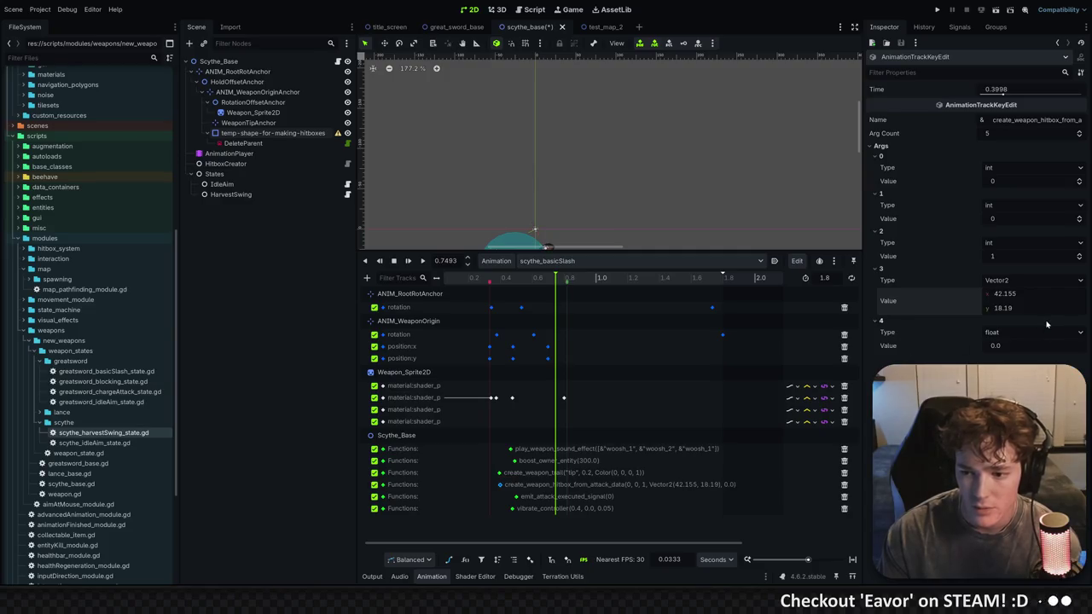
{"action": "scroll", "coordinate": [609, 134], "scroll_direction": "down", "scroll_amount": 2}
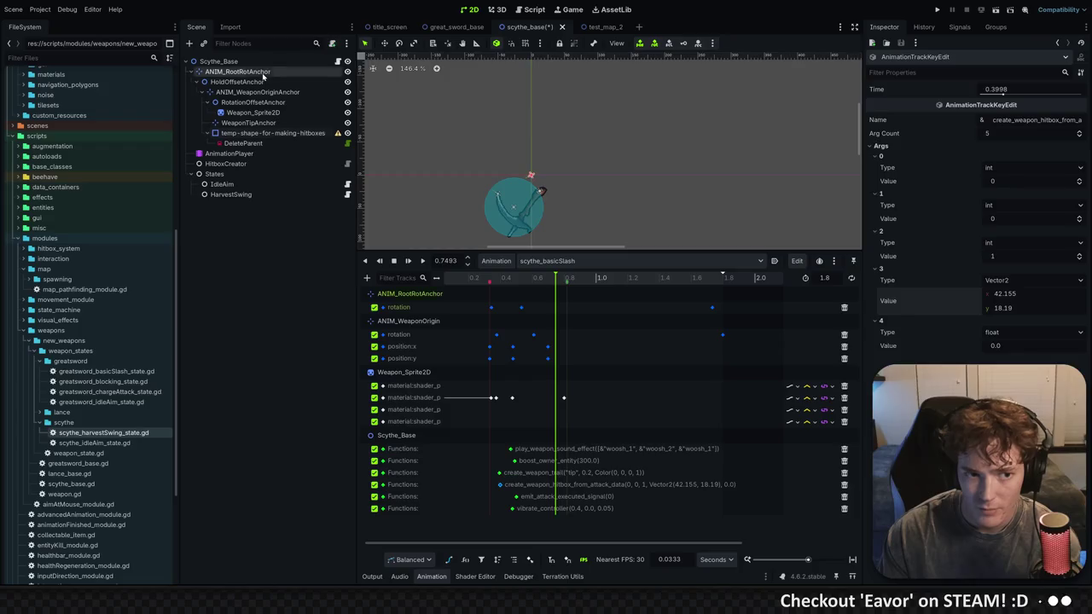
Add a new AttackData entry named Harvest Swing to Scythe_Base
{"action": "left_click", "coordinate": [220, 61]}
{"action": "scroll", "coordinate": [957, 360], "scroll_direction": "down", "scroll_amount": 5}
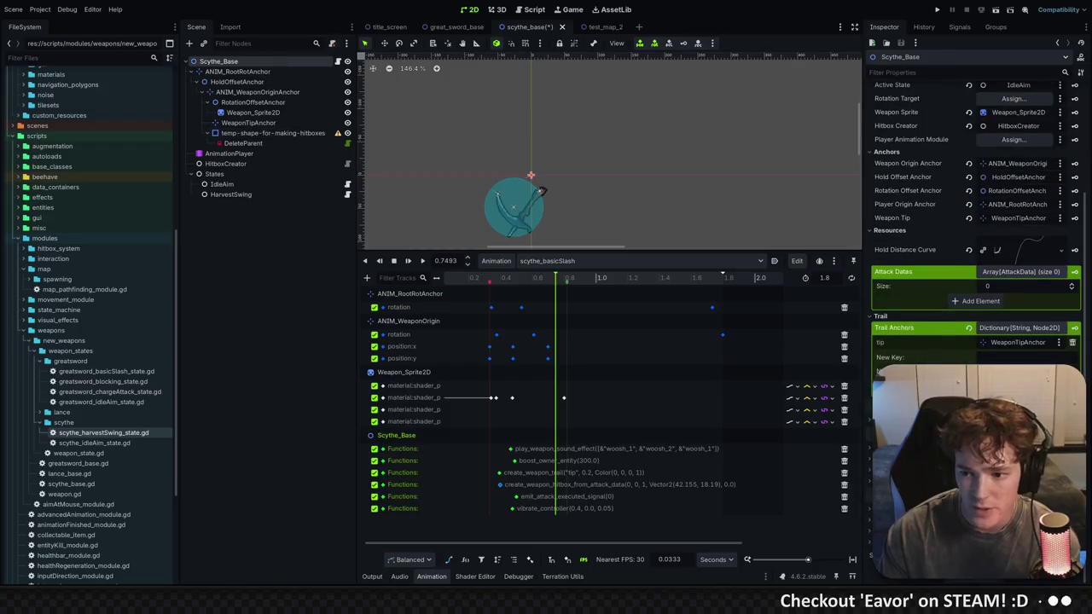
{"action": "left_click", "coordinate": [980, 300]}
{"action": "left_click", "coordinate": [1018, 304]}
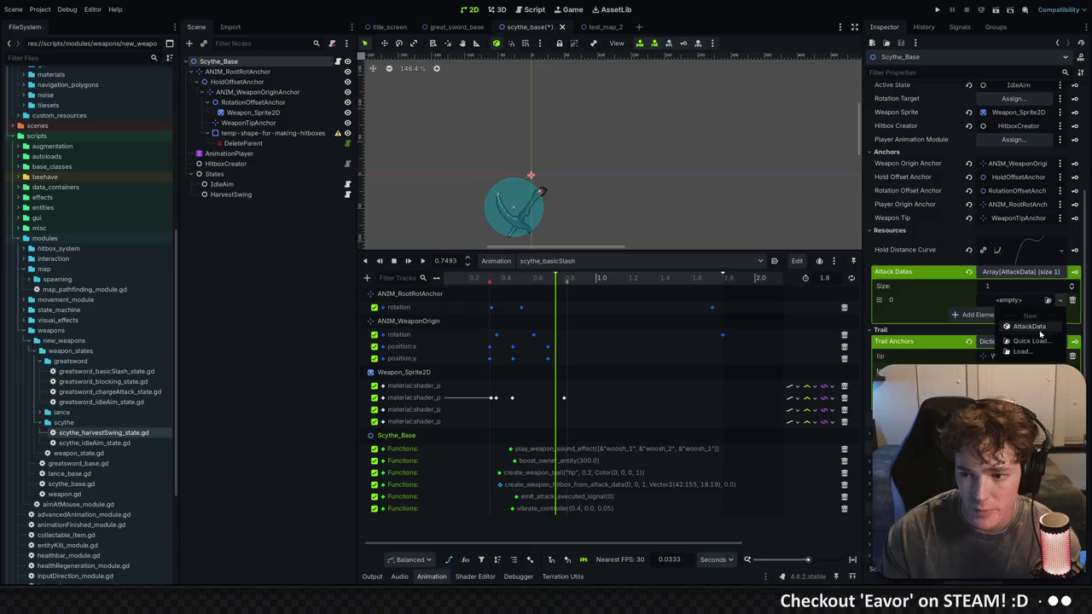
{"action": "left_click", "coordinate": [1021, 313]}
{"action": "left_click", "coordinate": [1015, 303]}
{"action": "left_click", "coordinate": [981, 314]}
{"action": "type", "text": "Harvest Swing"}
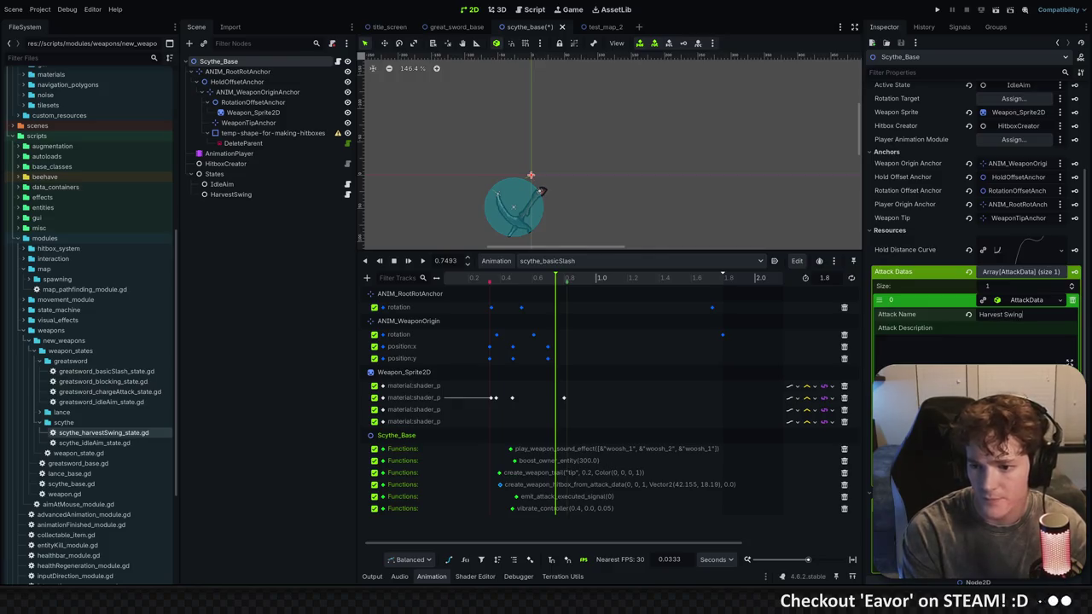
{"action": "key", "text": "Return"}
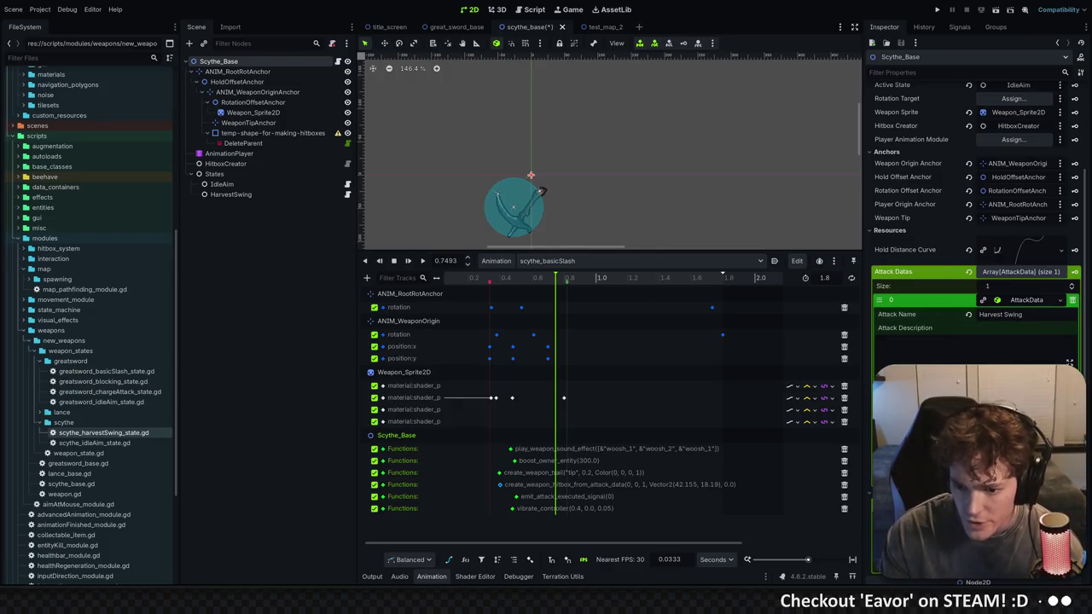
Add a HitboxData entry to Harvest Swing, leaving its sound effect unset
{"action": "scroll", "coordinate": [973, 213], "scroll_direction": "down", "scroll_amount": 3}
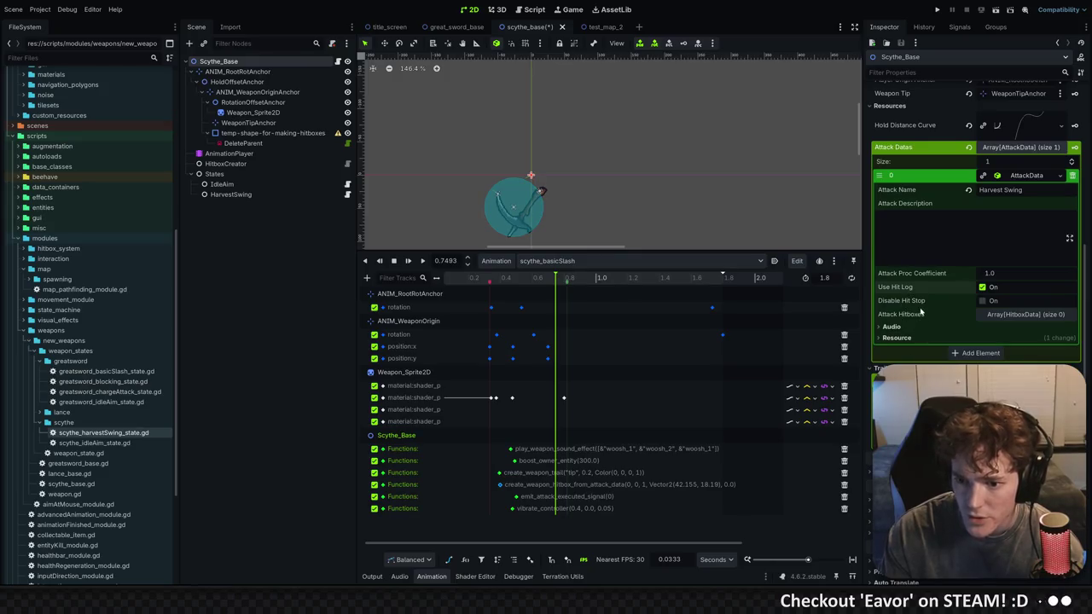
{"action": "left_click", "coordinate": [1012, 315]}
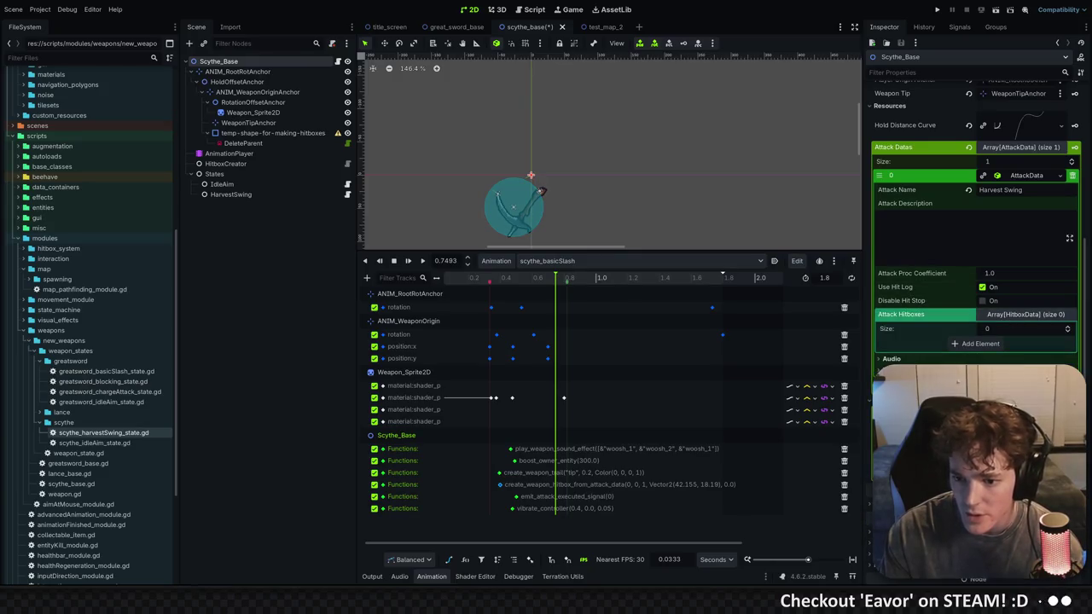
{"action": "left_click", "coordinate": [901, 360]}
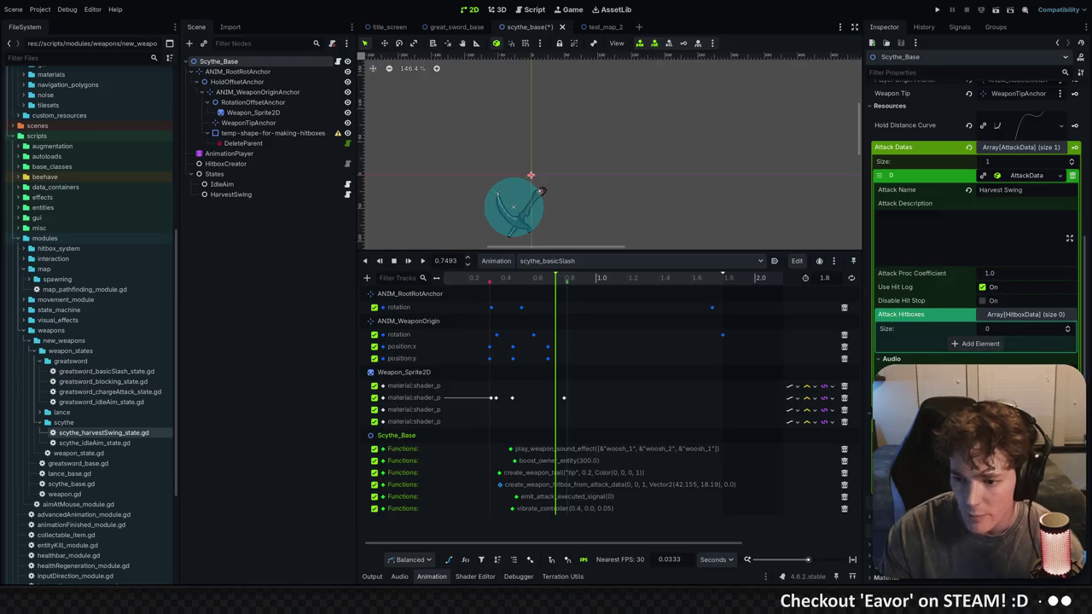
{"action": "left_click", "coordinate": [1024, 373]}
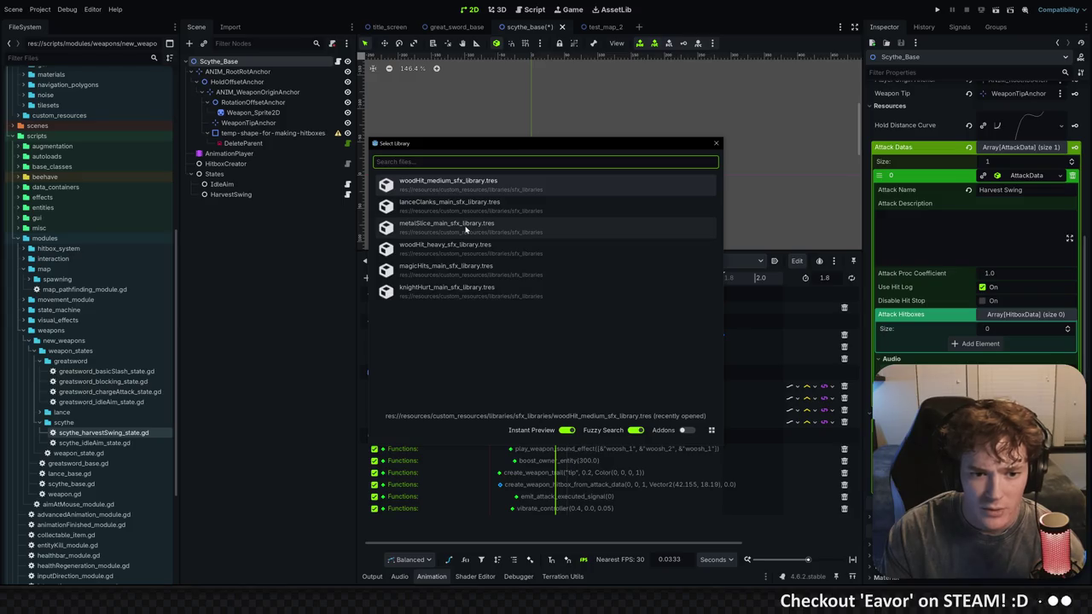
{"action": "left_click", "coordinate": [716, 143]}
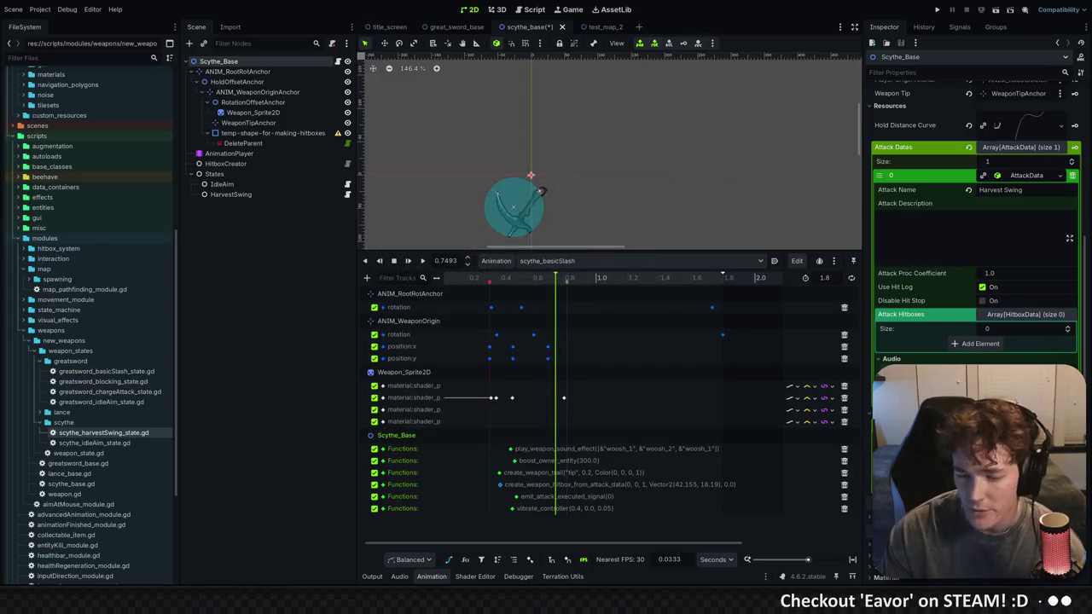
{"action": "left_click", "coordinate": [979, 344]}
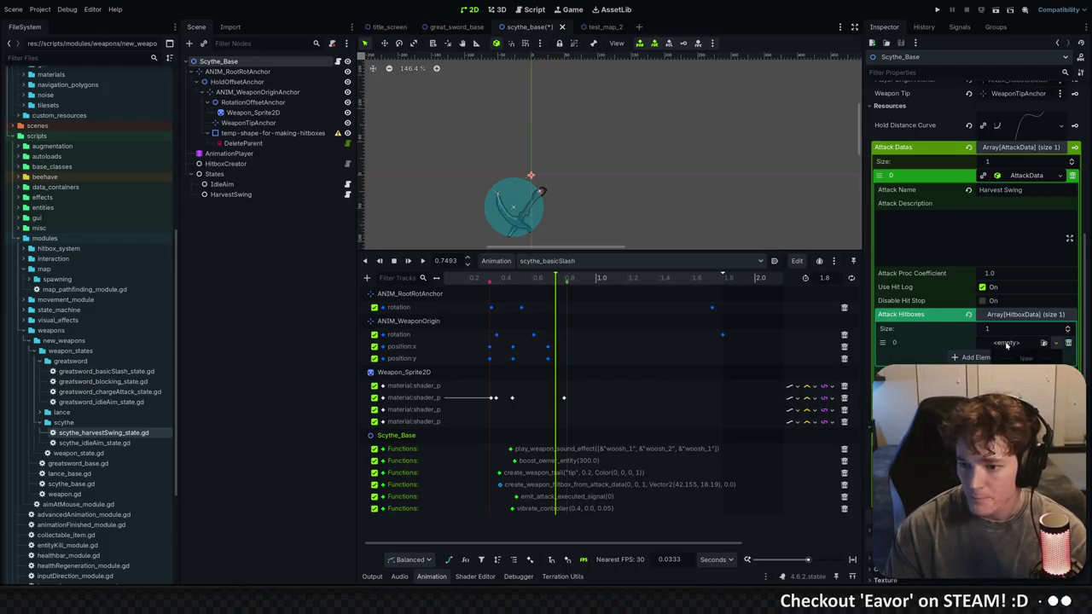
{"action": "left_click", "coordinate": [1016, 344]}
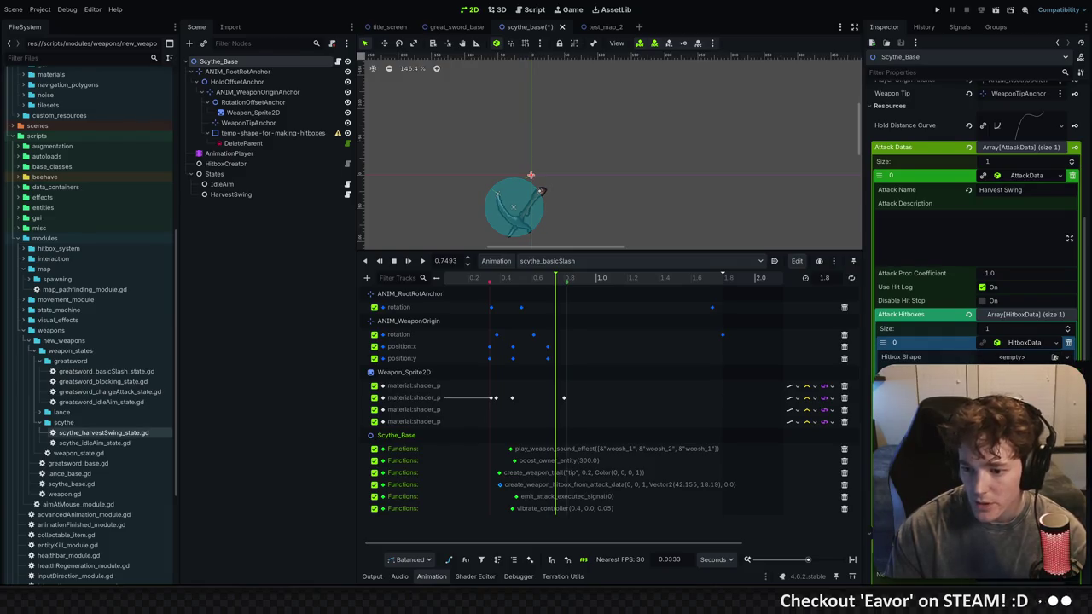
Check temp-shape's circle radius, then reopen Harvest Swing's hitbox entry on Scythe_Base
{"action": "left_click", "coordinate": [271, 134]}
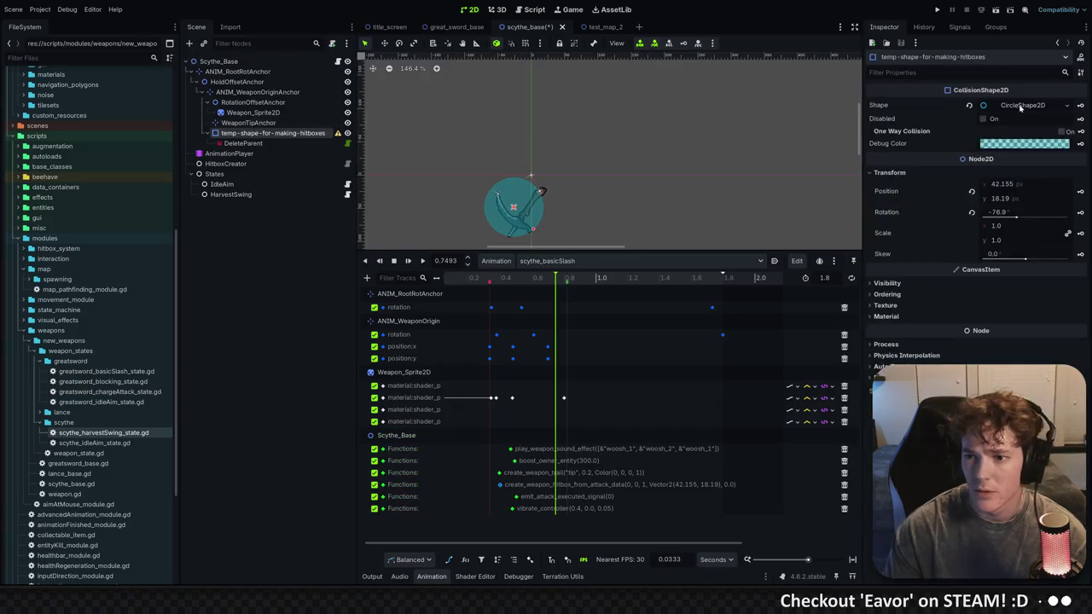
{"action": "left_click", "coordinate": [1023, 106]}
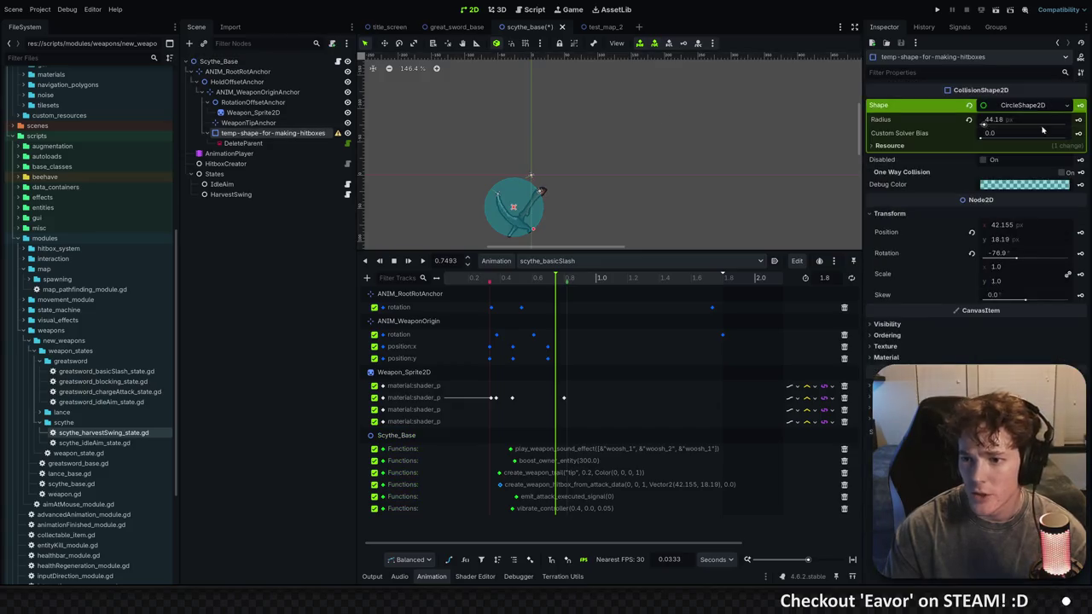
{"action": "left_click", "coordinate": [218, 61]}
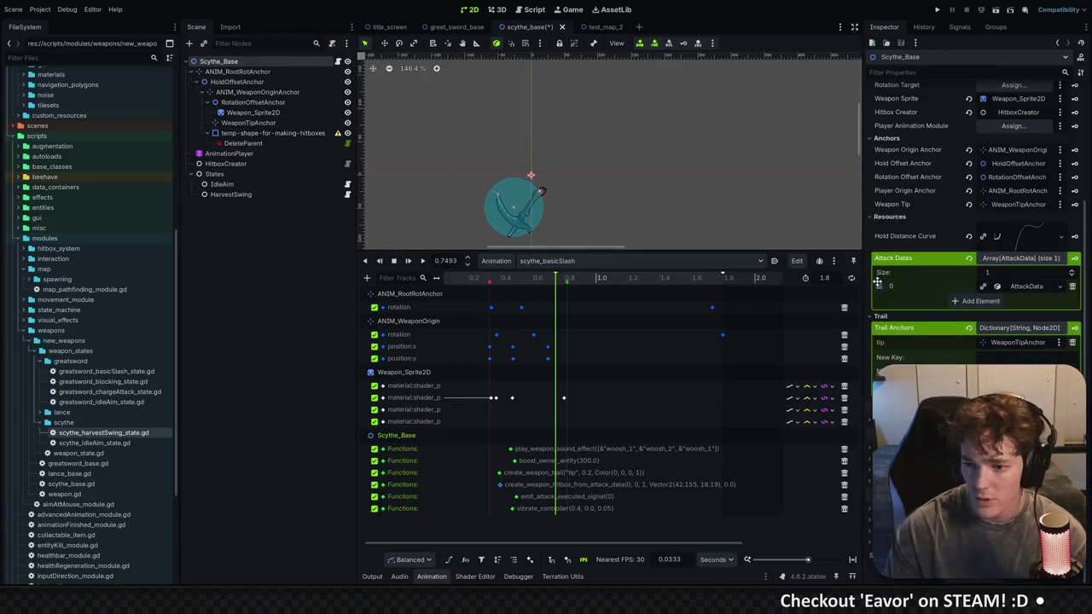
{"action": "left_click", "coordinate": [1027, 286]}
{"action": "scroll", "coordinate": [958, 235], "scroll_direction": "down", "scroll_amount": 4}
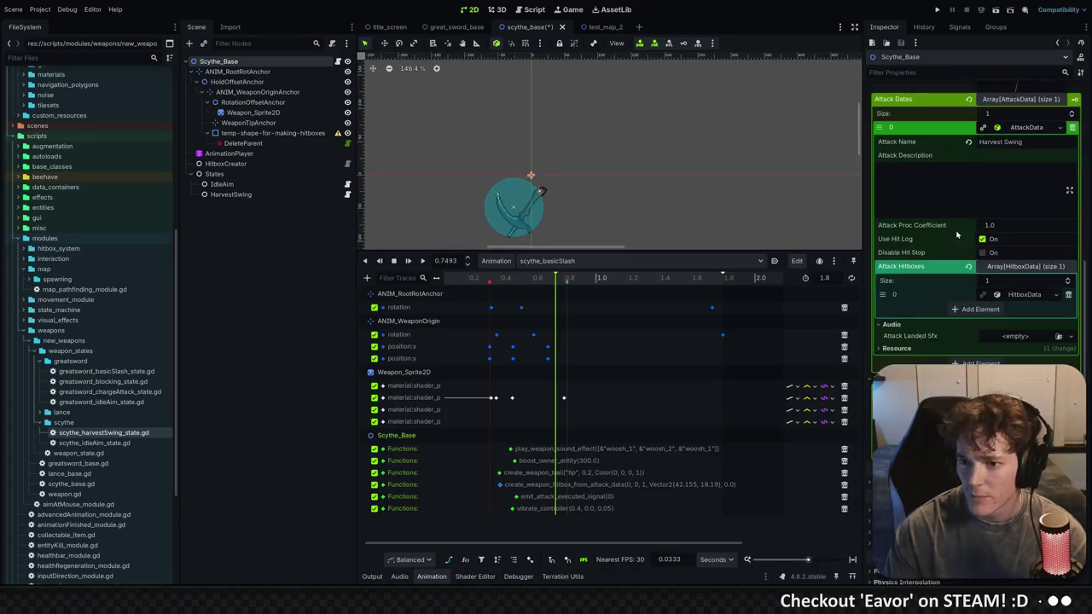
{"action": "left_click", "coordinate": [1008, 291]}
{"action": "scroll", "coordinate": [1014, 297], "scroll_direction": "down", "scroll_amount": 3}
Give the hitbox a CircleShape2D of radius 44, Rotation Direction knockback and 0.35 lifetime
{"action": "left_click", "coordinate": [1013, 191]}
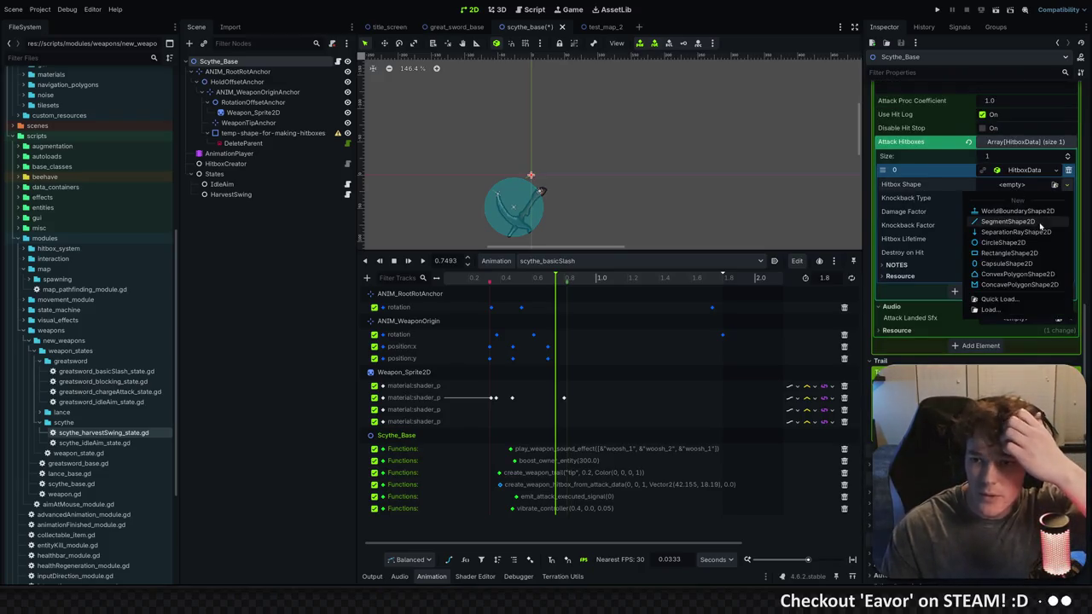
{"action": "left_click", "coordinate": [1013, 245]}
{"action": "left_click", "coordinate": [1022, 184]}
{"action": "left_click", "coordinate": [981, 203]}
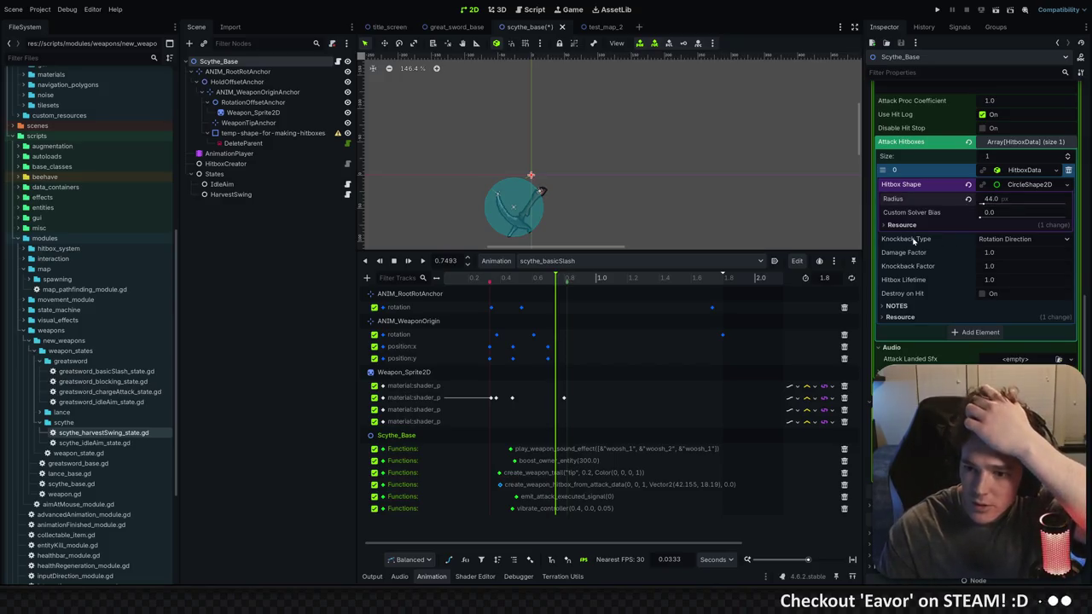
{"action": "left_click", "coordinate": [986, 241]}
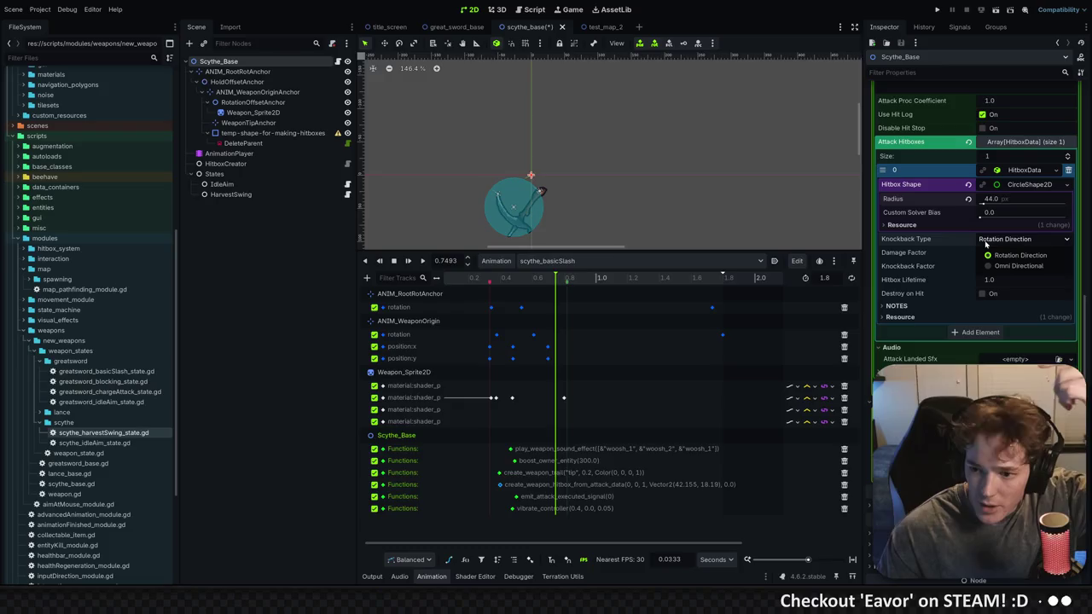
{"action": "left_click", "coordinate": [939, 254]}
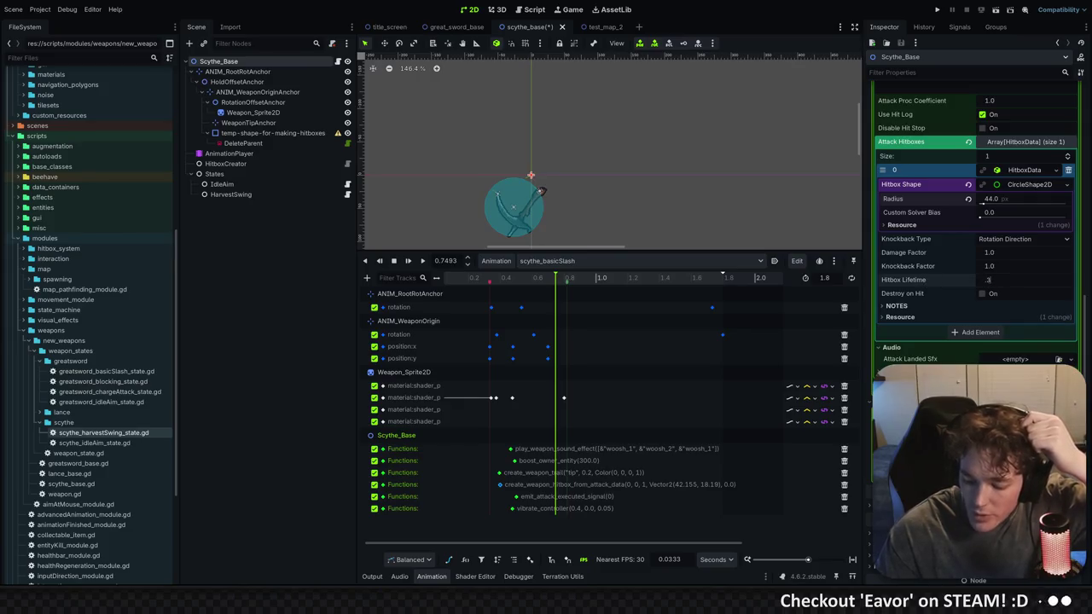
{"action": "scroll", "coordinate": [929, 260], "scroll_direction": "down", "scroll_amount": 2}
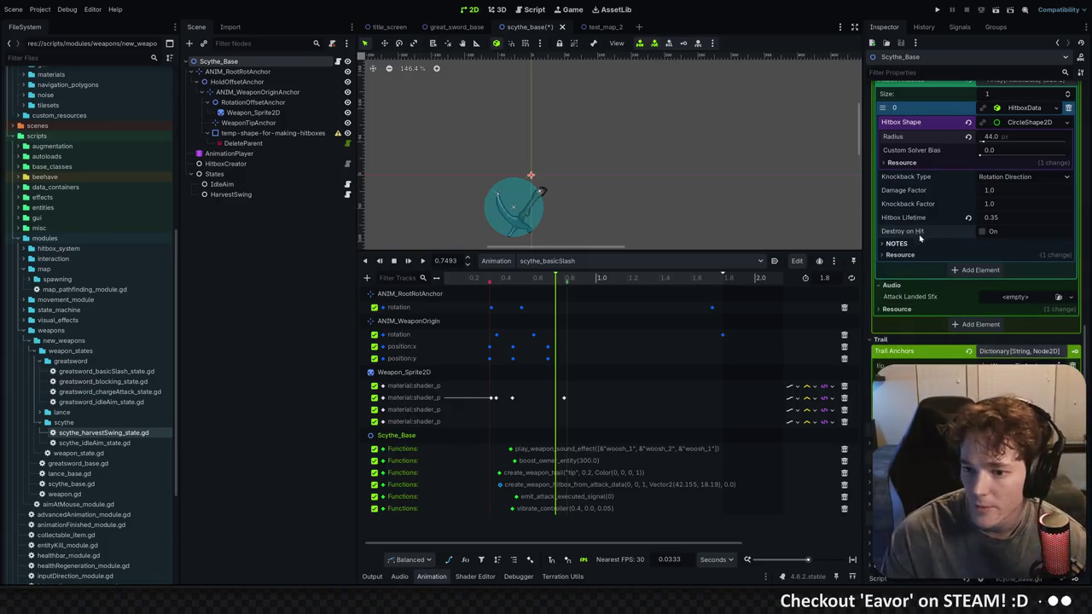
{"action": "scroll", "coordinate": [1009, 184], "scroll_direction": "up", "scroll_amount": 10}
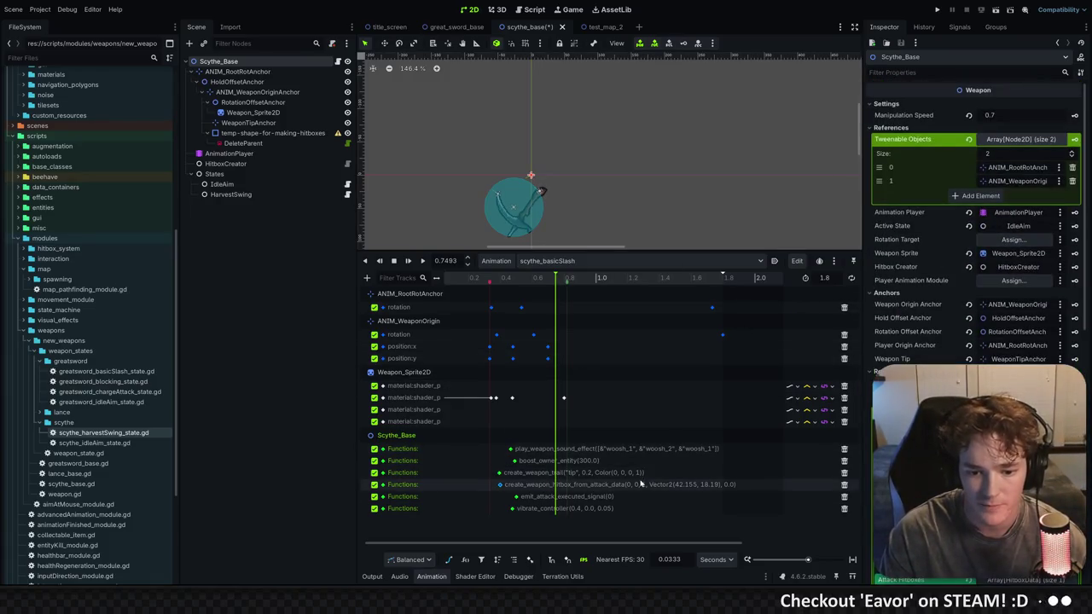
Save scythe_base with Ctrl+S and run the game from the Game workspace
{"action": "mouse_move", "coordinate": [552, 279]}
{"action": "left_mouse_down"}
{"action": "mouse_move", "coordinate": [494, 278]}
{"action": "mouse_move", "coordinate": [574, 278]}
{"action": "left_mouse_up"}
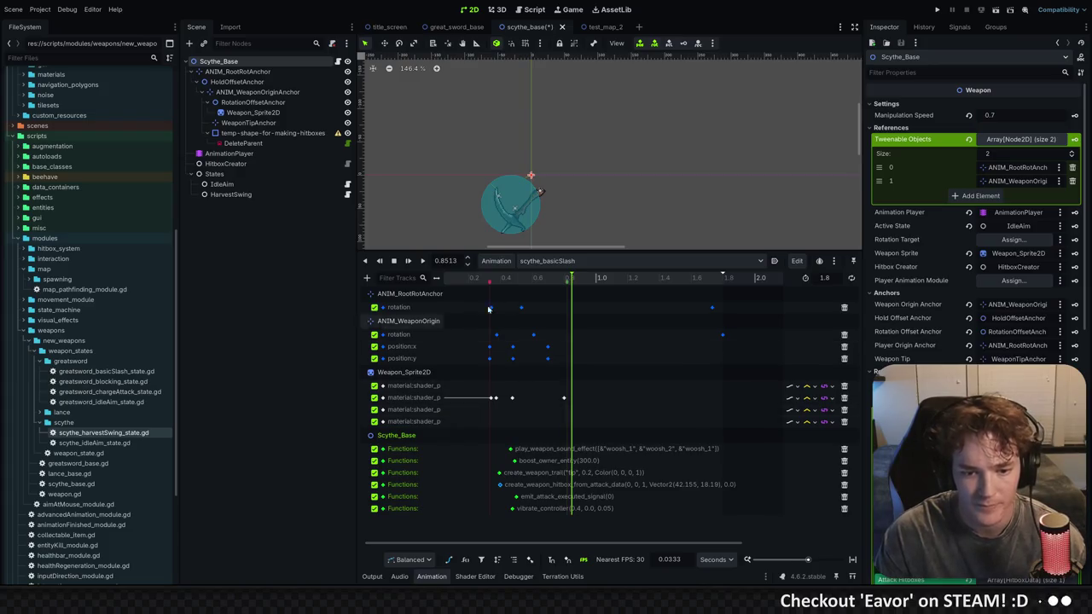
{"action": "key", "text": "ctrl+s"}
{"action": "left_click", "coordinate": [68, 9]}
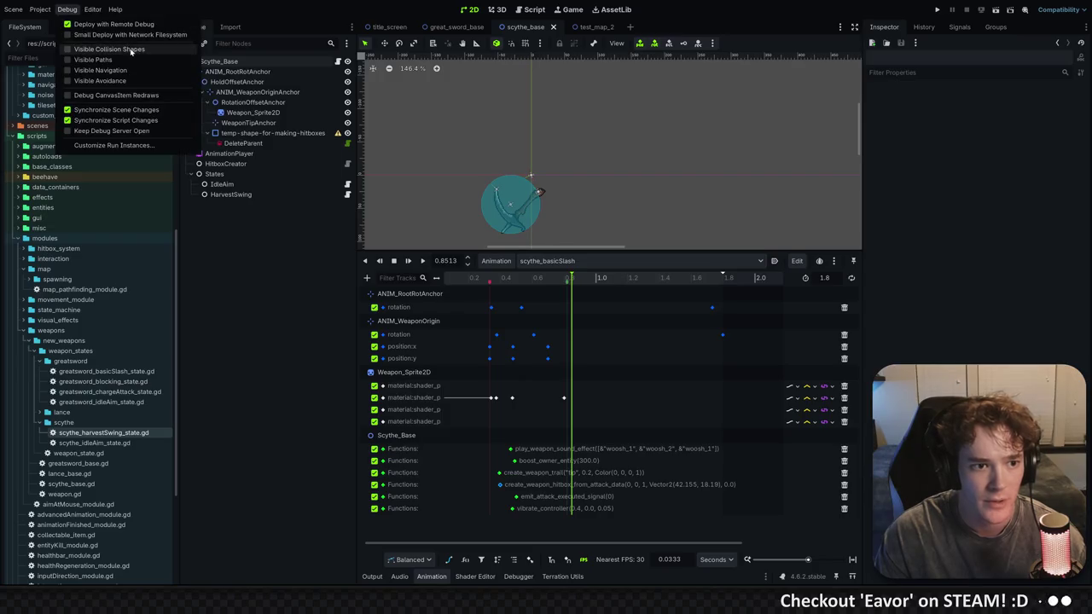
{"action": "left_click", "coordinate": [607, 155]}
{"action": "left_click", "coordinate": [573, 9]}
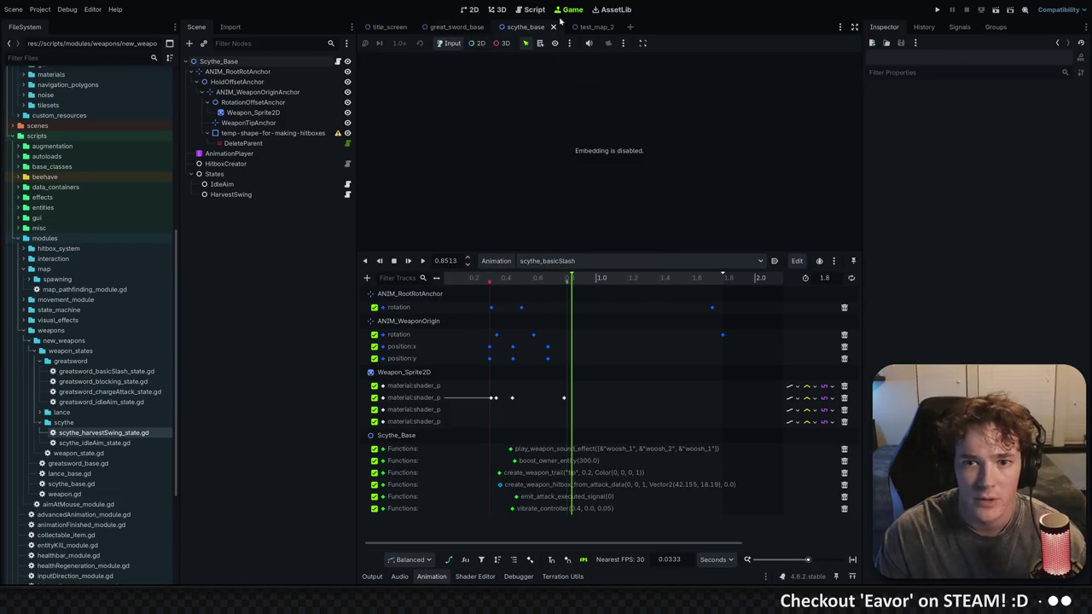
{"action": "left_click", "coordinate": [941, 9]}
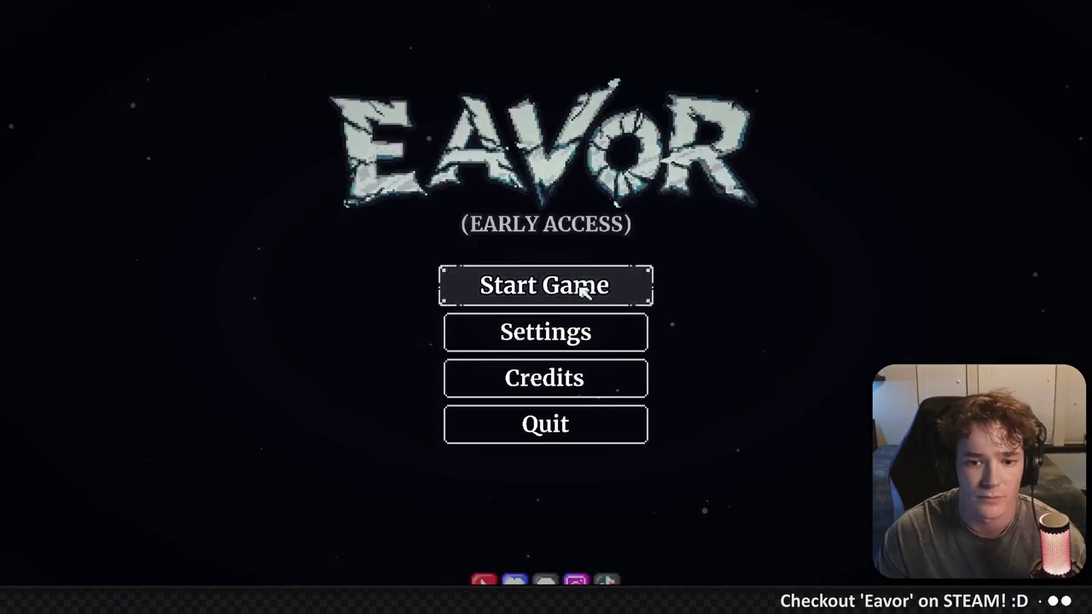
Start a game, try the scythe's secondary swing, then stop the game
{"action": "left_click", "coordinate": [580, 288]}
{"action": "key", "text": "w"}
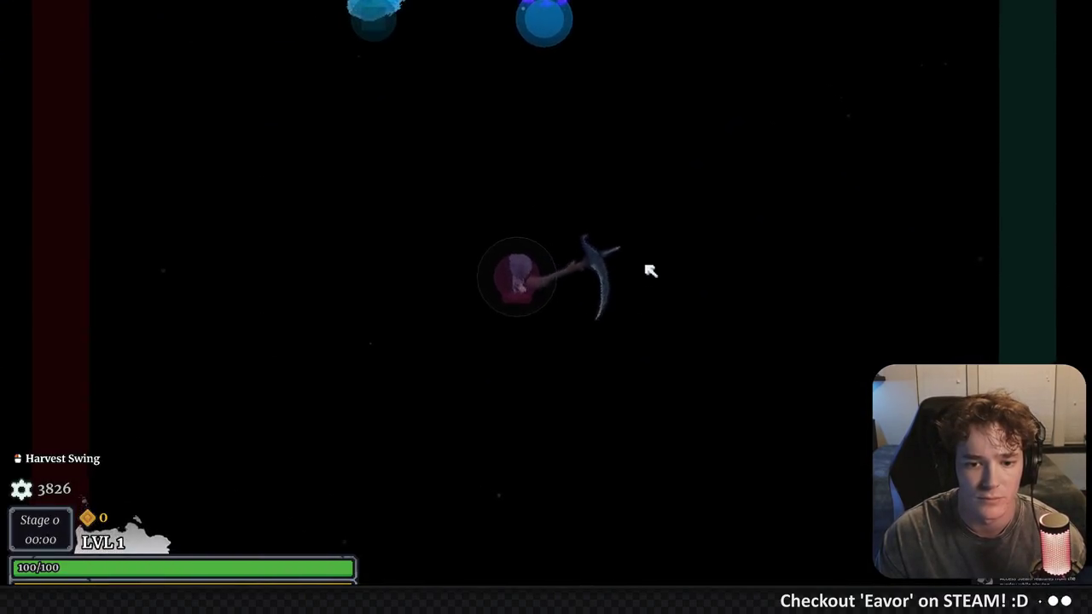
{"action": "right_click", "coordinate": [646, 260]}
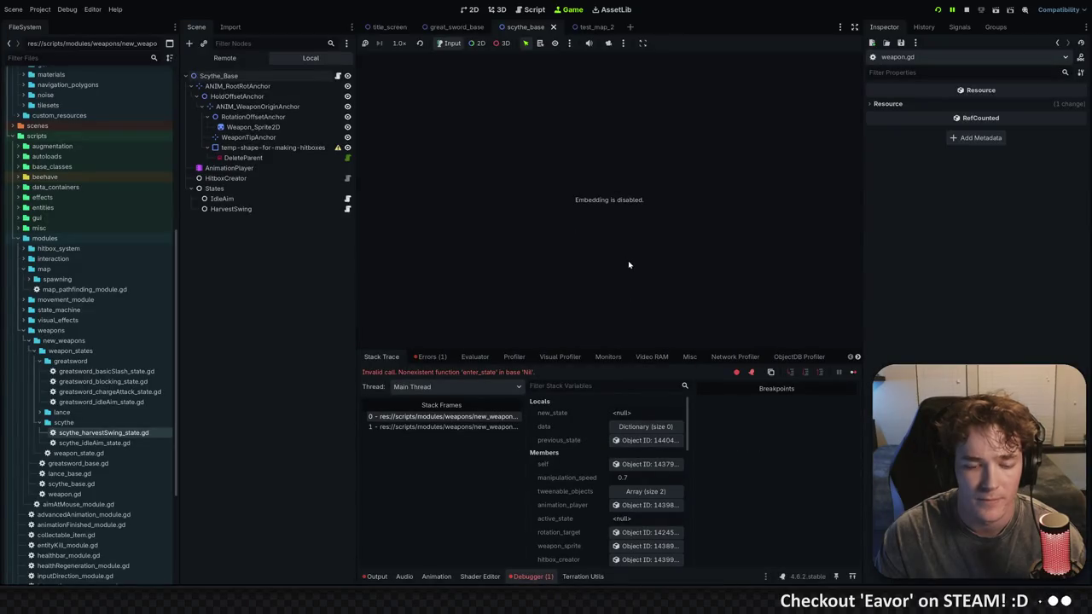
{"action": "left_click", "coordinate": [967, 10]}
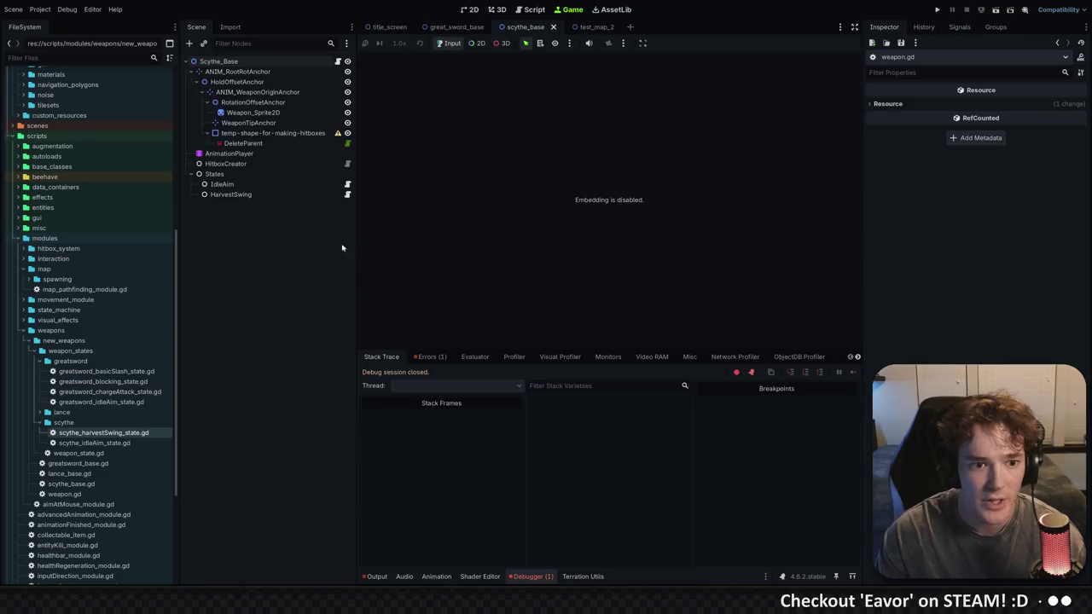
Set HarvestSwing's Idle Aim State to IdleAim and relaunch the game
{"action": "left_click", "coordinate": [243, 196]}
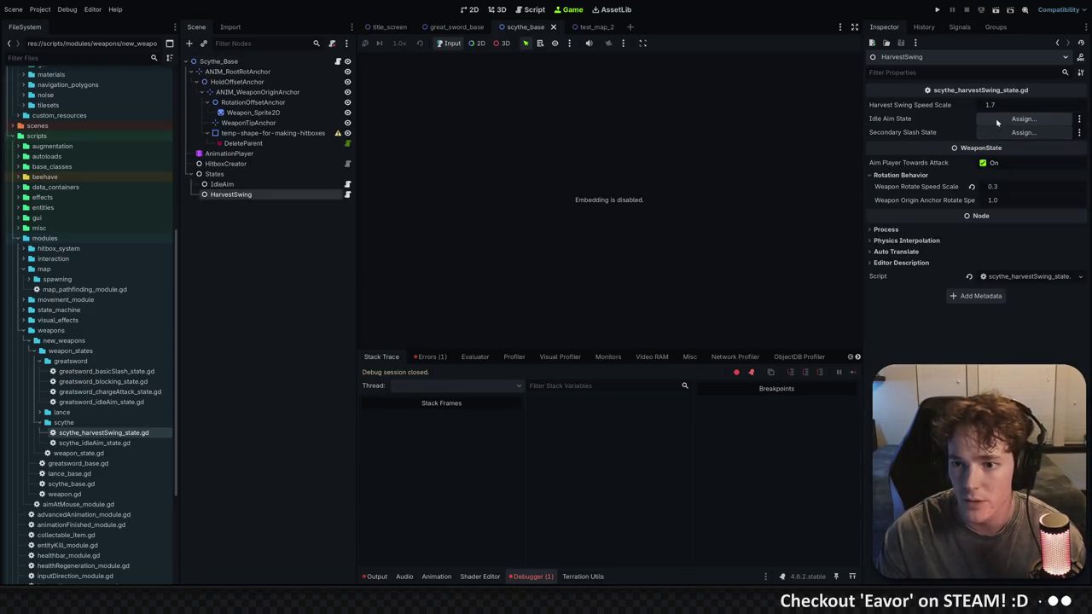
{"action": "left_click", "coordinate": [1023, 119]}
{"action": "double_click", "coordinate": [523, 309]}
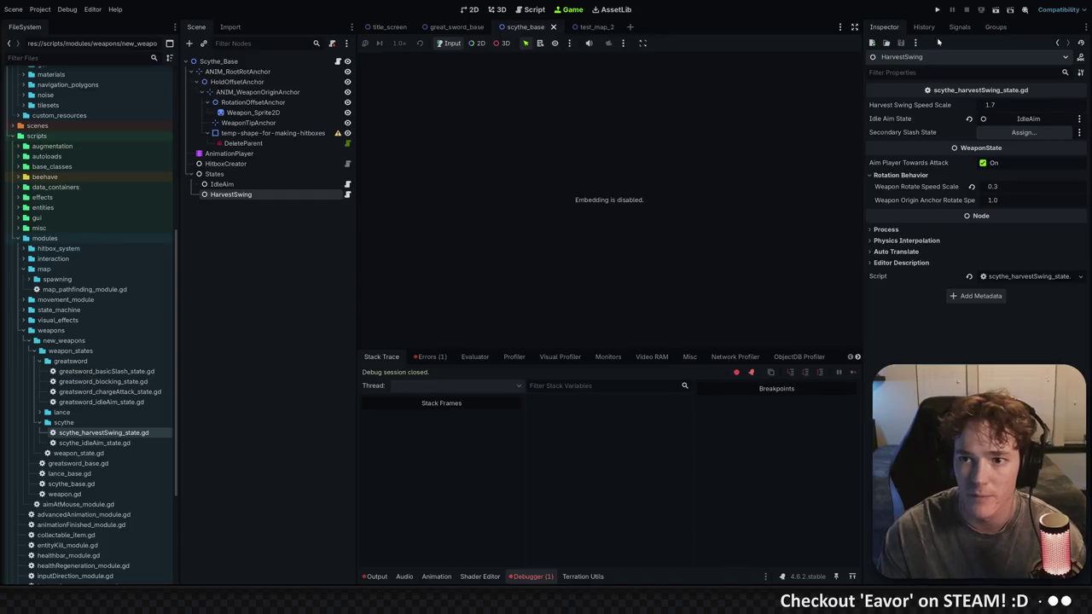
{"action": "left_click", "coordinate": [937, 9]}
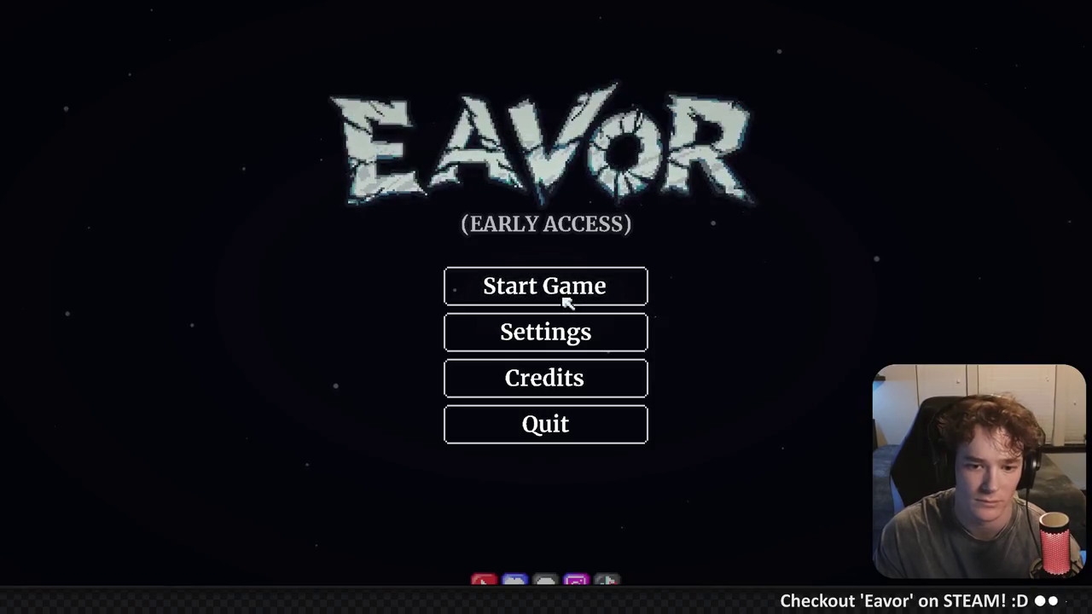
Start the game, equip the Wooden Harvester in place of Driftwood, and walk around testing swings
{"action": "left_click", "coordinate": [566, 295]}
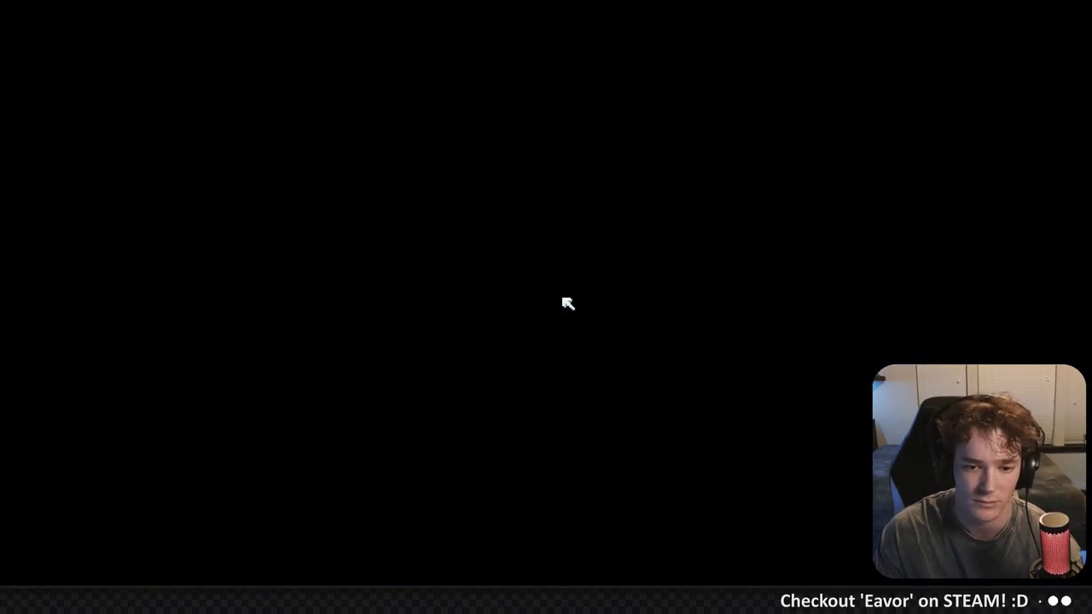
{"action": "key", "text": "e"}
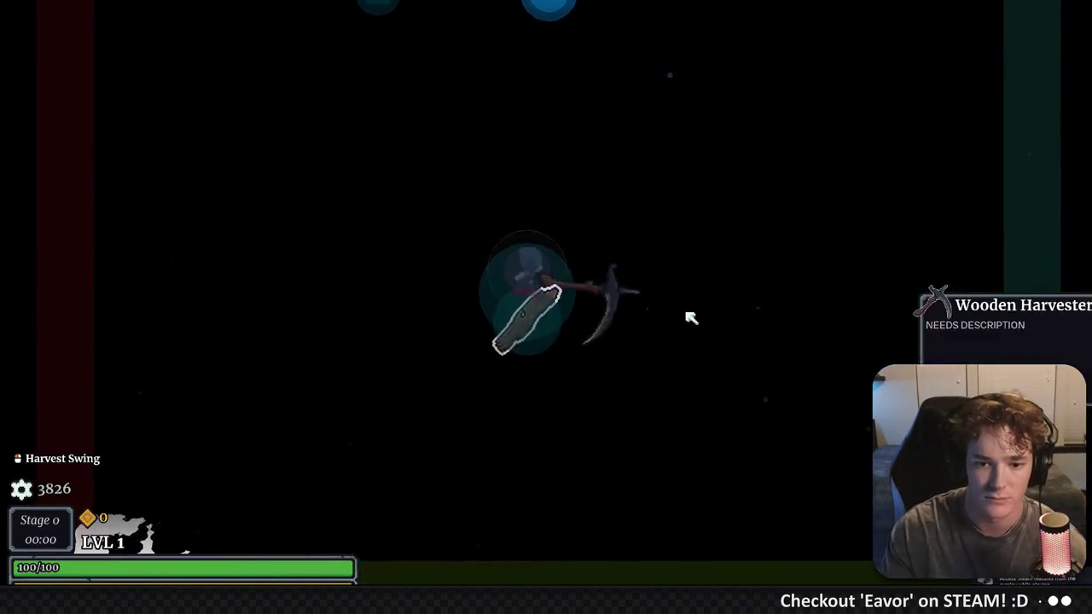
{"action": "key", "text": "w"}
{"action": "key", "text": "a"}
{"action": "key", "text": "w"}
{"action": "key", "text": "d"}
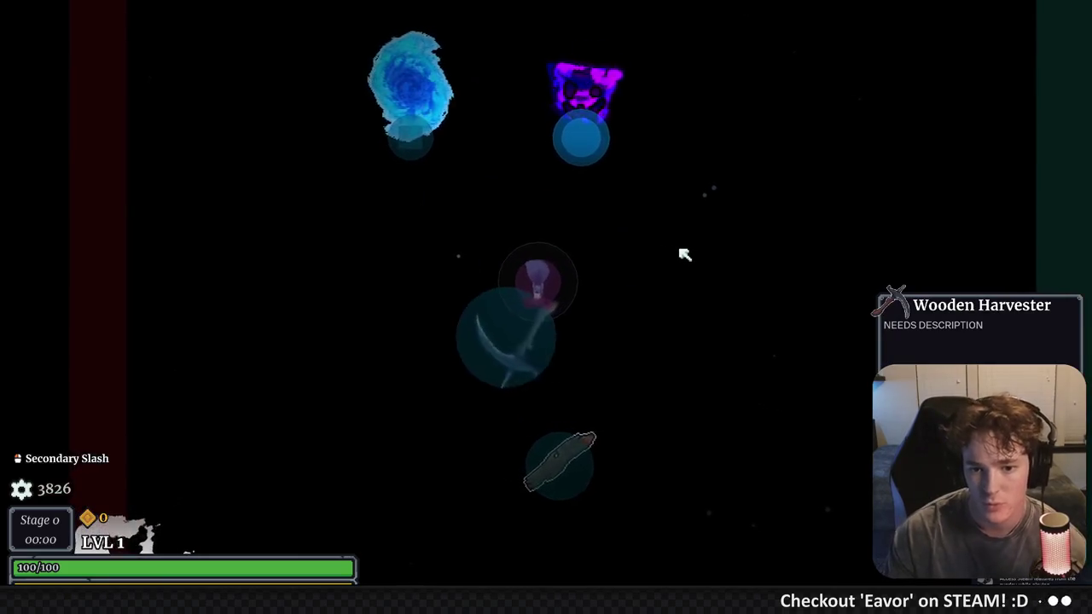
{"action": "key", "text": "d"}
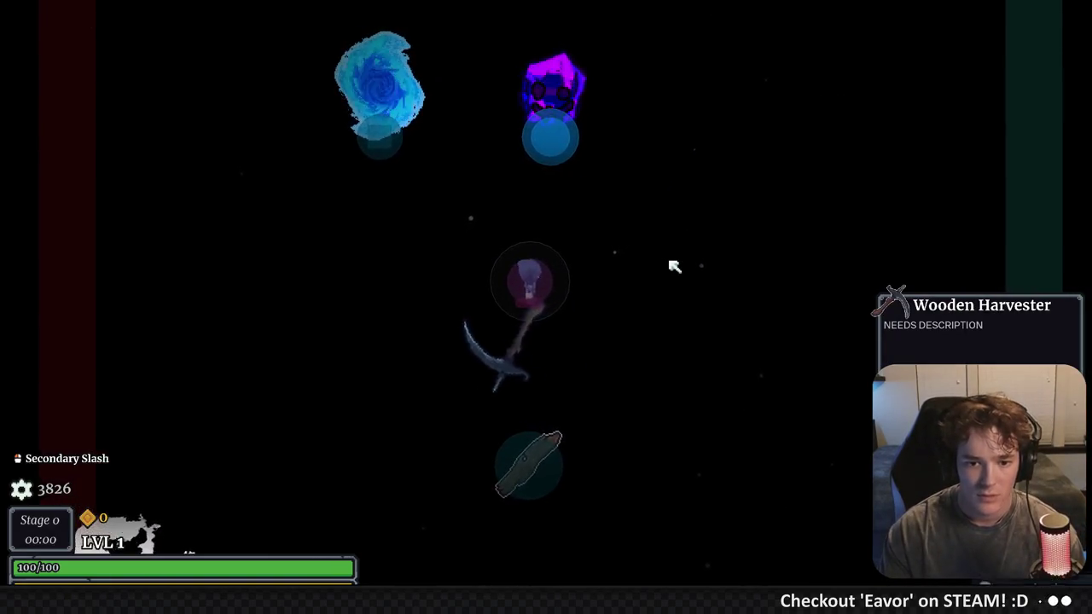
{"action": "key", "text": "d"}
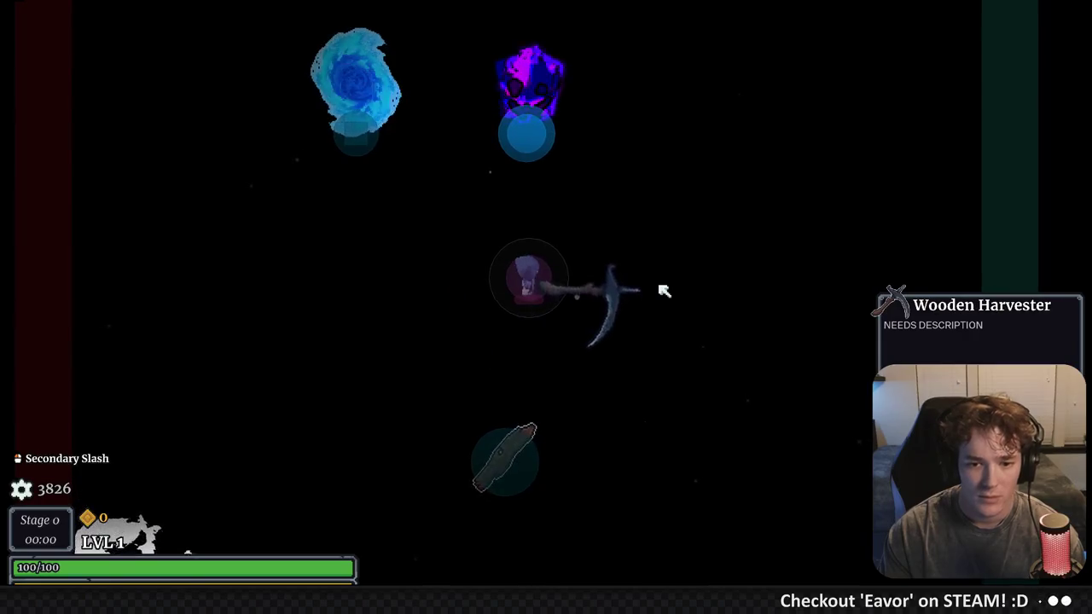
{"action": "key", "text": "a"}
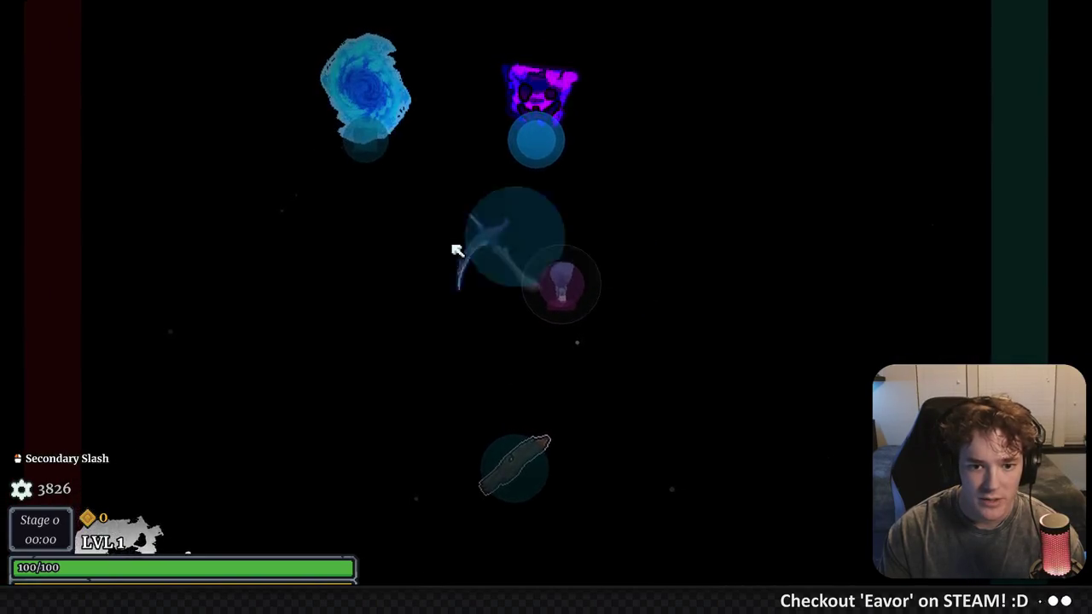
{"action": "key", "text": "w"}
{"action": "key", "text": "d"}
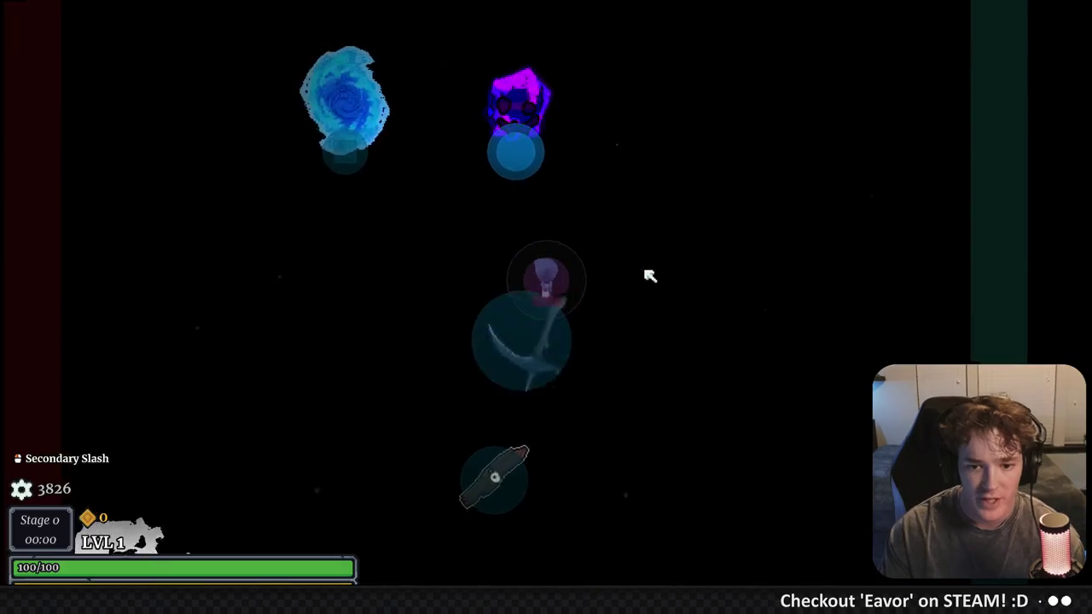
{"action": "key", "text": "d"}
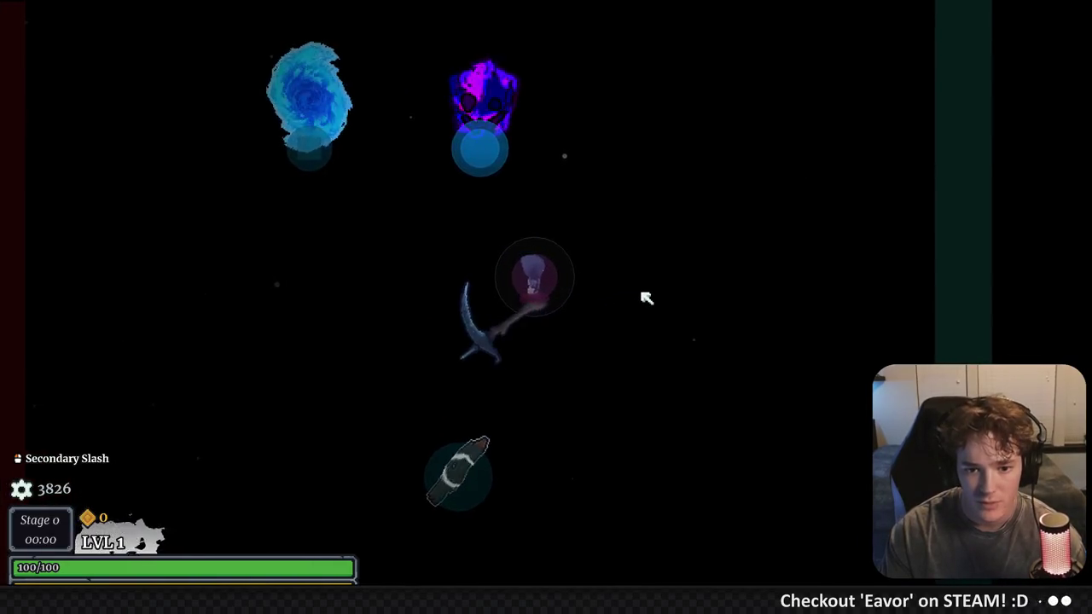
Keep moving to watch the swings, then walk into the blue portal
{"action": "key", "text": "d"}
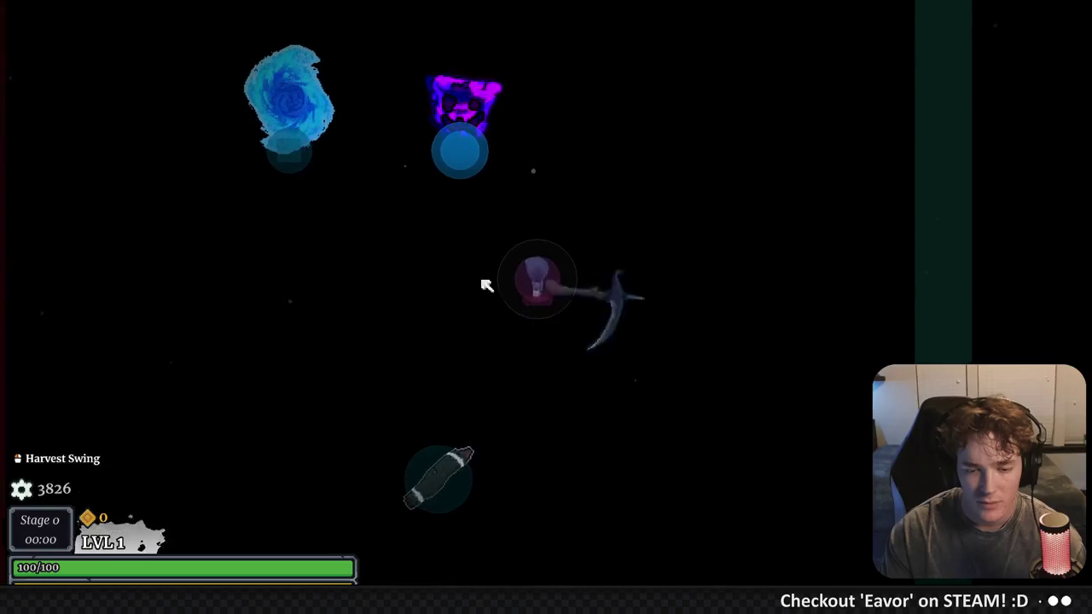
{"action": "key", "text": "a"}
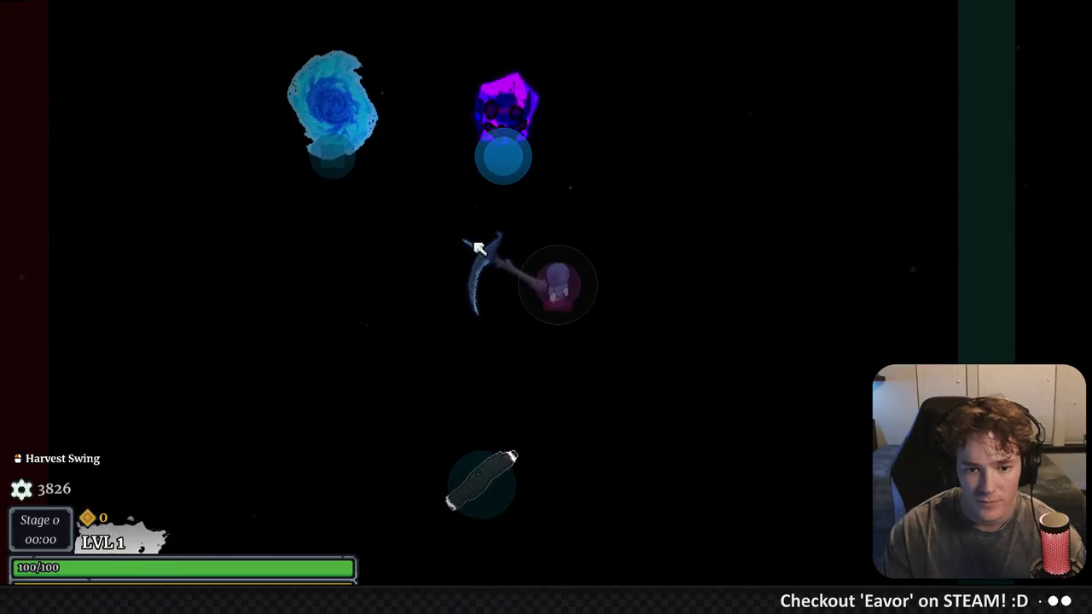
{"action": "key", "text": "d"}
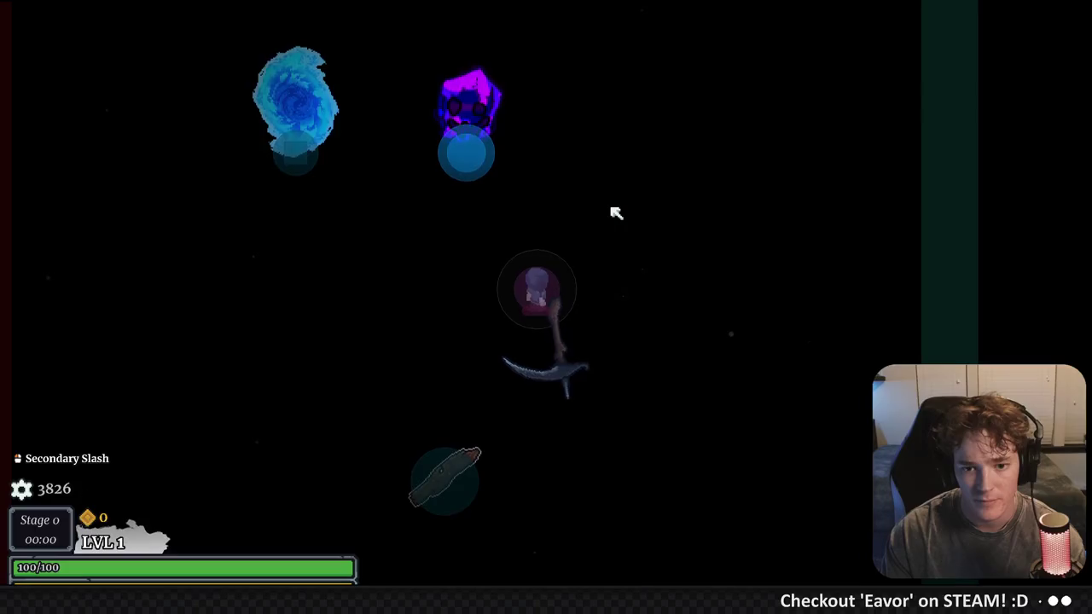
{"action": "key", "text": "w"}
{"action": "key", "text": "d"}
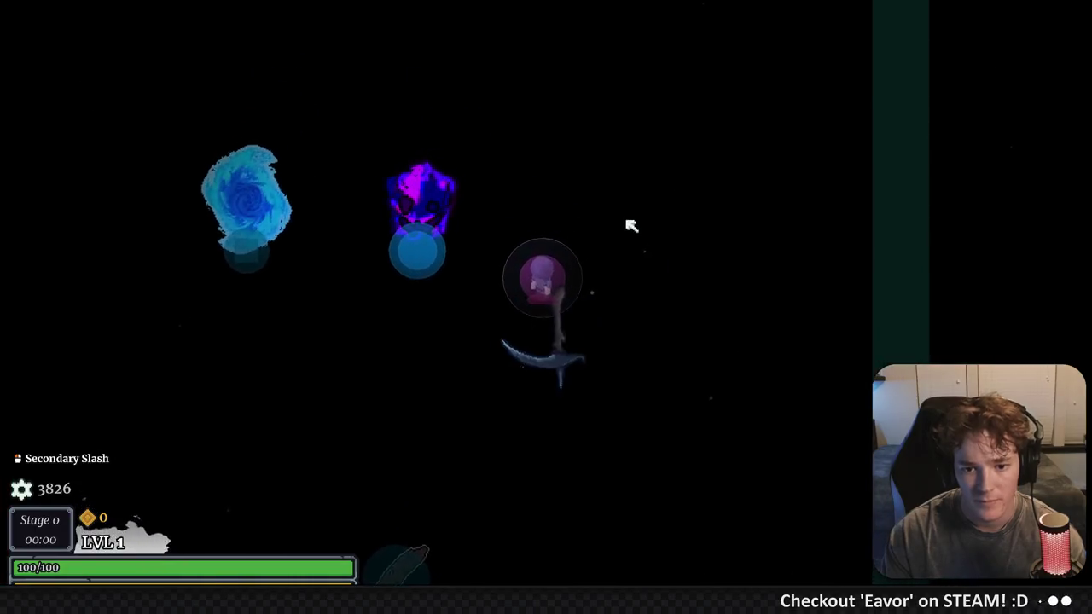
{"action": "key", "text": "s"}
{"action": "key", "text": "a"}
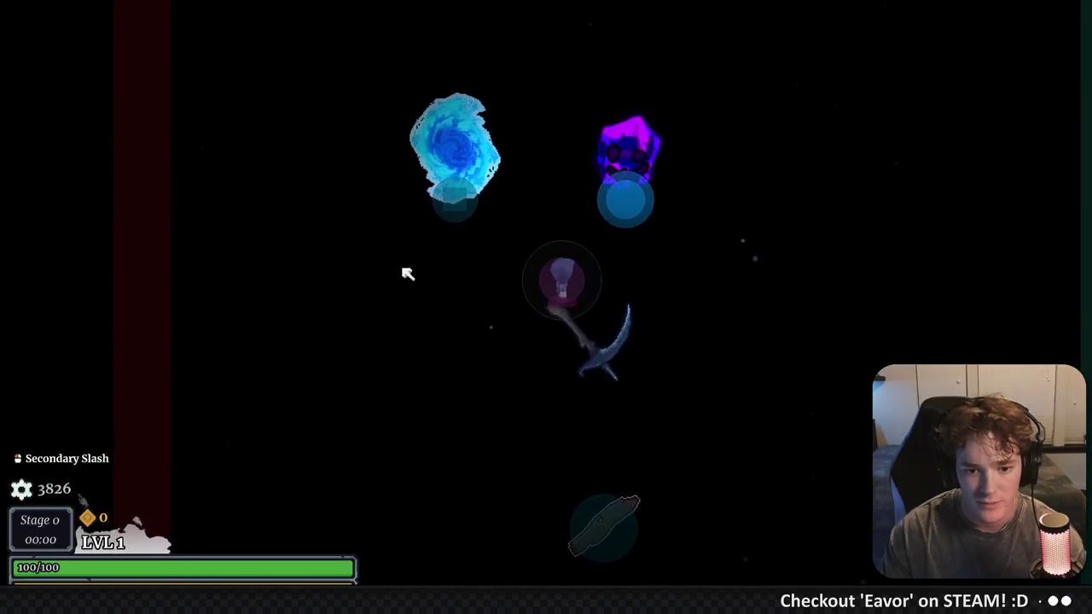
{"action": "key", "text": "a"}
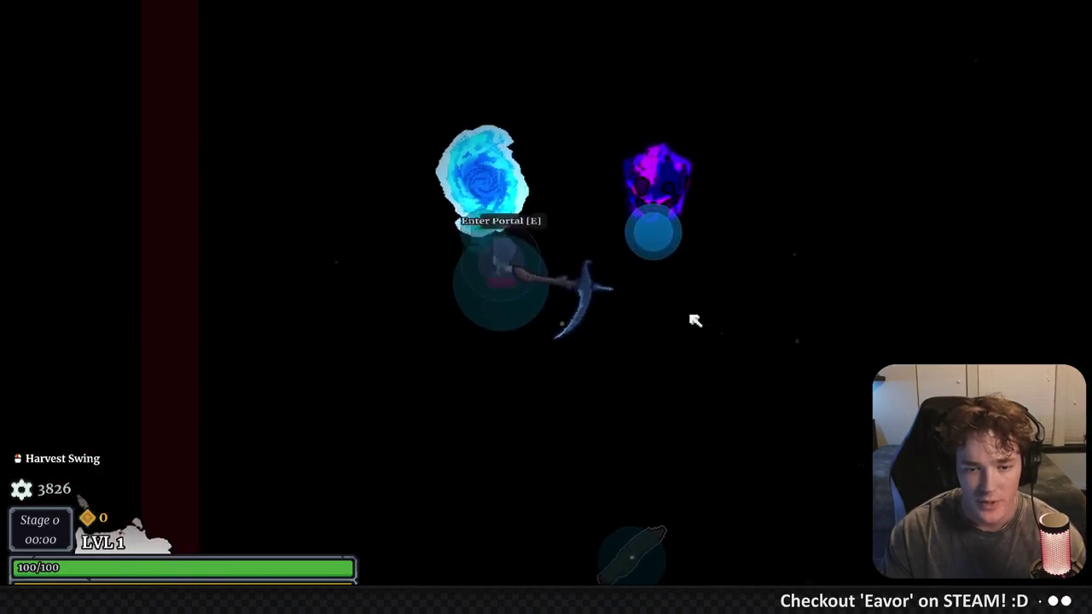
{"action": "key", "text": "e"}
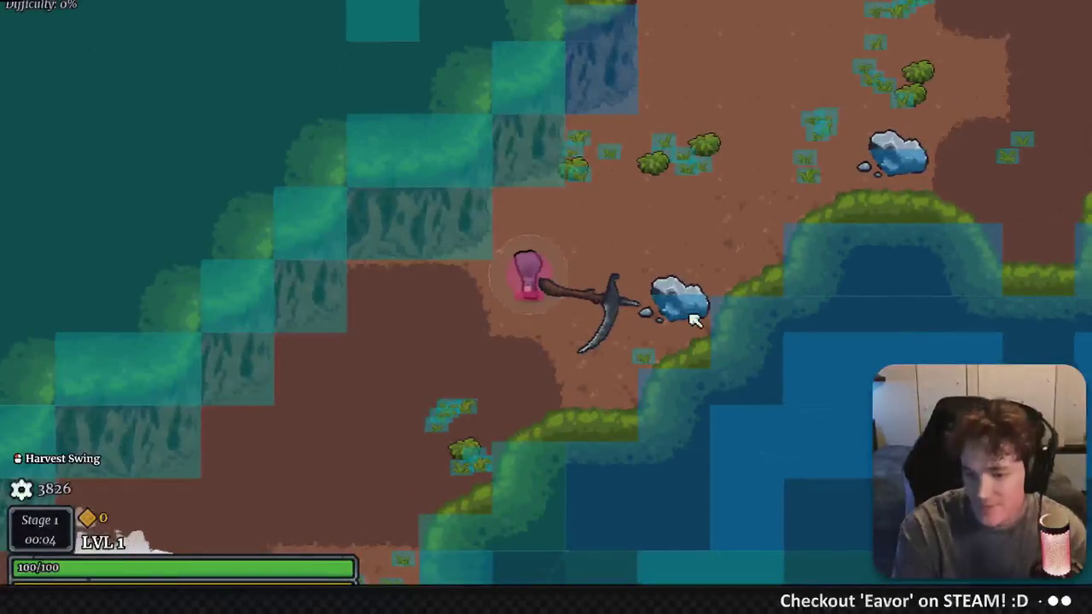
Walk around the map, alternating the scythe's Secondary Slashes and Harvest Swings
{"action": "key", "text": "w+d"}
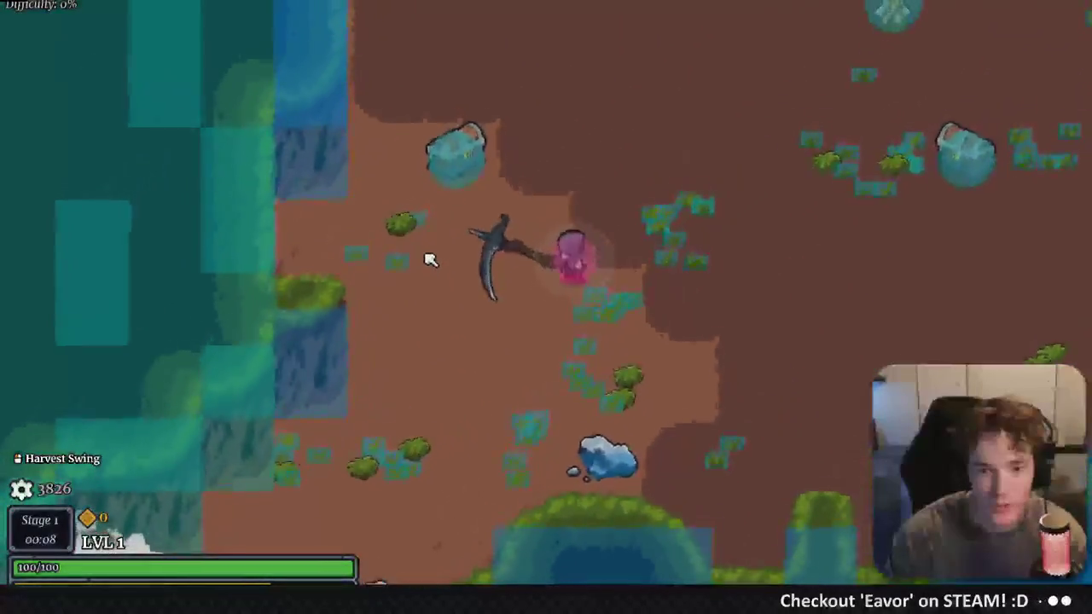
{"action": "right_click", "coordinate": [431, 259]}
{"action": "key", "text": "w+d"}
{"action": "right_click", "coordinate": [723, 273]}
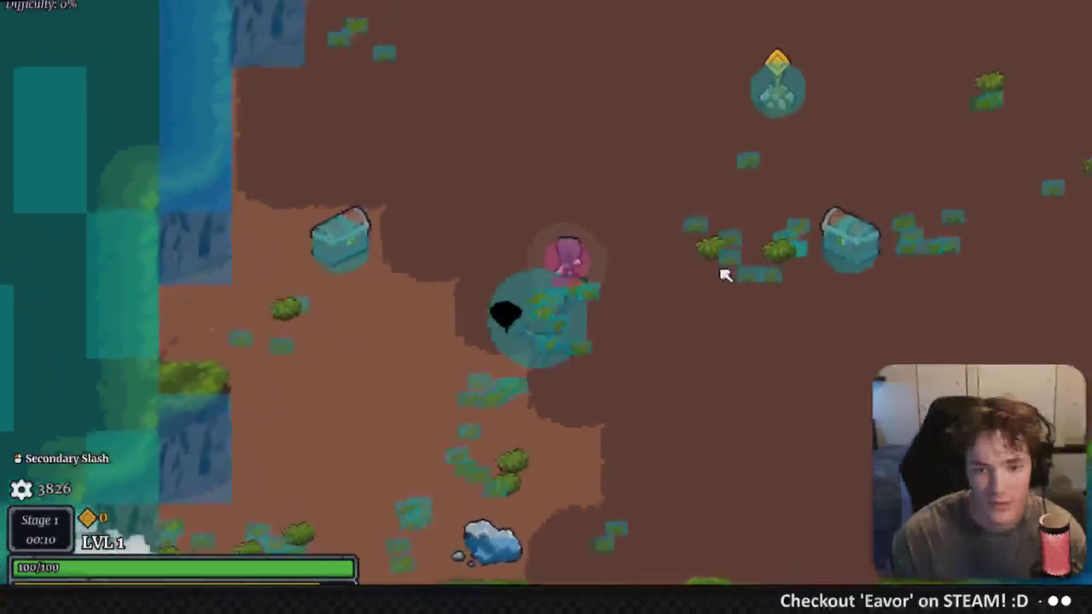
{"action": "key", "text": "w"}
{"action": "right_click", "coordinate": [658, 259]}
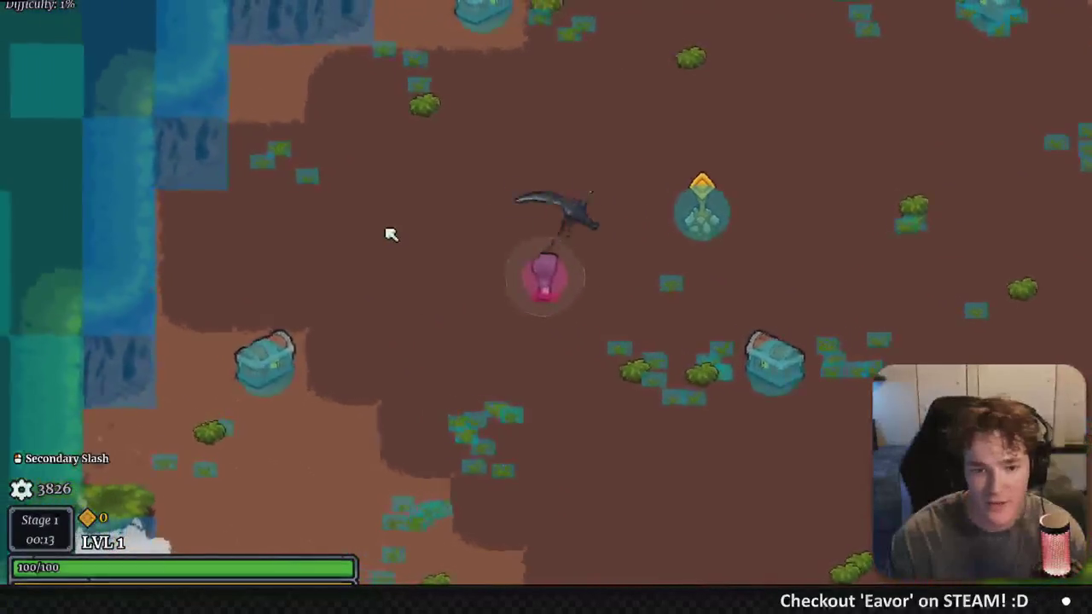
{"action": "key", "text": "a"}
{"action": "key", "text": "d"}
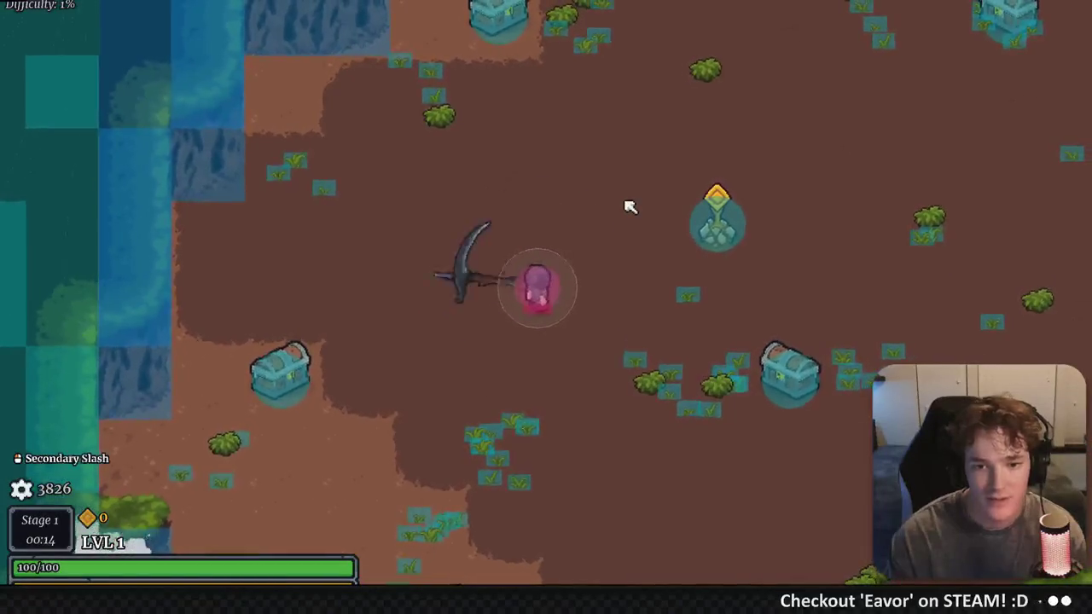
{"action": "key", "text": "w"}
{"action": "left_click", "coordinate": [572, 361]}
{"action": "key", "text": "a"}
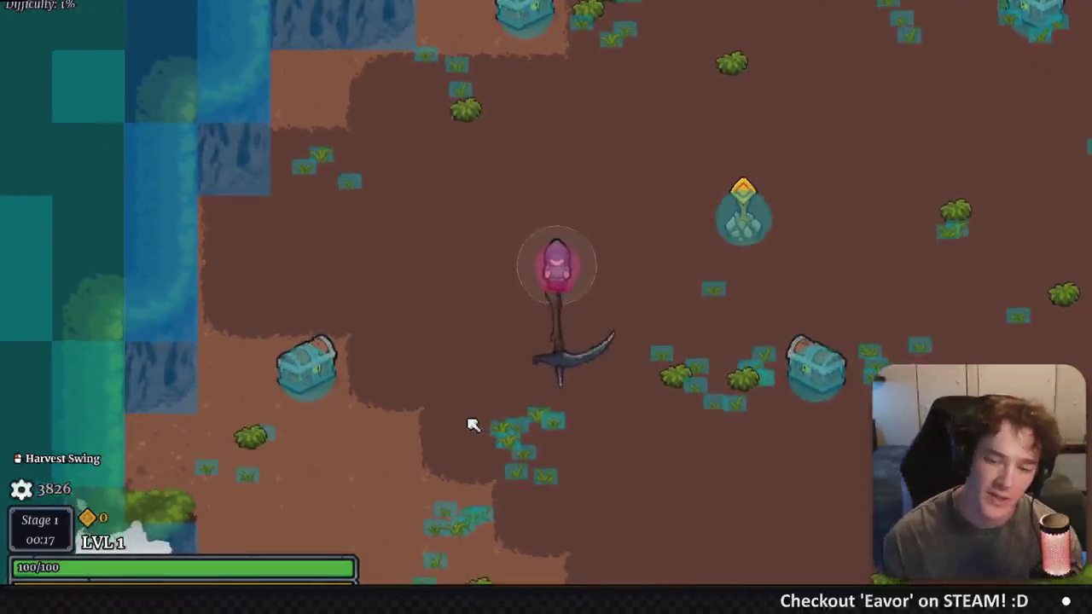
{"action": "right_click", "coordinate": [455, 415]}
{"action": "key", "text": "d"}
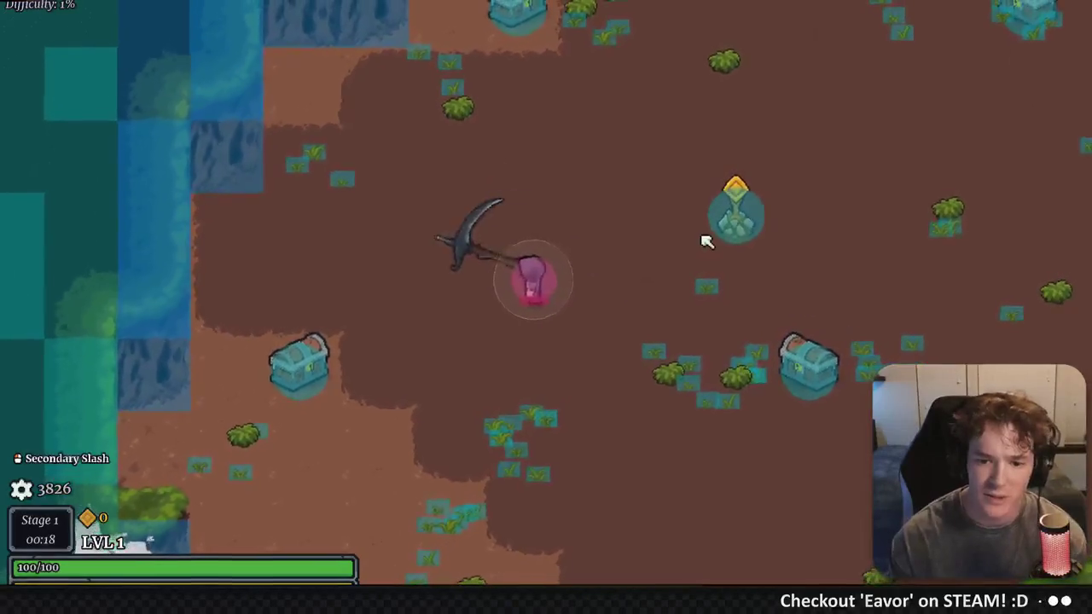
{"action": "key", "text": "a"}
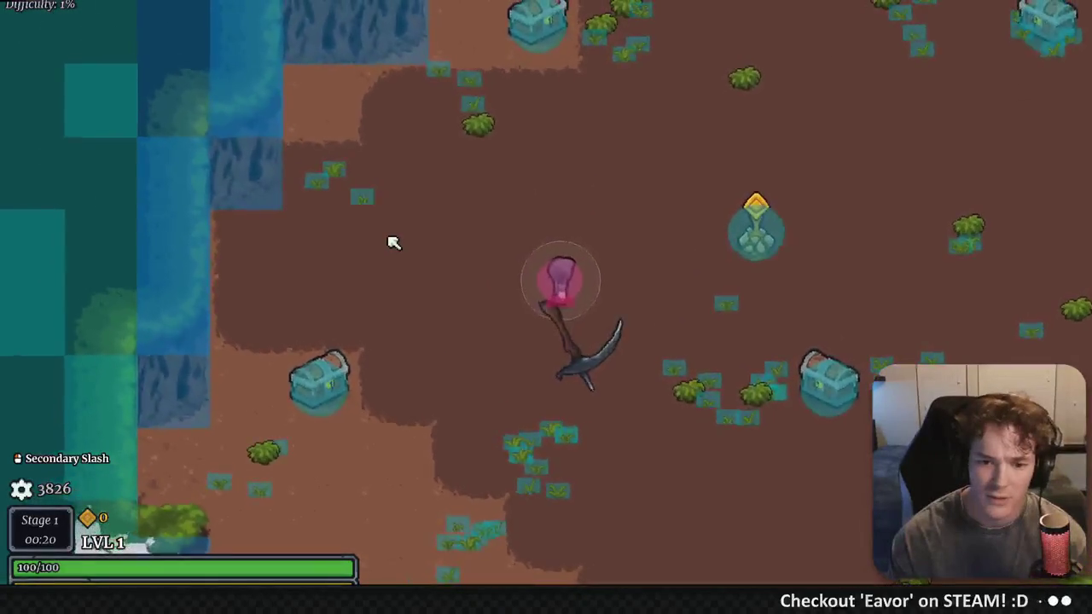
{"action": "left_click", "coordinate": [595, 219]}
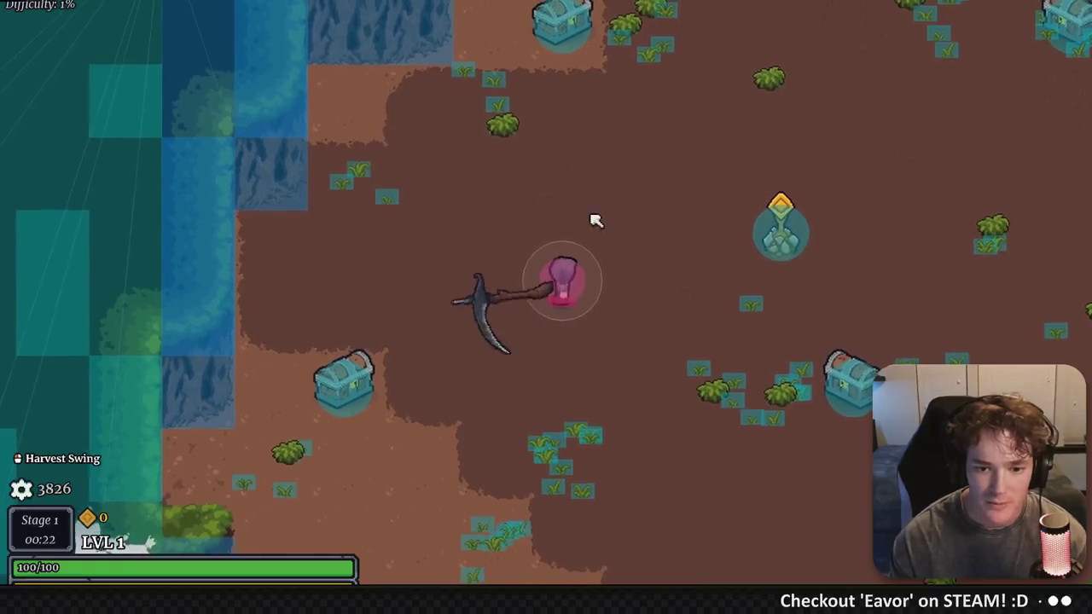
{"action": "right_click", "coordinate": [657, 295]}
{"action": "key", "text": "d"}
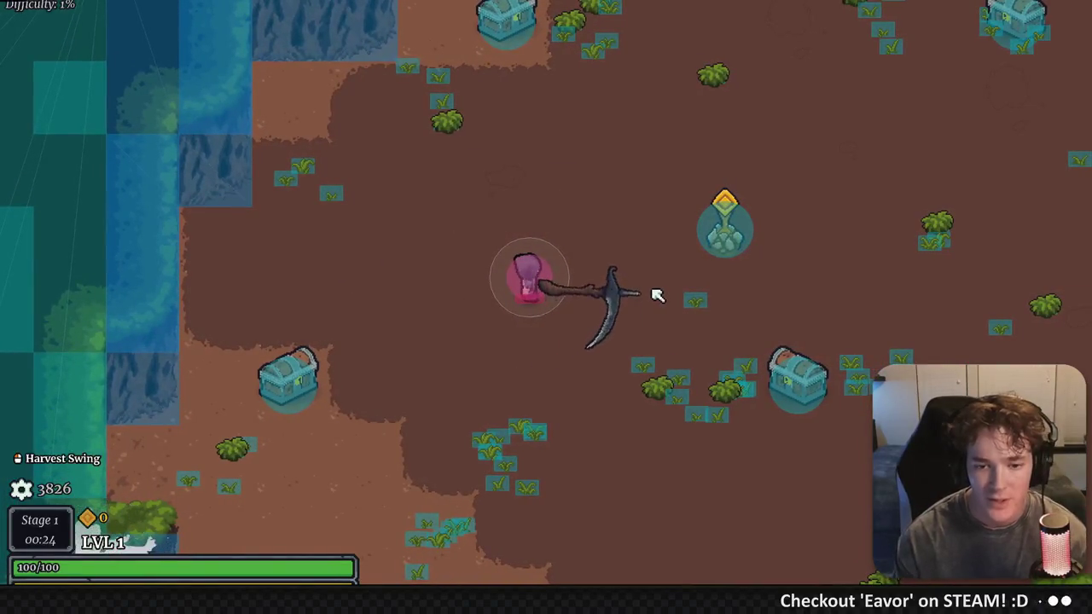
{"action": "right_click", "coordinate": [657, 295]}
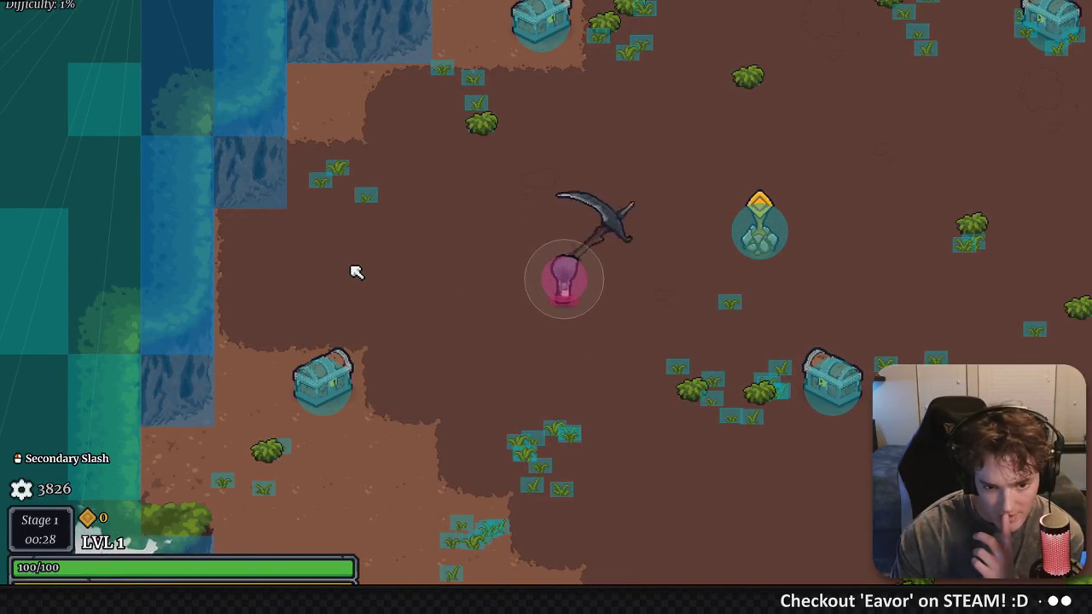
Walk the character past the Altar and up through the field toward the grass
{"action": "key", "text": "a"}
{"action": "key", "text": "a"}
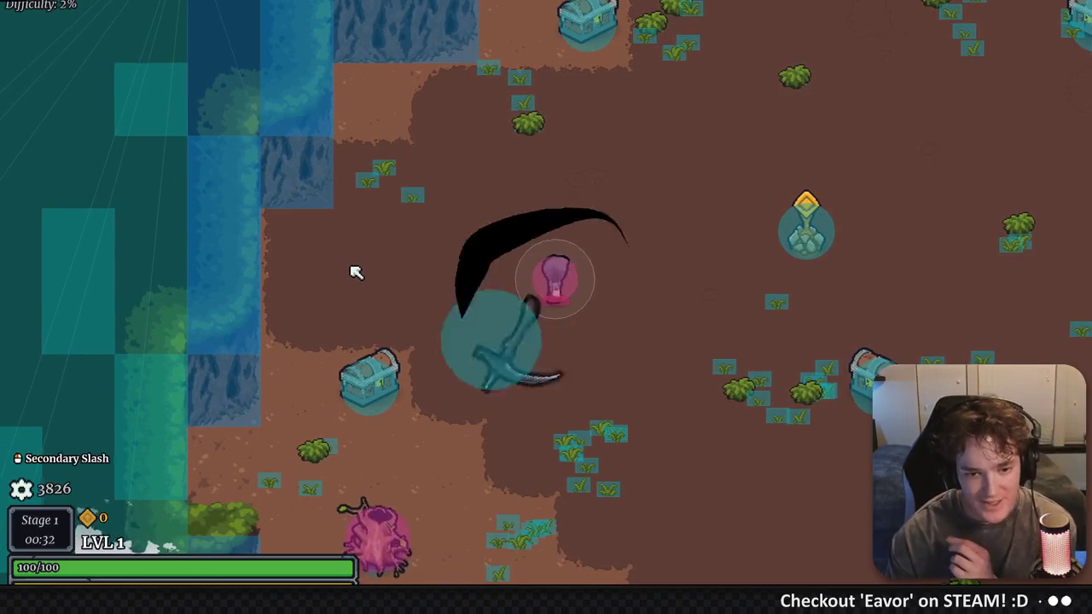
{"action": "key", "text": "a"}
{"action": "key", "text": "d"}
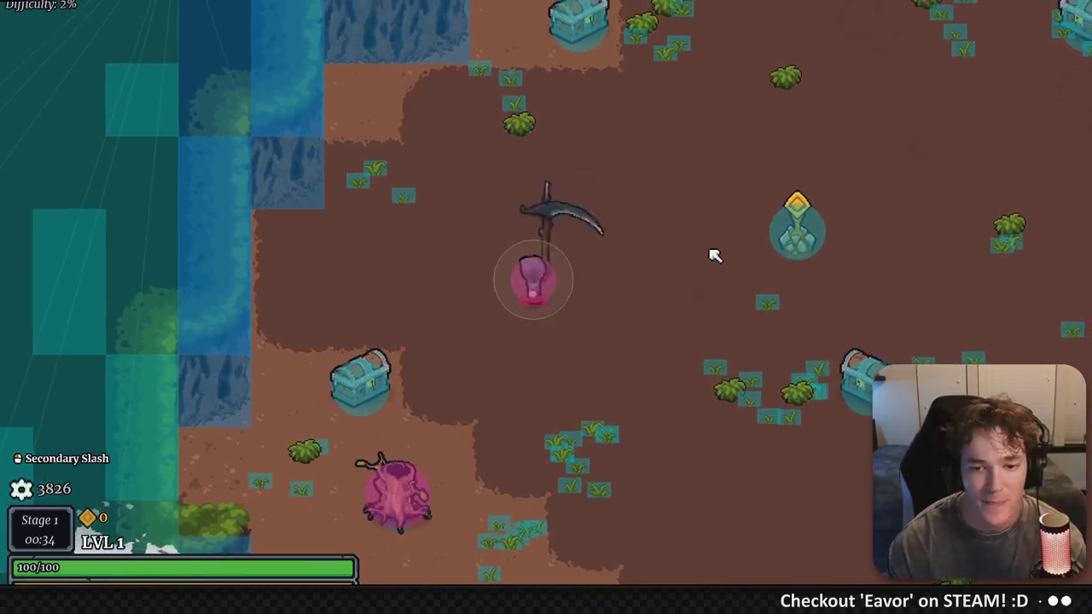
{"action": "key", "text": "a"}
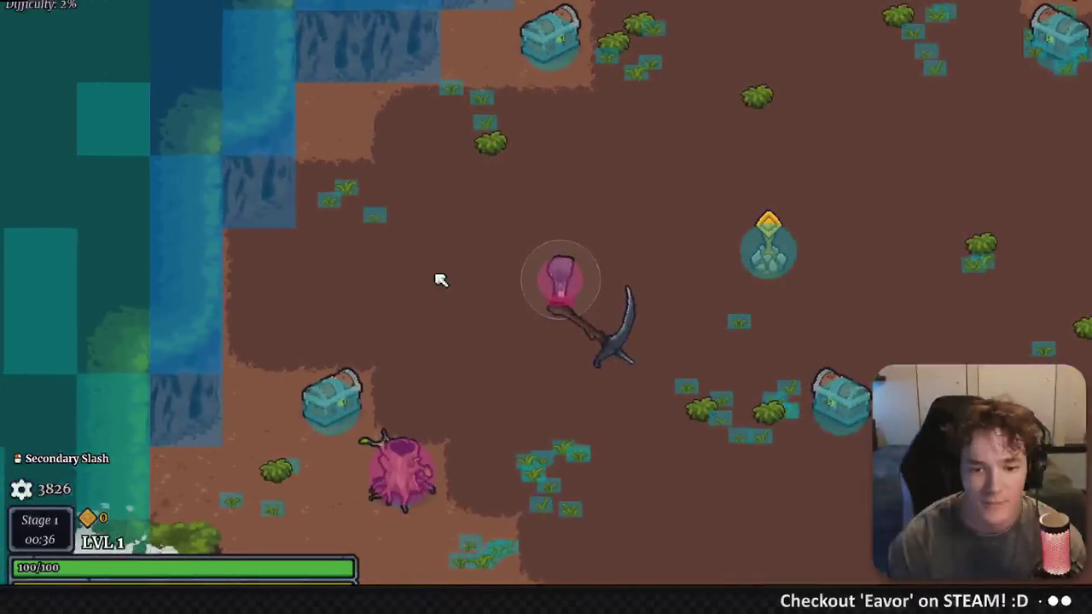
{"action": "key", "text": "d"}
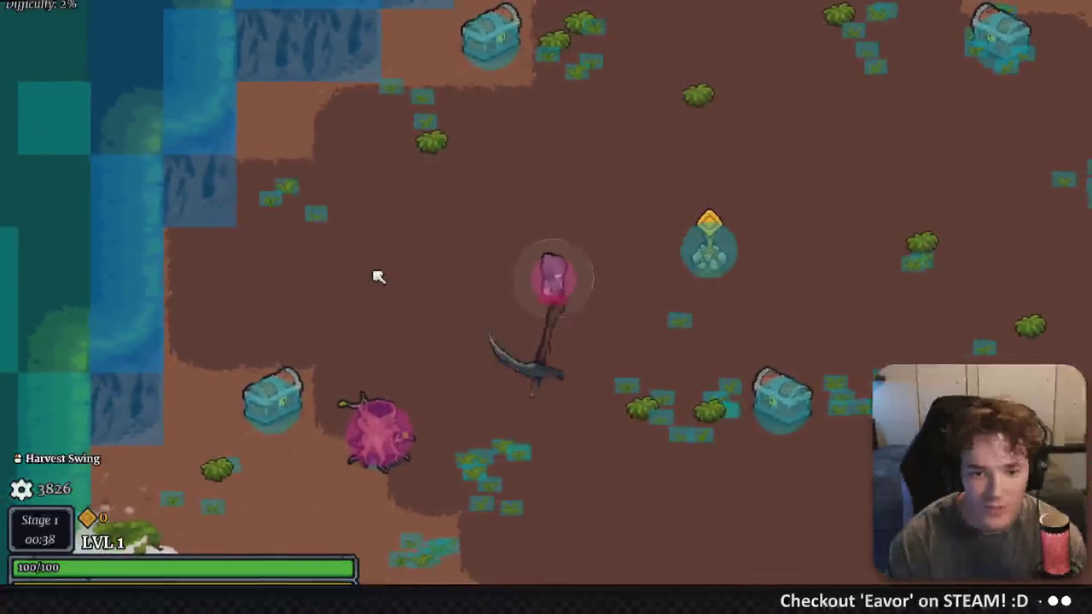
{"action": "key", "text": "w"}
{"action": "key", "text": "w"}
{"action": "key", "text": "d"}
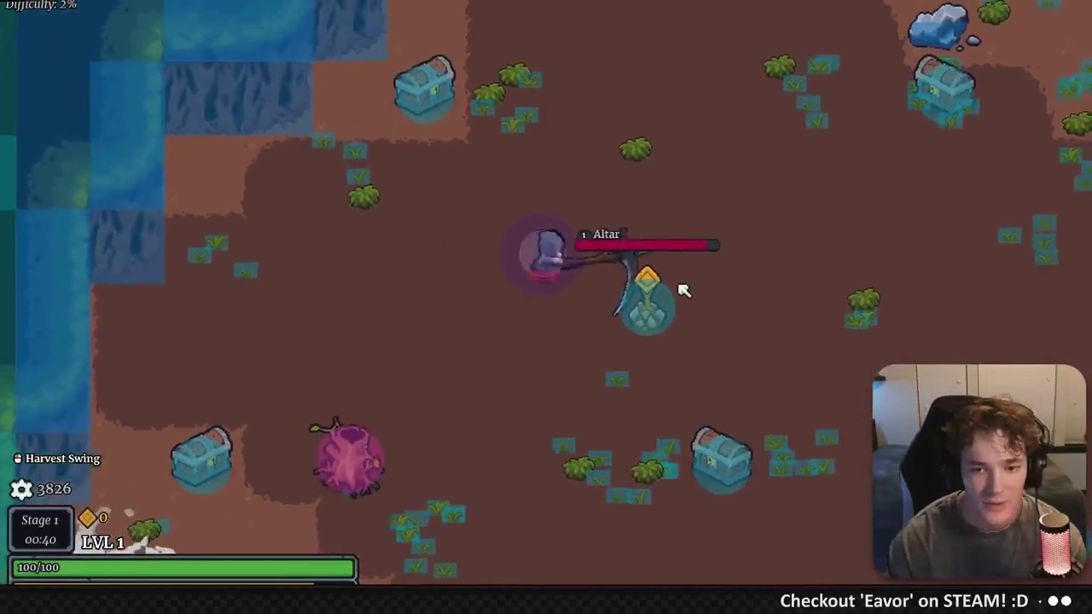
{"action": "key", "text": "w"}
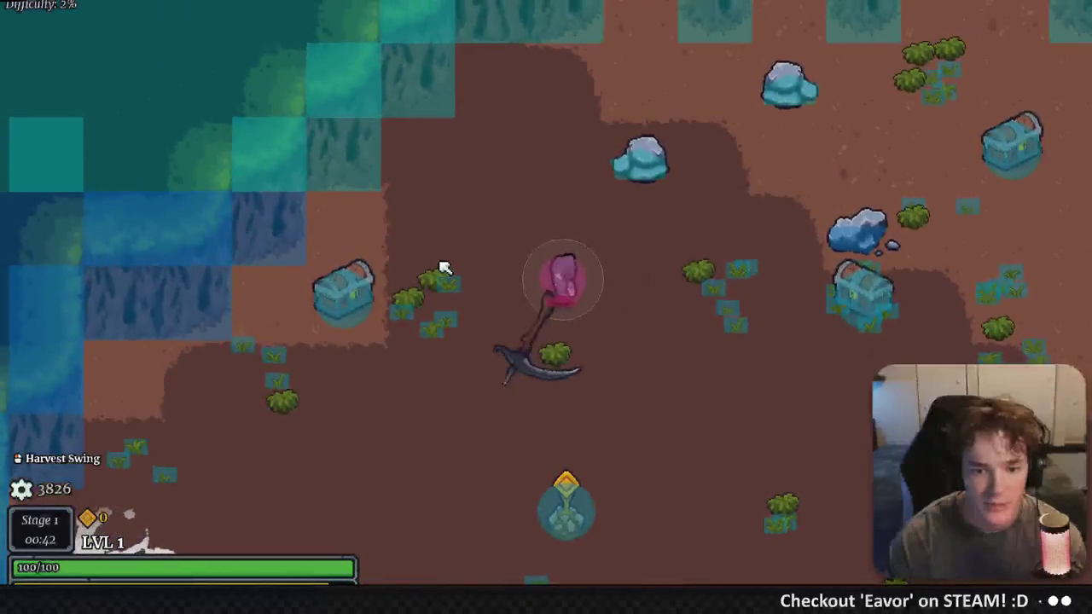
{"action": "key", "text": "a"}
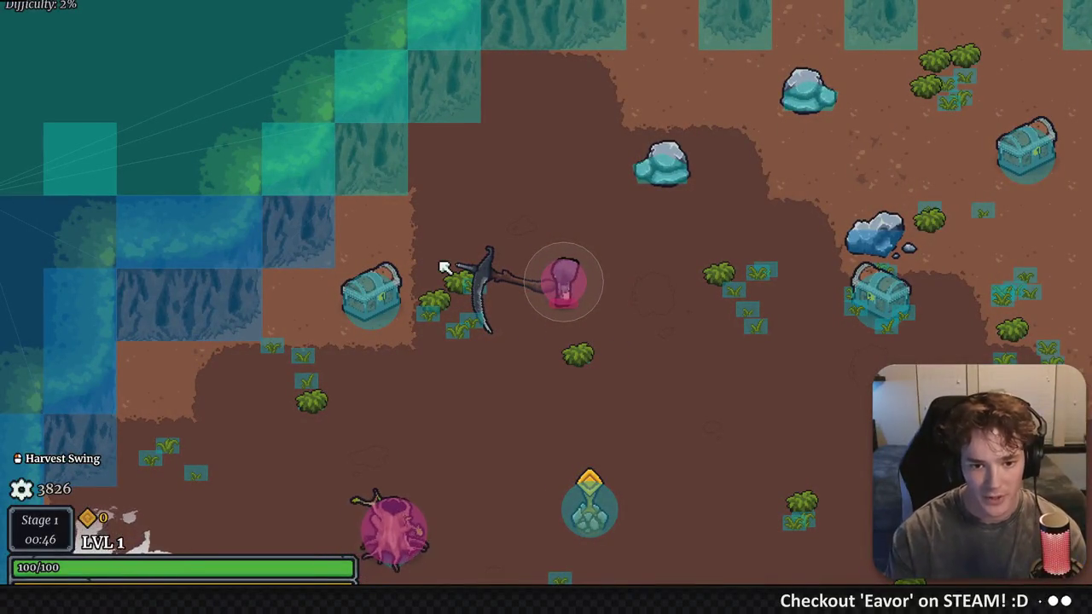
{"action": "key", "text": "d"}
{"action": "key", "text": "w"}
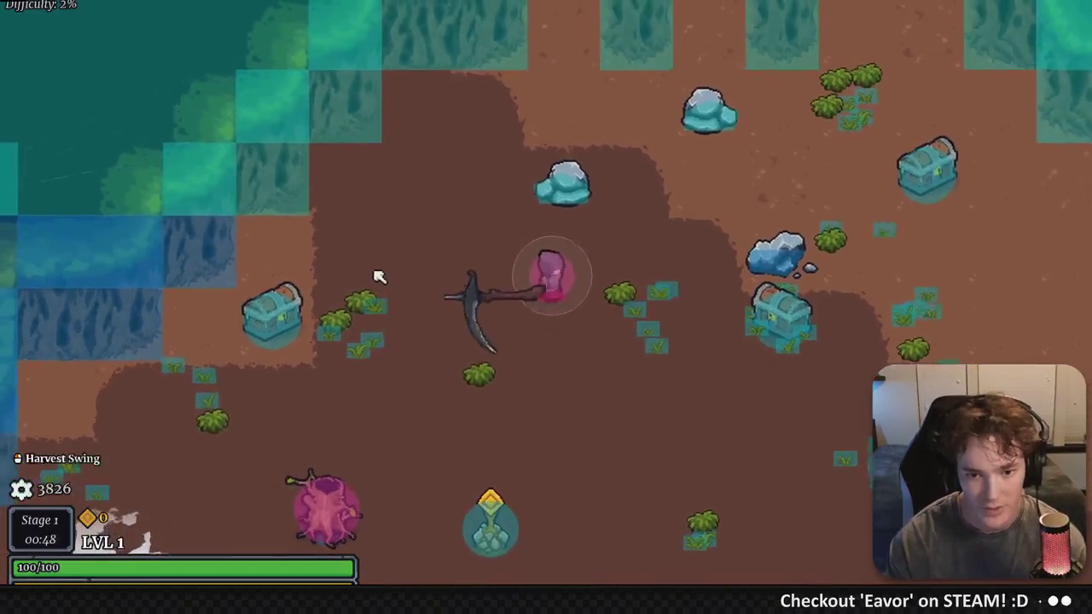
Kill the Barkling with scythe attacks, collect coins up to 45, and stop the game with F8
{"action": "key", "text": "s"}
{"action": "key", "text": "d"}
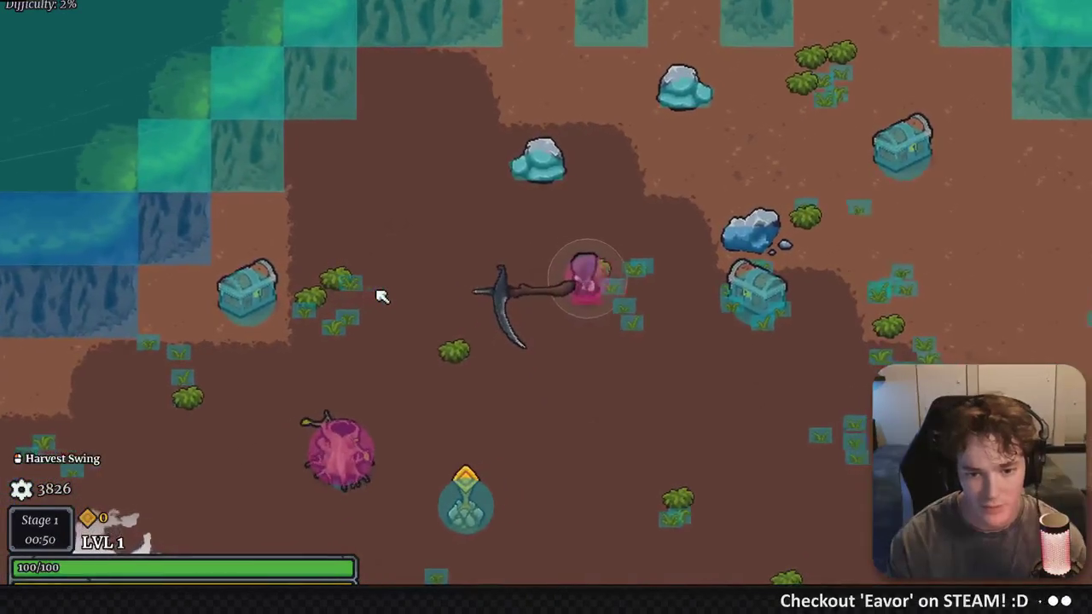
{"action": "key", "text": "d"}
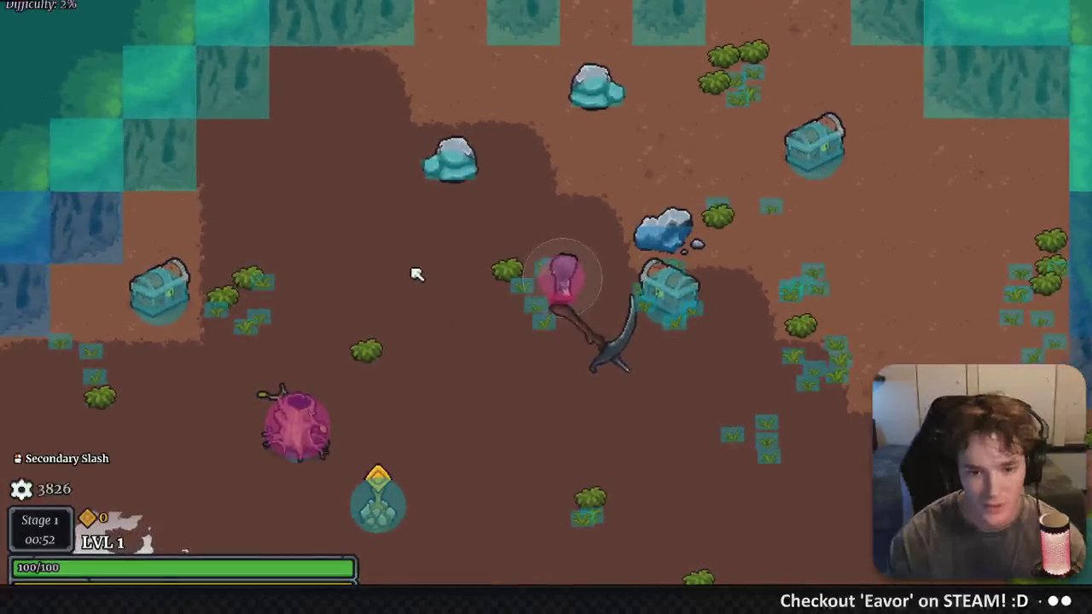
{"action": "key", "text": "s"}
{"action": "key", "text": "a"}
{"action": "key", "text": "d"}
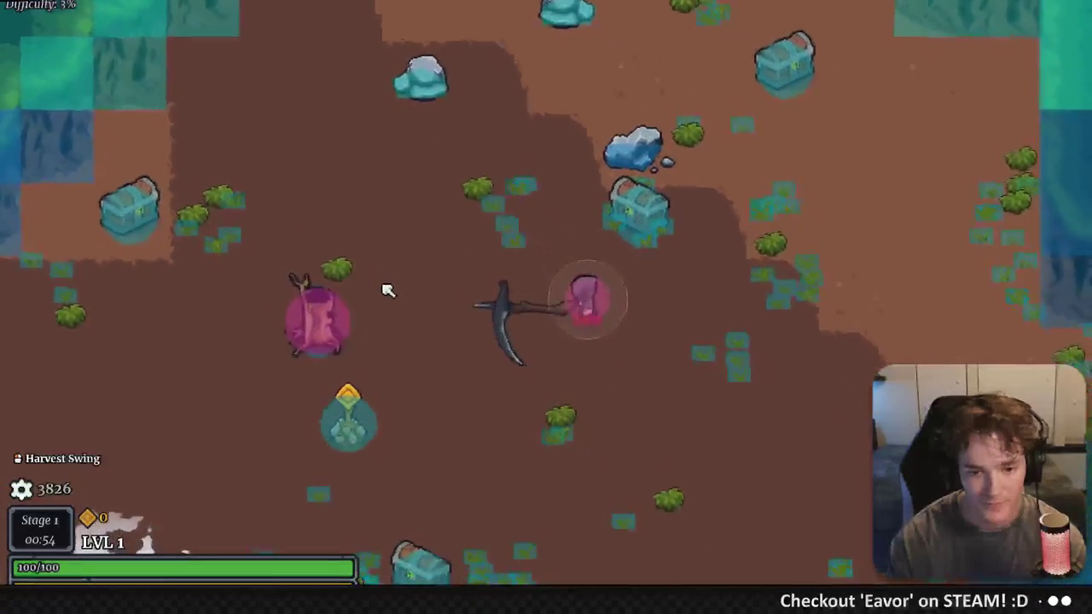
{"action": "key", "text": "s"}
{"action": "key", "text": "d"}
{"action": "key", "text": "d"}
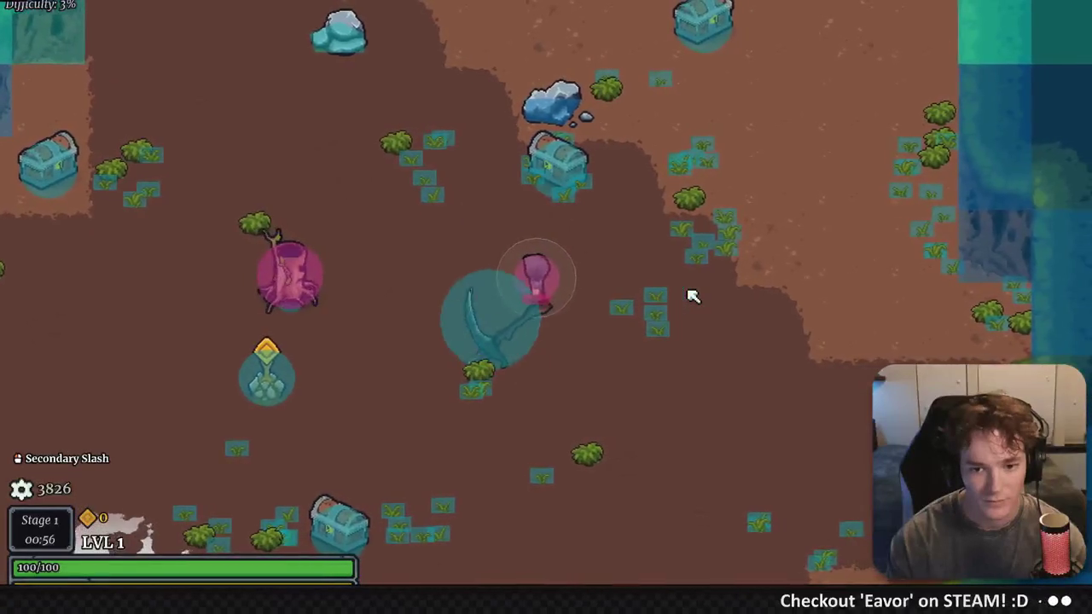
{"action": "key", "text": "s"}
{"action": "key", "text": "a"}
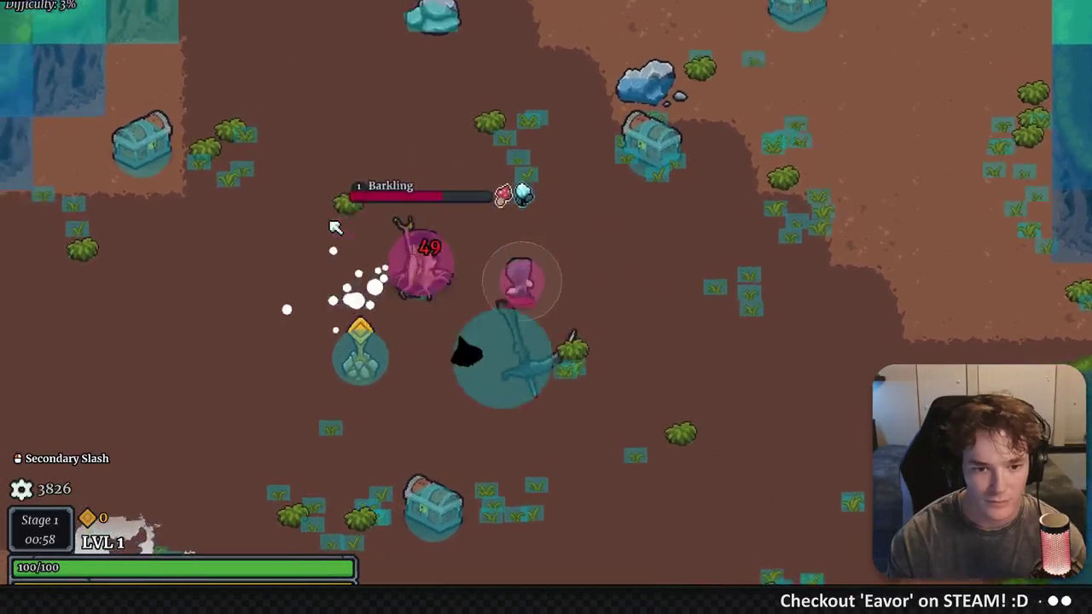
{"action": "key", "text": "s"}
{"action": "key", "text": "d"}
{"action": "key", "text": "w"}
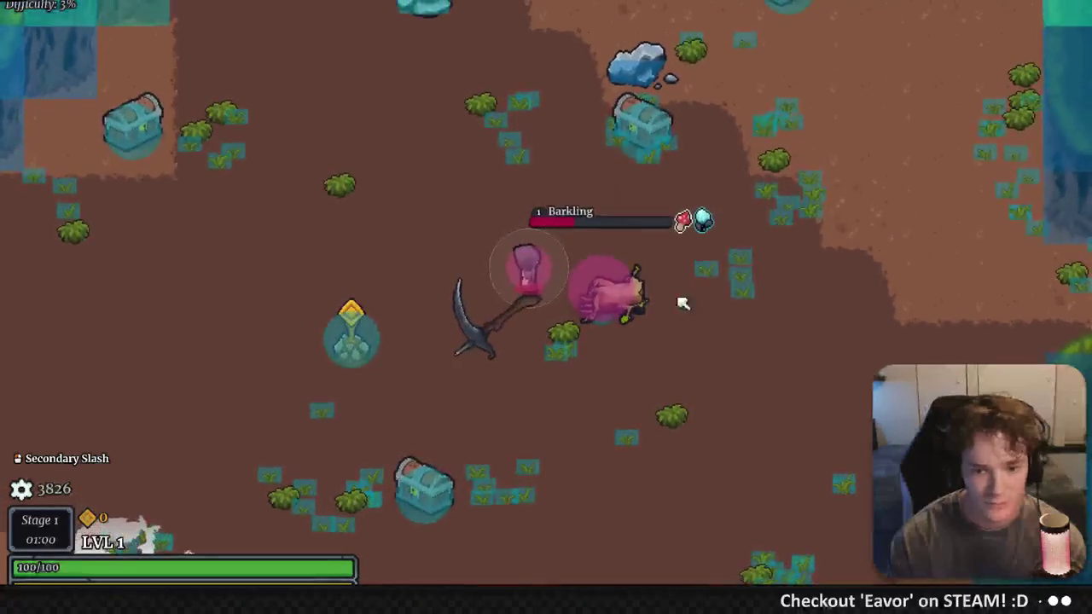
{"action": "key", "text": "s"}
{"action": "key", "text": "d"}
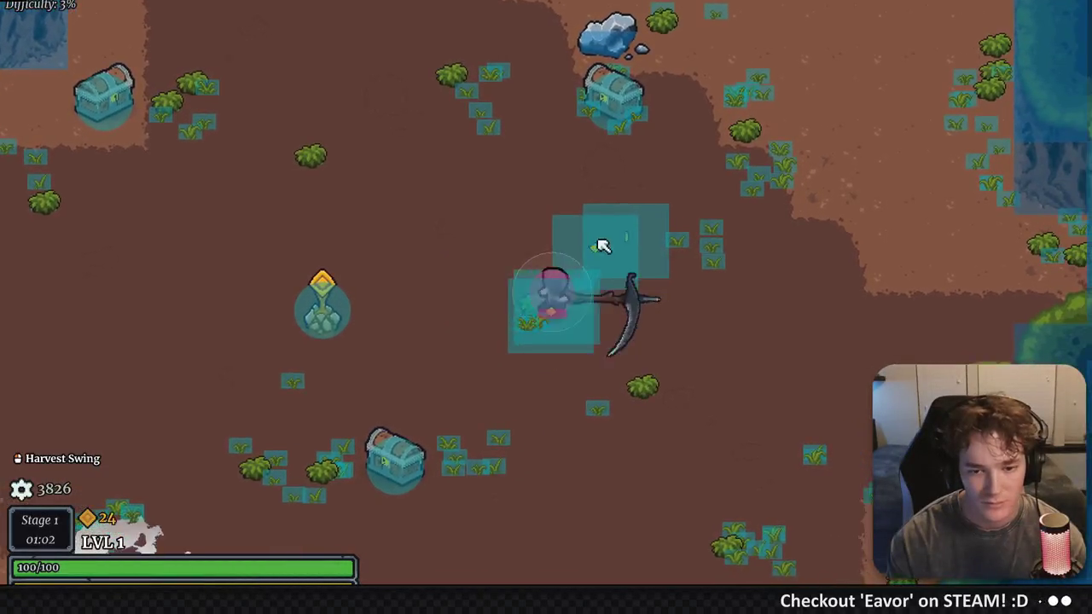
{"action": "key", "text": "d"}
{"action": "key", "text": "w"}
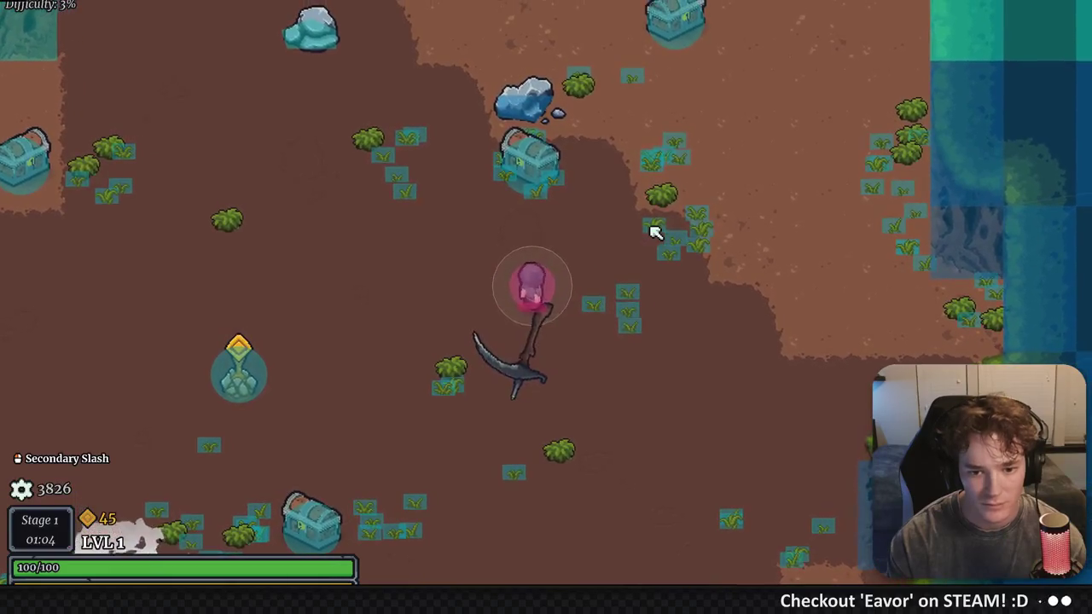
{"action": "key", "text": "F8"}
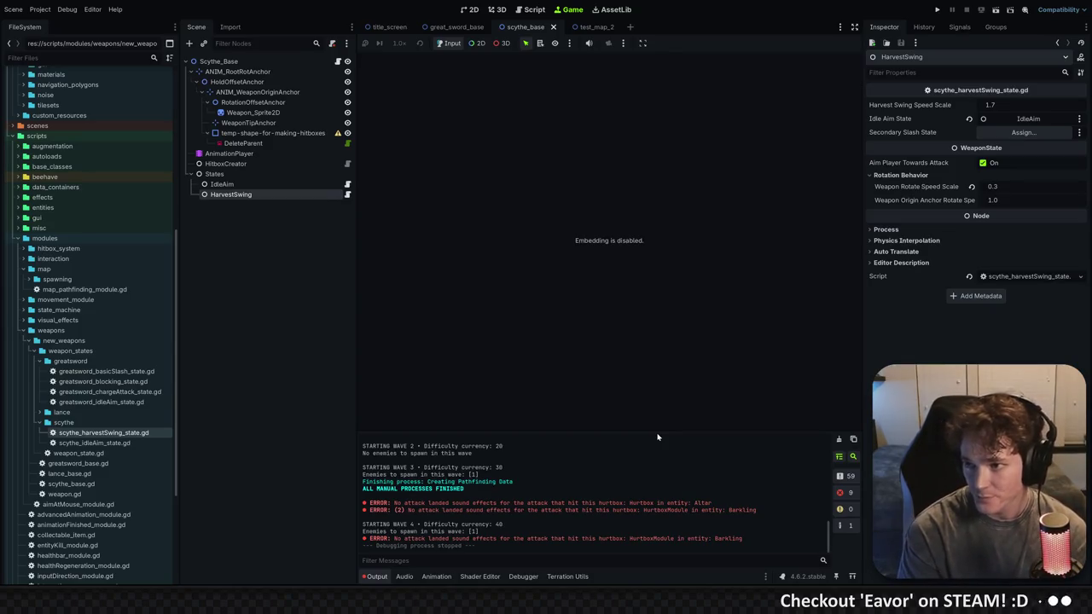
Select AnimationPlayer, switch to the 2D view, and scrub scythe_basicSlash's playhead through the swing poses
{"action": "left_click", "coordinate": [256, 153]}
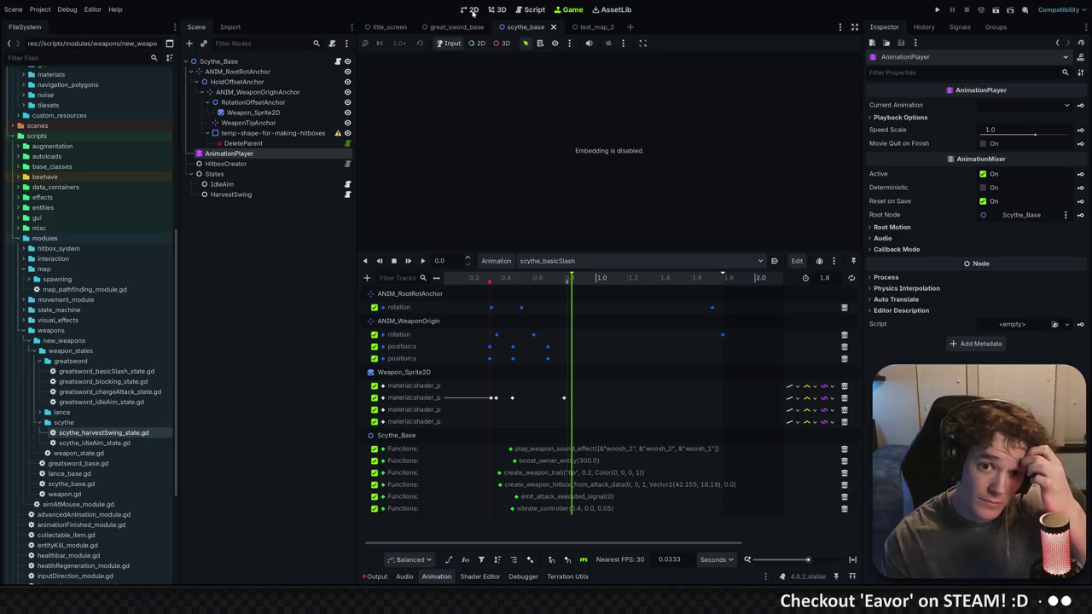
{"action": "left_click", "coordinate": [473, 10]}
{"action": "left_click", "coordinate": [482, 280]}
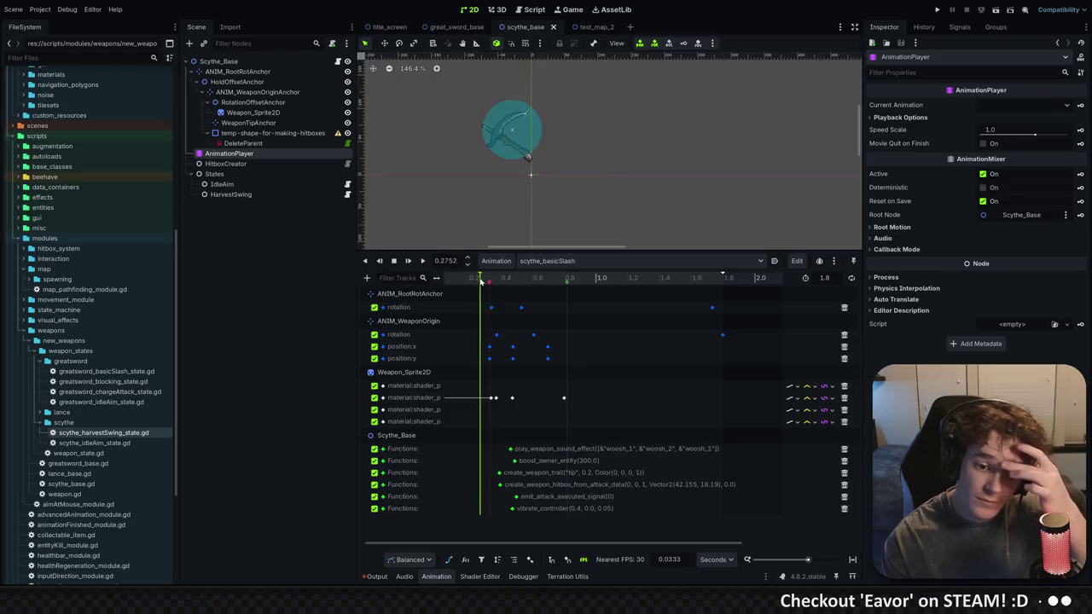
{"action": "mouse_move", "coordinate": [470, 281]}
{"action": "left_mouse_down"}
{"action": "mouse_move", "coordinate": [433, 278]}
{"action": "mouse_move", "coordinate": [540, 290]}
{"action": "left_mouse_up"}
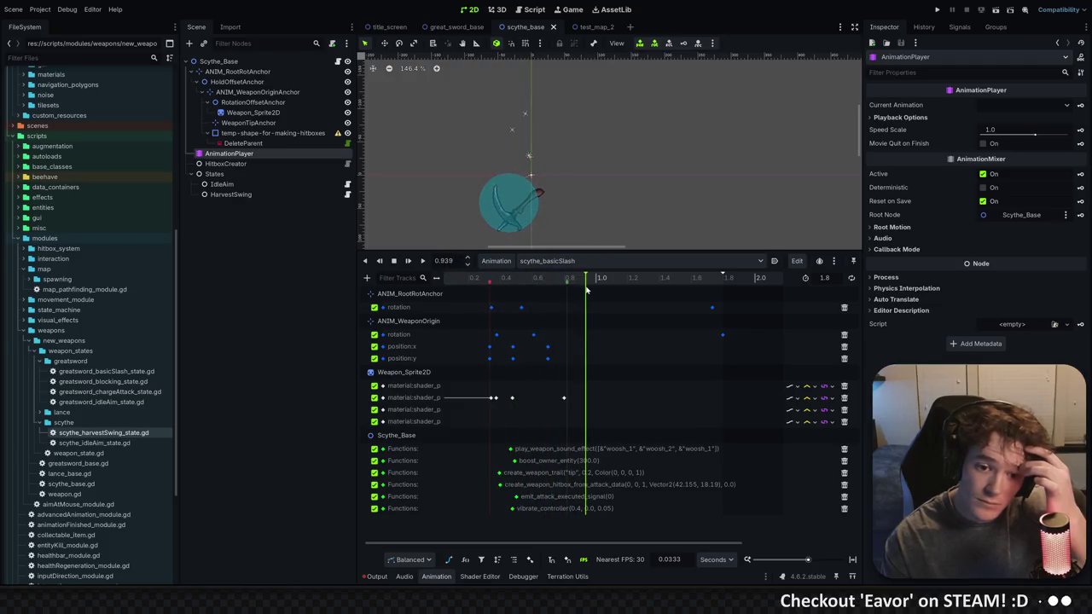
{"action": "mouse_move", "coordinate": [539, 291]}
{"action": "left_mouse_down"}
{"action": "mouse_move", "coordinate": [495, 290]}
{"action": "mouse_move", "coordinate": [539, 291]}
{"action": "left_mouse_up"}
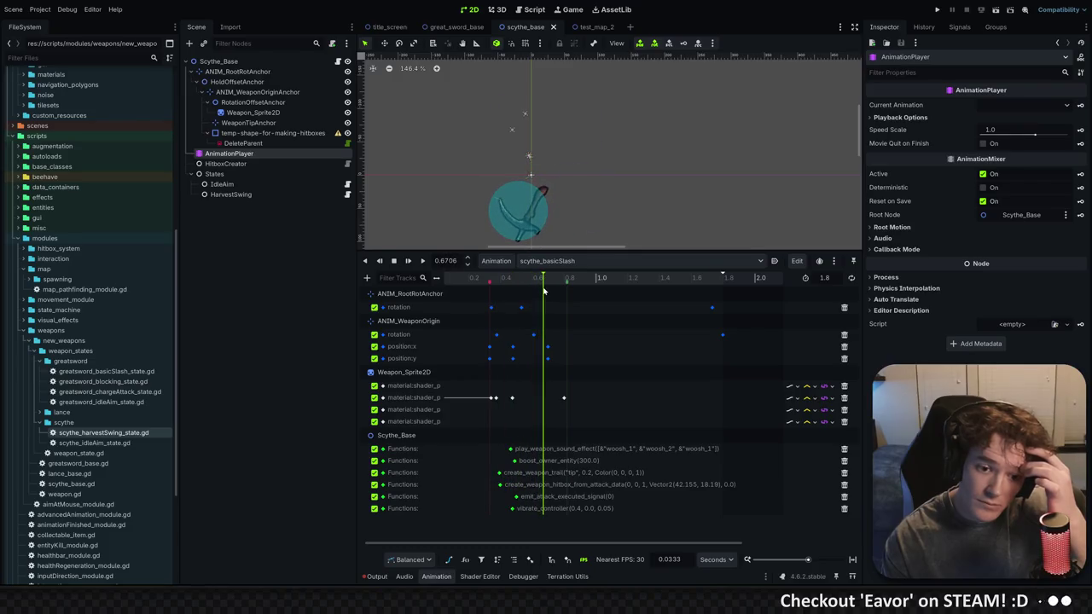
{"action": "mouse_move", "coordinate": [561, 291]}
{"action": "left_mouse_down"}
{"action": "mouse_move", "coordinate": [502, 289]}
{"action": "mouse_move", "coordinate": [536, 295]}
{"action": "left_mouse_up"}
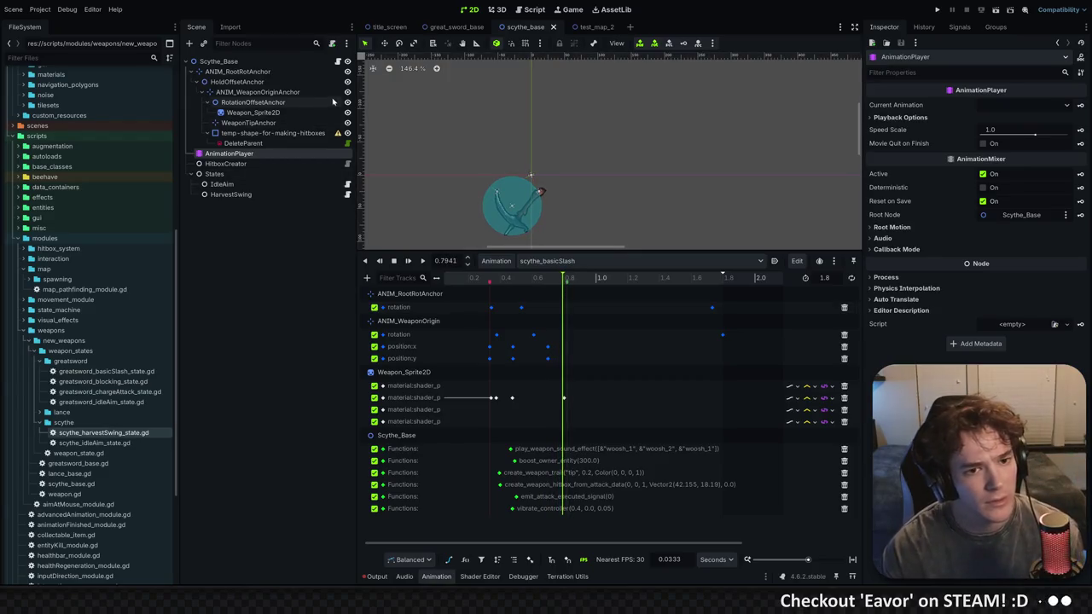
Open weapon.gd in VS Code and search 'tip' to find the weapon_tip offset on line 91
{"action": "left_click", "coordinate": [338, 63]}
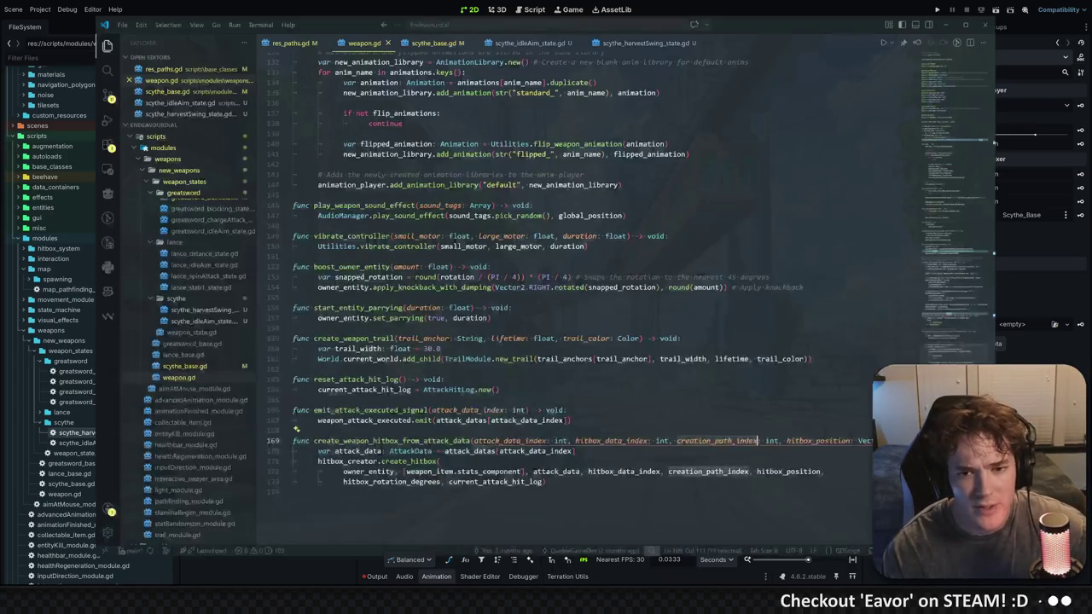
{"action": "scroll", "coordinate": [581, 298], "scroll_direction": "up", "scroll_amount": 9}
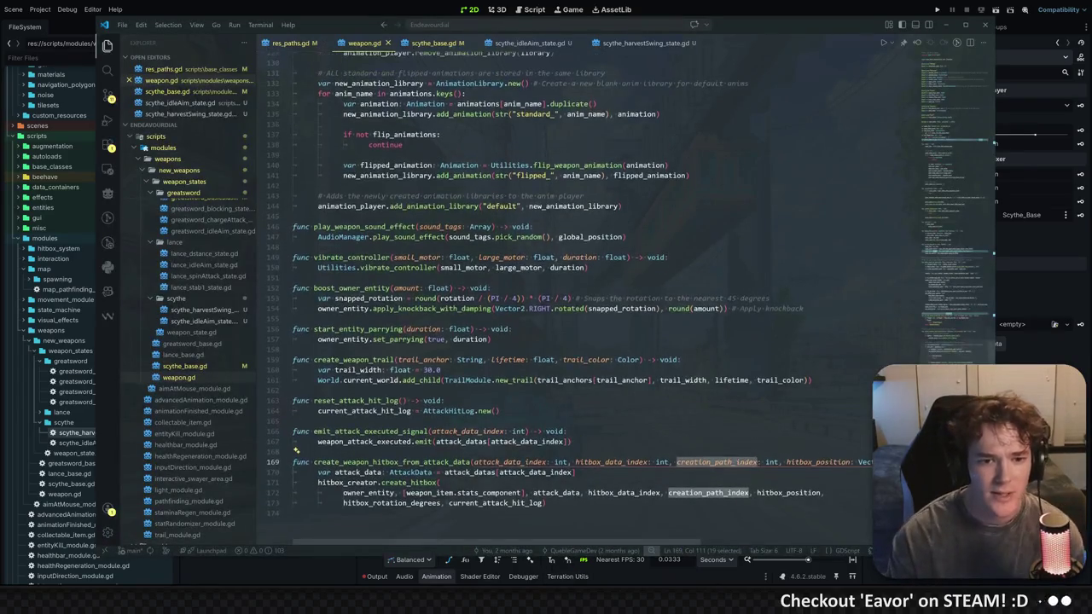
{"action": "key", "text": "ctrl+f"}
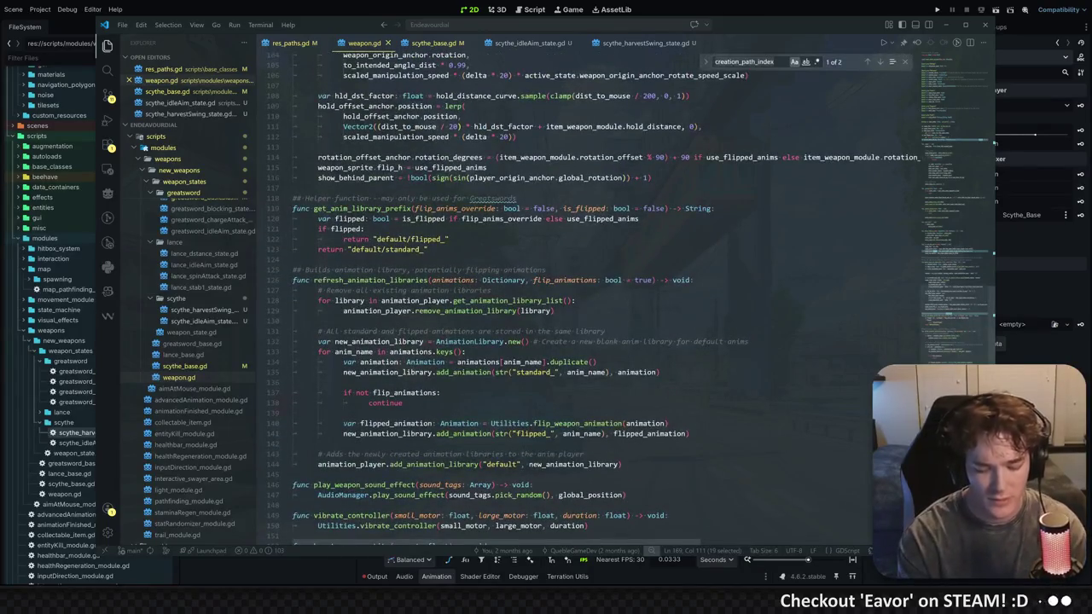
{"action": "type", "text": "tip"}
{"action": "left_click", "coordinate": [385, 299]}
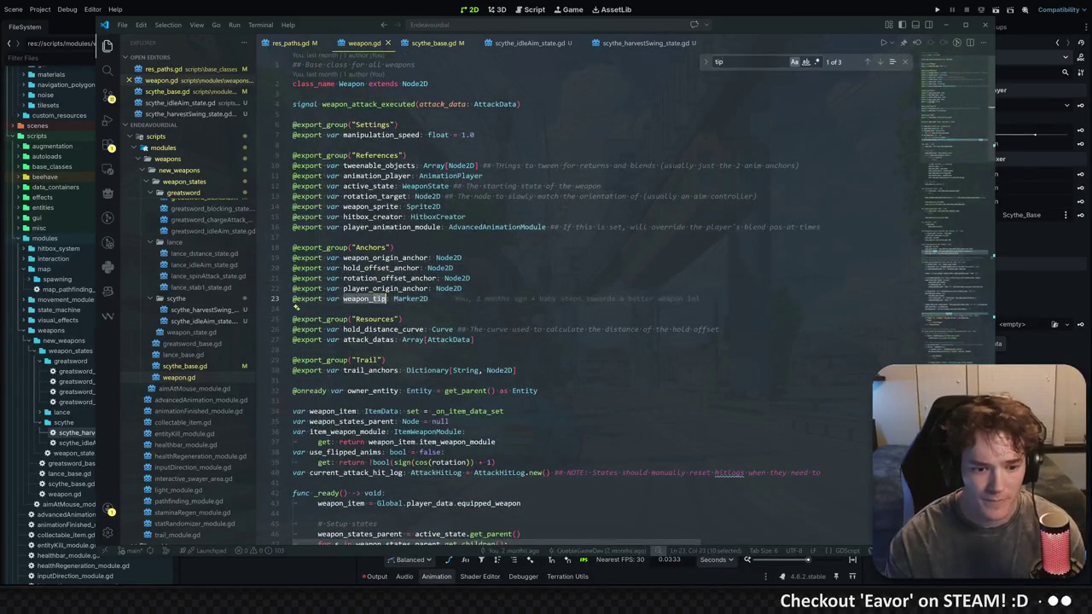
{"action": "left_click", "coordinate": [879, 63]}
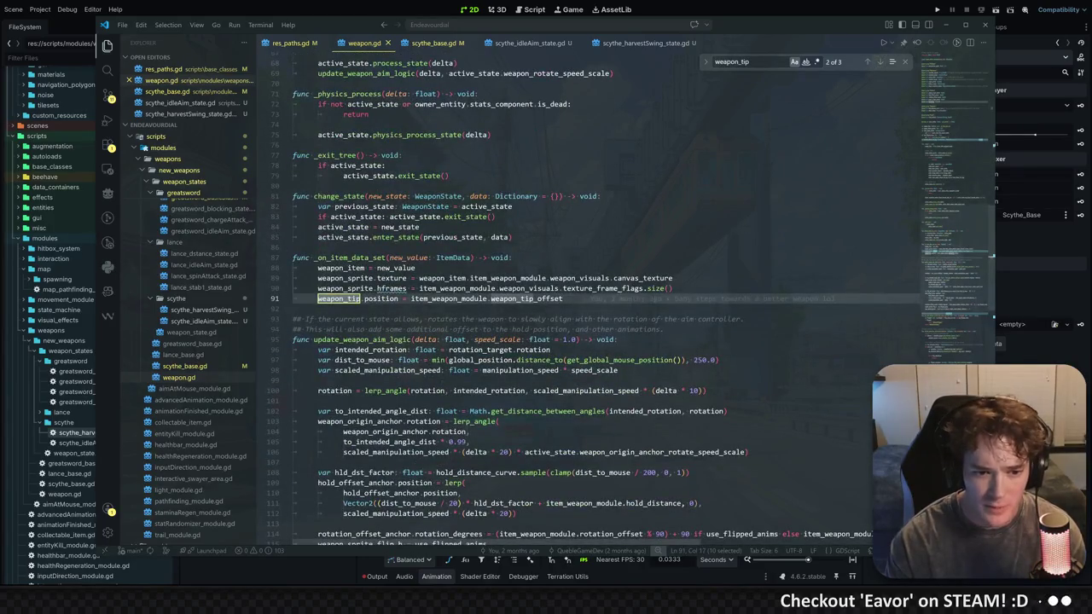
{"action": "double_click", "coordinate": [450, 299]}
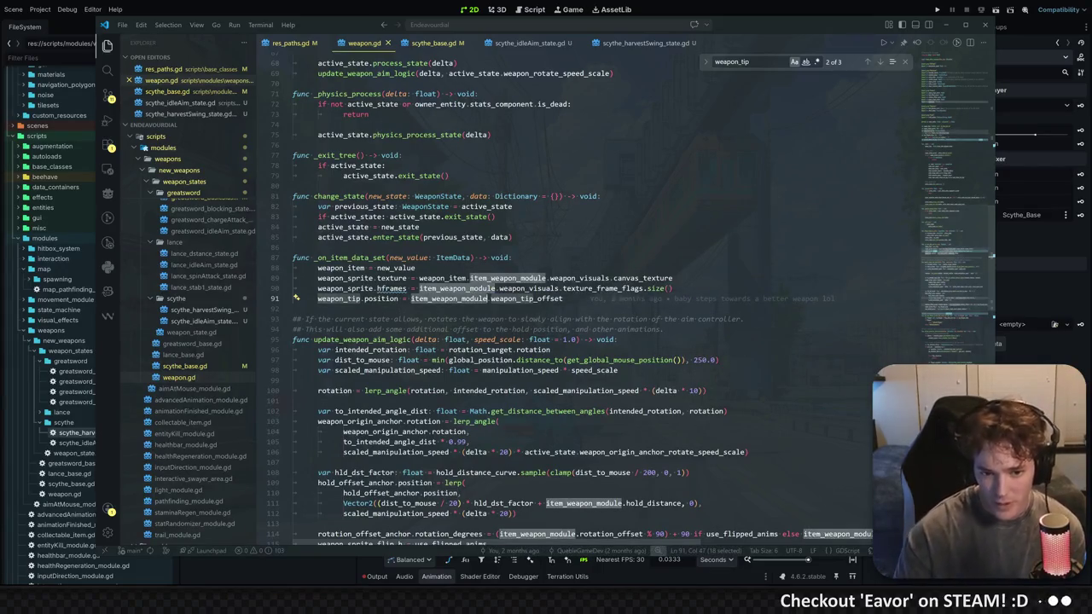
{"action": "left_click", "coordinate": [521, 299]}
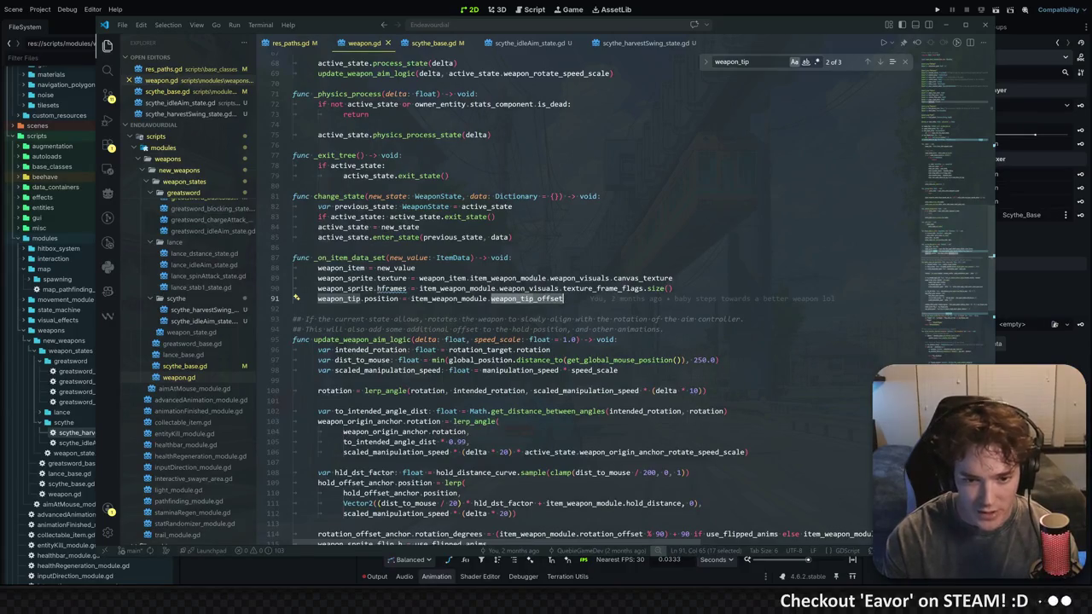
{"action": "left_click", "coordinate": [293, 309]}
Append '* Vector2(1, -1 if use_flipped_anims else 1)' to line 91 and save weapon.gd
{"action": "left_click", "coordinate": [565, 299]}
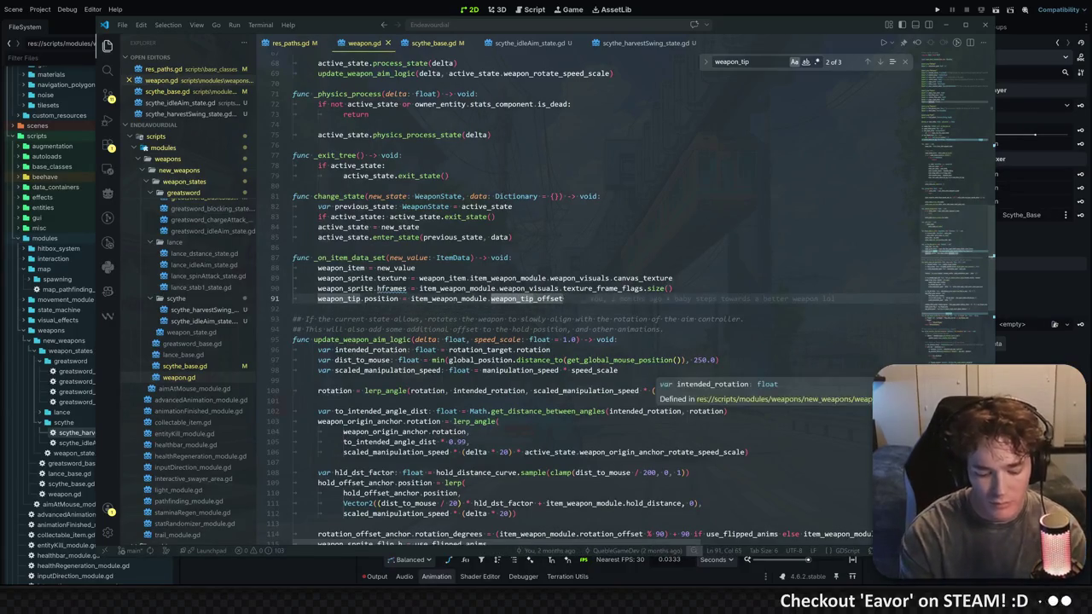
{"action": "type", "text": "Vec"}
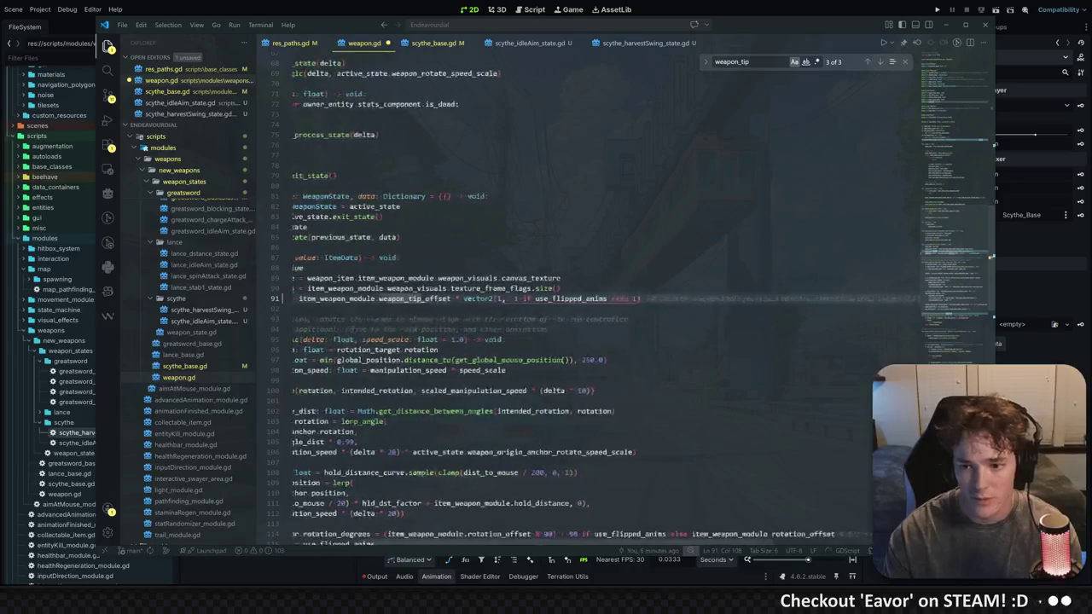
{"action": "scroll", "coordinate": [598, 299], "scroll_direction": "right", "scroll_amount": 4}
{"action": "key", "text": "ctrl+s"}
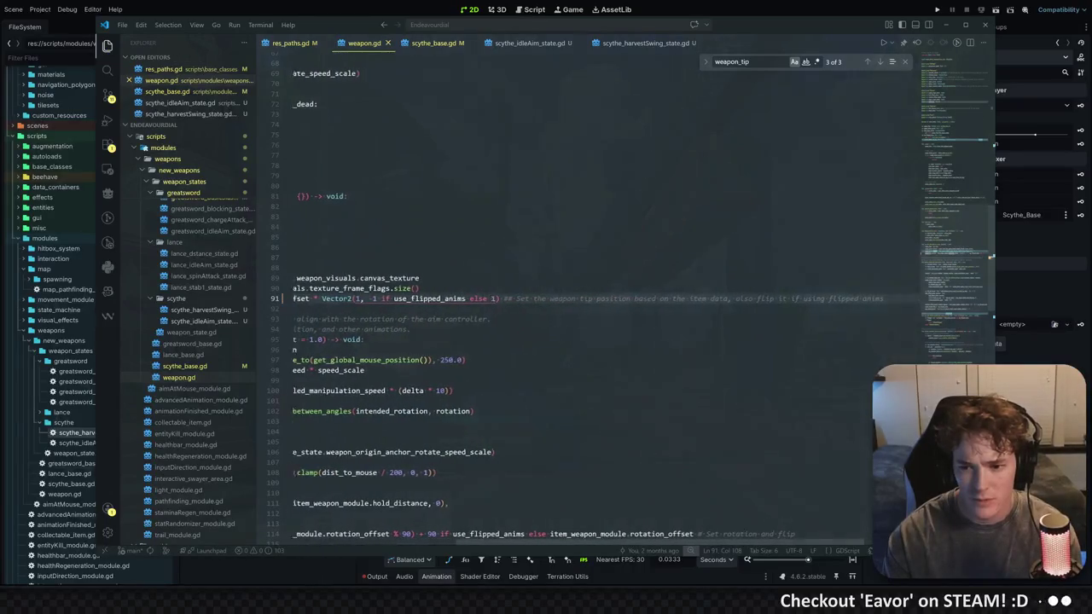
{"action": "scroll", "coordinate": [589, 303], "scroll_direction": "left", "scroll_amount": 3}
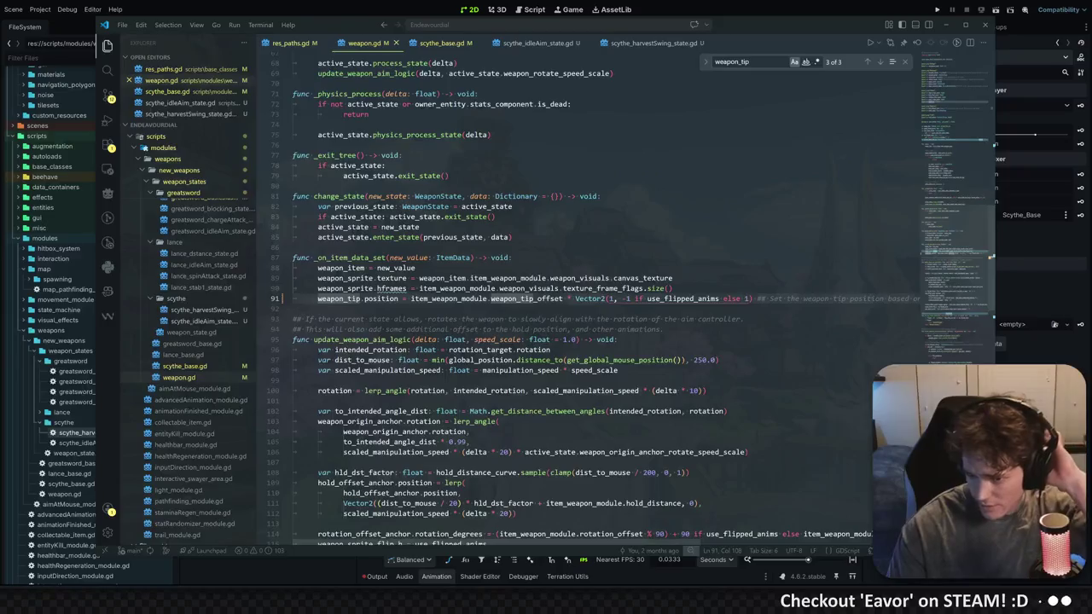
{"action": "left_click", "coordinate": [991, 255]}
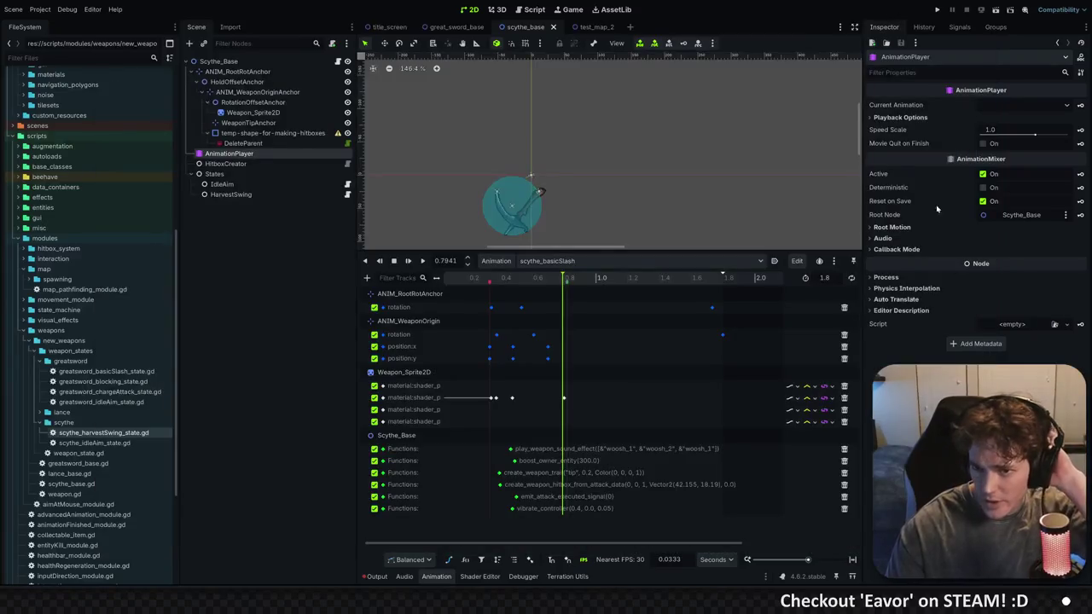
Run test_map_2, try the lance, then swap it for the Wooden Harvester with E
{"action": "left_click", "coordinate": [593, 27]}
{"action": "left_click", "coordinate": [1001, 9]}
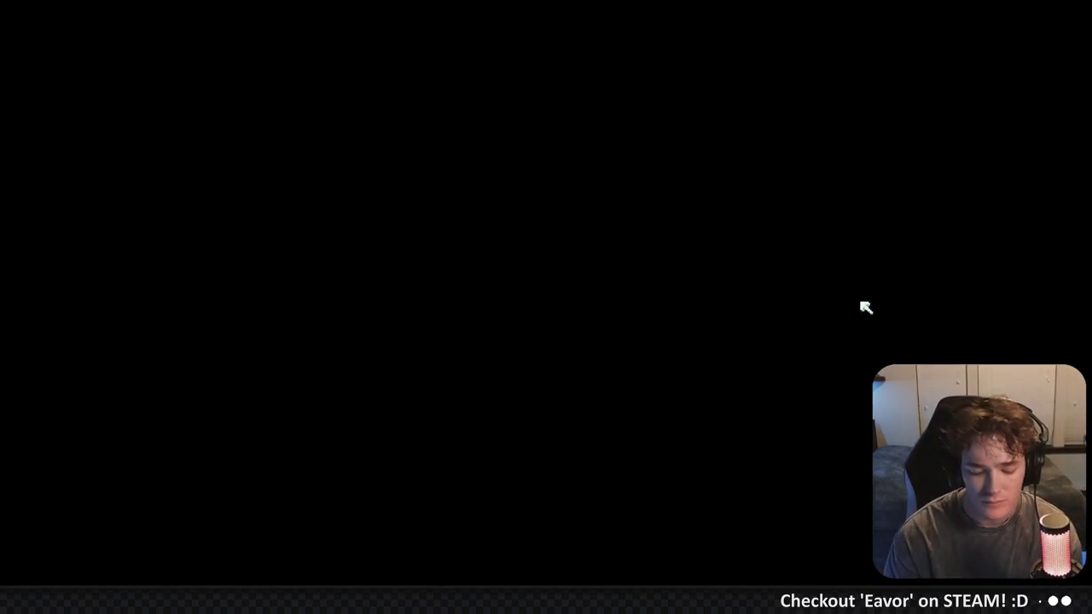
{"action": "key", "text": "w"}
{"action": "key", "text": "a"}
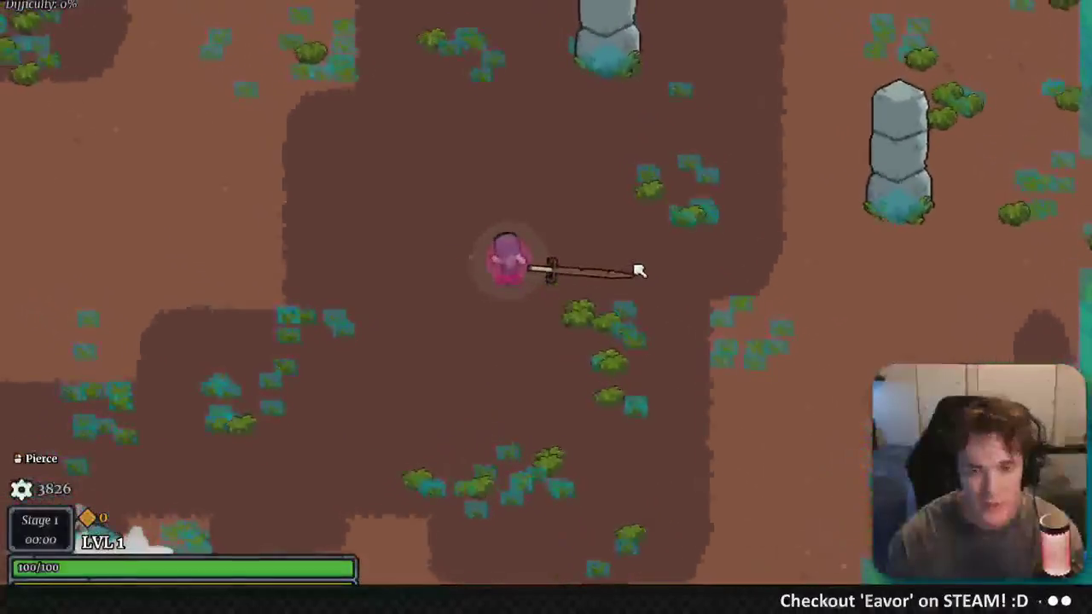
{"action": "key", "text": "w"}
{"action": "key", "text": "a"}
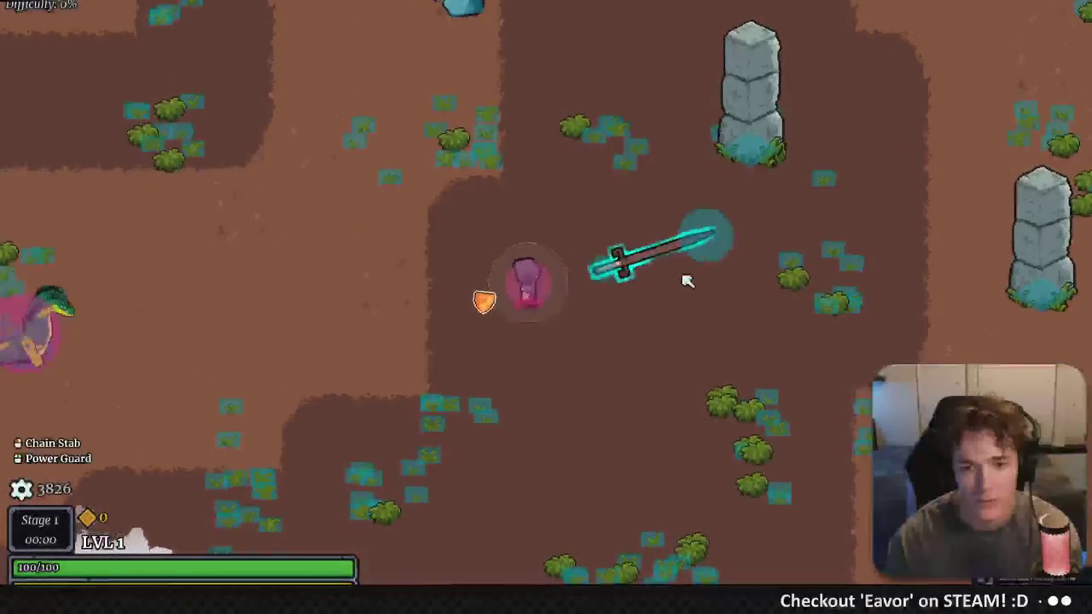
{"action": "left_click", "coordinate": [690, 255]}
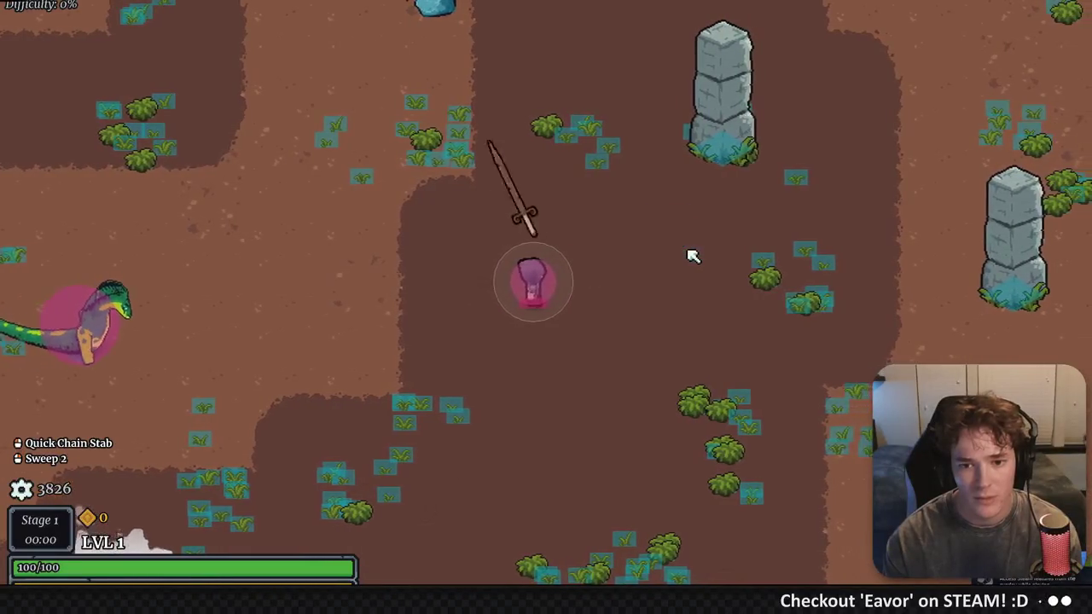
{"action": "left_click", "coordinate": [692, 254]}
{"action": "key", "text": "s"}
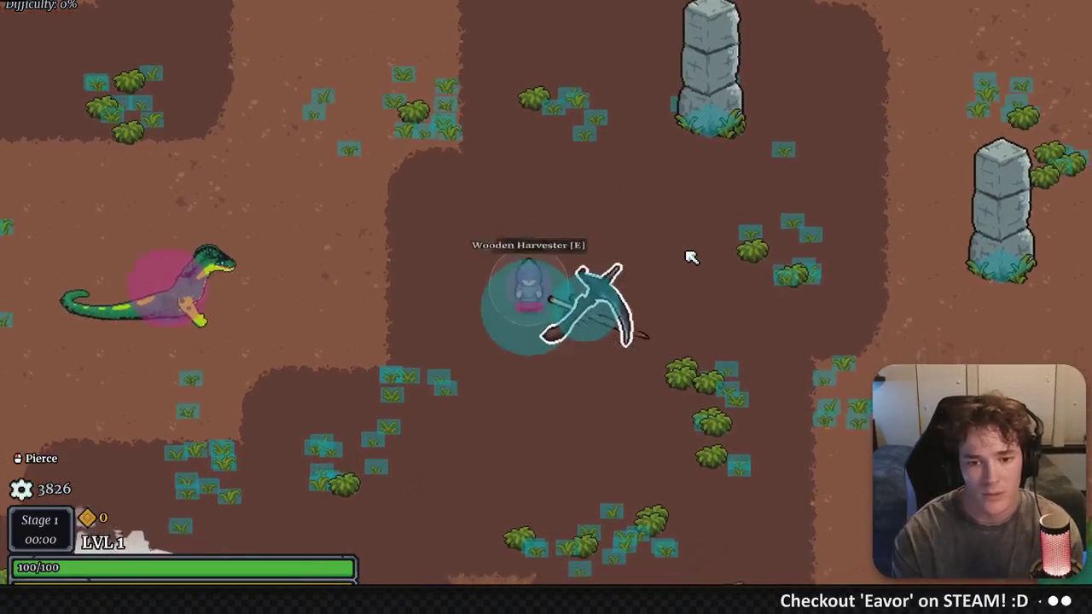
{"action": "key", "text": "e"}
Move around alternating the scythe's Harvest Swings and Secondary Slashes
{"action": "key", "text": "s"}
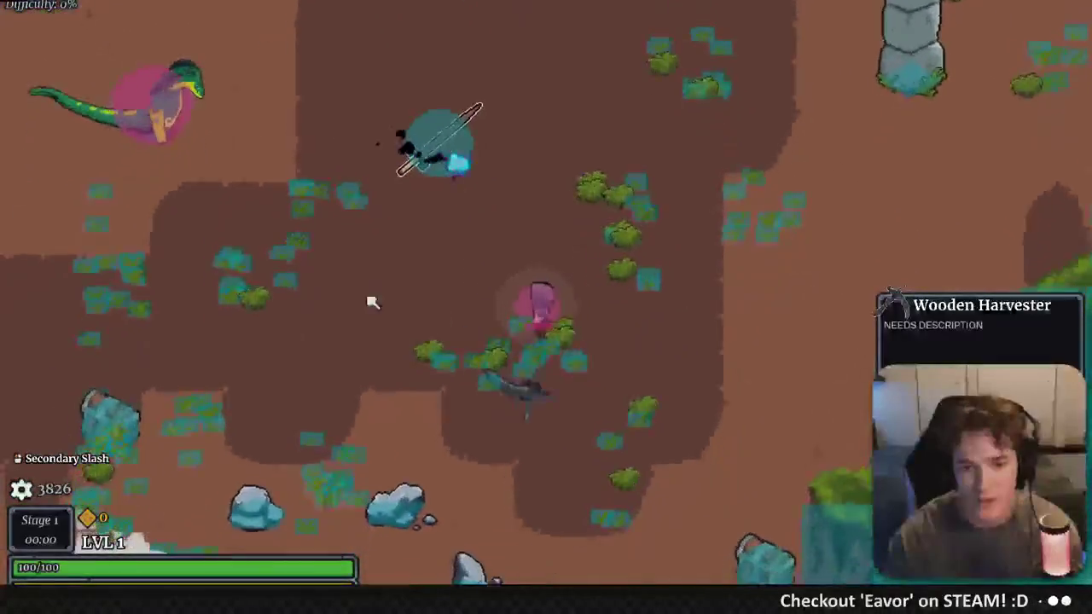
{"action": "key", "text": "a"}
{"action": "right_click", "coordinate": [373, 279]}
{"action": "key", "text": "w"}
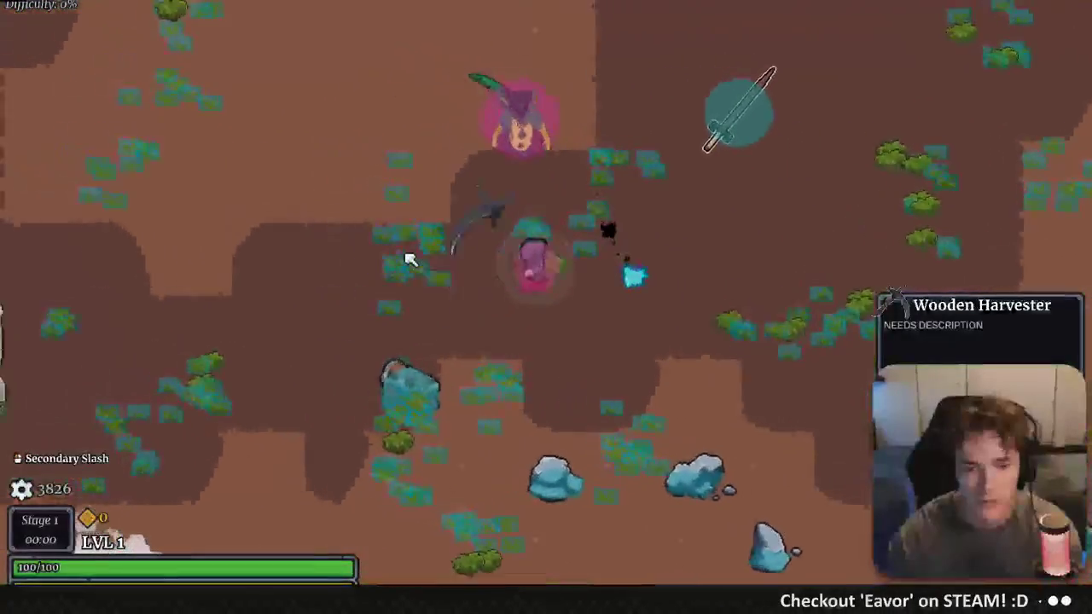
{"action": "key", "text": "w"}
{"action": "left_click", "coordinate": [439, 275]}
{"action": "key", "text": "a"}
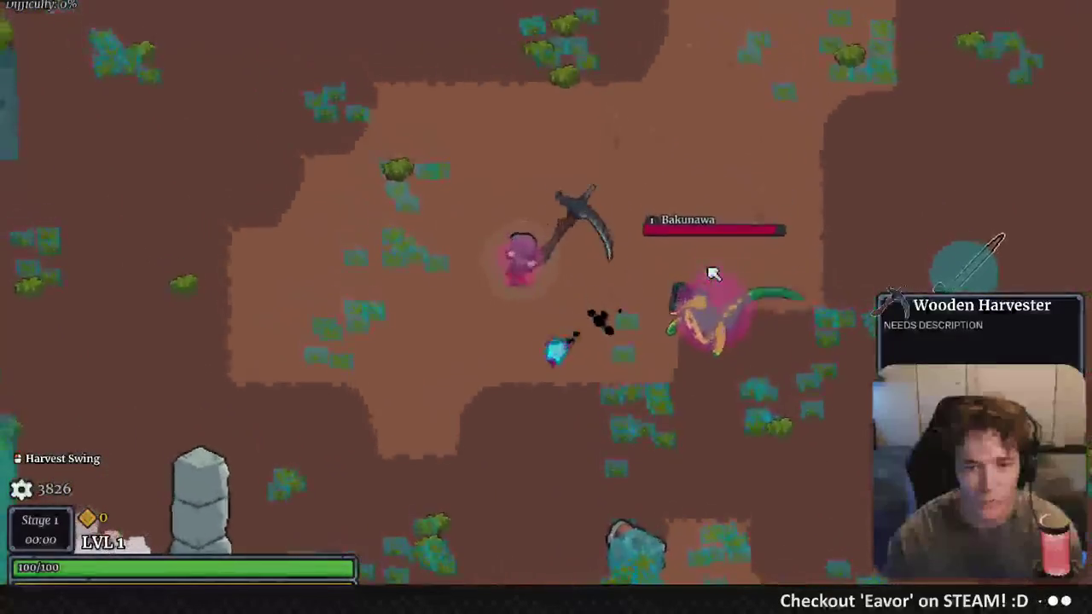
{"action": "key", "text": "s"}
{"action": "key", "text": "a"}
{"action": "right_click", "coordinate": [384, 301]}
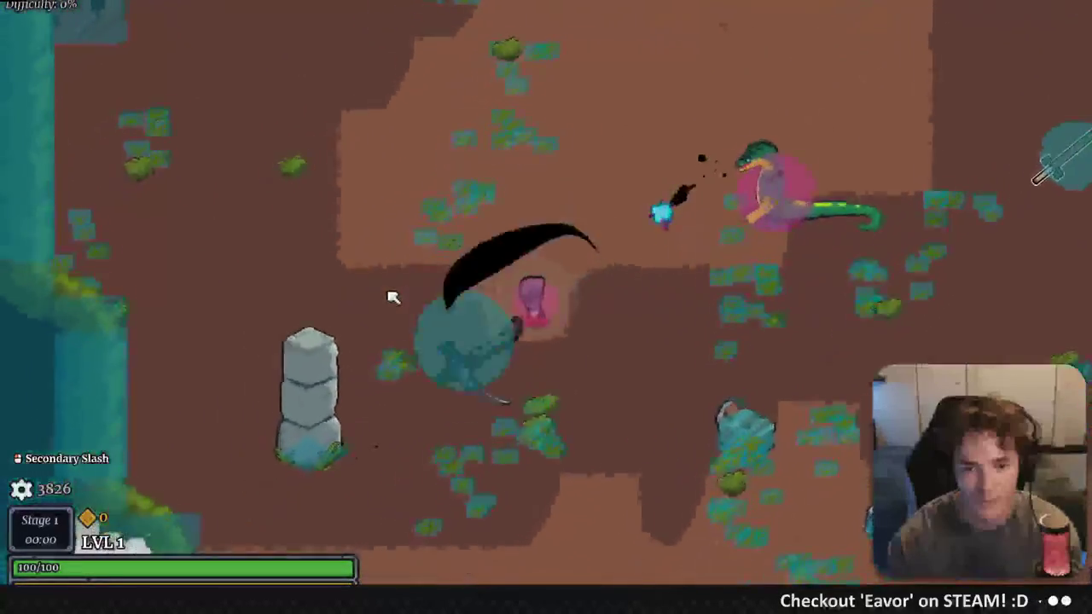
{"action": "key", "text": "w"}
{"action": "left_click", "coordinate": [507, 231]}
{"action": "right_click", "coordinate": [661, 227]}
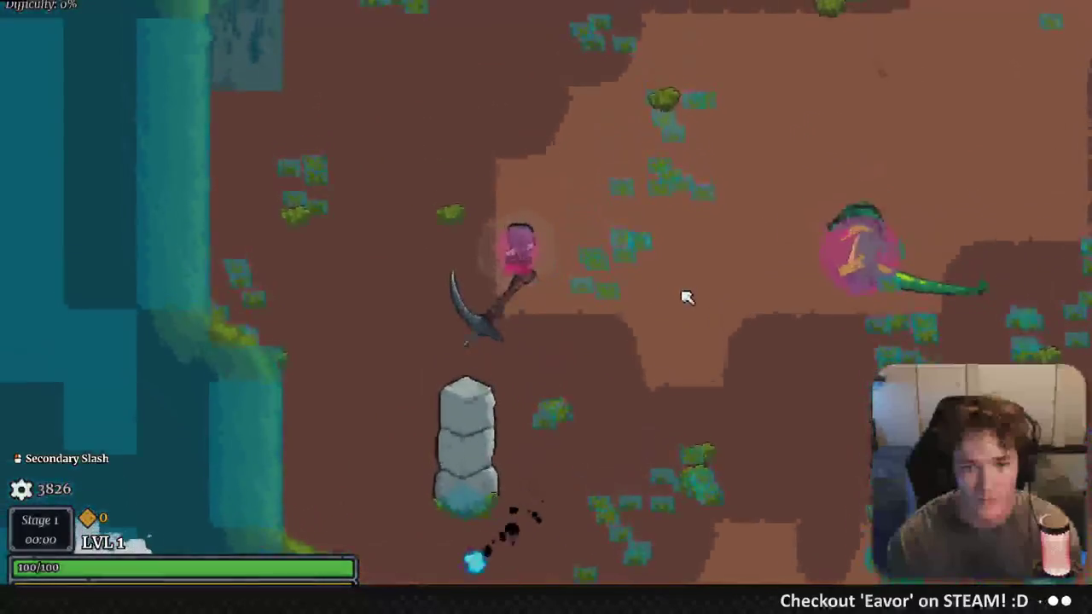
{"action": "key", "text": "a"}
{"action": "left_click", "coordinate": [365, 240]}
{"action": "key", "text": "w"}
{"action": "right_click", "coordinate": [383, 227]}
{"action": "left_click", "coordinate": [663, 319]}
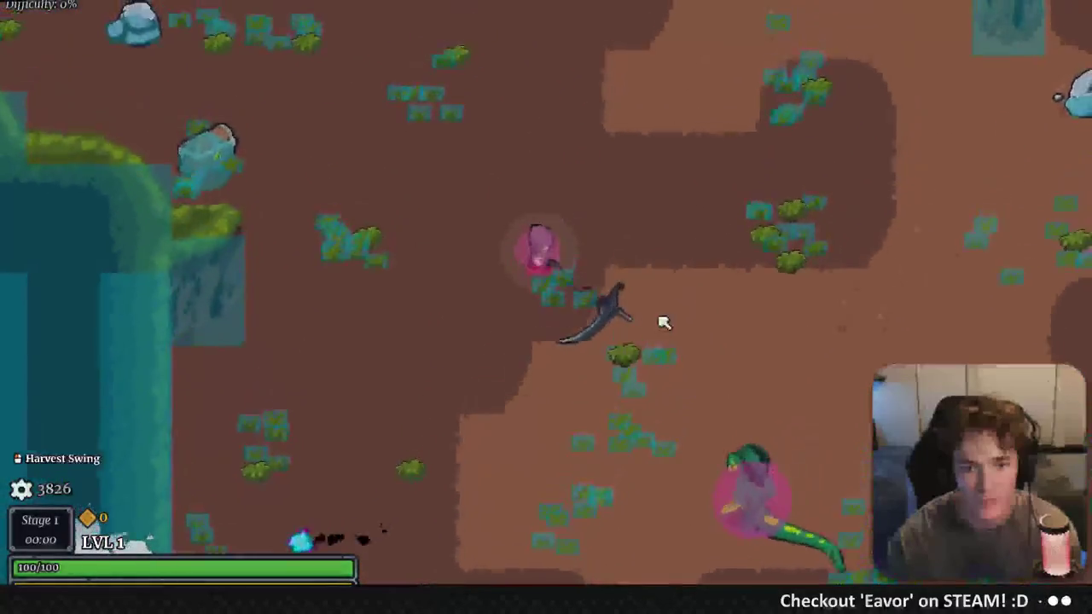
{"action": "right_click", "coordinate": [642, 349]}
{"action": "key", "text": "d"}
{"action": "right_click", "coordinate": [449, 244]}
{"action": "left_click", "coordinate": [436, 341]}
{"action": "right_click", "coordinate": [447, 254]}
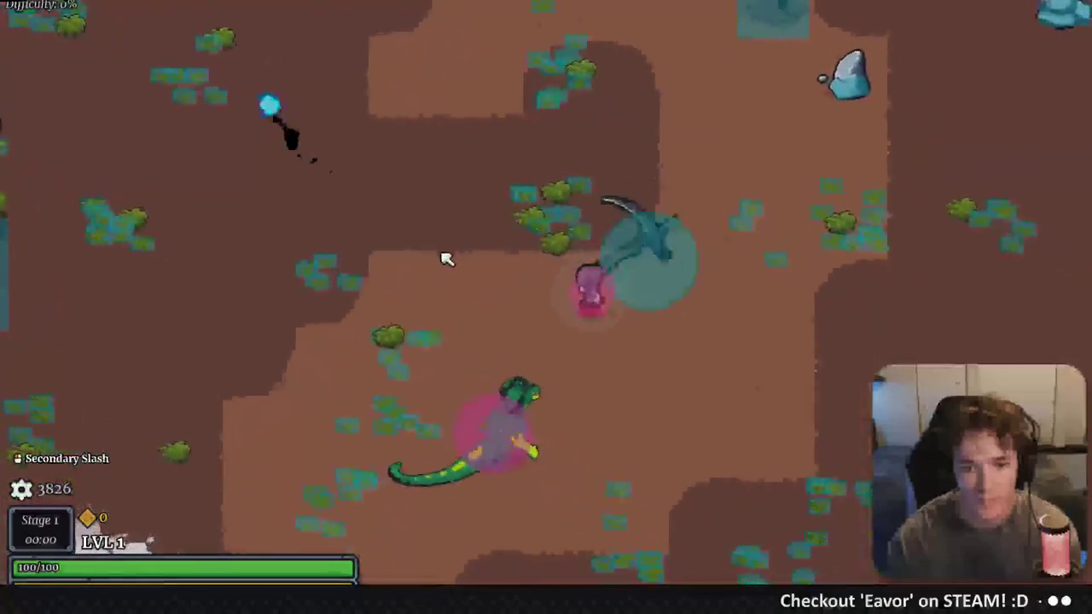
{"action": "key", "text": "s"}
{"action": "right_click", "coordinate": [602, 261]}
Attack the Bakunawa boss with repeated Harvest Swings and Secondary Slashes
{"action": "left_click", "coordinate": [518, 202]}
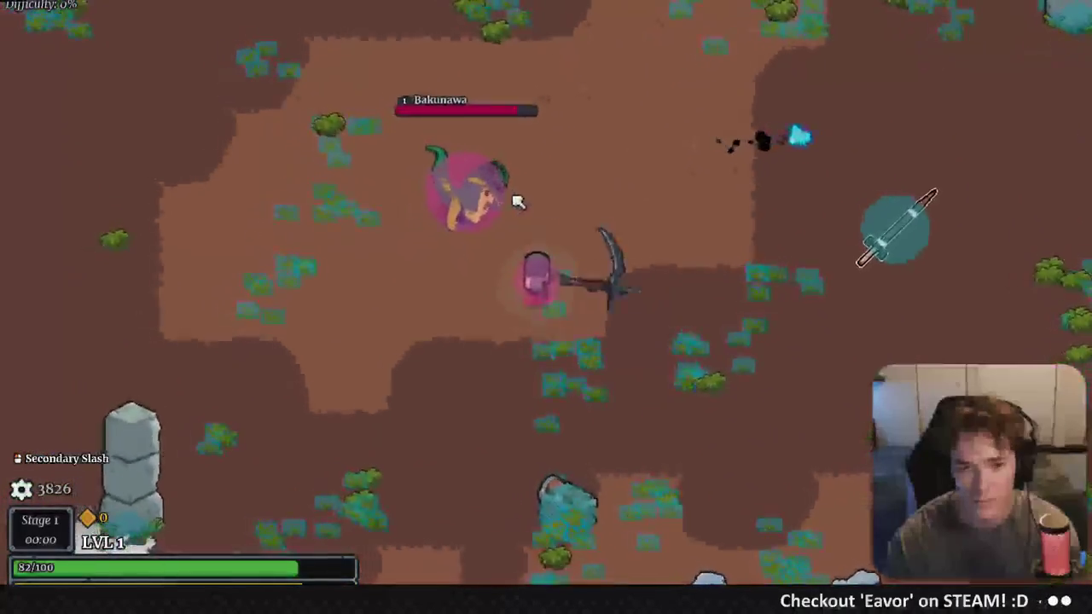
{"action": "key", "text": "a"}
{"action": "left_click", "coordinate": [731, 285]}
{"action": "right_click", "coordinate": [682, 290]}
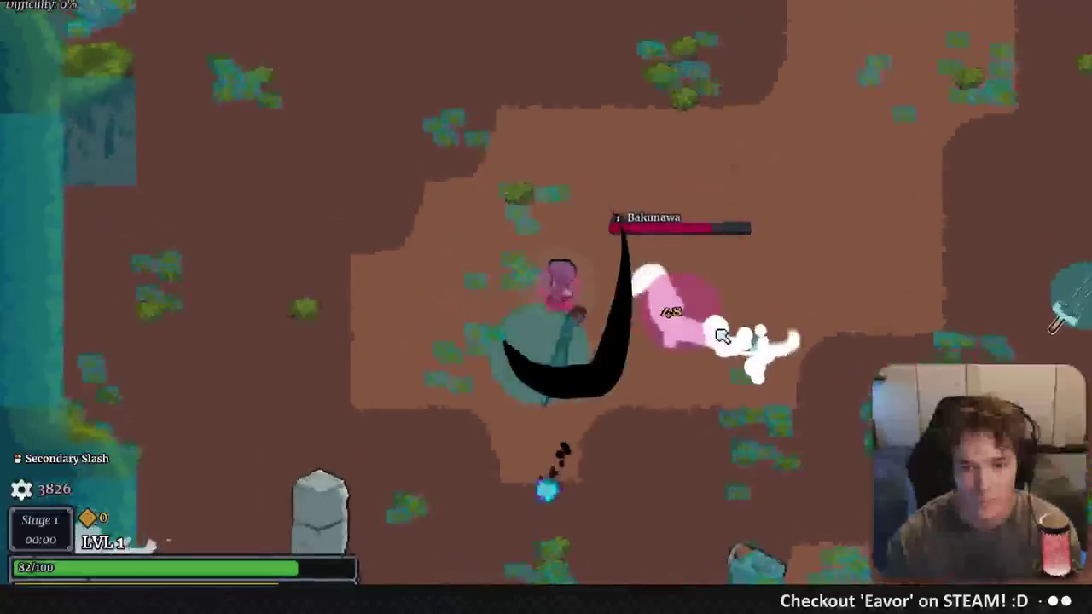
{"action": "key", "text": "s"}
{"action": "key", "text": "d"}
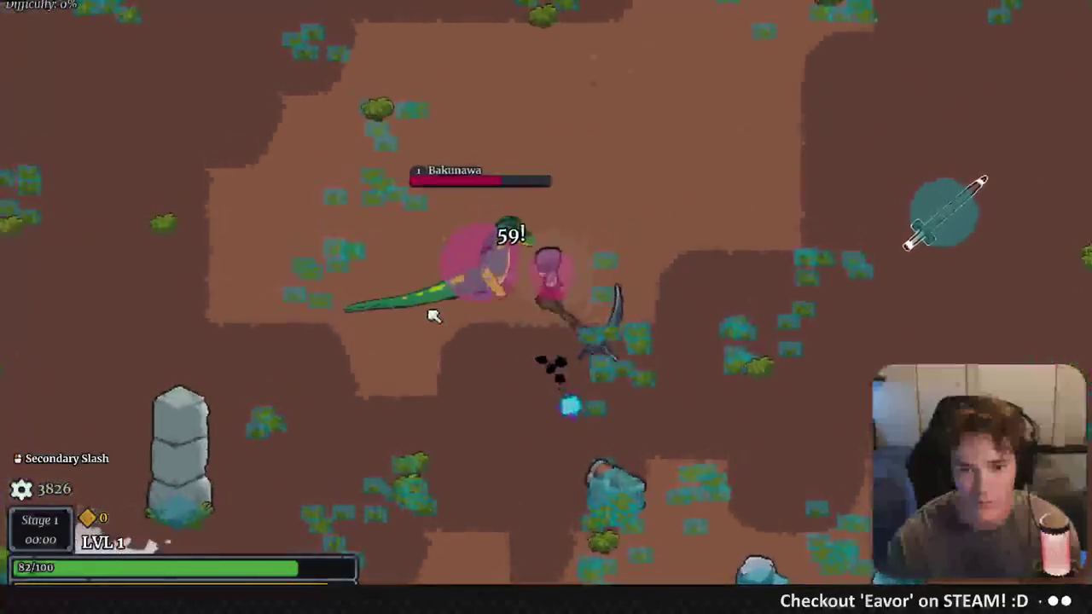
{"action": "left_click", "coordinate": [651, 283]}
{"action": "key", "text": "w"}
{"action": "right_click", "coordinate": [636, 402]}
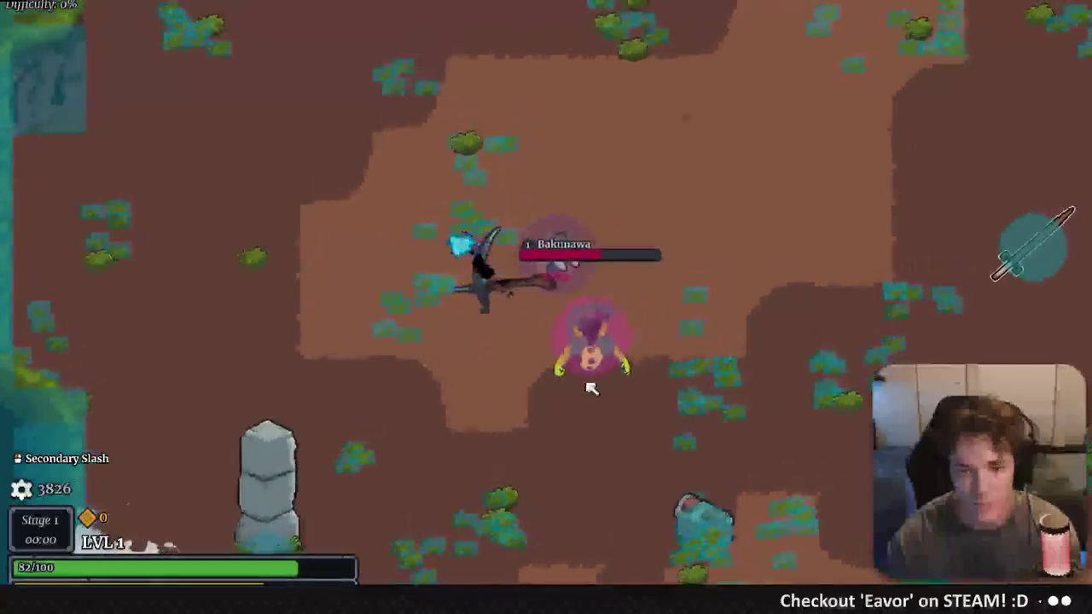
{"action": "key", "text": "s"}
{"action": "left_click", "coordinate": [597, 237]}
{"action": "right_click", "coordinate": [554, 185]}
{"action": "key", "text": "a"}
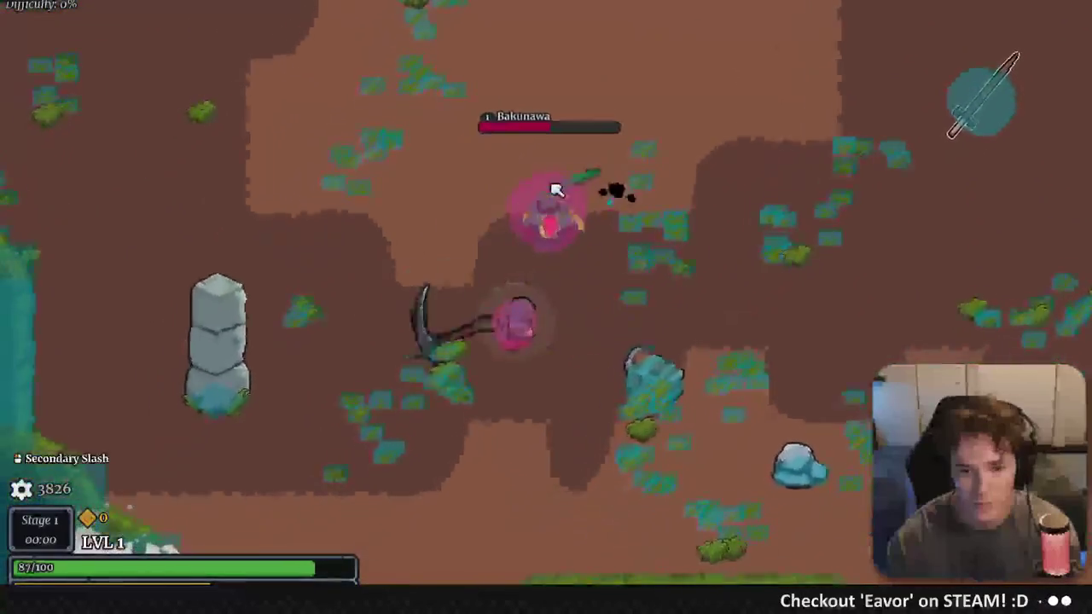
{"action": "key", "text": "d"}
{"action": "left_click", "coordinate": [595, 247]}
{"action": "right_click", "coordinate": [546, 243]}
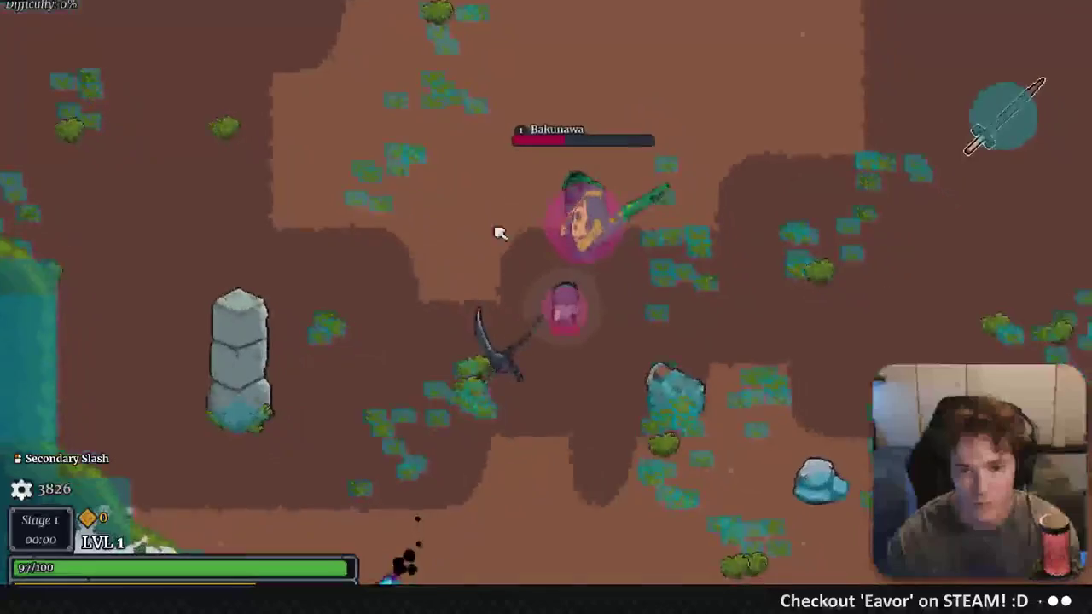
{"action": "left_click", "coordinate": [478, 223]}
{"action": "right_click", "coordinate": [450, 300]}
{"action": "left_click", "coordinate": [561, 213]}
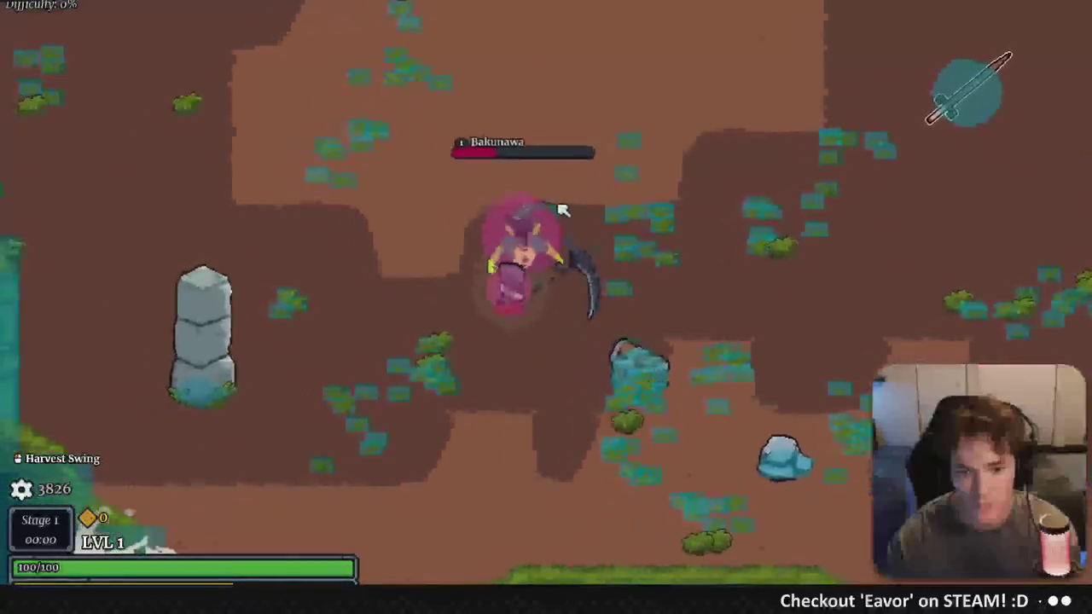
{"action": "right_click", "coordinate": [671, 317]}
{"action": "left_click", "coordinate": [663, 319]}
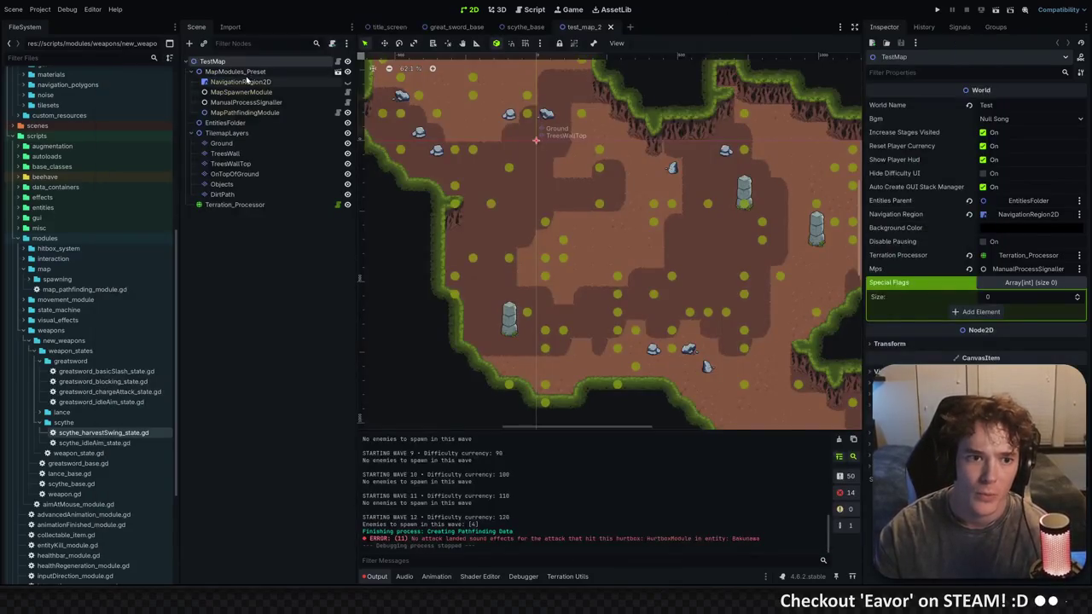
In scythe_base, select Weapon_Sprite2D and toggle its Flip H on and off to compare orientation
{"action": "left_click", "coordinate": [243, 81]}
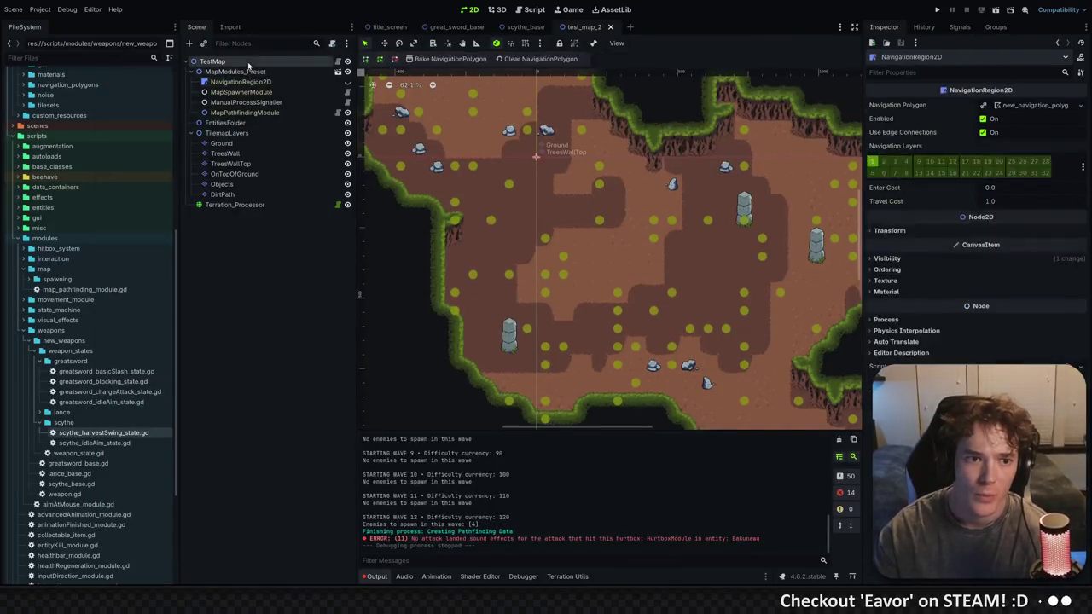
{"action": "left_click", "coordinate": [524, 26]}
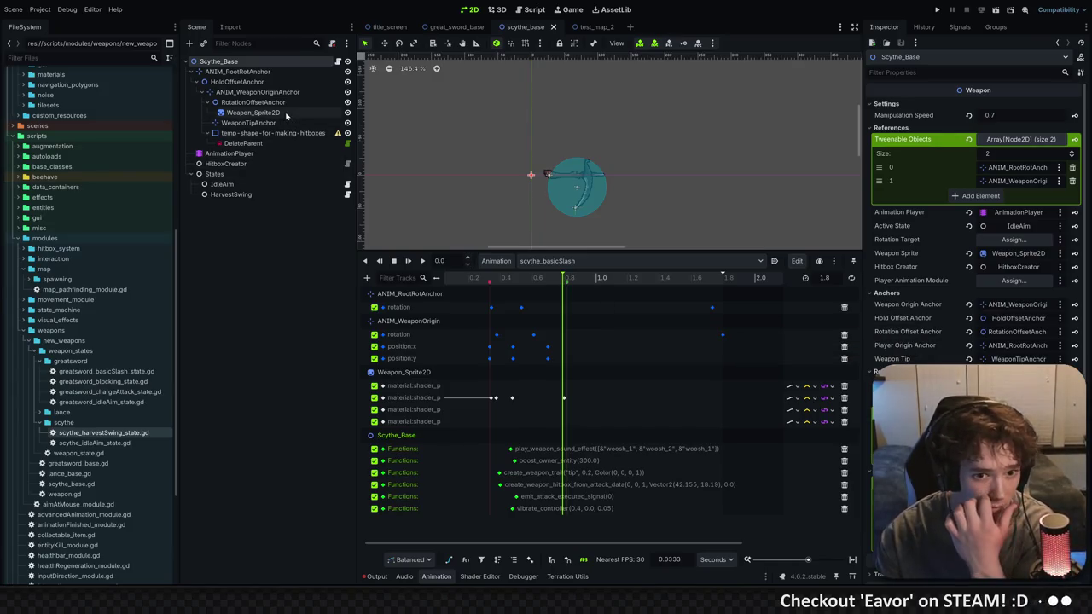
{"action": "left_click", "coordinate": [249, 112]}
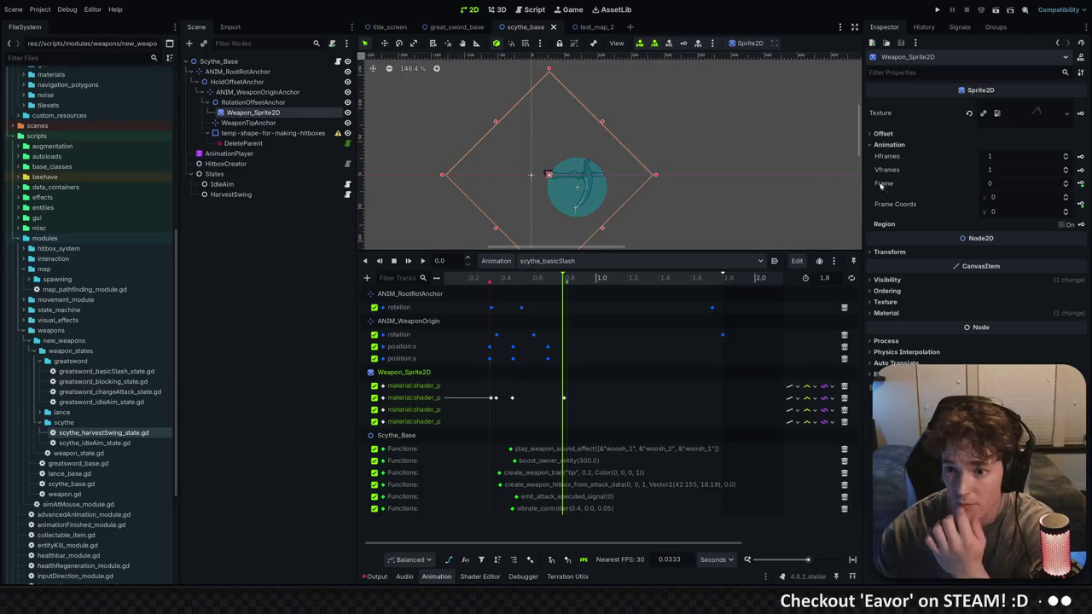
{"action": "left_click", "coordinate": [883, 134]}
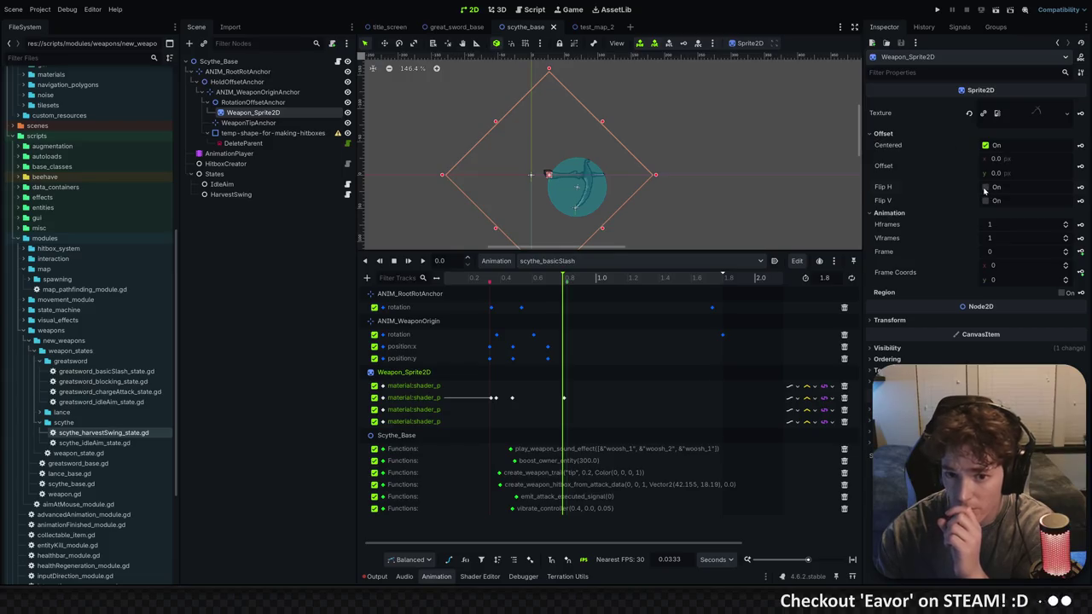
{"action": "left_click", "coordinate": [986, 188]}
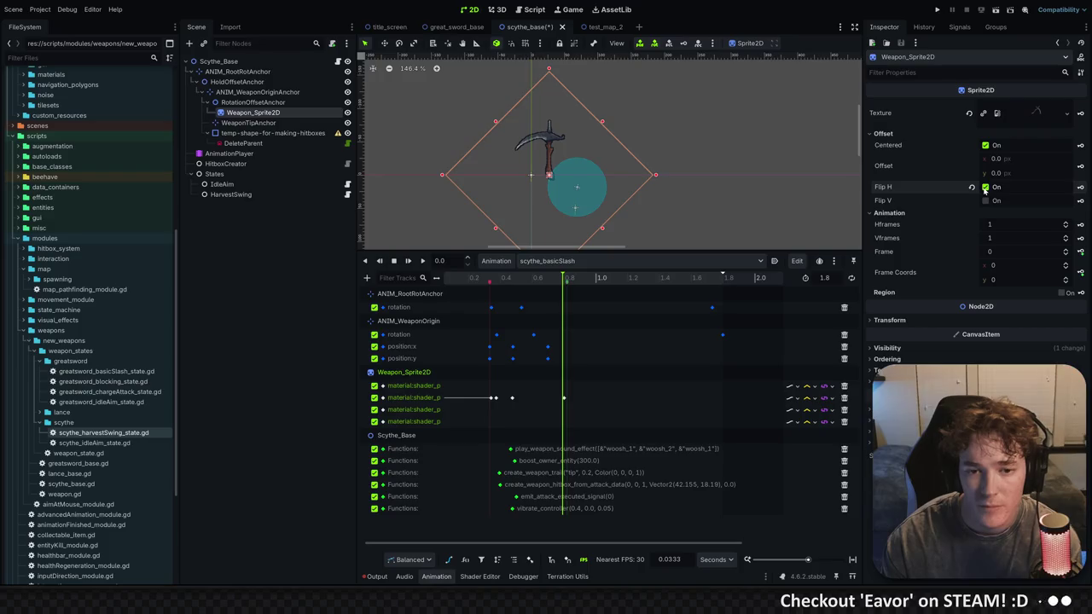
{"action": "left_click", "coordinate": [985, 187]}
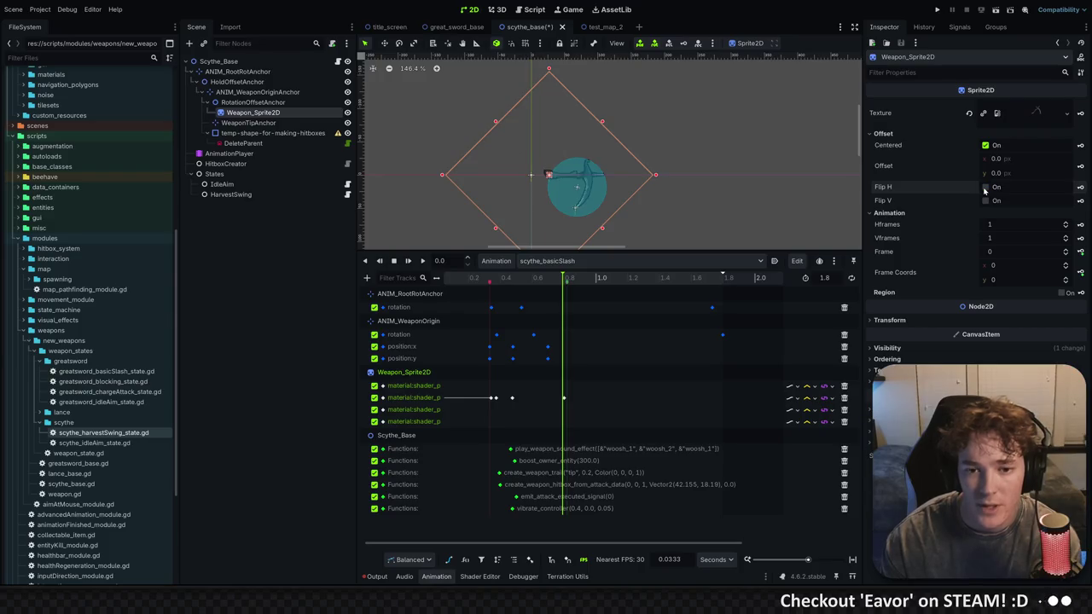
{"action": "left_click", "coordinate": [986, 187]}
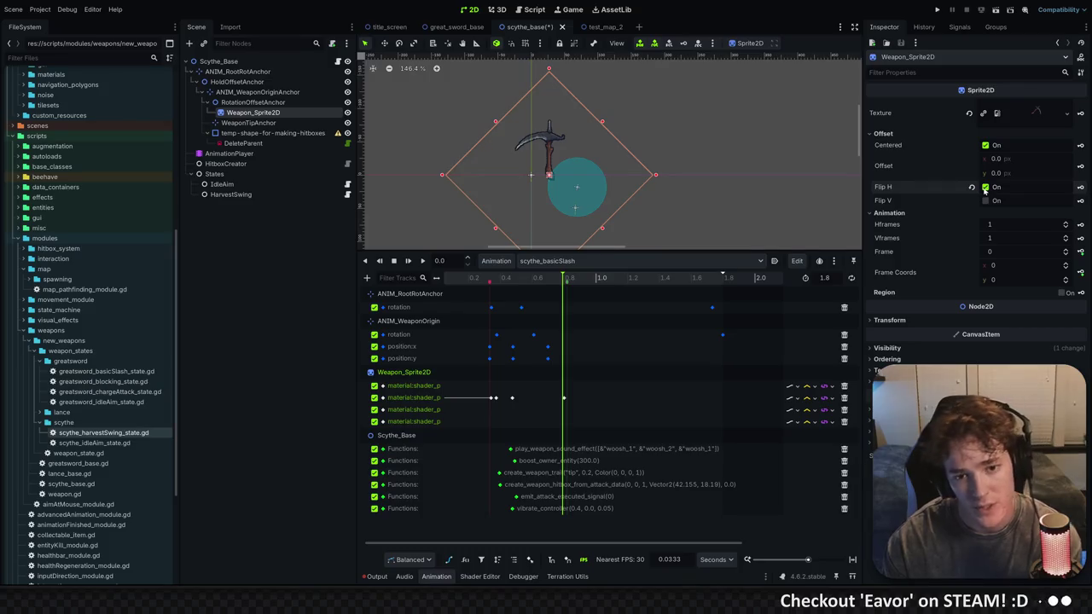
{"action": "left_click", "coordinate": [986, 188]}
On line 91 of weapon.gd, scale the tip offset by Vector2(-1, -1) when flipped animations are used
{"action": "key", "text": "alt+Tab"}
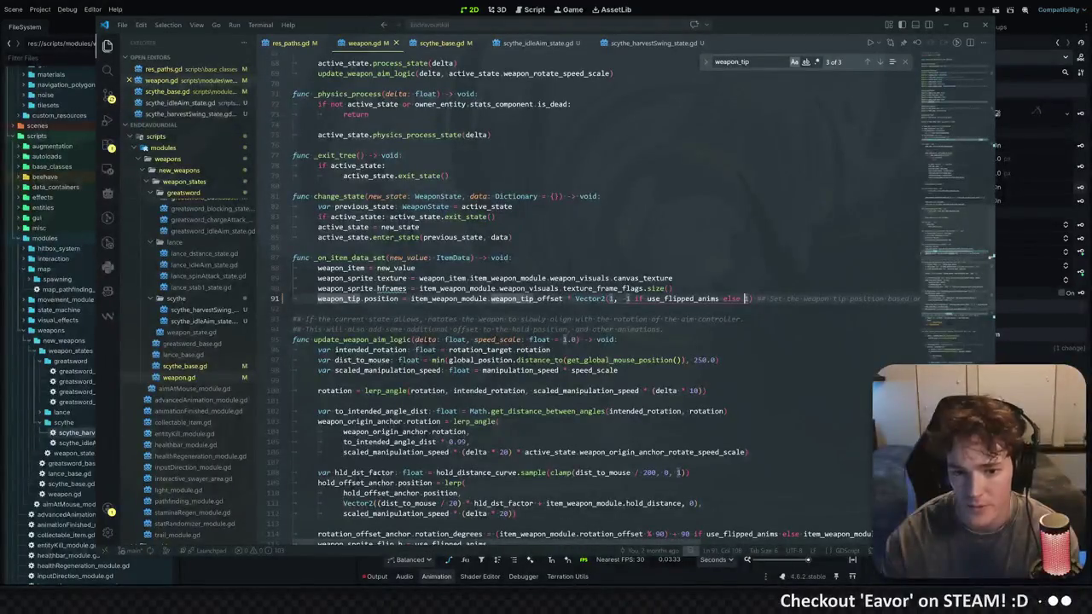
{"action": "key", "text": "Down"}
{"action": "key", "text": "Down"}
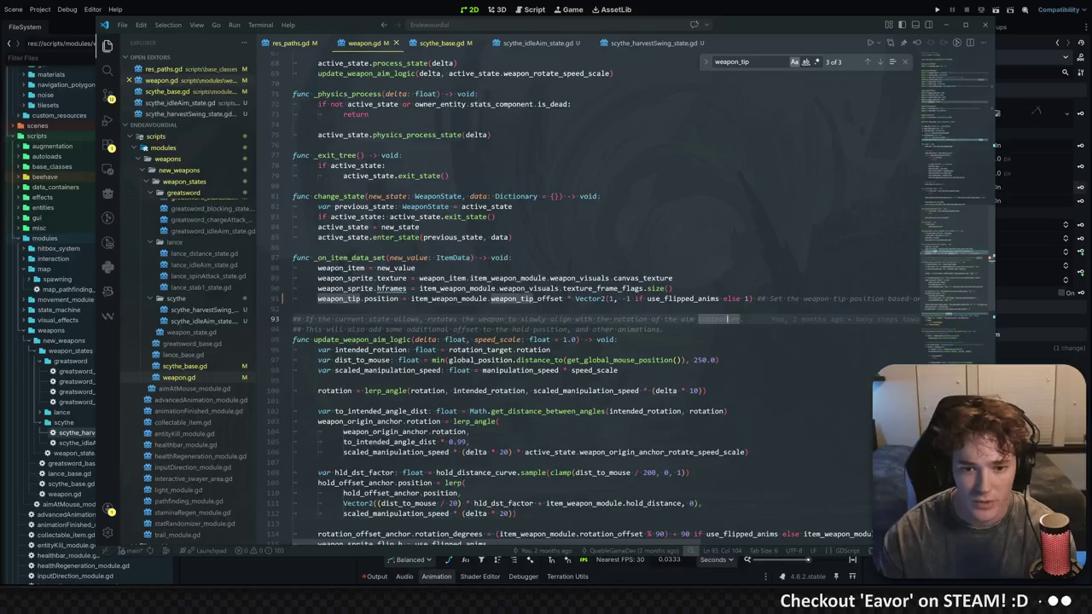
{"action": "left_click_drag", "start_coordinate": [575, 299], "coordinate": [748, 299]}
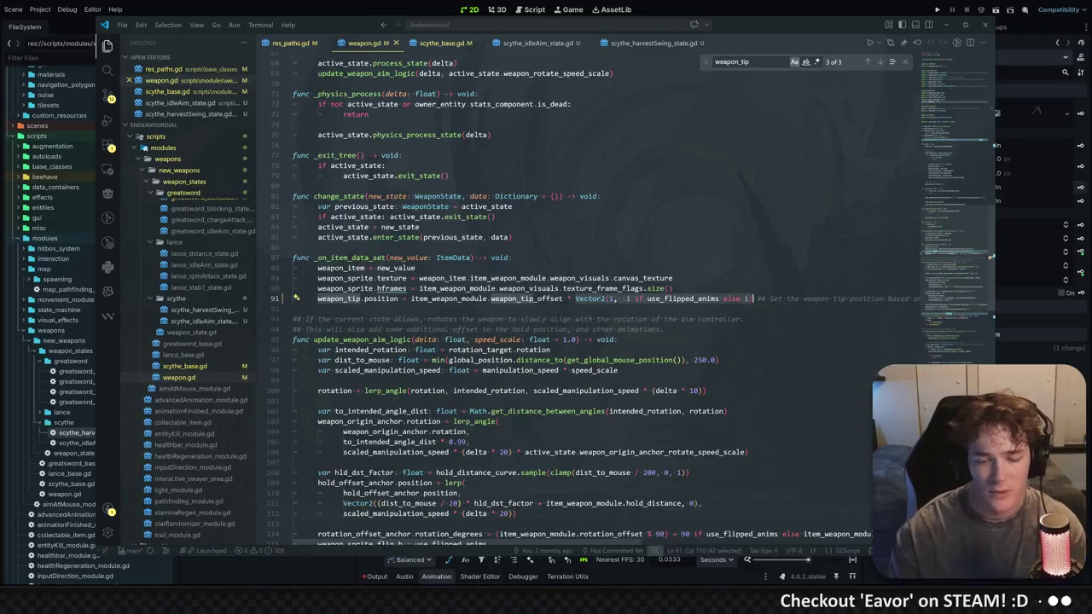
{"action": "left_click", "coordinate": [748, 298]}
{"action": "scroll", "coordinate": [550, 299], "scroll_direction": "right", "scroll_amount": 5}
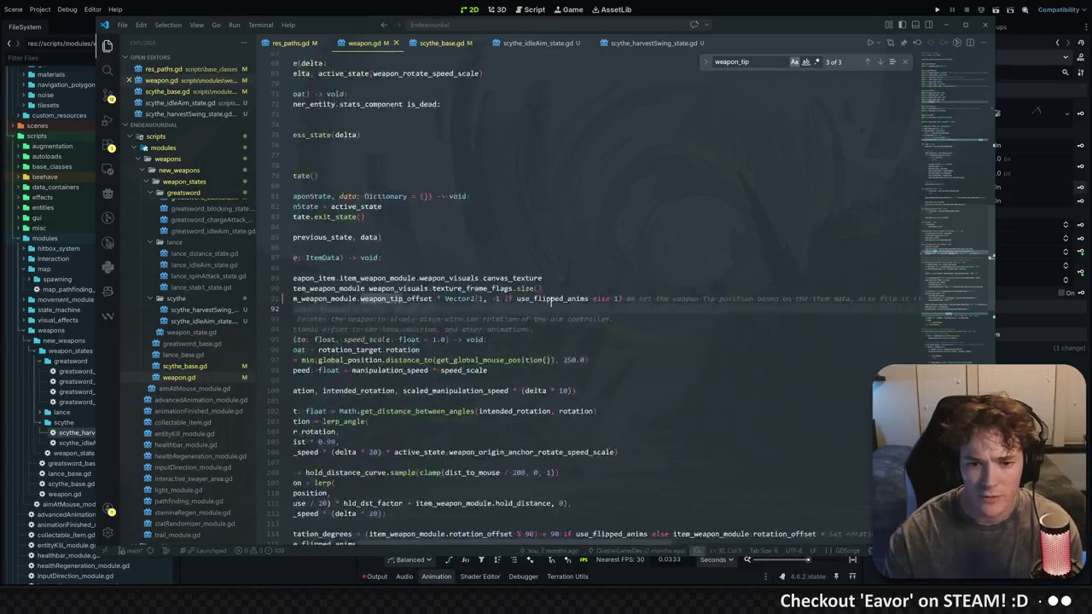
{"action": "scroll", "coordinate": [551, 299], "scroll_direction": "left", "scroll_amount": 3}
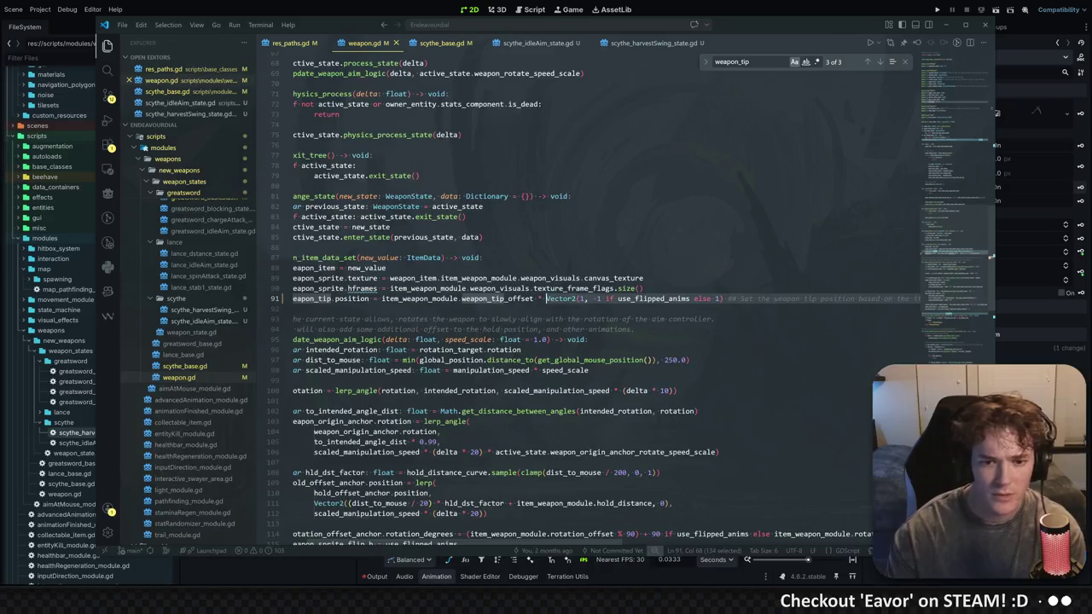
{"action": "key", "text": "ctrl+v"}
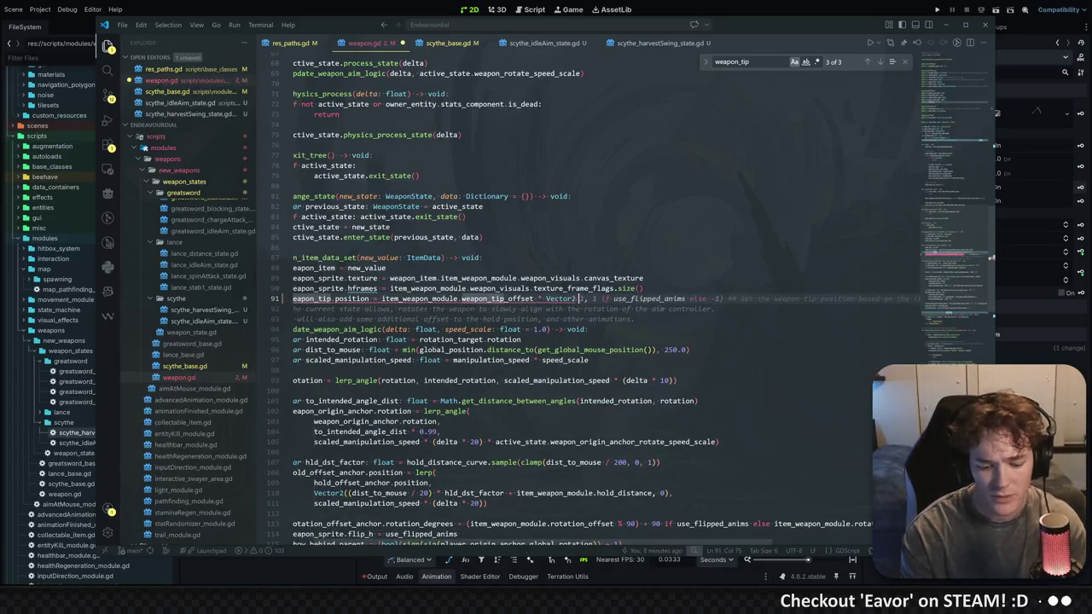
{"action": "key", "text": "shift+End"}
{"action": "key", "text": "Delete"}
{"action": "type", "text": ", 1"}
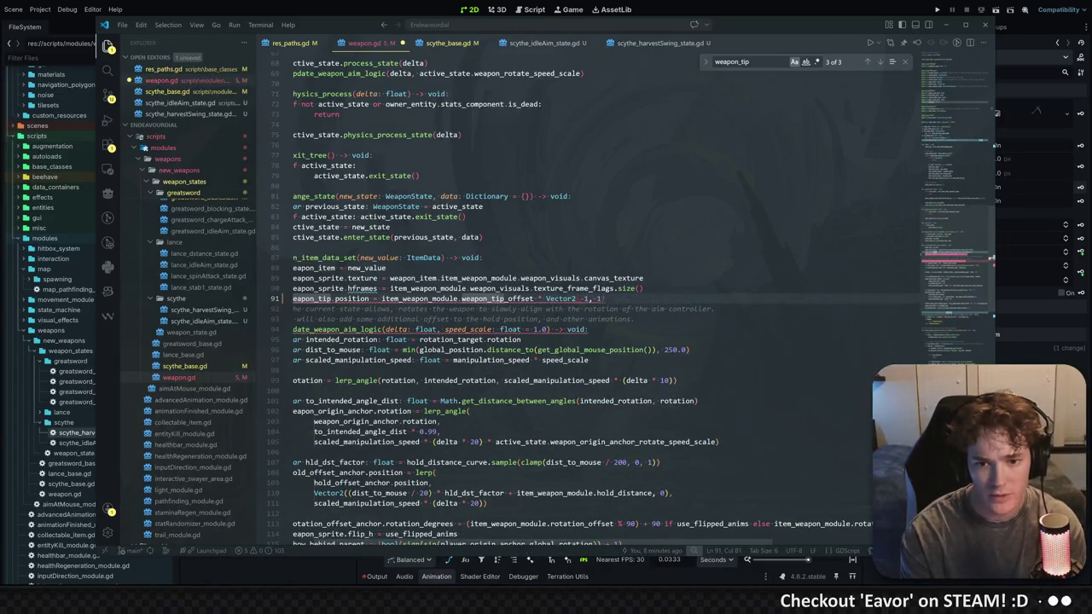
{"action": "type", "text": ")"}
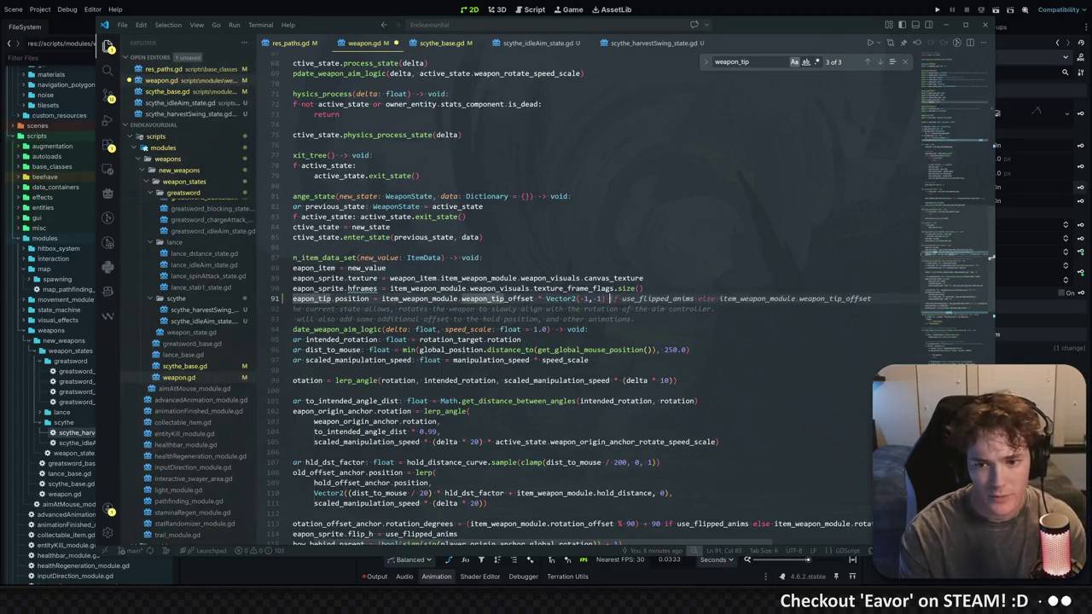
{"action": "key", "text": "Tab"}
Make the else branch Vector2.ONE, wrap the conditional in parentheses, and save weapon.gd
{"action": "left_click", "coordinate": [719, 298]}
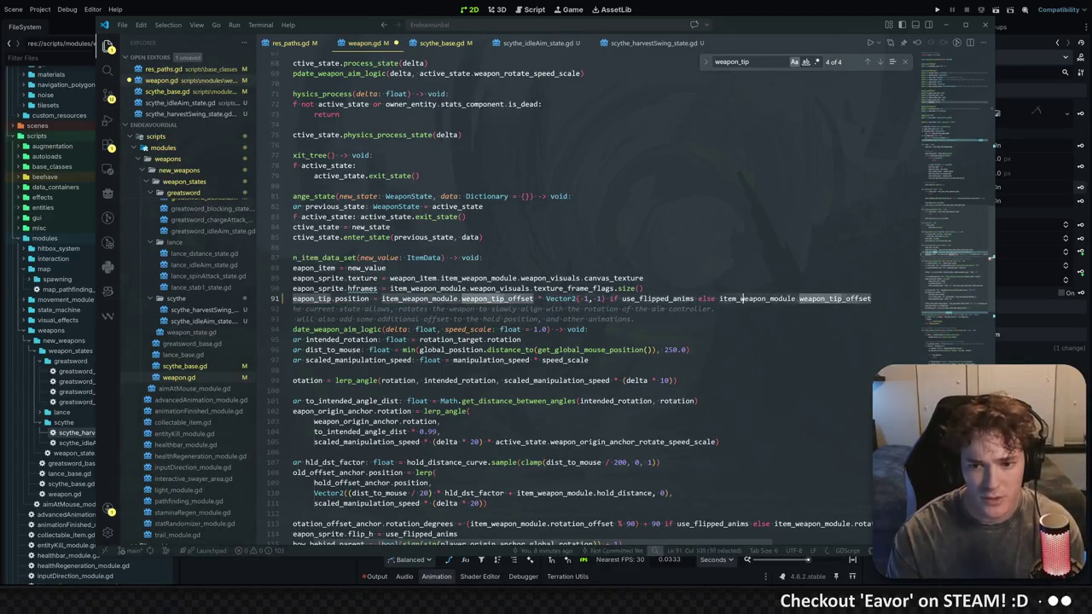
{"action": "type", "text": "Vector2.ONE"}
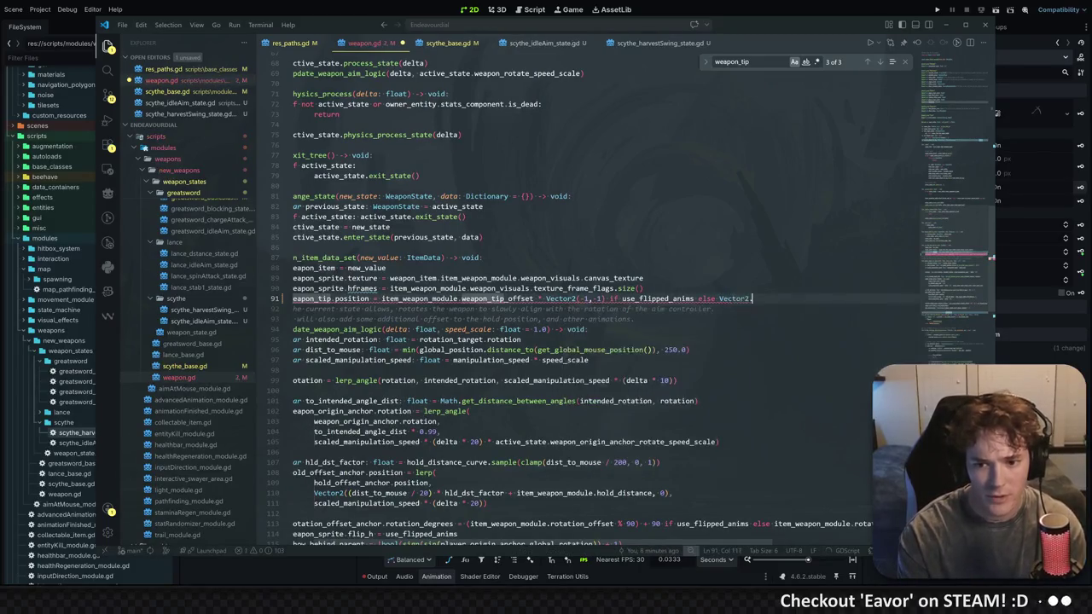
{"action": "key", "text": "shift+End"}
{"action": "key", "text": "Delete"}
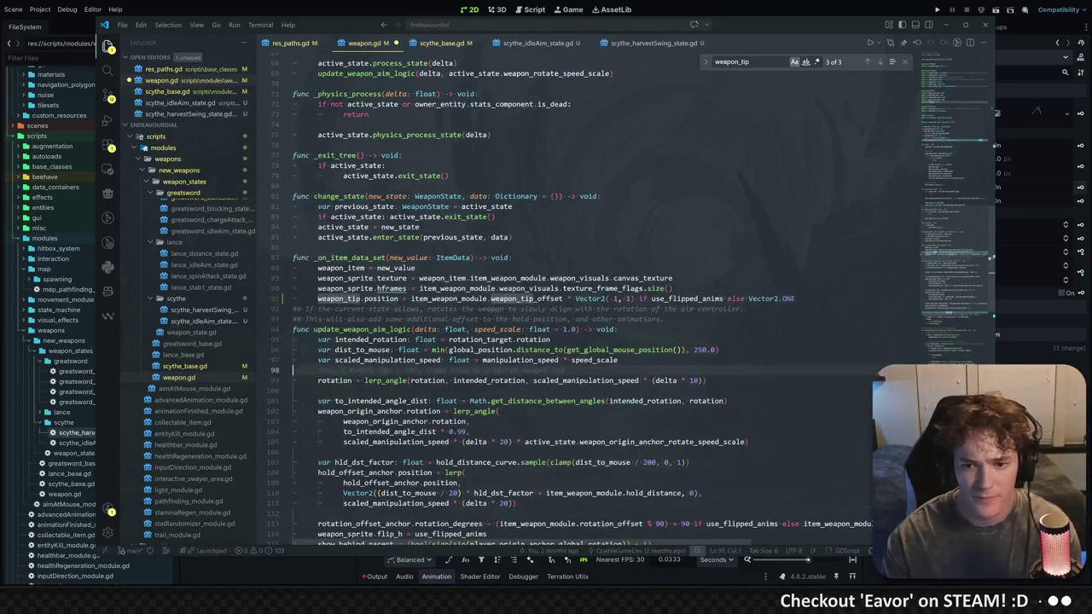
{"action": "key", "text": "ctrl+shift+Left"}
{"action": "key", "text": "ctrl+shift+Left"}
{"action": "key", "text": "ctrl+shift+Left"}
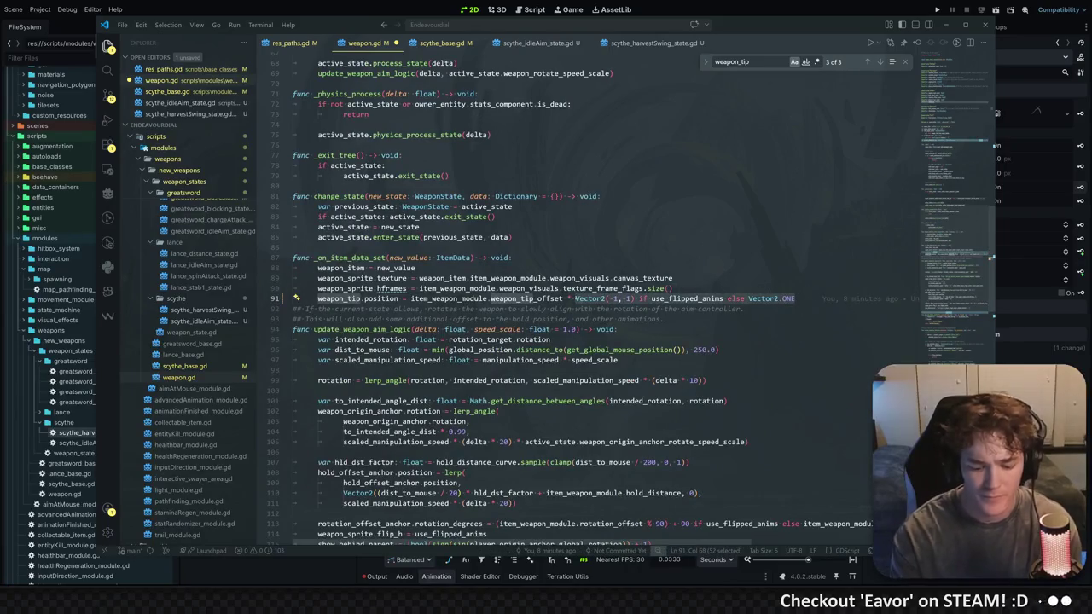
{"action": "type", "text": "("}
{"action": "key", "text": "ctrl+s"}
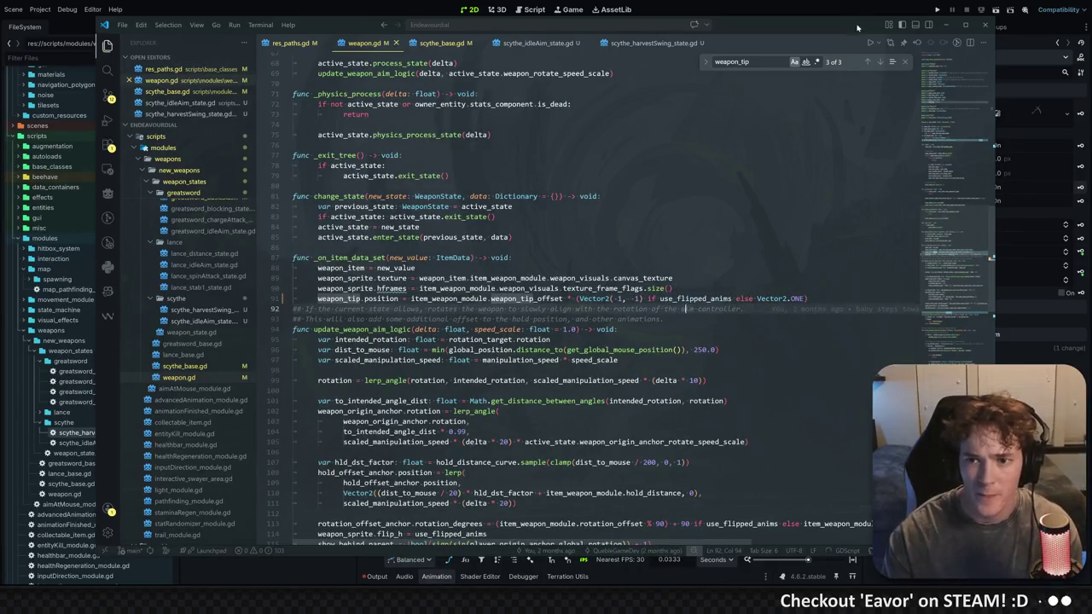
{"action": "left_click", "coordinate": [1017, 26]}
{"action": "left_click", "coordinate": [597, 26]}
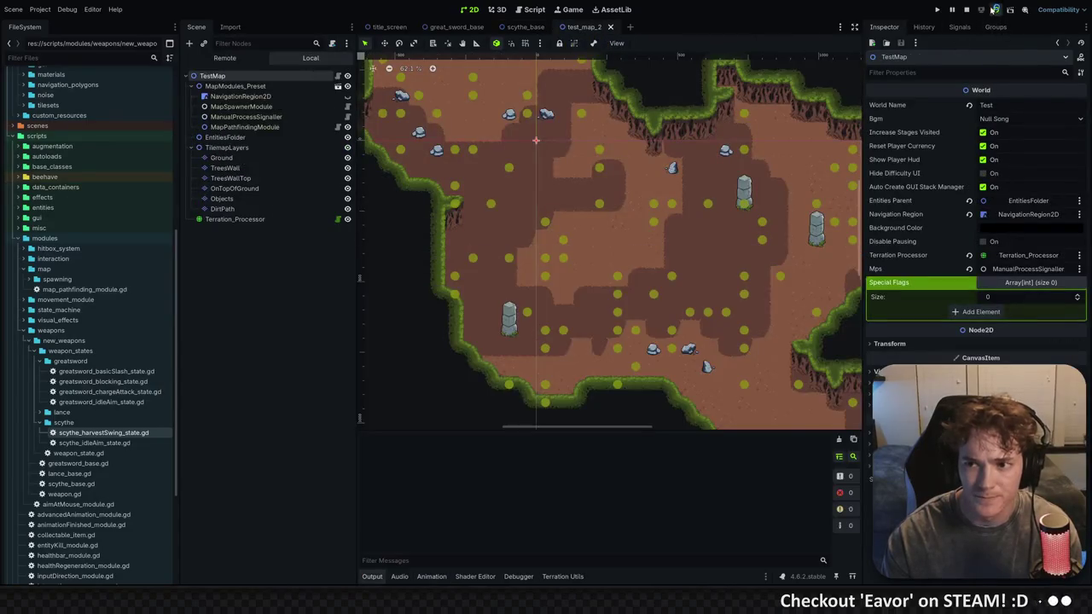
Run the test scene and try the scythe's harvest swing and secondary slash while walking
{"action": "key", "text": "F6"}
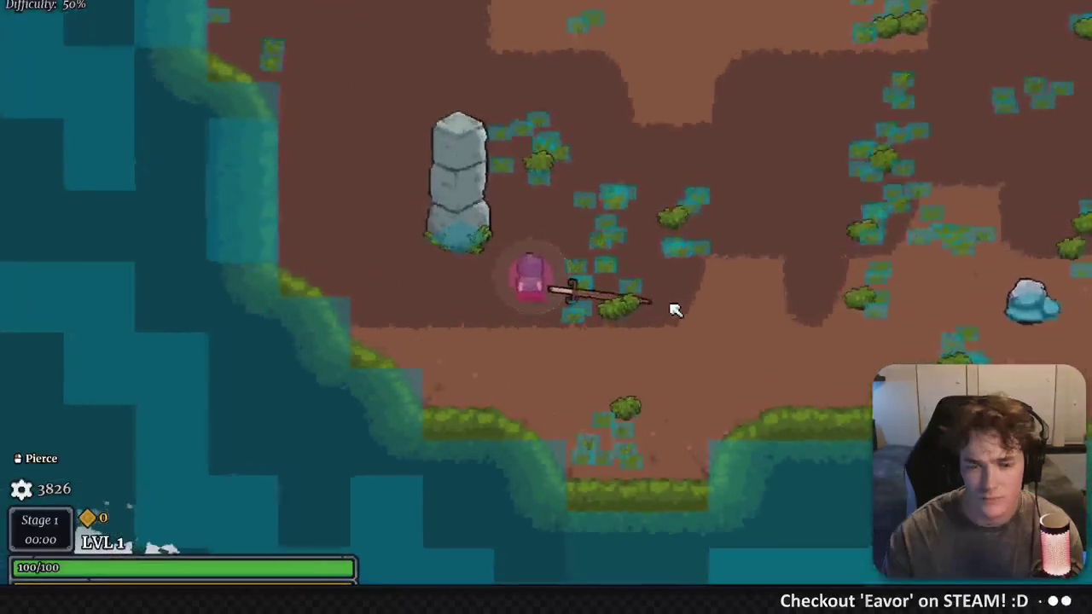
{"action": "left_click", "coordinate": [674, 310]}
{"action": "right_click", "coordinate": [667, 273]}
{"action": "key", "text": "w"}
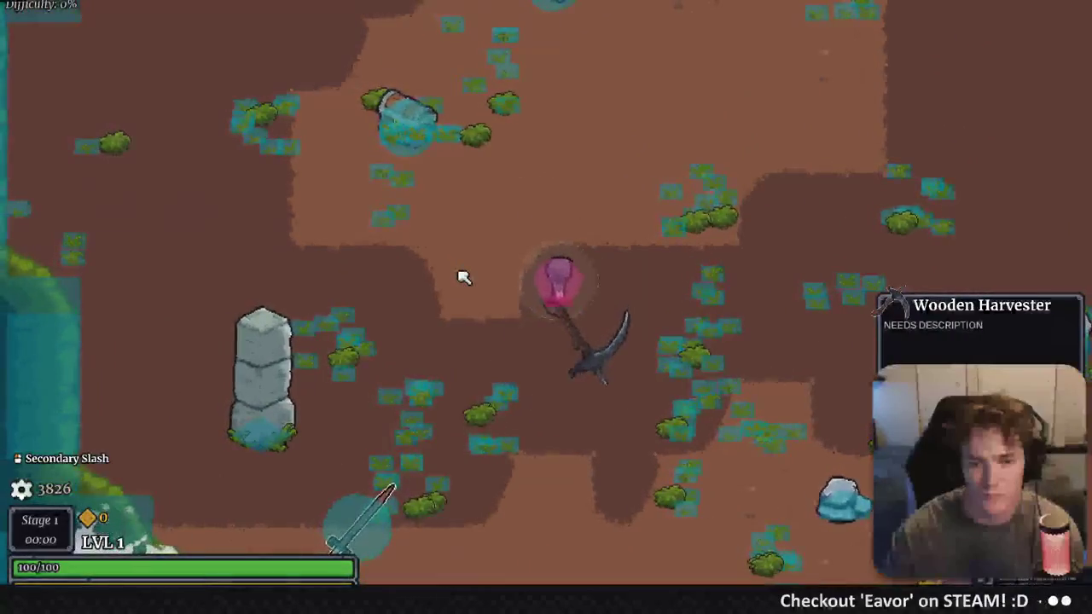
{"action": "key", "text": "d"}
{"action": "key", "text": "w"}
{"action": "left_click", "coordinate": [407, 273]}
{"action": "key", "text": "w"}
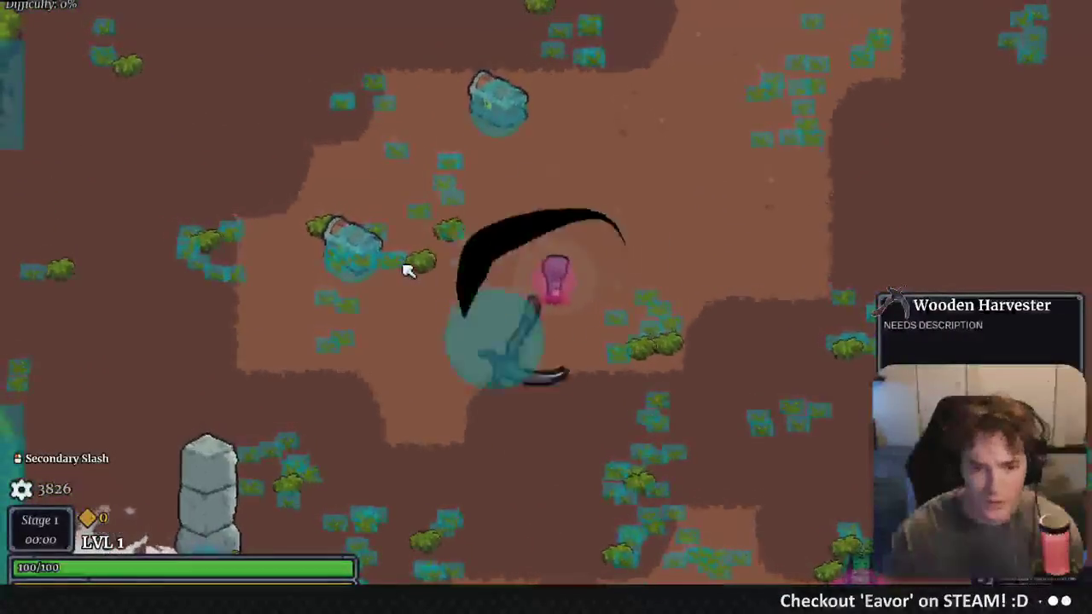
Approach the Bakunawa, hit it with harvest swings and slashes, then stop the game
{"action": "key", "text": "d"}
{"action": "key", "text": "s"}
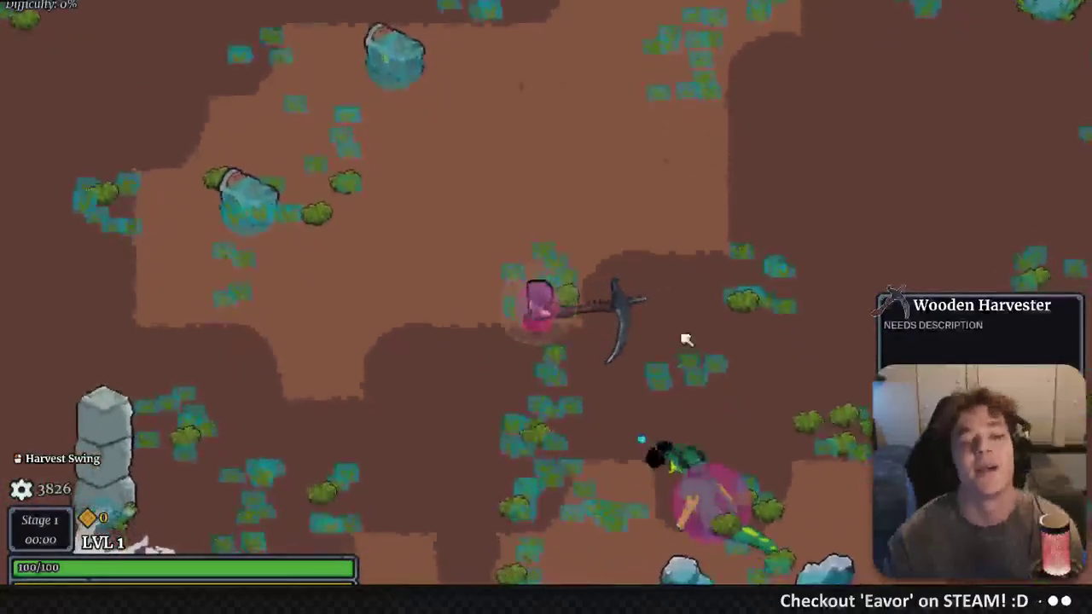
{"action": "right_click", "coordinate": [658, 219]}
{"action": "key", "text": "d"}
{"action": "key", "text": "s"}
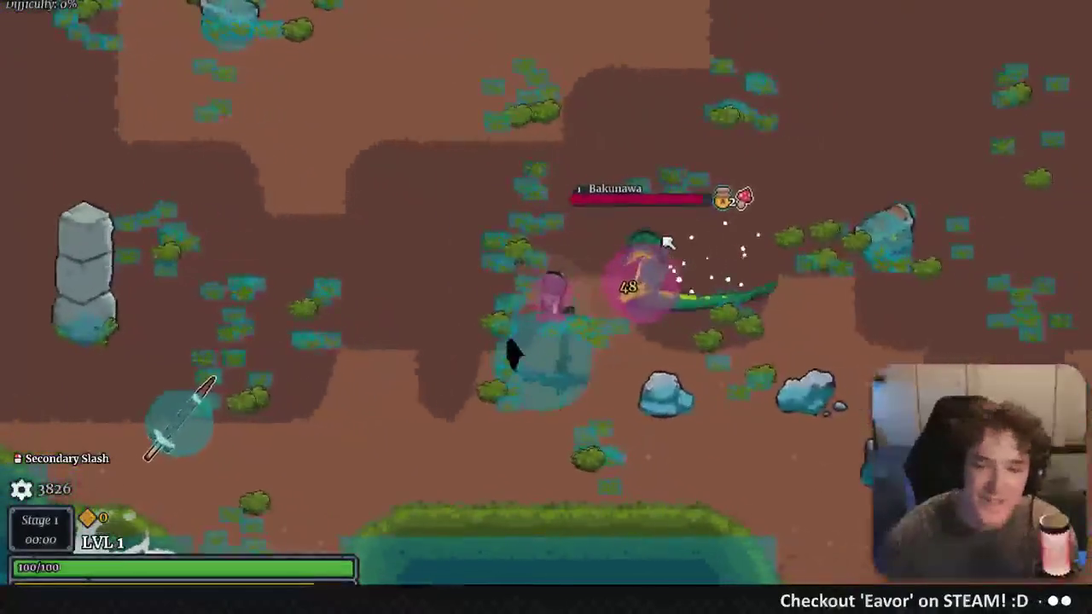
{"action": "key", "text": "w"}
{"action": "key", "text": "a"}
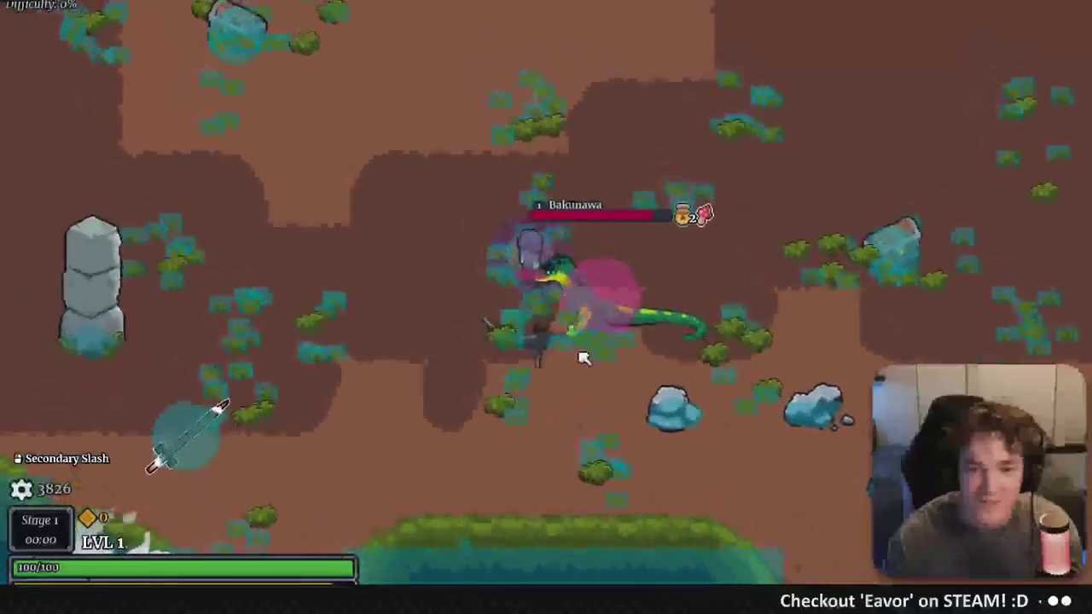
{"action": "left_click", "coordinate": [585, 358]}
{"action": "right_click", "coordinate": [673, 316]}
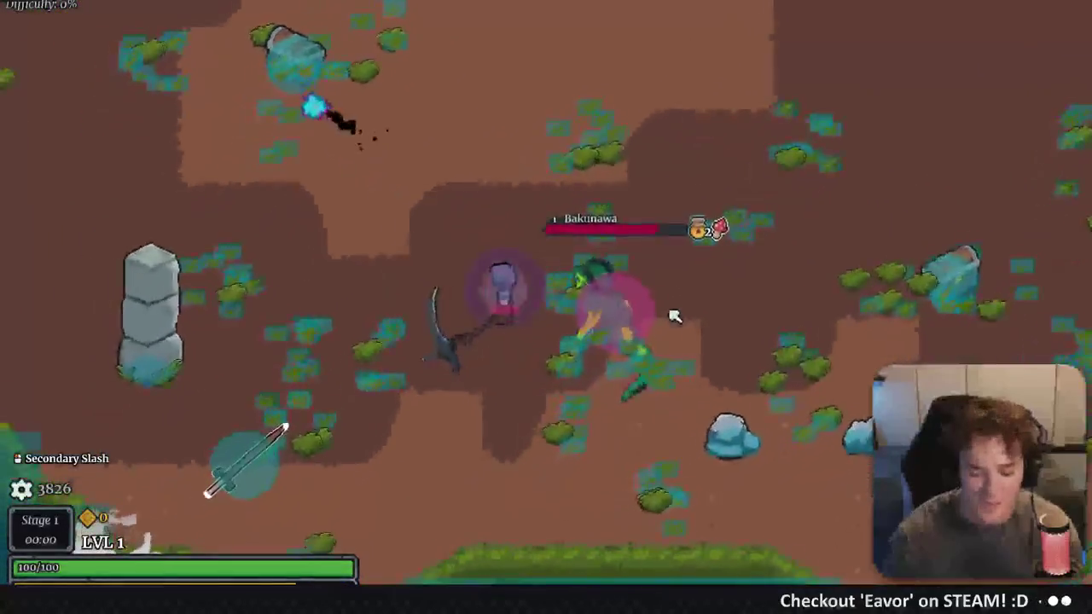
{"action": "key", "text": "F8"}
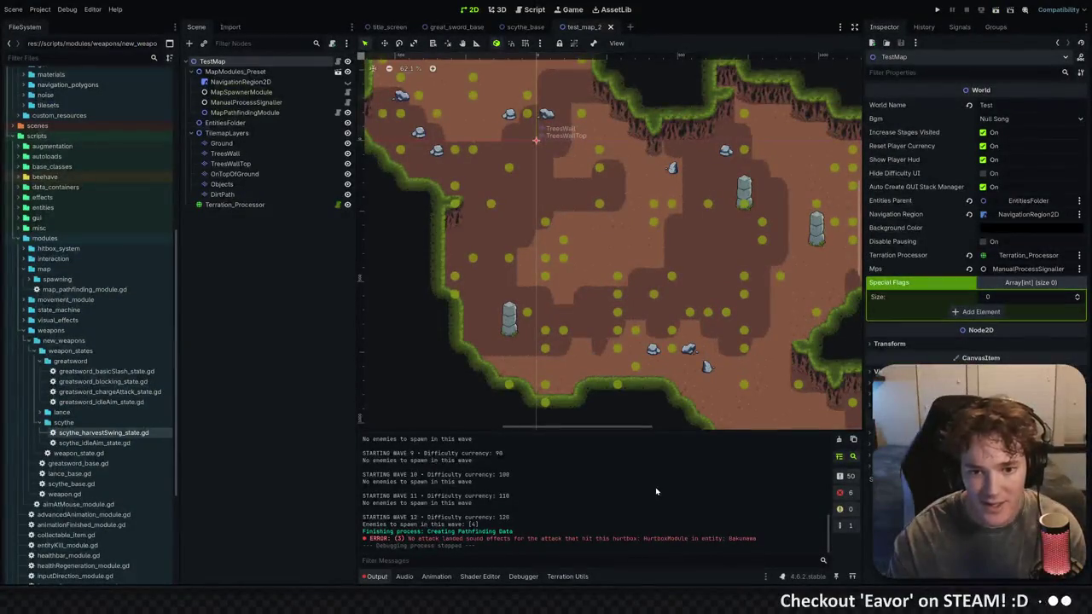
Undo the last edit in the code editor and return to Godot
{"action": "key", "text": "alt+Tab"}
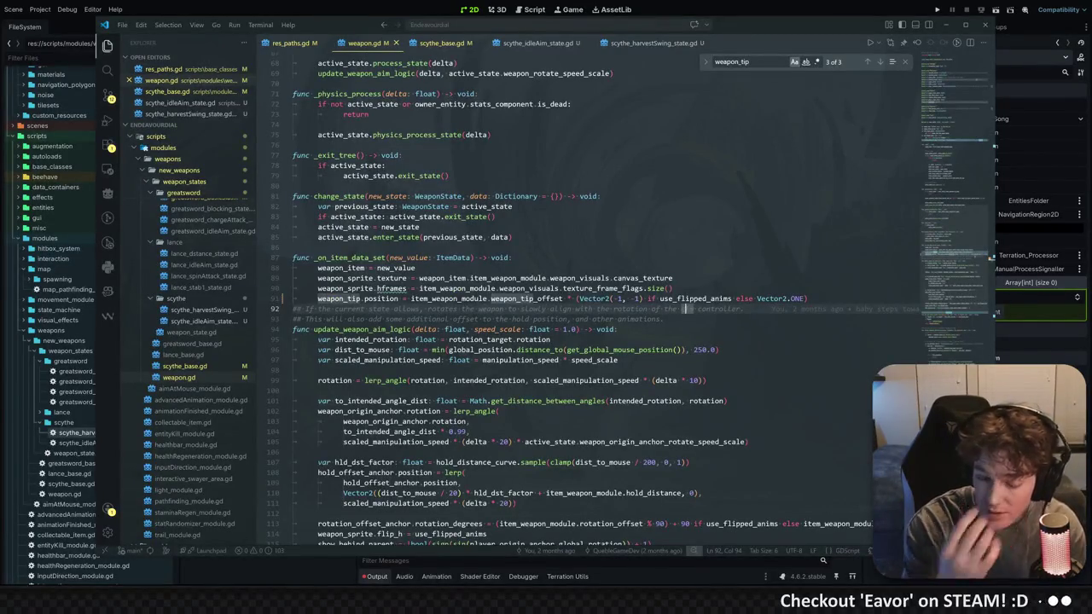
{"action": "key", "text": "ctrl+z"}
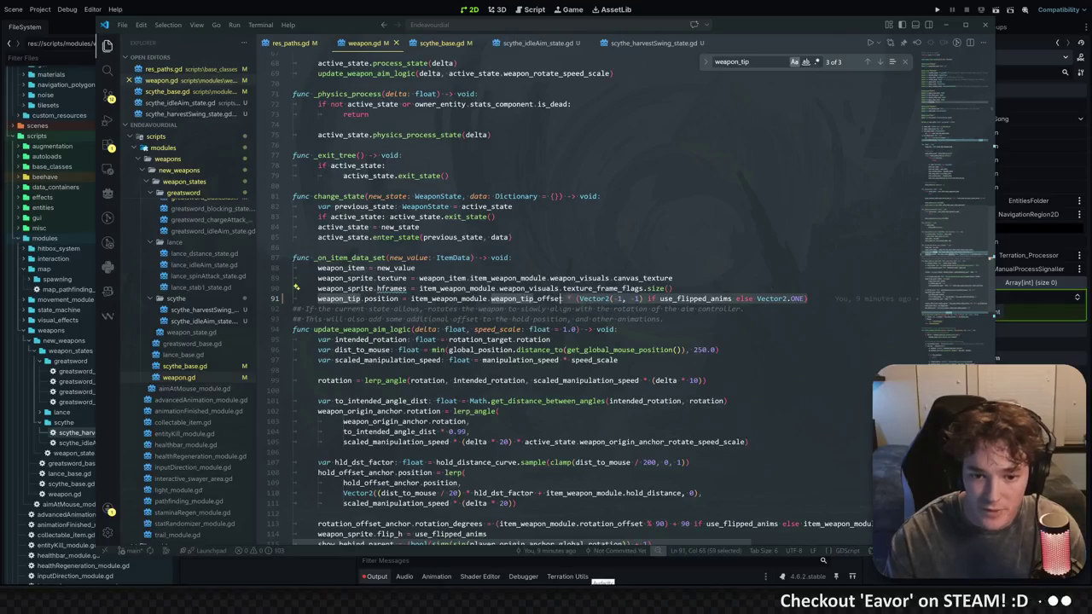
{"action": "left_click", "coordinate": [512, 257]}
{"action": "left_click", "coordinate": [728, 8]}
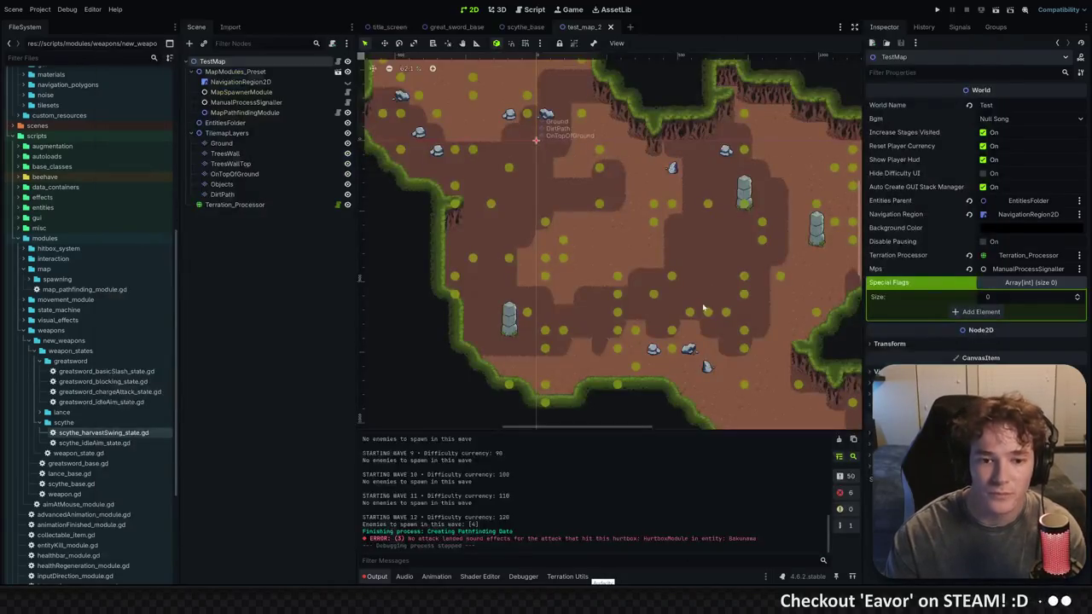
Move scythe_base's WeaponTipAnchor onto the blade tip at (60, 0) and save the scene
{"action": "left_click", "coordinate": [525, 27]}
{"action": "scroll", "coordinate": [571, 175], "scroll_direction": "up", "scroll_amount": 5}
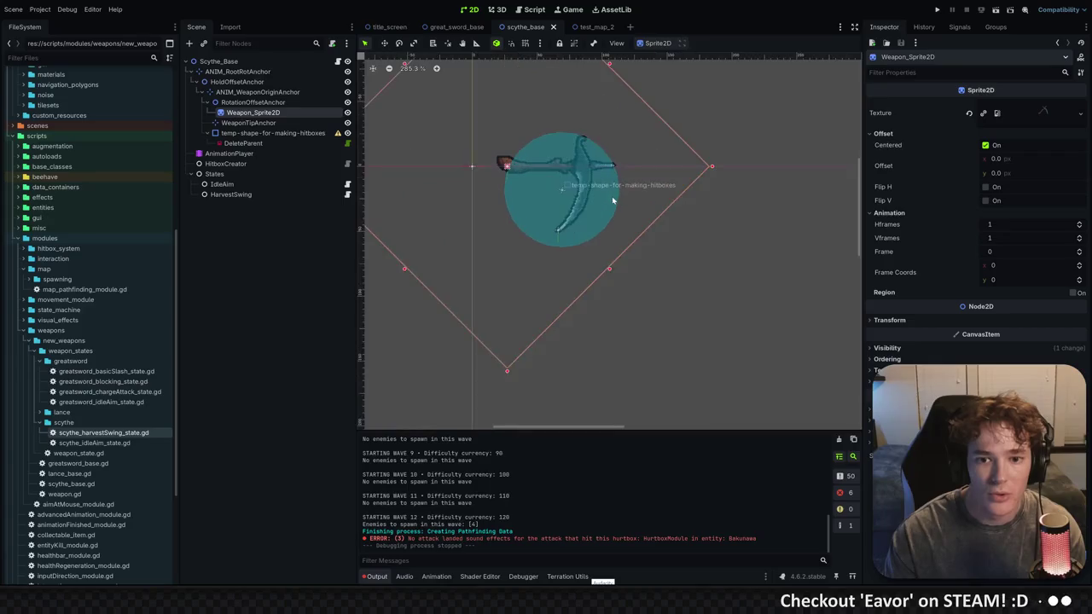
{"action": "left_click", "coordinate": [248, 122]}
{"action": "scroll", "coordinate": [539, 227], "scroll_direction": "up", "scroll_amount": 2}
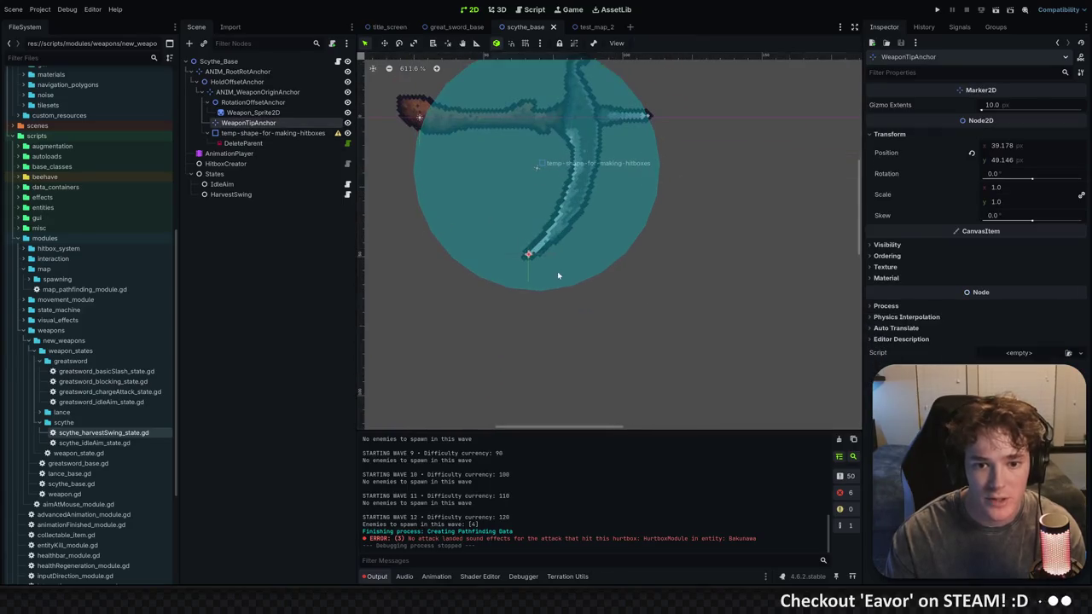
{"action": "key", "text": "w"}
{"action": "left_click_drag", "start_coordinate": [547, 261], "coordinate": [632, 122]}
{"action": "left_click_drag", "start_coordinate": [633, 195], "coordinate": [603, 193]}
{"action": "key", "text": "ctrl+s"}
Copy the anchor's Position into woodenHarvester_item.tres Weapon Tip Offset, making it (60, 0)
{"action": "right_click", "coordinate": [930, 153]}
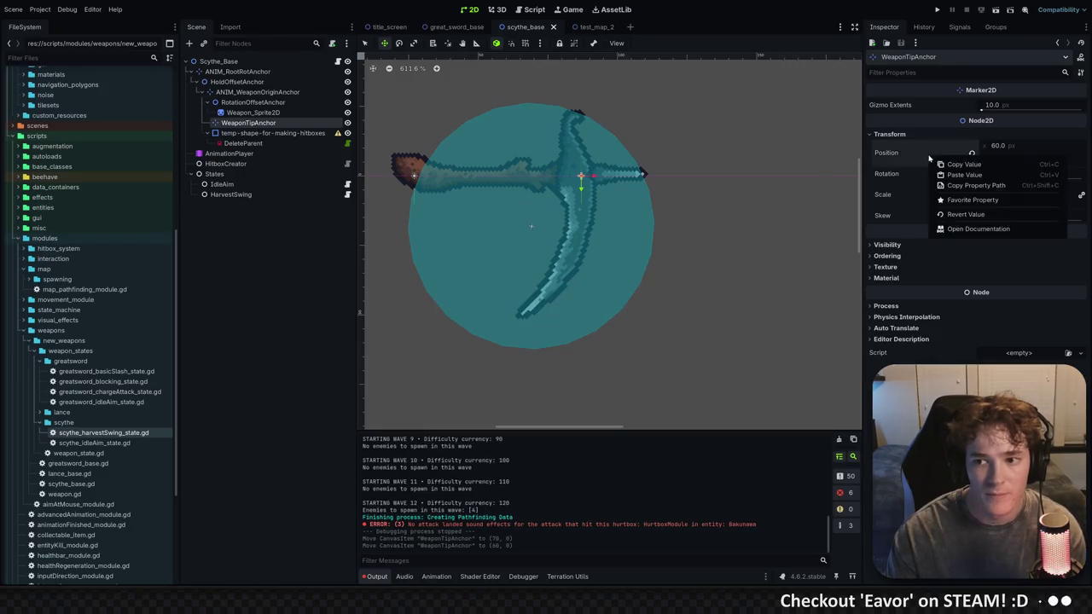
{"action": "left_click", "coordinate": [947, 162]}
{"action": "key", "text": "shift+alt+o"}
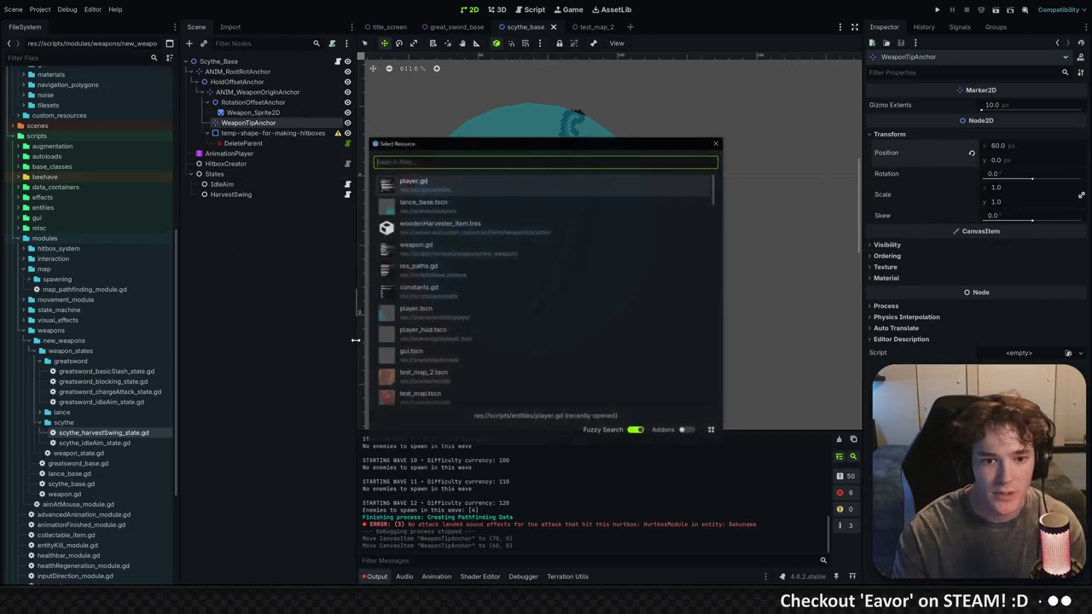
{"action": "key", "text": "Down"}
{"action": "key", "text": "Down"}
{"action": "key", "text": "Return"}
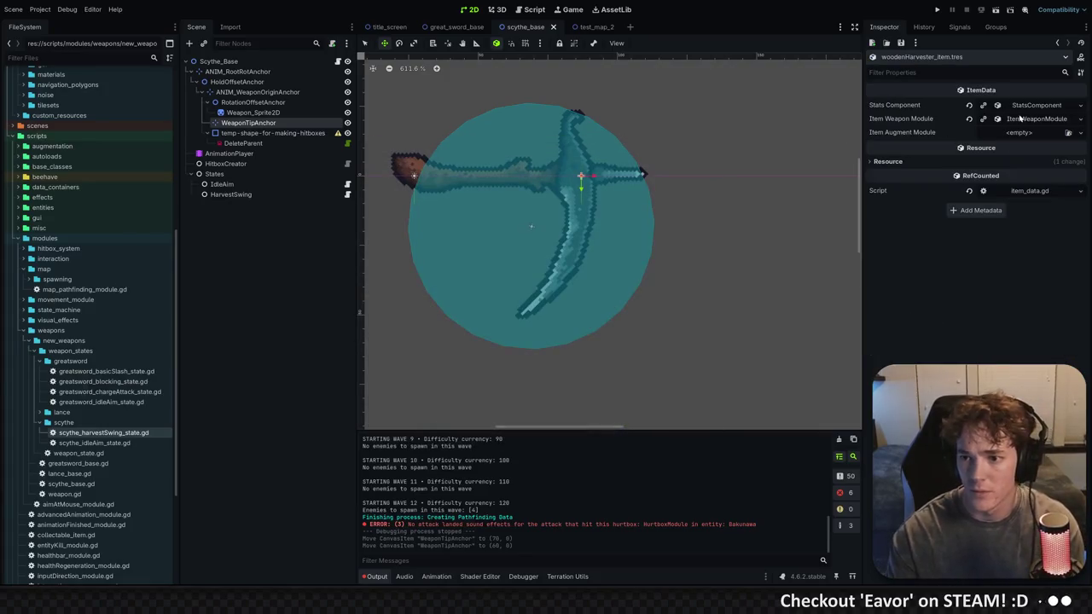
{"action": "left_click", "coordinate": [1021, 119]}
{"action": "right_click", "coordinate": [920, 195]}
{"action": "left_click", "coordinate": [959, 218]}
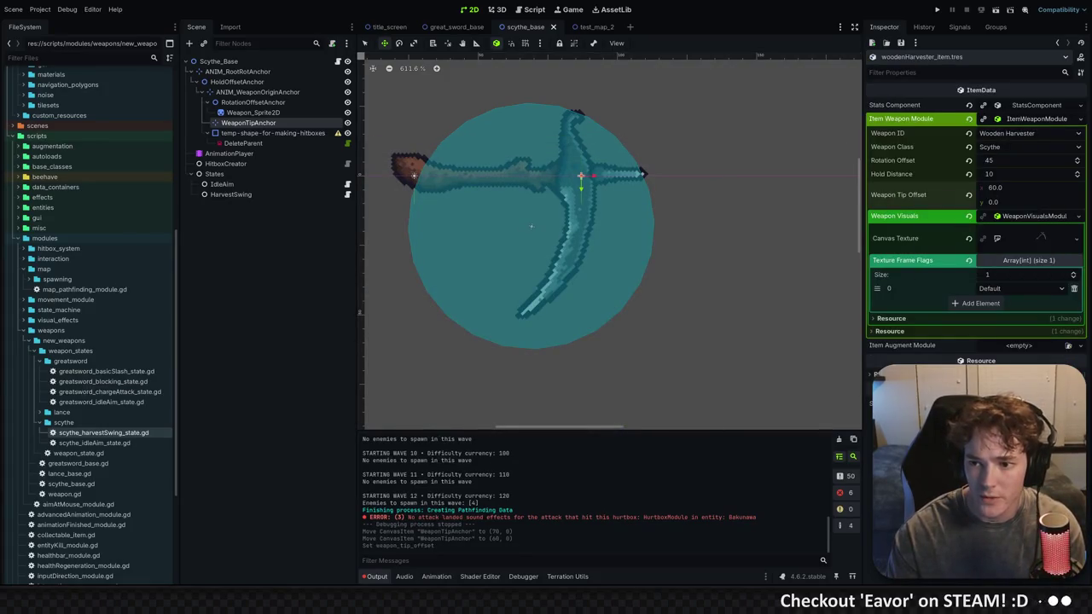
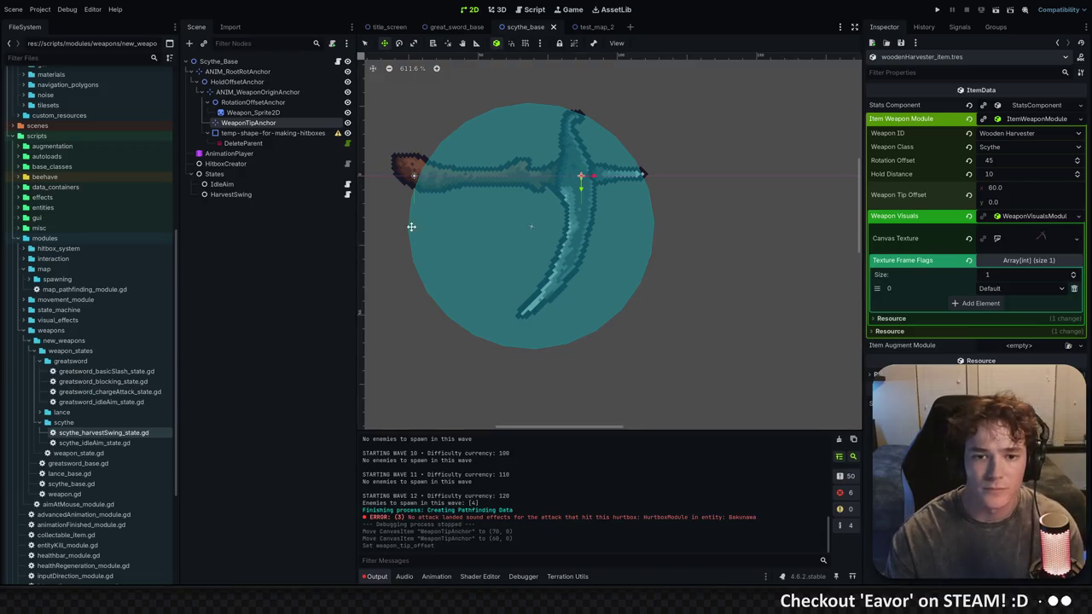
Save the scythe scene and move the scythe_basicSlash playhead to 0.3379 s
{"action": "key", "text": "ctrl+s"}
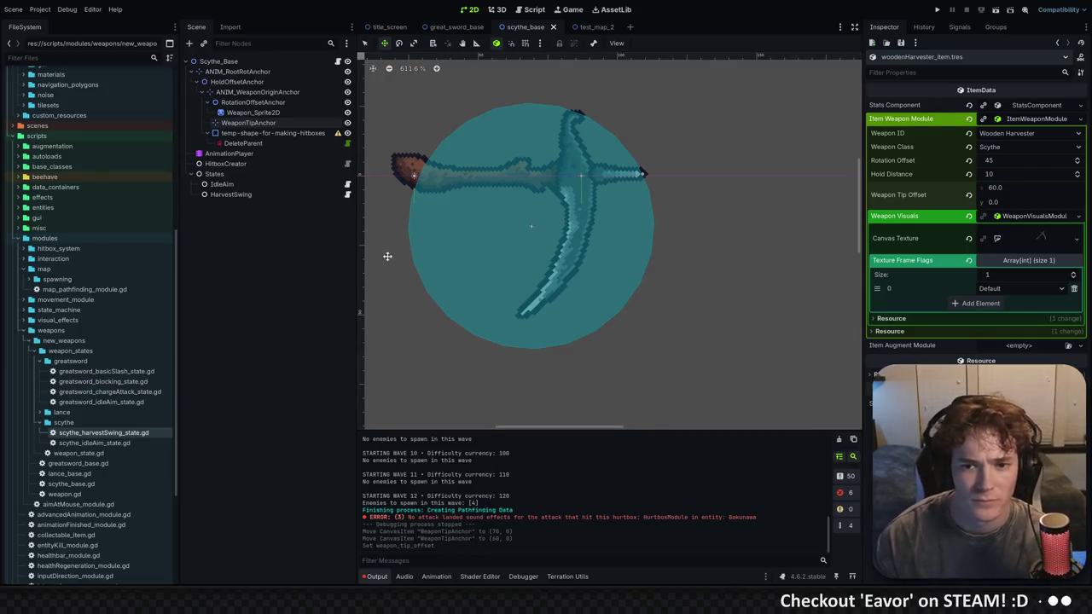
{"action": "left_click", "coordinate": [229, 154]}
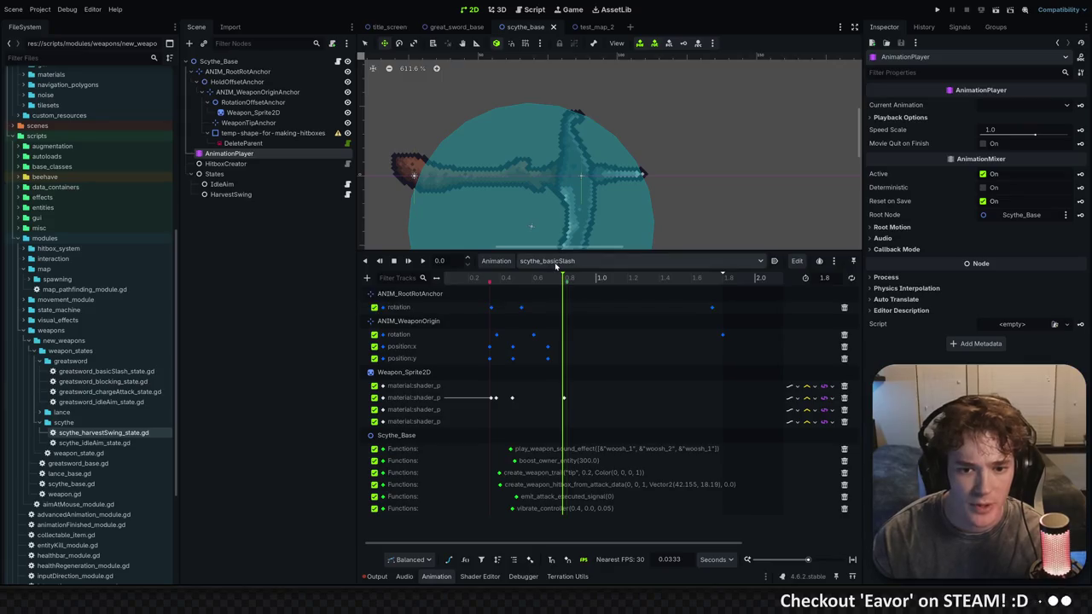
{"action": "left_click_drag", "start_coordinate": [475, 279], "coordinate": [491, 278]}
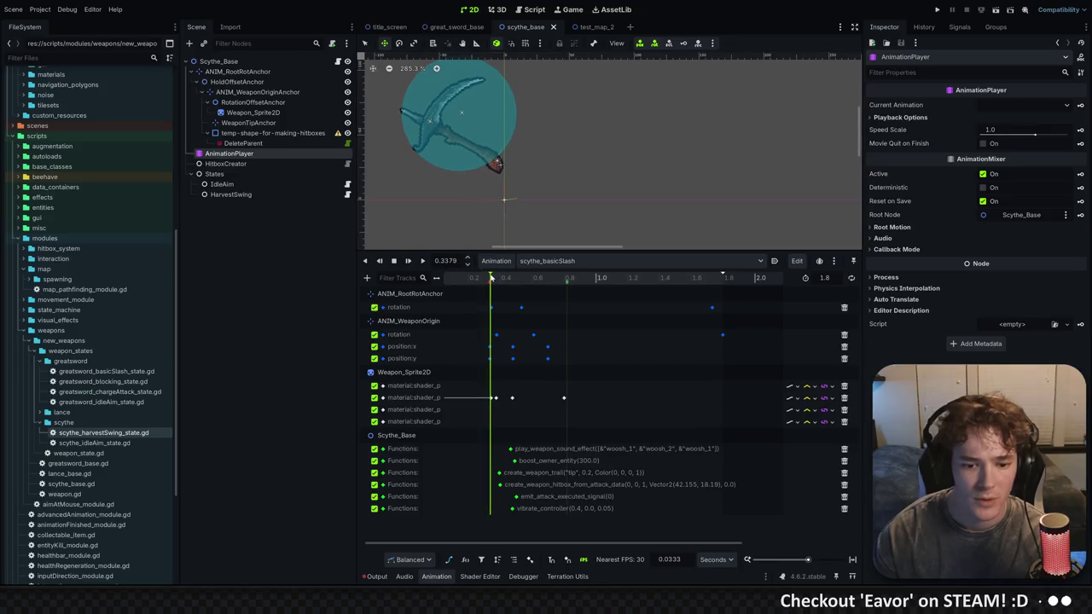
{"action": "scroll", "coordinate": [503, 501], "scroll_direction": "up", "scroll_amount": 3, "text": "ctrl"}
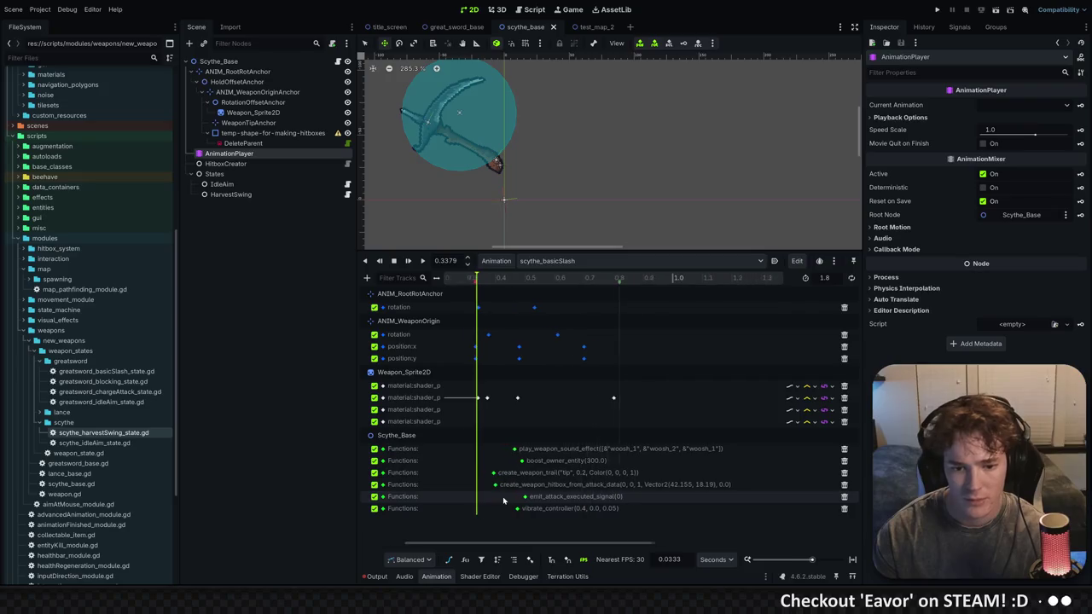
{"action": "scroll", "coordinate": [504, 500], "scroll_direction": "up", "scroll_amount": 2, "text": "ctrl"}
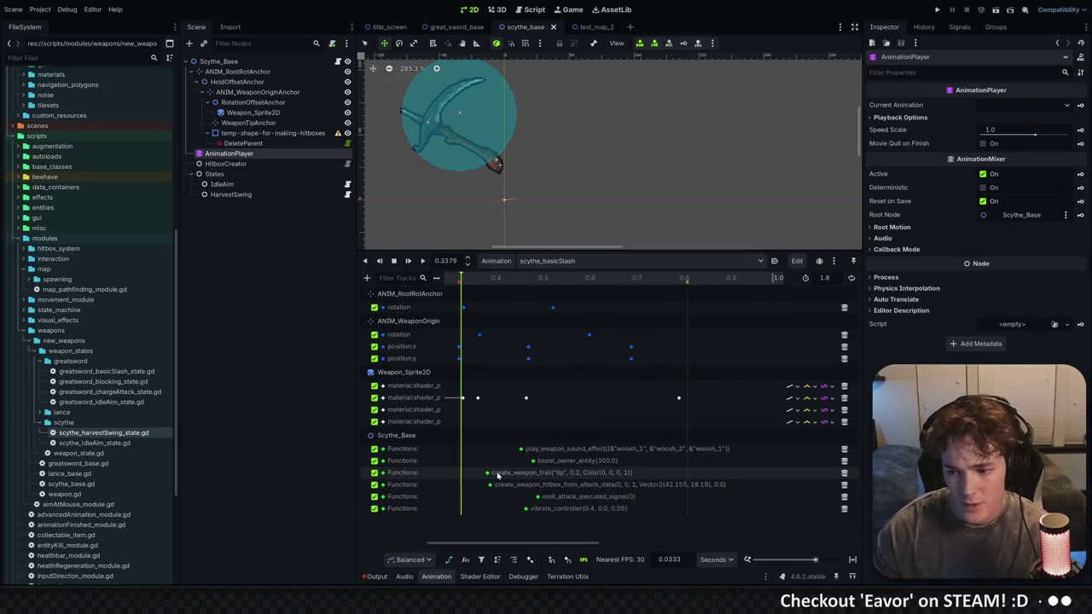
{"action": "scroll", "coordinate": [511, 476], "scroll_direction": "up", "scroll_amount": 2, "text": "ctrl"}
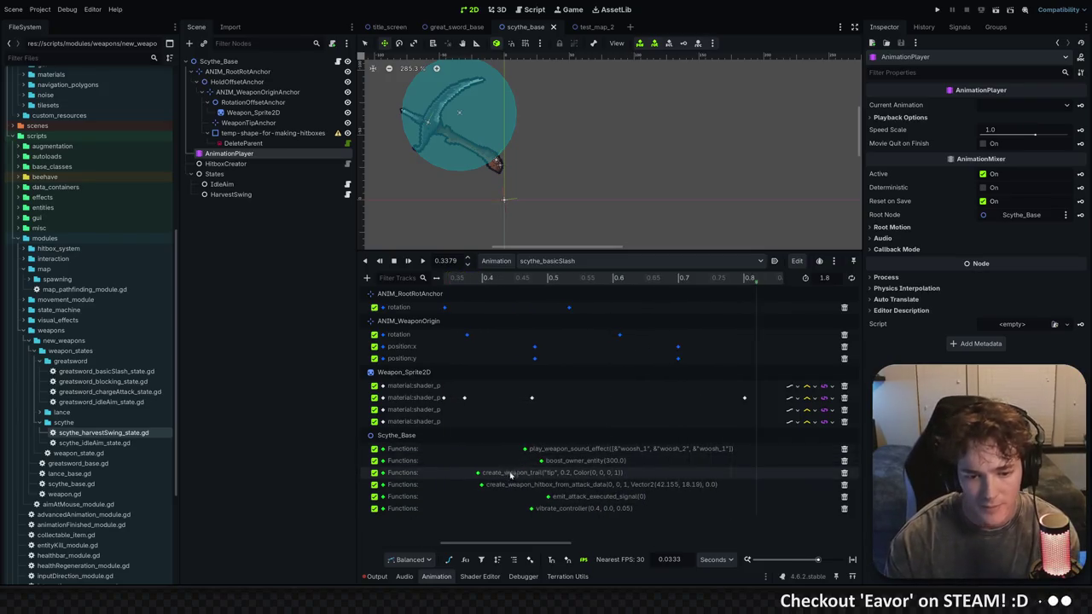
{"action": "scroll", "coordinate": [510, 475], "scroll_direction": "up", "scroll_amount": 3, "text": "ctrl"}
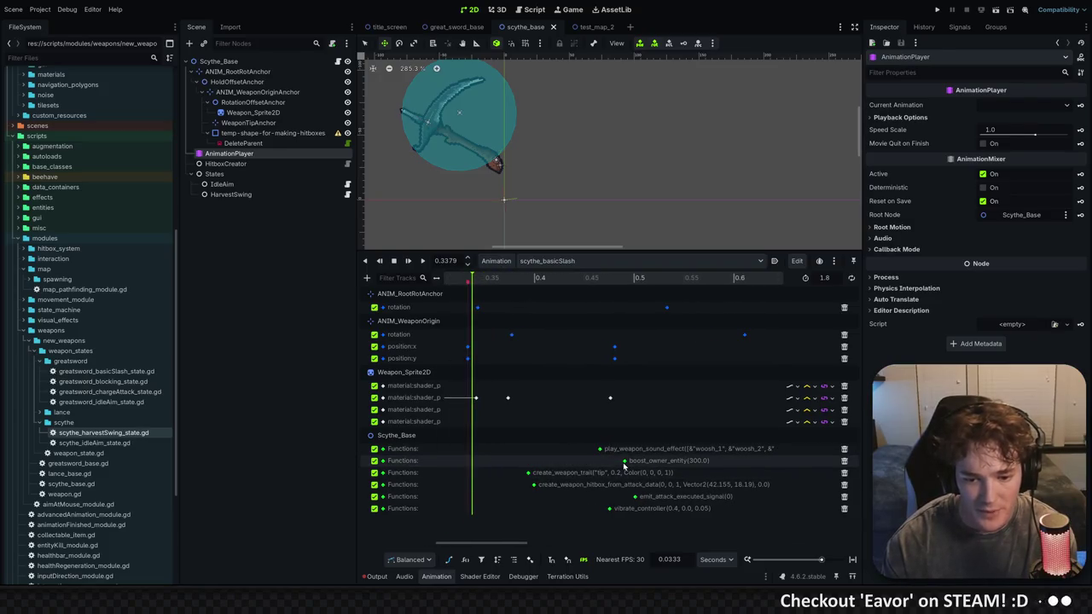
Duplicate the boost_owner_entity key at 0.3379 s and set its argument to -200.0
{"action": "left_click", "coordinate": [624, 462]}
{"action": "key", "text": "ctrl+d"}
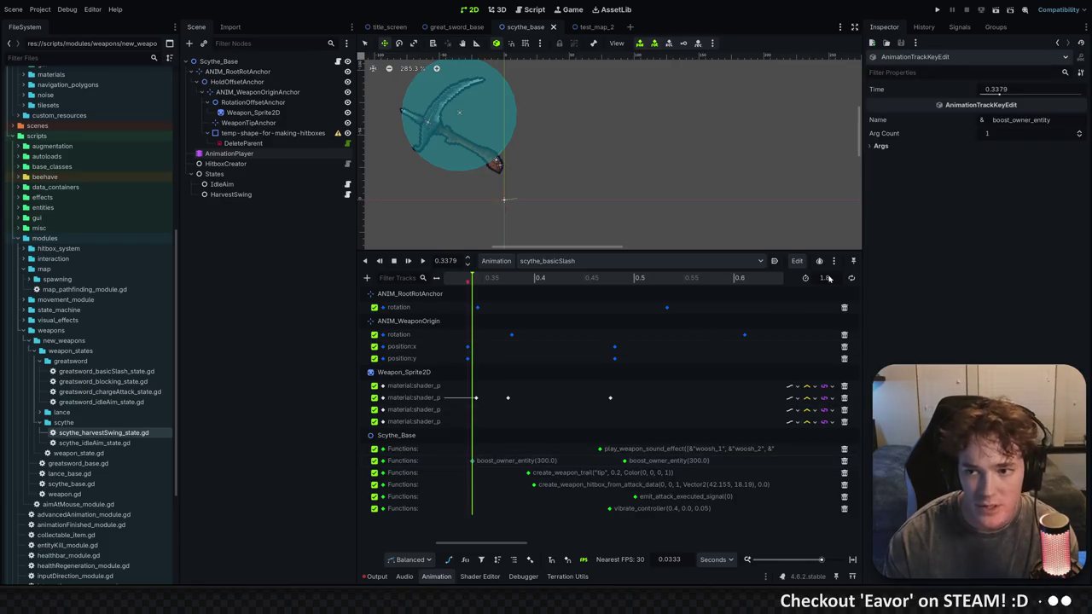
{"action": "left_click", "coordinate": [904, 158]}
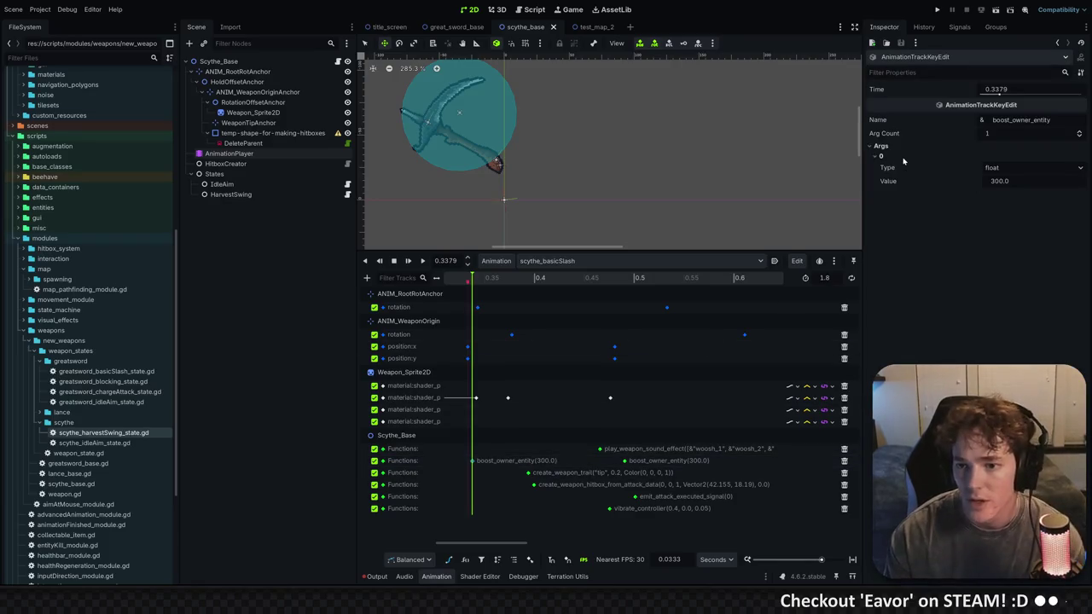
{"action": "left_click", "coordinate": [991, 182]}
{"action": "type", "text": "-2"}
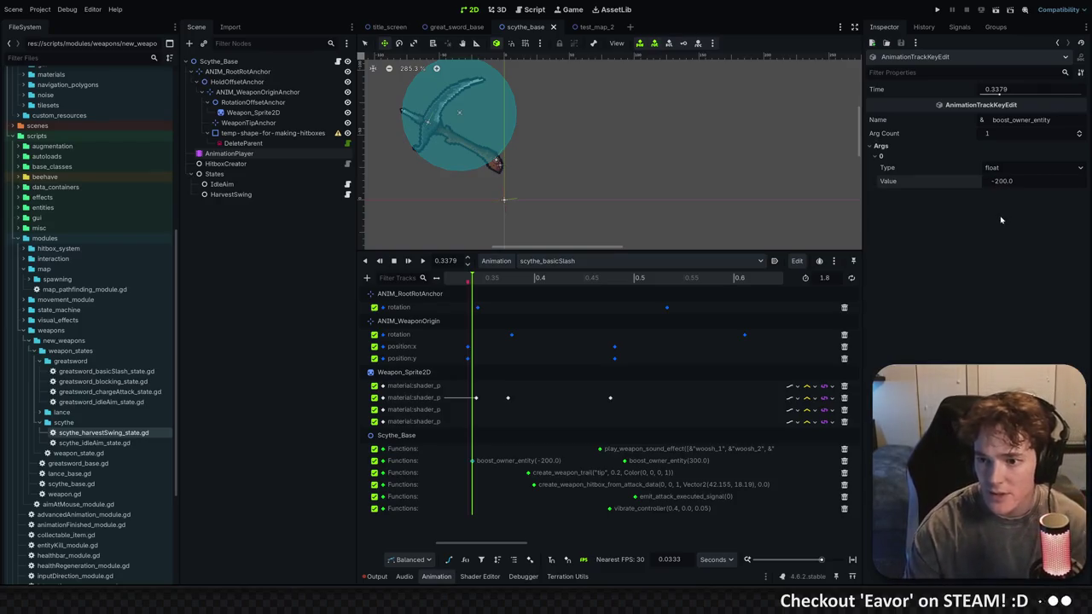
Run the test_map_2 scene and walk the character around the Bakunawa
{"action": "left_click", "coordinate": [591, 26]}
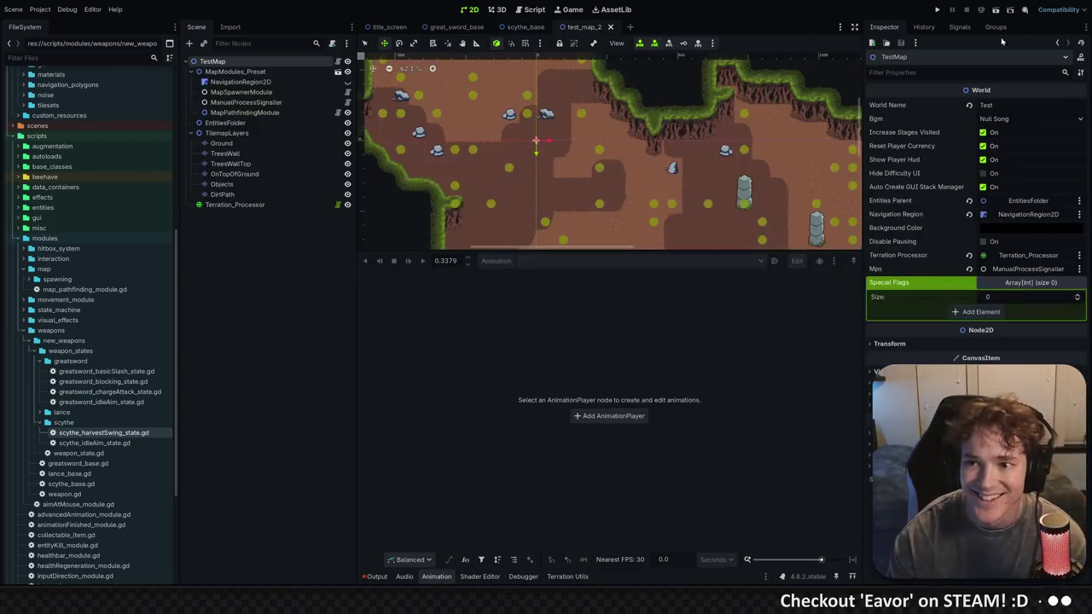
{"action": "left_click", "coordinate": [996, 10]}
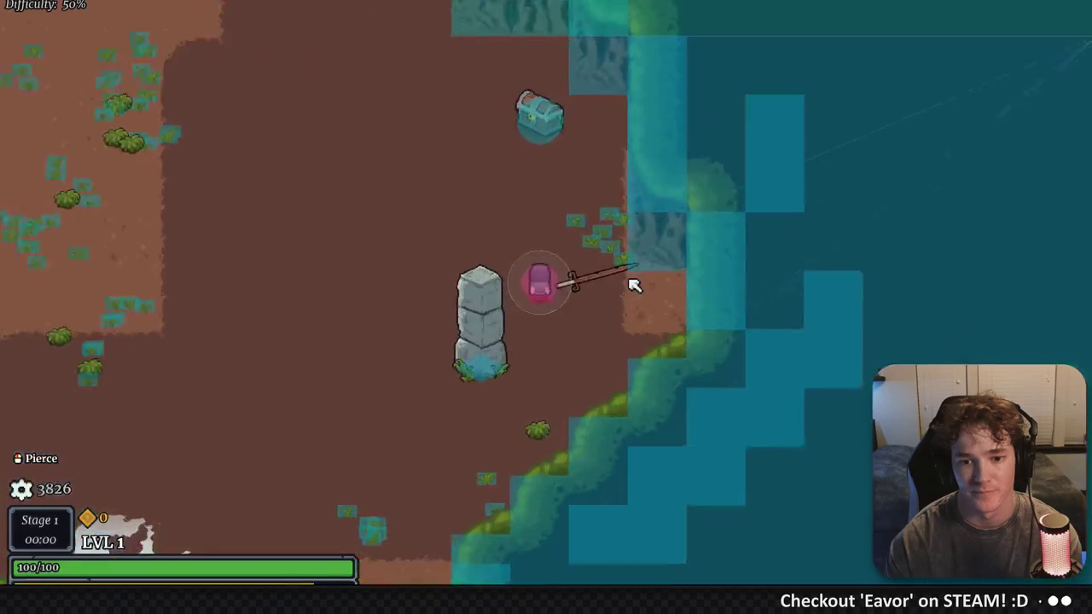
{"action": "key", "text": "w+a"}
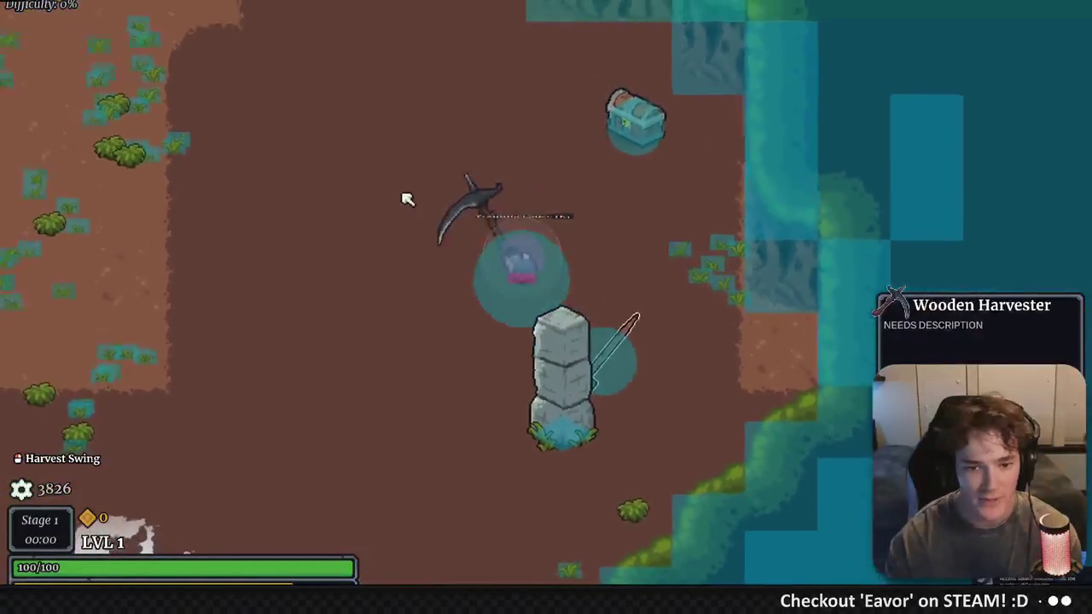
{"action": "key", "text": "a"}
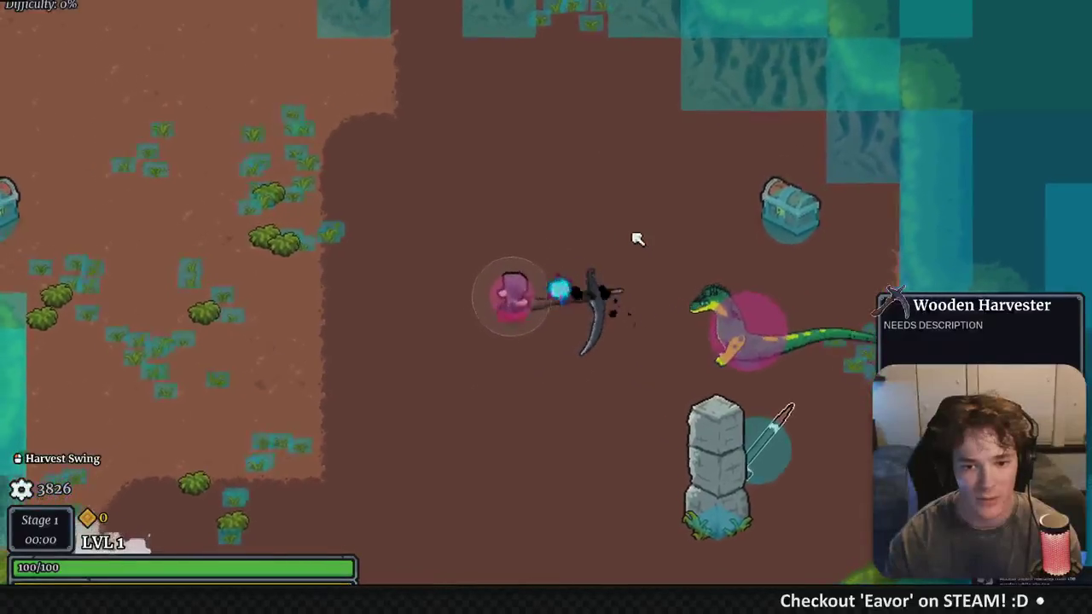
{"action": "key", "text": "s"}
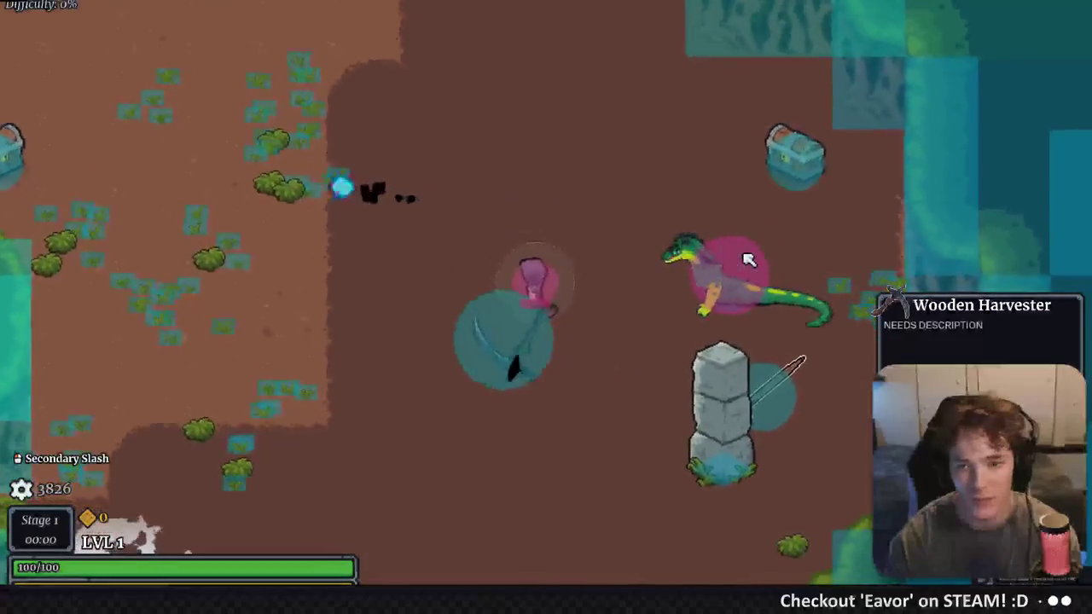
{"action": "key", "text": "w"}
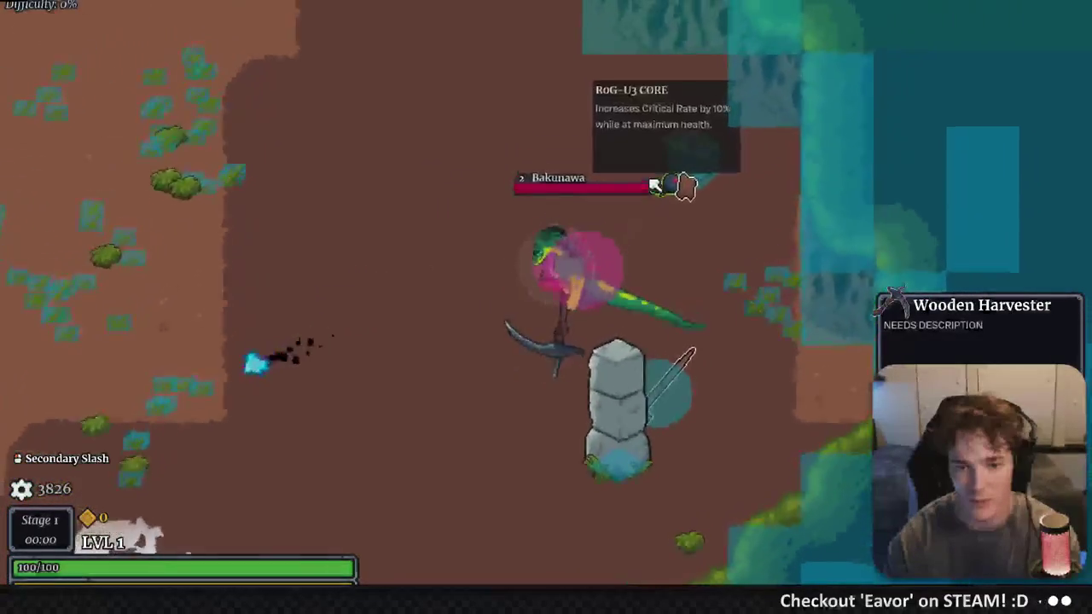
{"action": "key", "text": "s"}
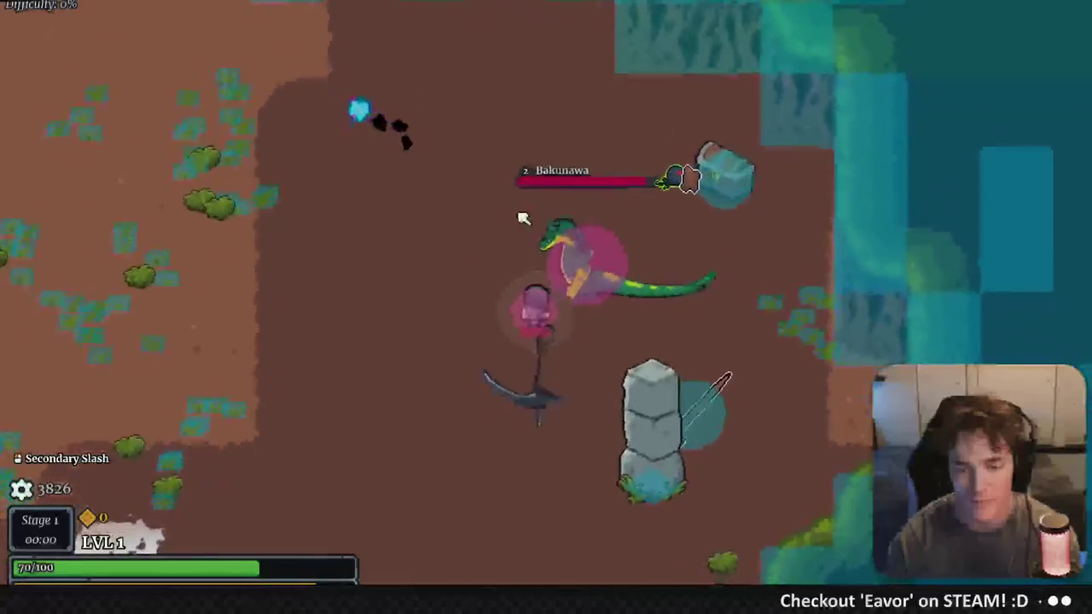
{"action": "key", "text": "a"}
{"action": "key", "text": "a"}
{"action": "key", "text": "w"}
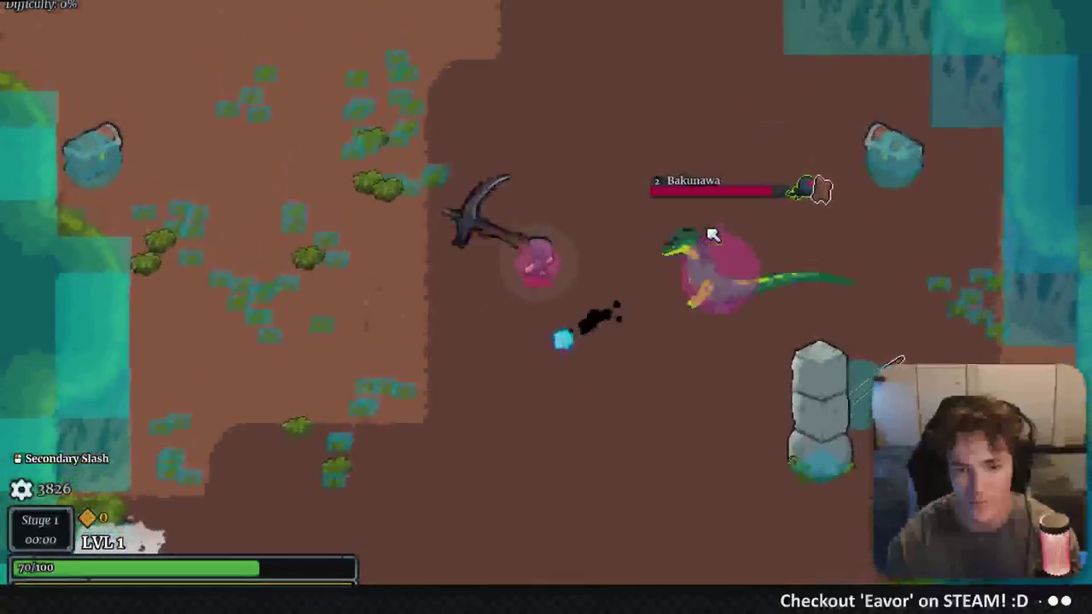
{"action": "key", "text": "d"}
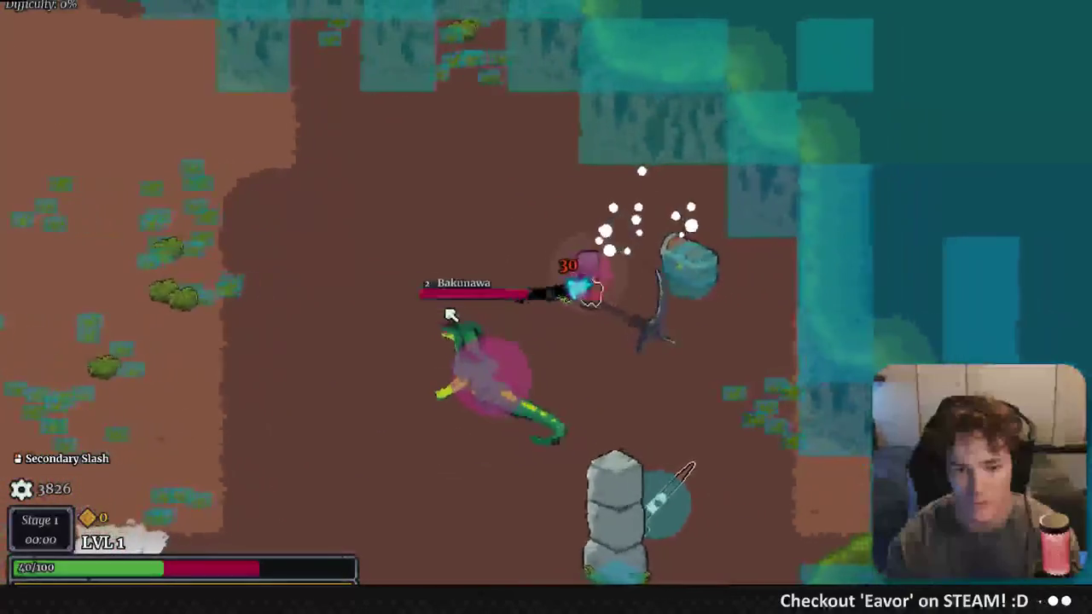
{"action": "key", "text": "s"}
{"action": "key", "text": "a"}
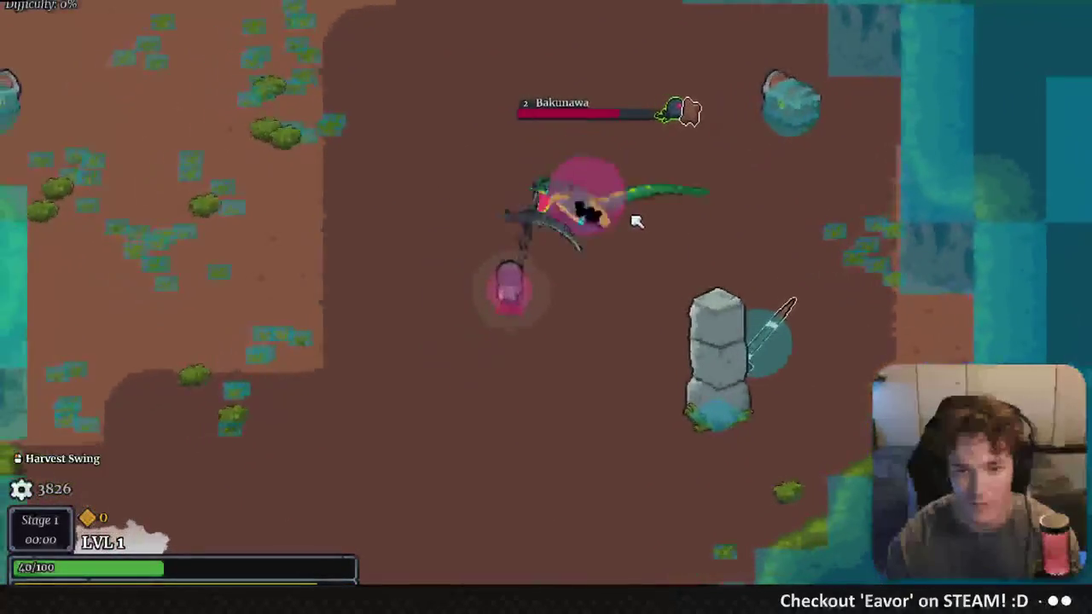
{"action": "key", "text": "w"}
{"action": "key", "text": "d"}
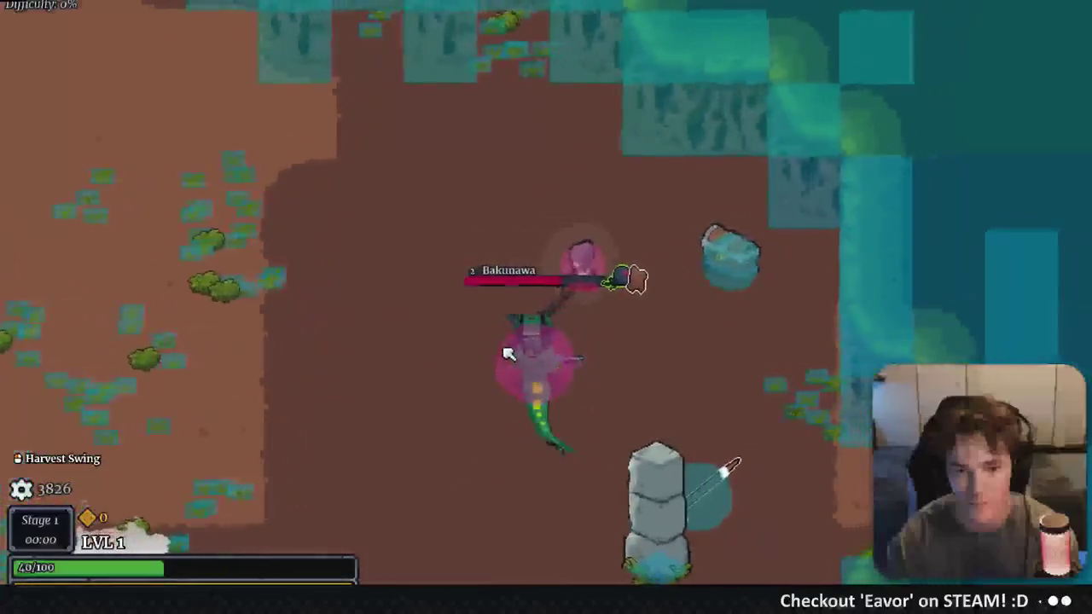
{"action": "key", "text": "s"}
{"action": "key", "text": "a"}
{"action": "key", "text": "s"}
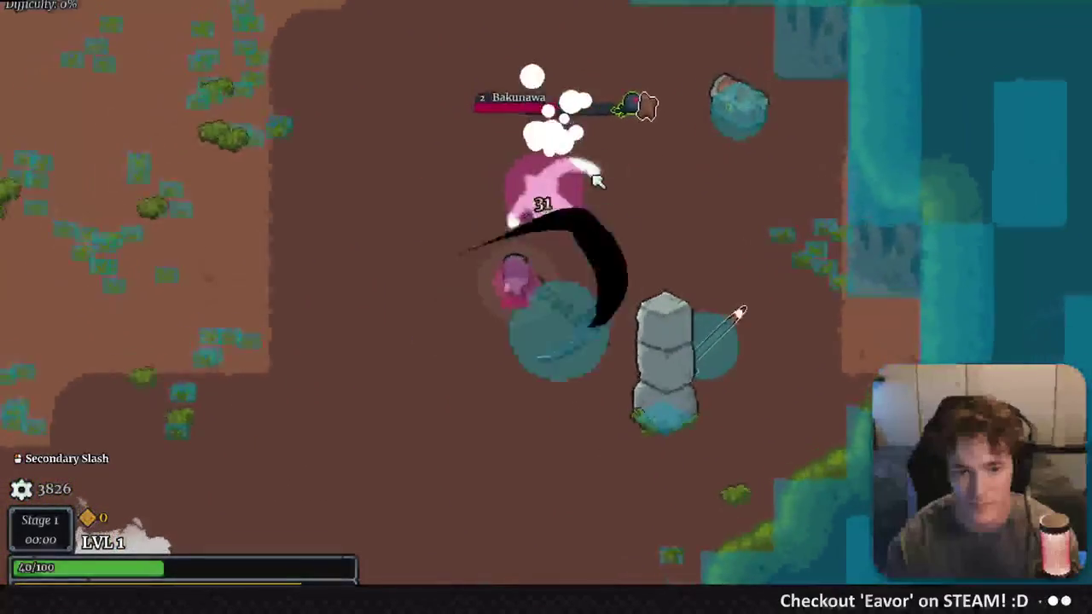
{"action": "key", "text": "a"}
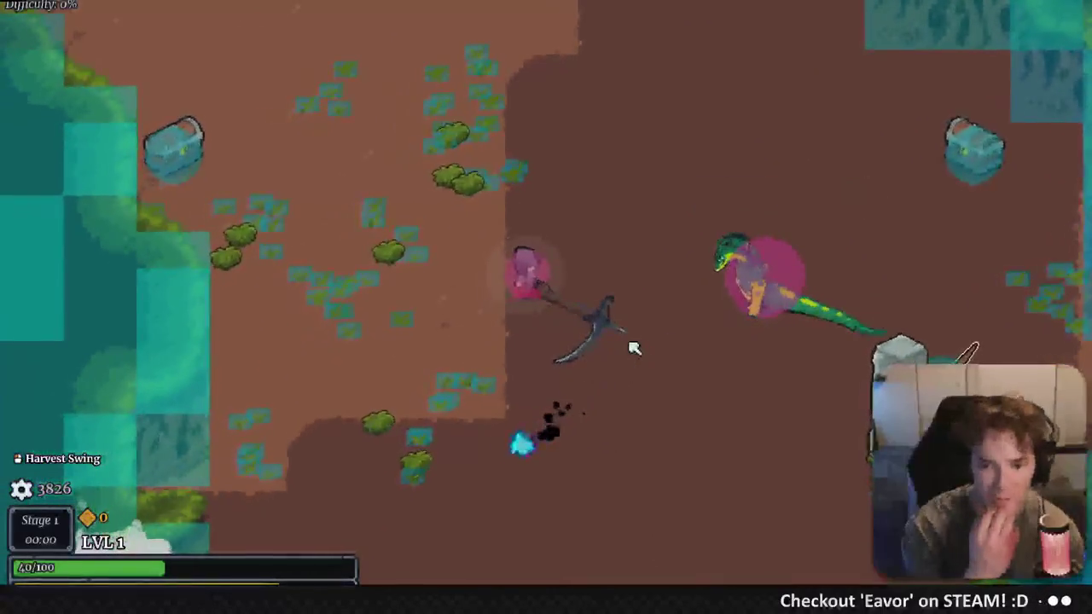
{"action": "key", "text": "d"}
Hit the Bakunawa with Secondary Slash and Harvest Swing, then stop the game with F8
{"action": "right_click", "coordinate": [718, 340]}
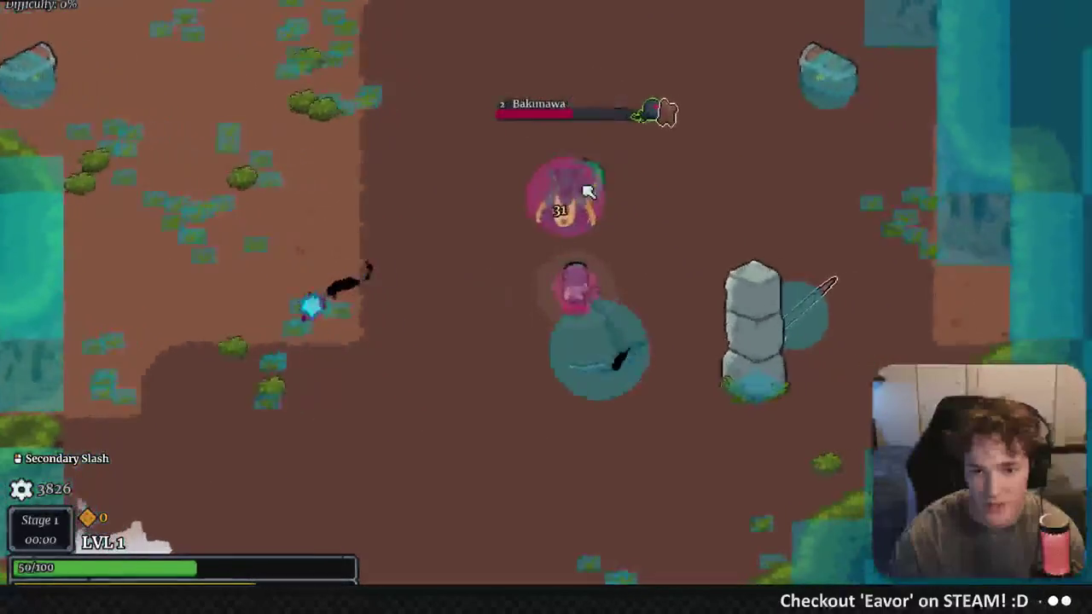
{"action": "key", "text": "a"}
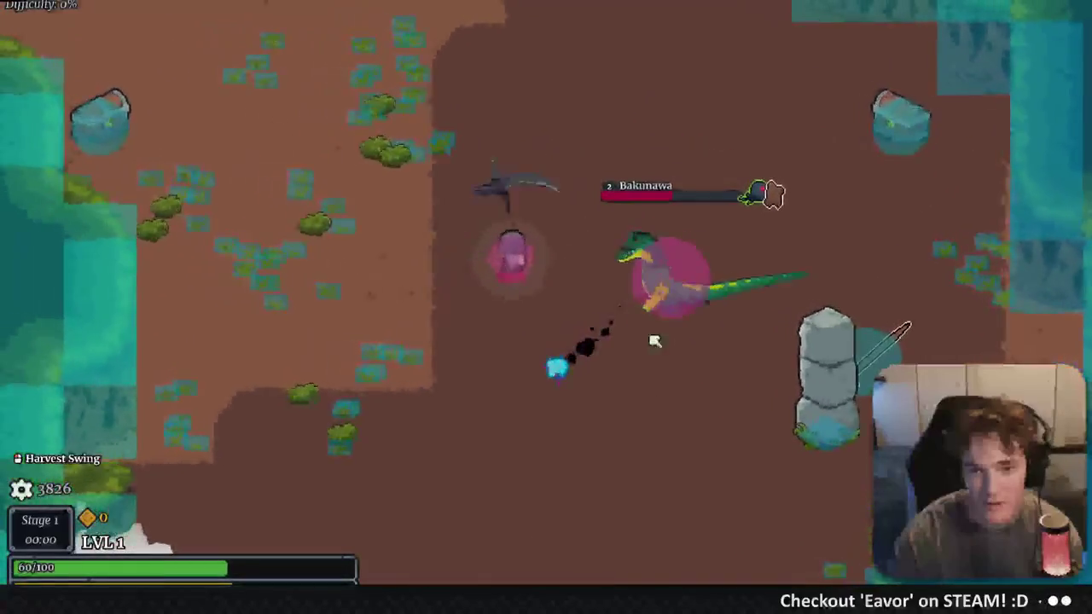
{"action": "key", "text": "d"}
{"action": "left_click", "coordinate": [468, 268]}
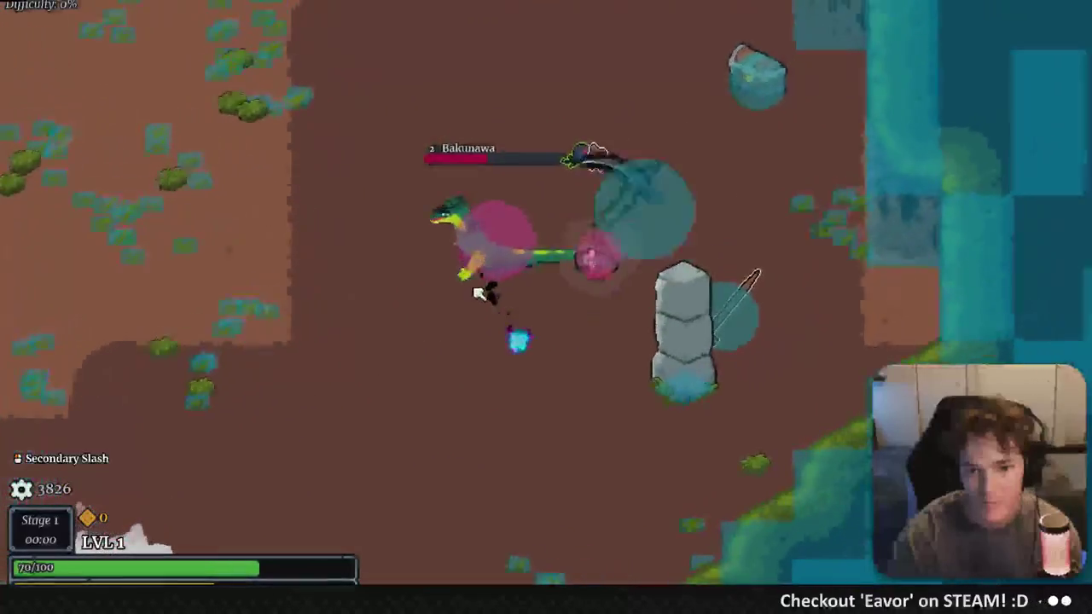
{"action": "key", "text": "a"}
{"action": "key", "text": "w"}
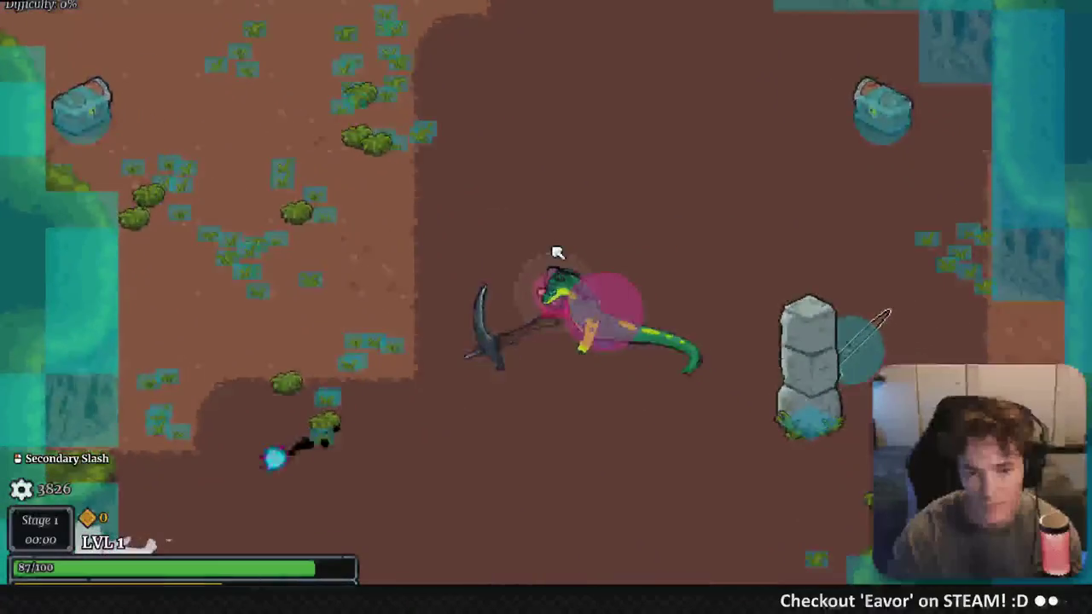
{"action": "key", "text": "s"}
{"action": "key", "text": "d"}
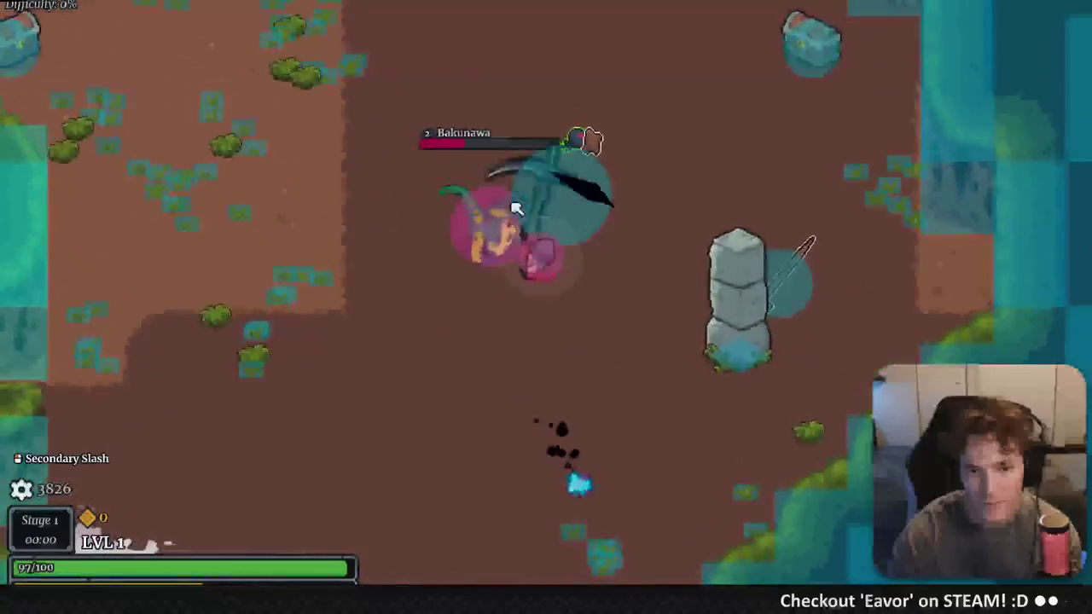
{"action": "key", "text": "a"}
{"action": "key", "text": "w"}
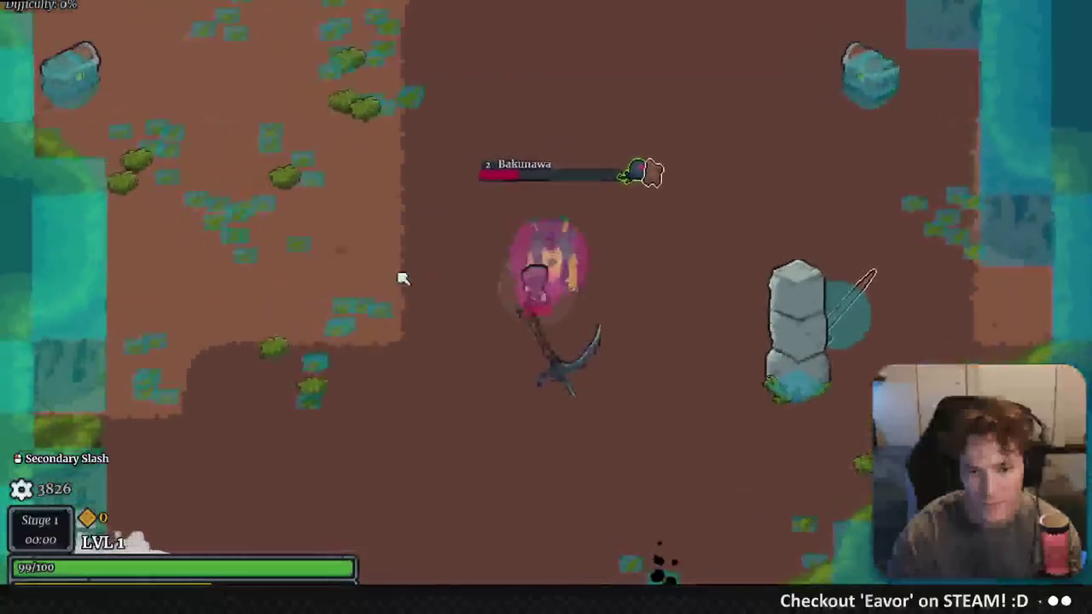
{"action": "key", "text": "F8"}
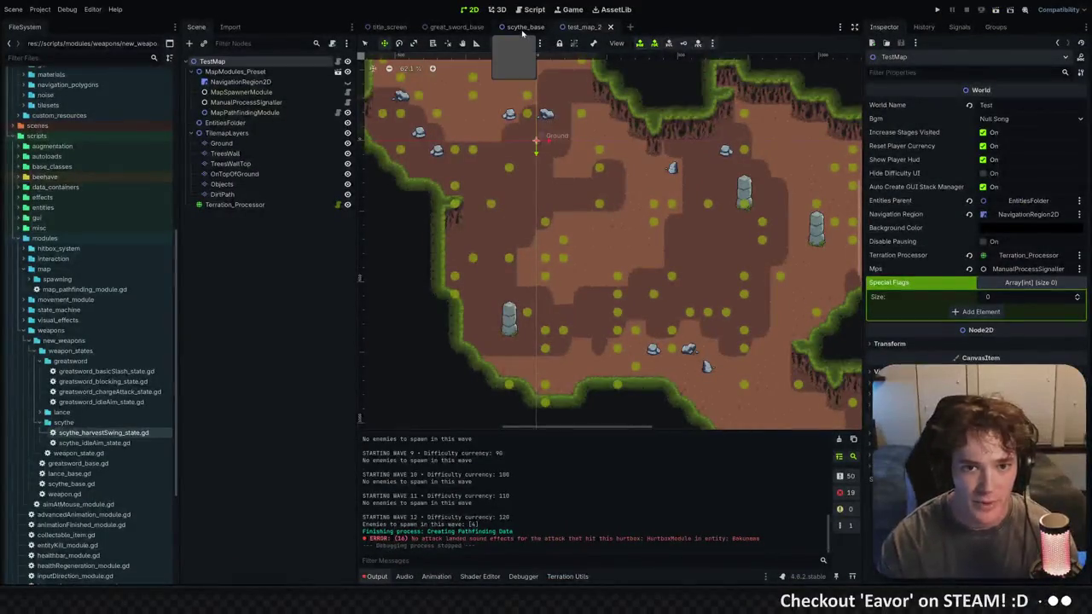
In scythe_base, change the first boost_owner_entity call's argument from -200 to -350
{"action": "left_click", "coordinate": [522, 26]}
{"action": "left_click", "coordinate": [246, 154]}
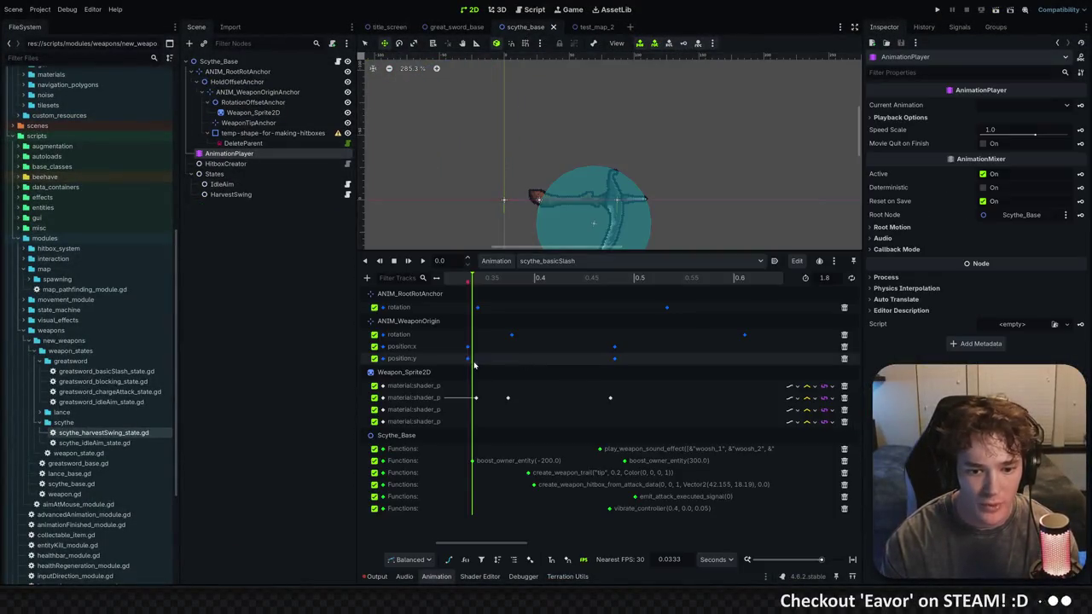
{"action": "left_click", "coordinate": [473, 461]}
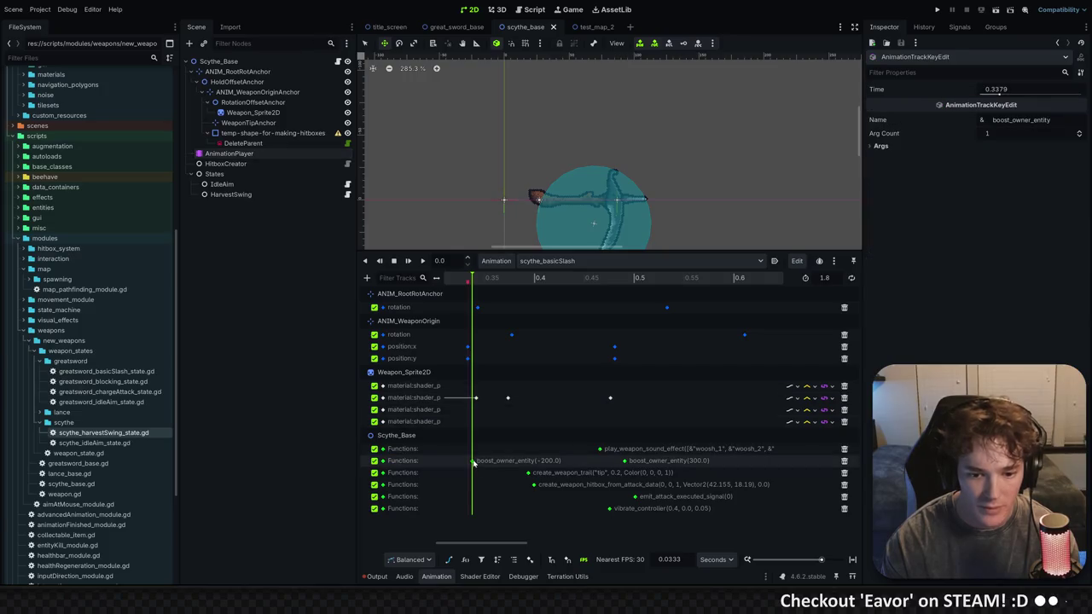
{"action": "left_click", "coordinate": [900, 147]}
{"action": "left_click", "coordinate": [1031, 183]}
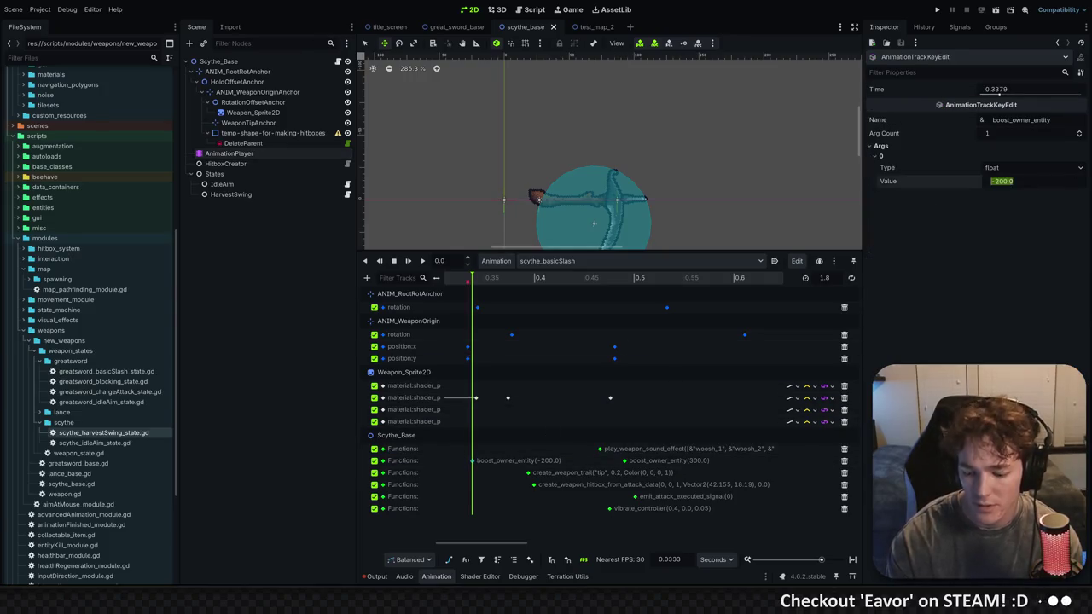
{"action": "type", "text": "-"}
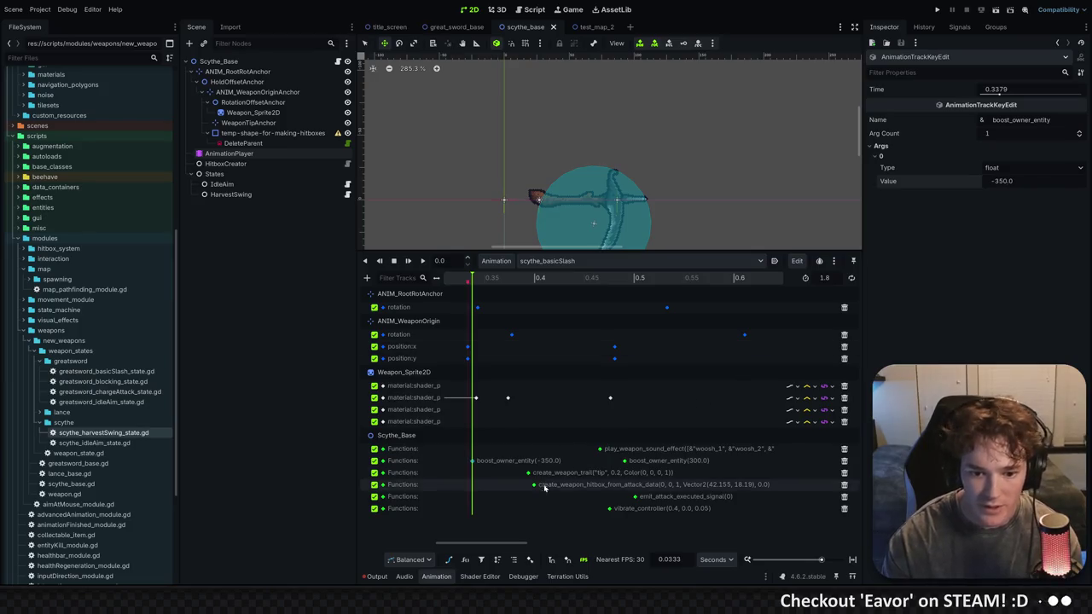
Raise the second boost_owner_entity argument from 300 to 500 and go back to test_map_2
{"action": "left_click", "coordinate": [629, 461]}
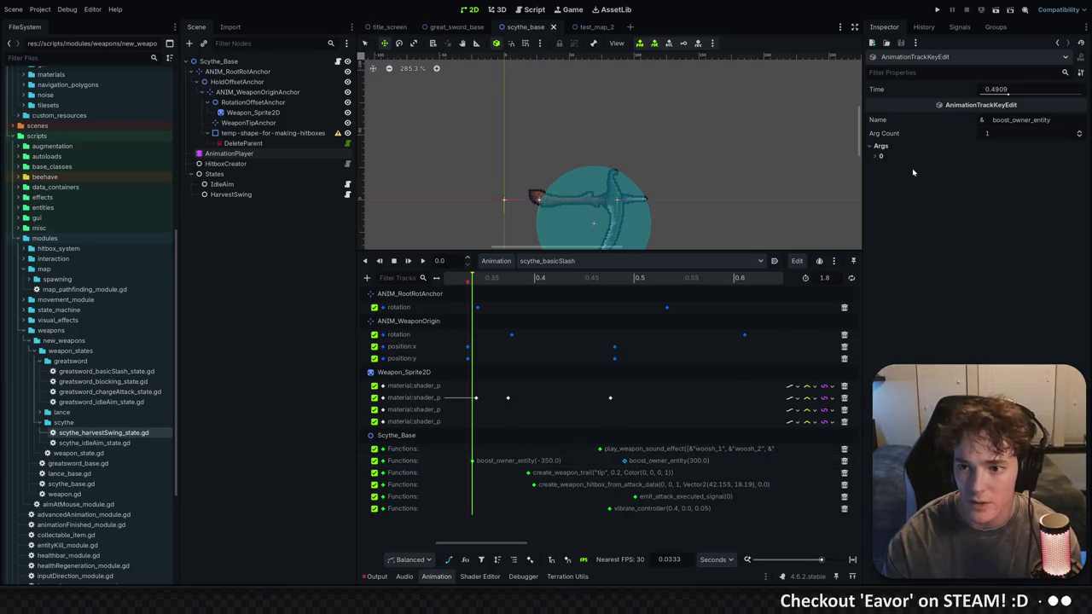
{"action": "left_click", "coordinate": [881, 156]}
{"action": "left_click", "coordinate": [1031, 181]}
{"action": "type", "text": "500.0"}
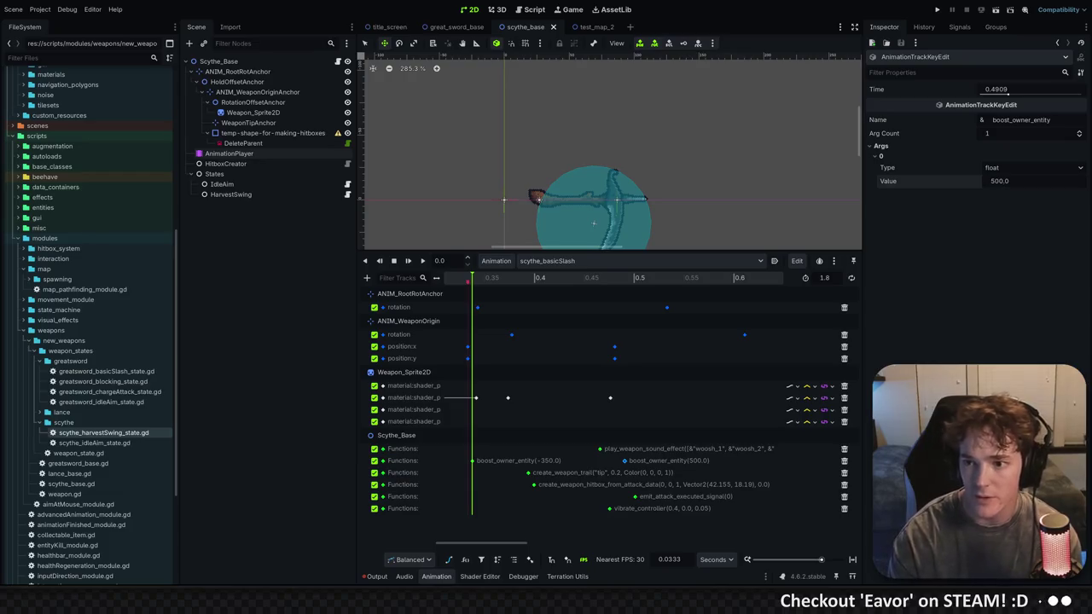
{"action": "left_click", "coordinate": [586, 27]}
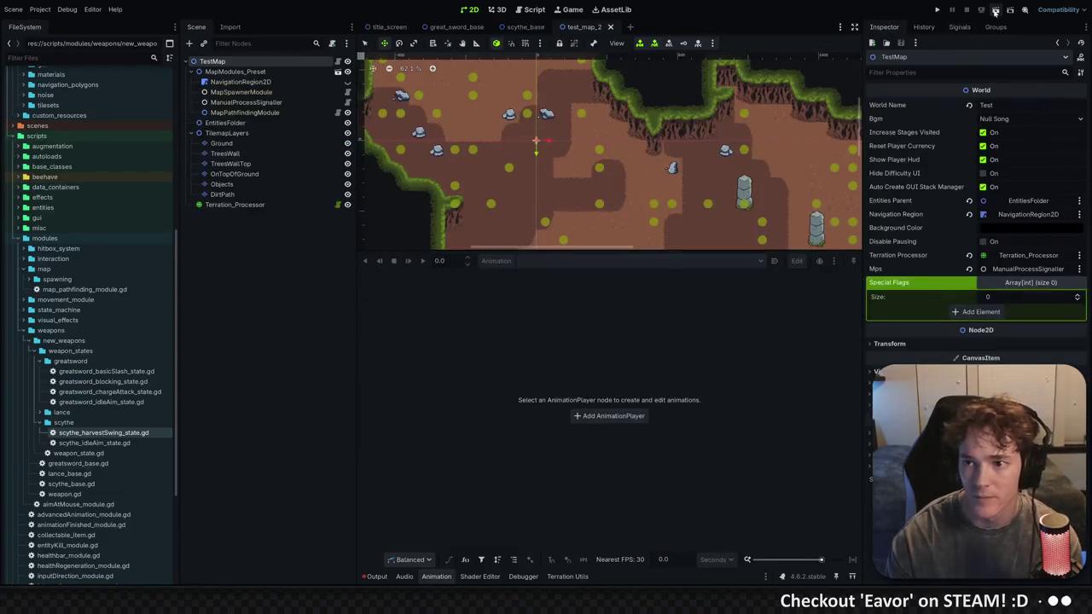
Launch the game, pick up the Wooden Harvester and try its Secondary Slash
{"action": "key", "text": "F6"}
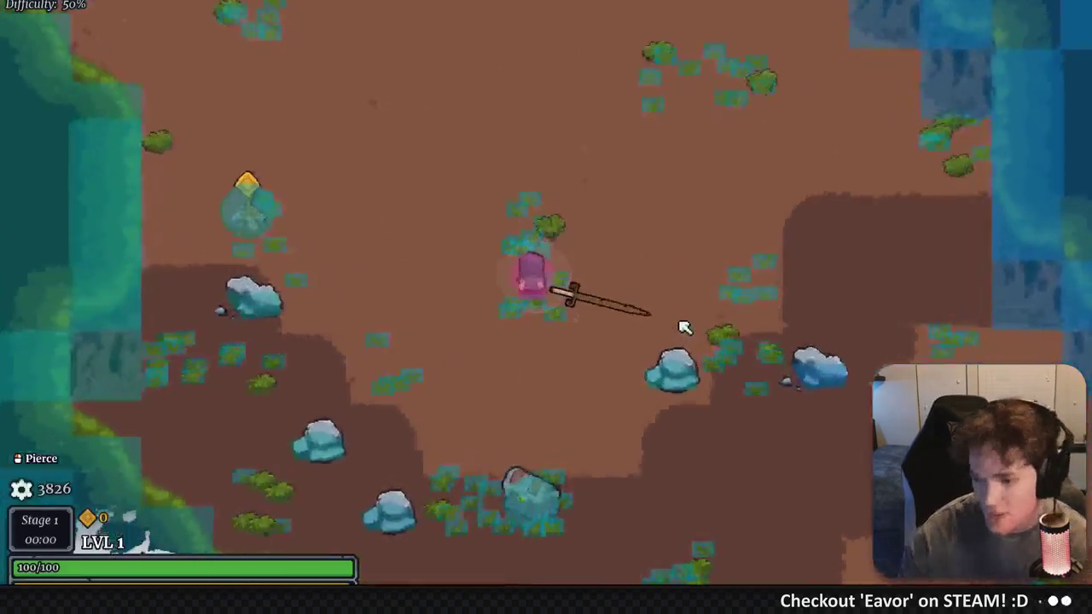
{"action": "key", "text": "e"}
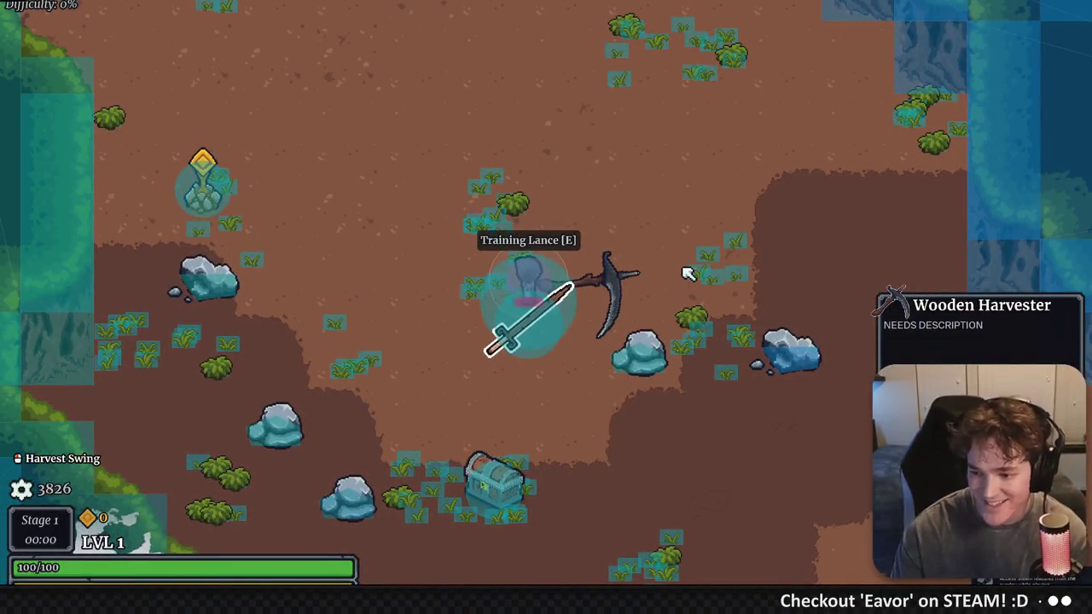
{"action": "key", "text": "w"}
{"action": "key", "text": "a"}
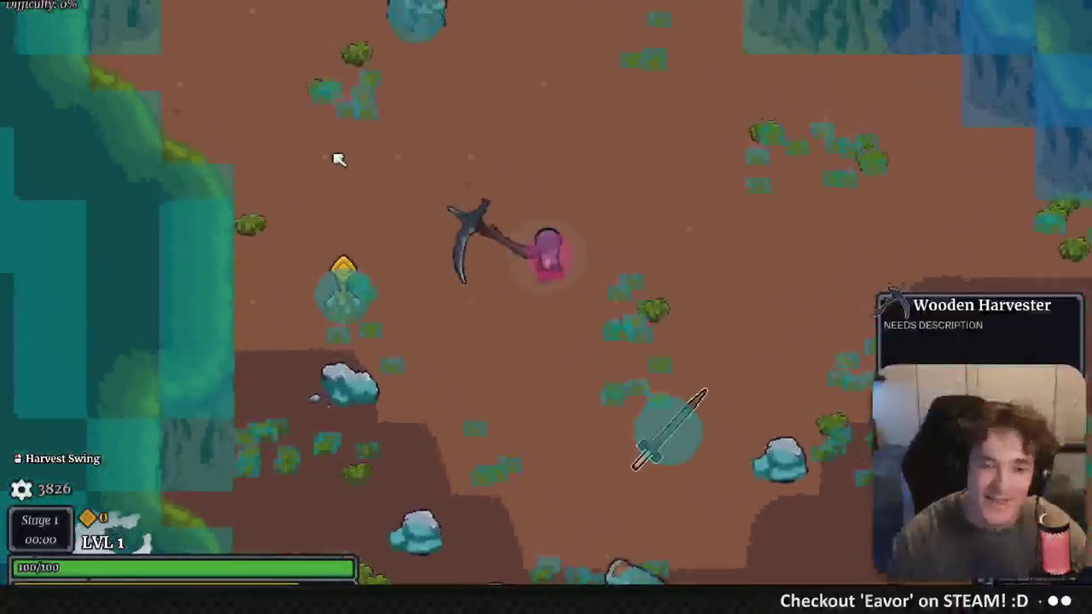
{"action": "key", "text": "w"}
{"action": "right_click", "coordinate": [378, 183]}
Alternate Harvest Swing and Secondary Slash attacks on the Bakunawa while moving around it
{"action": "key", "text": "d"}
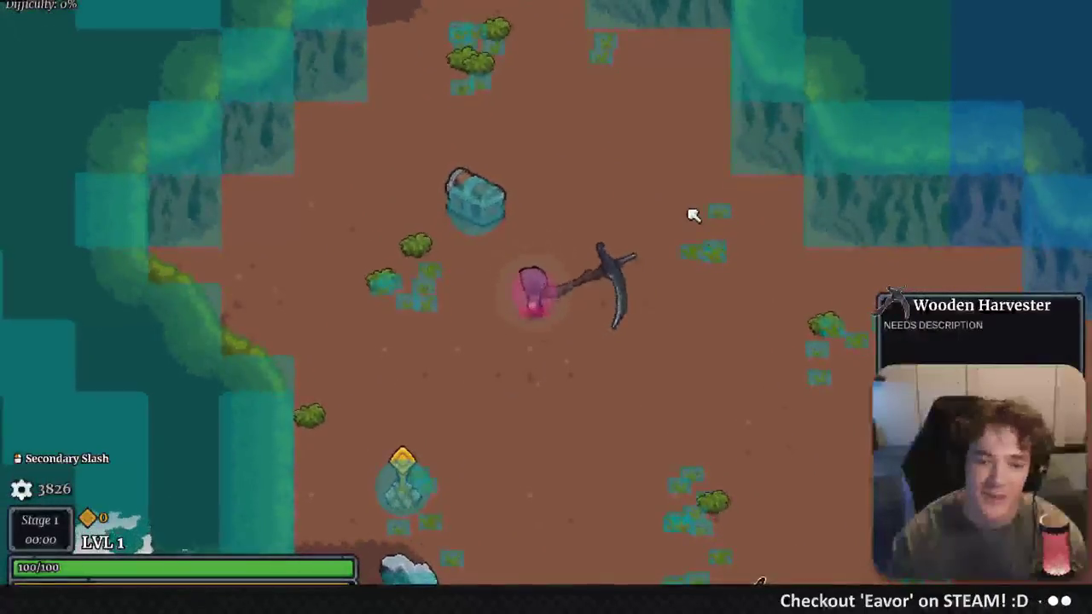
{"action": "key", "text": "w"}
{"action": "key", "text": "d"}
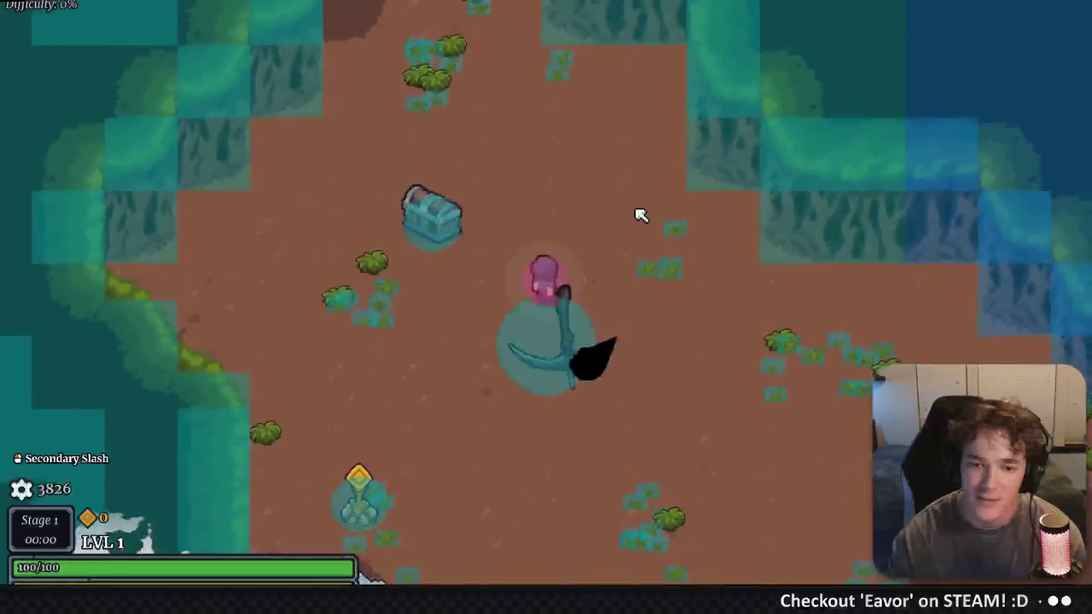
{"action": "key", "text": "w"}
{"action": "key", "text": "d"}
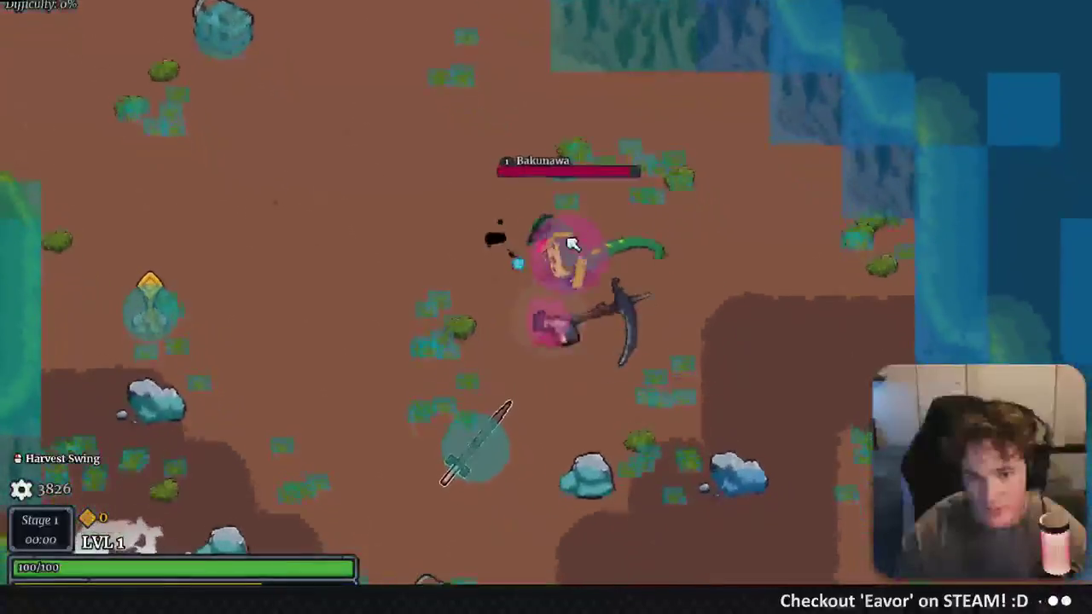
{"action": "key", "text": "s"}
{"action": "key", "text": "a"}
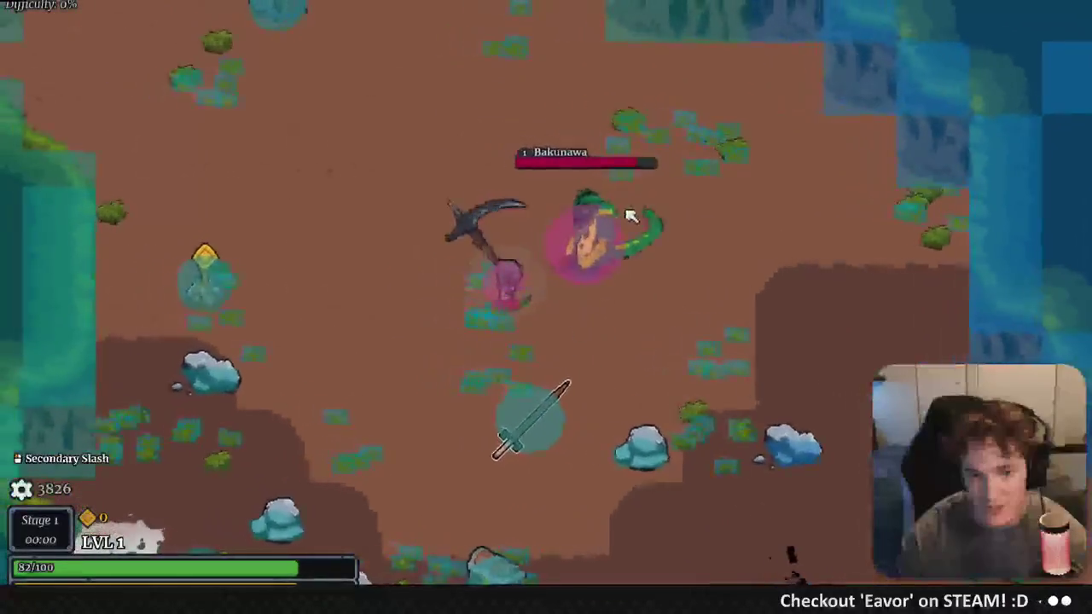
{"action": "key", "text": "w"}
{"action": "key", "text": "a"}
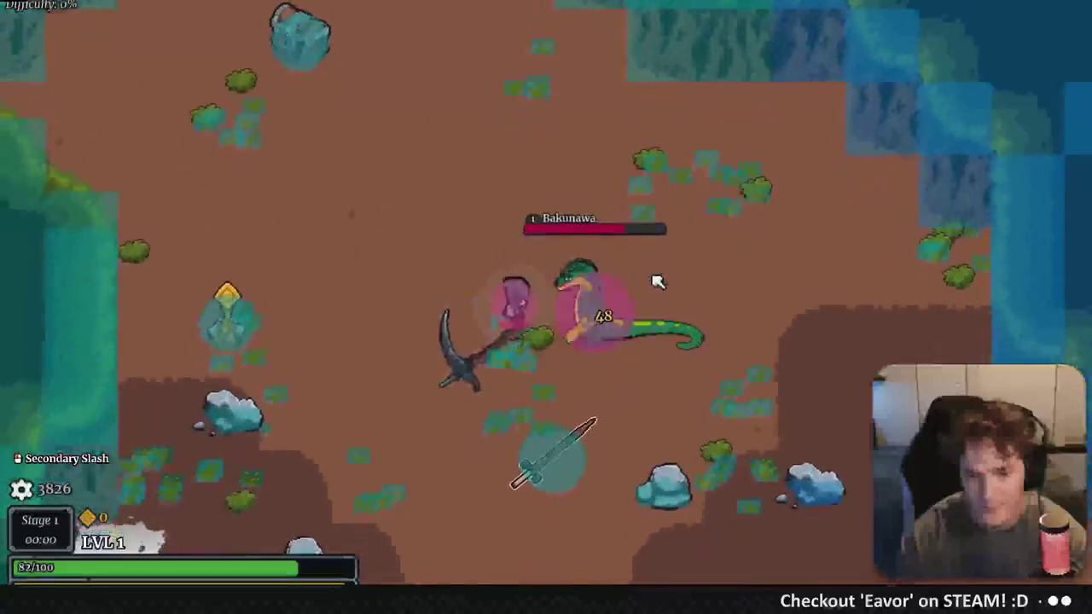
{"action": "key", "text": "s"}
{"action": "key", "text": "d"}
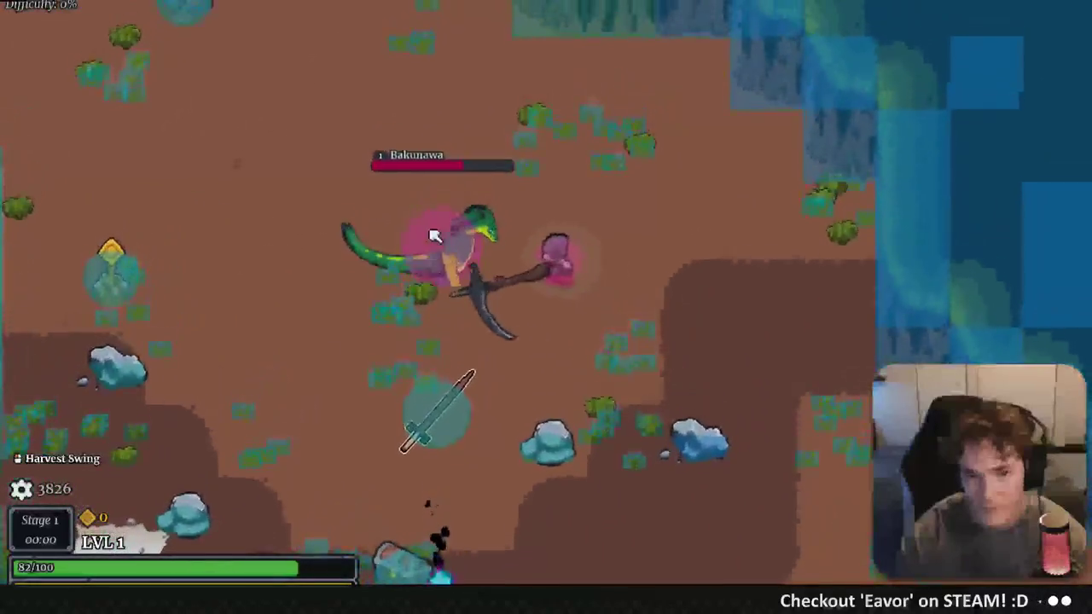
{"action": "key", "text": "a"}
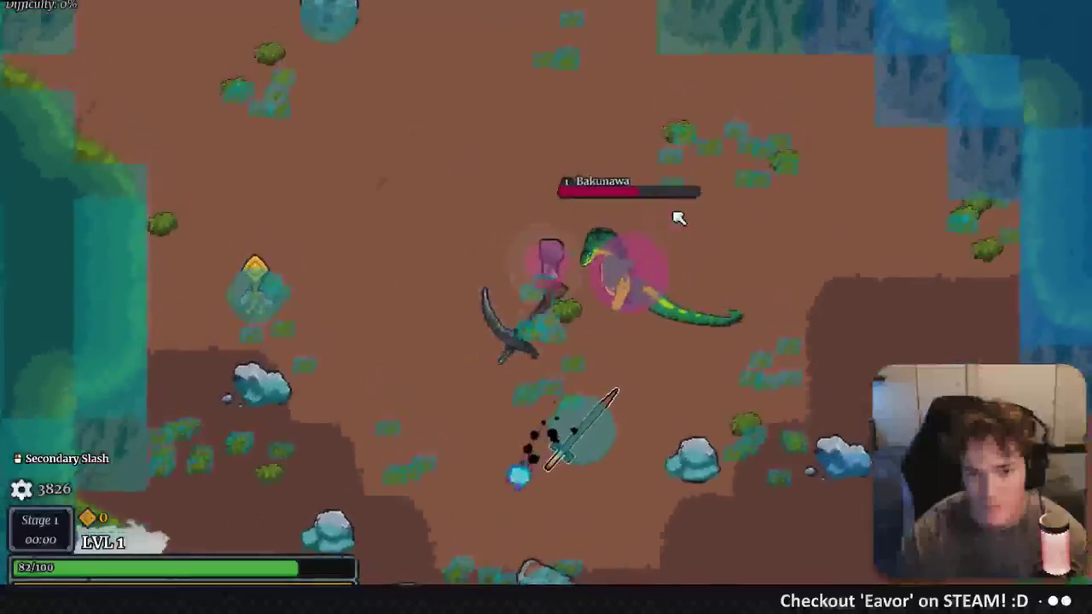
{"action": "key", "text": "w"}
{"action": "key", "text": "d"}
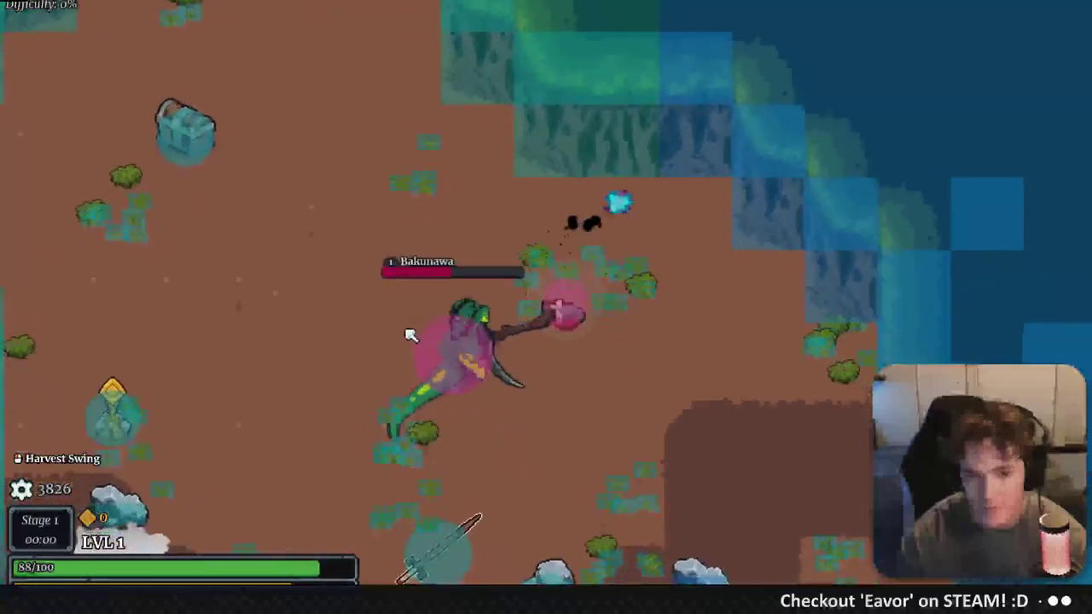
{"action": "key", "text": "s"}
{"action": "key", "text": "a"}
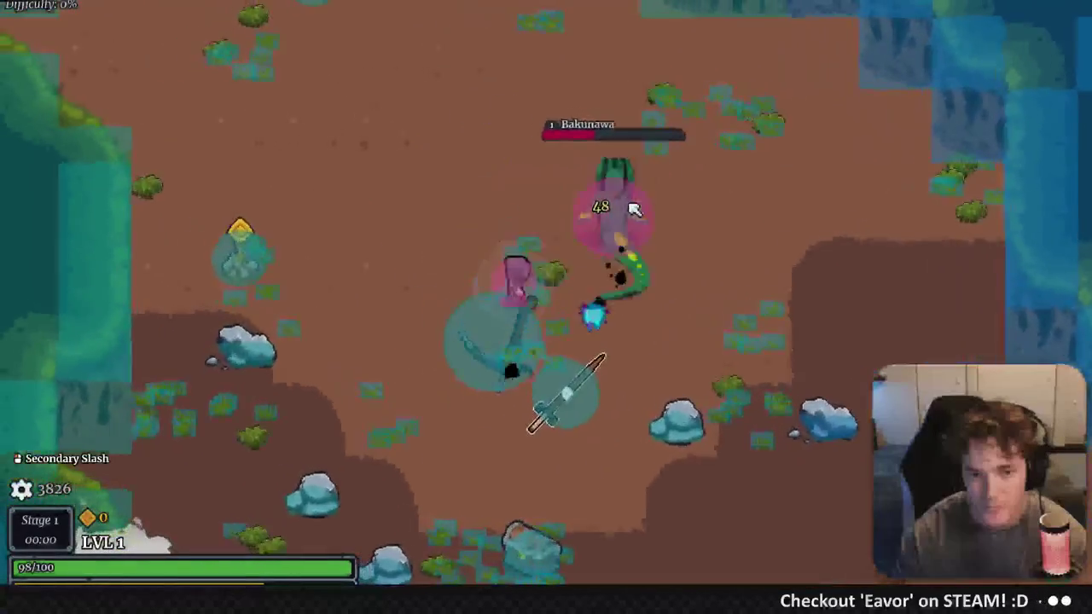
{"action": "key", "text": "s"}
{"action": "left_click", "coordinate": [743, 342]}
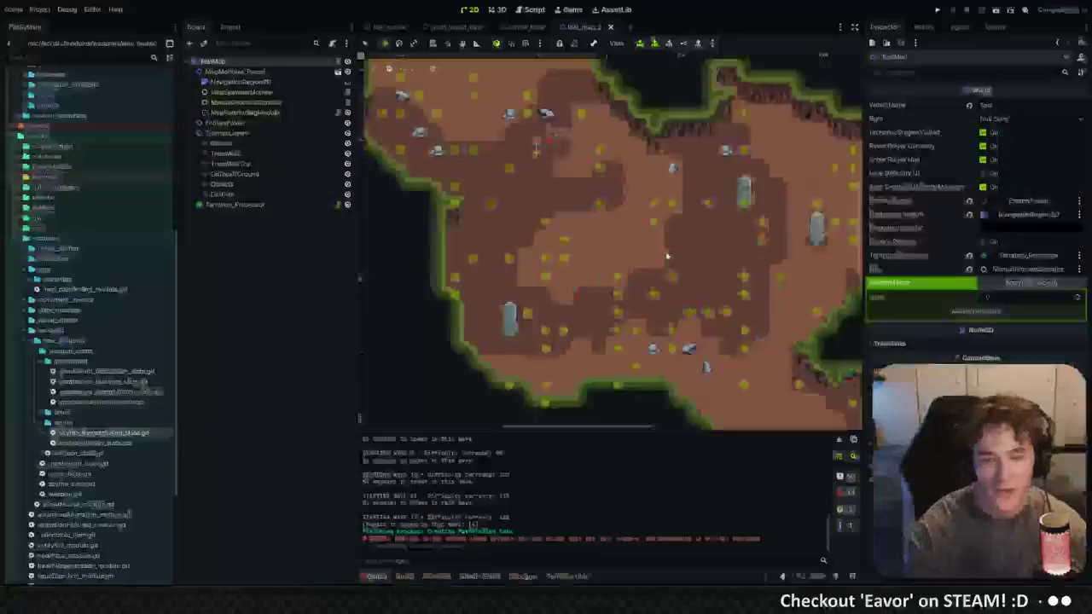
Open scythe_base and scrub through scythe_basicSlash up to the swing_end marker
{"action": "left_click", "coordinate": [526, 26]}
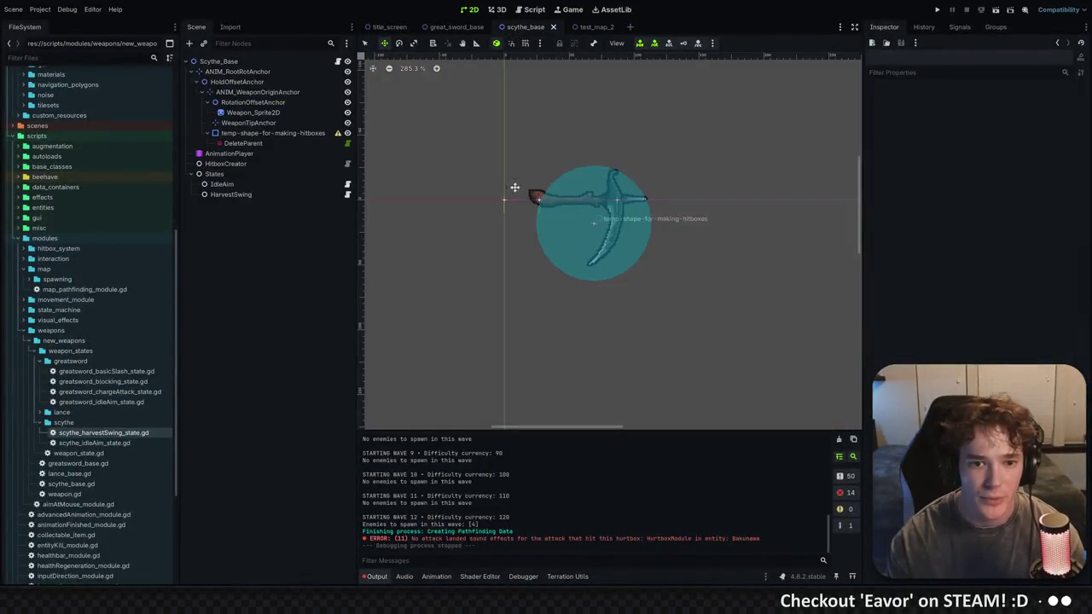
{"action": "left_click", "coordinate": [229, 154]}
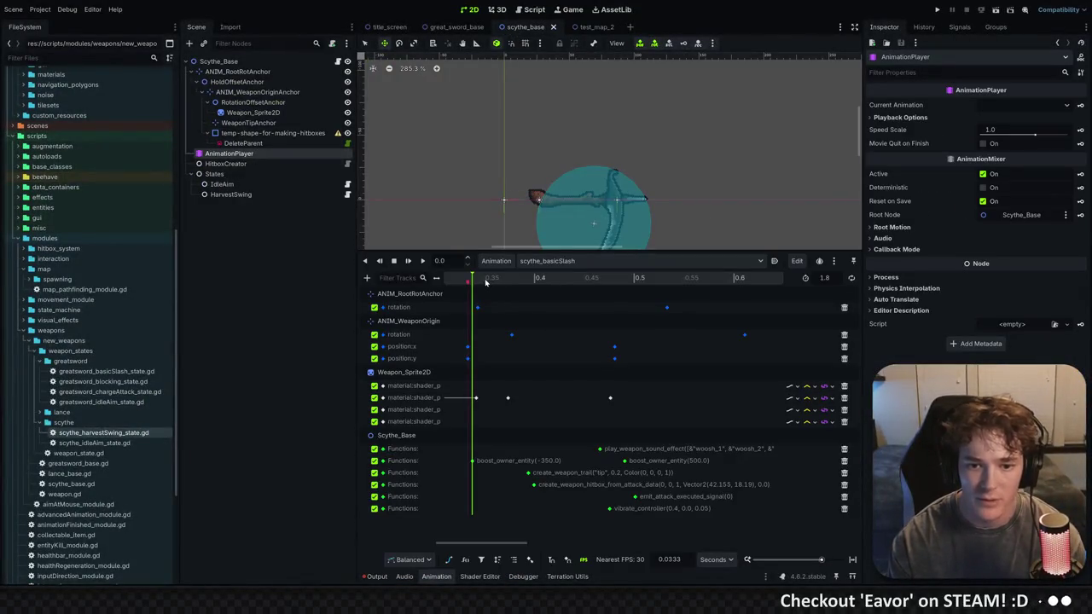
{"action": "left_click_drag", "start_coordinate": [486, 284], "coordinate": [719, 283]}
{"action": "scroll", "coordinate": [676, 350], "scroll_direction": "down", "scroll_amount": 3}
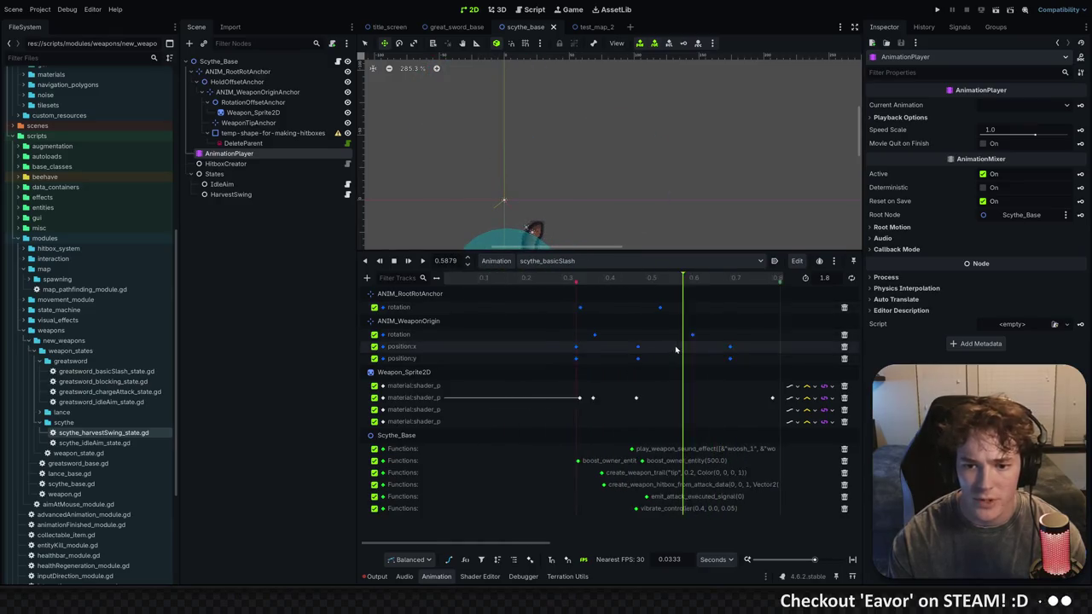
{"action": "scroll", "coordinate": [676, 350], "scroll_direction": "down", "scroll_amount": 2}
{"action": "left_click_drag", "start_coordinate": [532, 282], "coordinate": [632, 288]}
{"action": "left_click", "coordinate": [598, 283]}
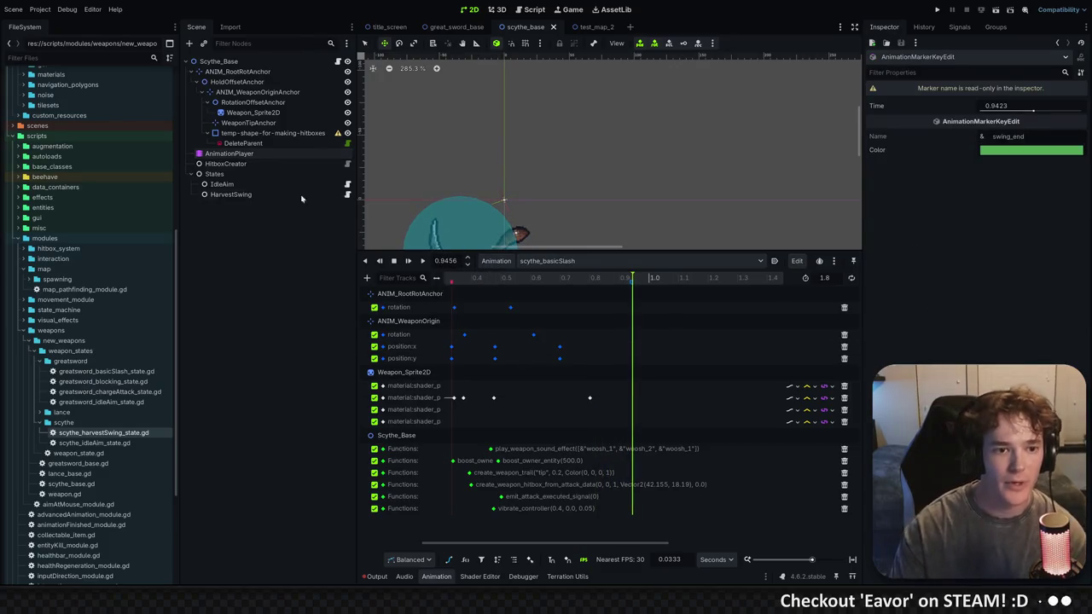
In scythe_secondarySlash, move the late shader keyframe to 0.77 s and save the scene
{"action": "left_click", "coordinate": [572, 261]}
{"action": "left_click", "coordinate": [580, 299]}
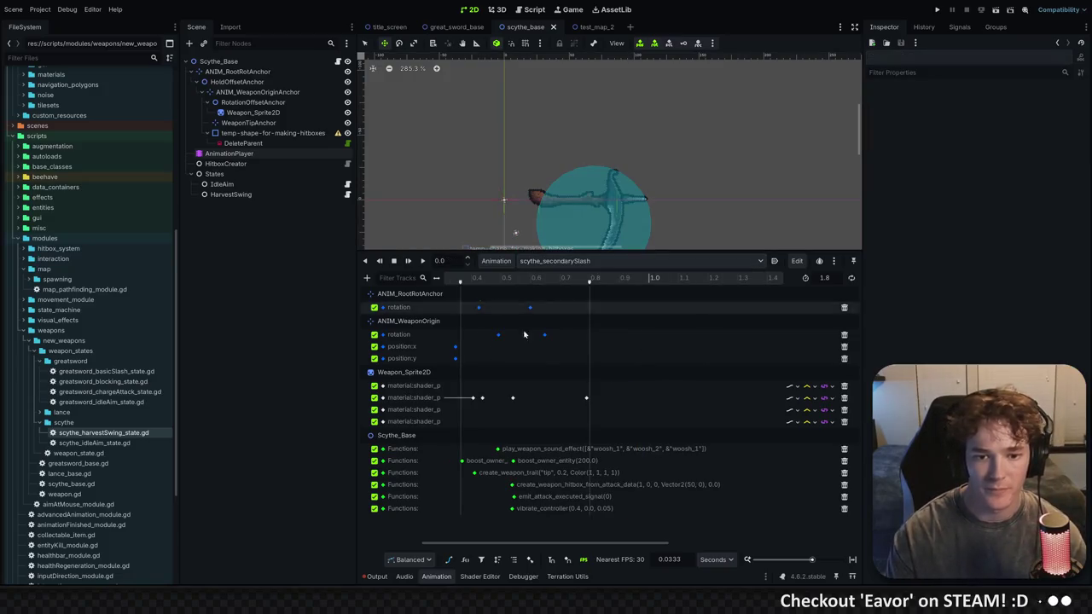
{"action": "scroll", "coordinate": [484, 282], "scroll_direction": "left", "scroll_amount": 3}
{"action": "left_click_drag", "start_coordinate": [484, 283], "coordinate": [657, 279]}
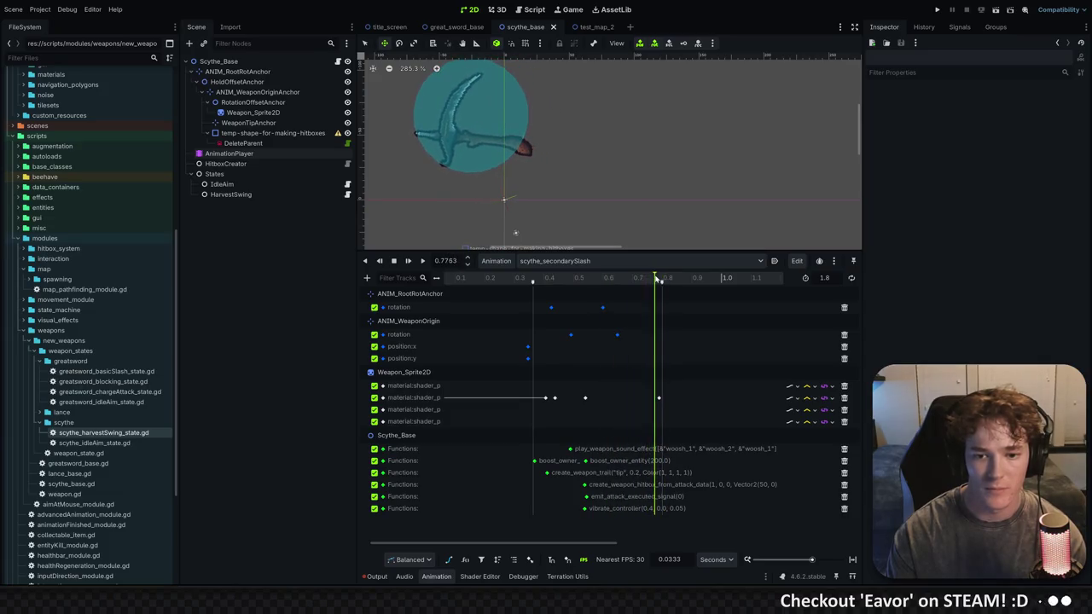
{"action": "left_click", "coordinate": [659, 399]}
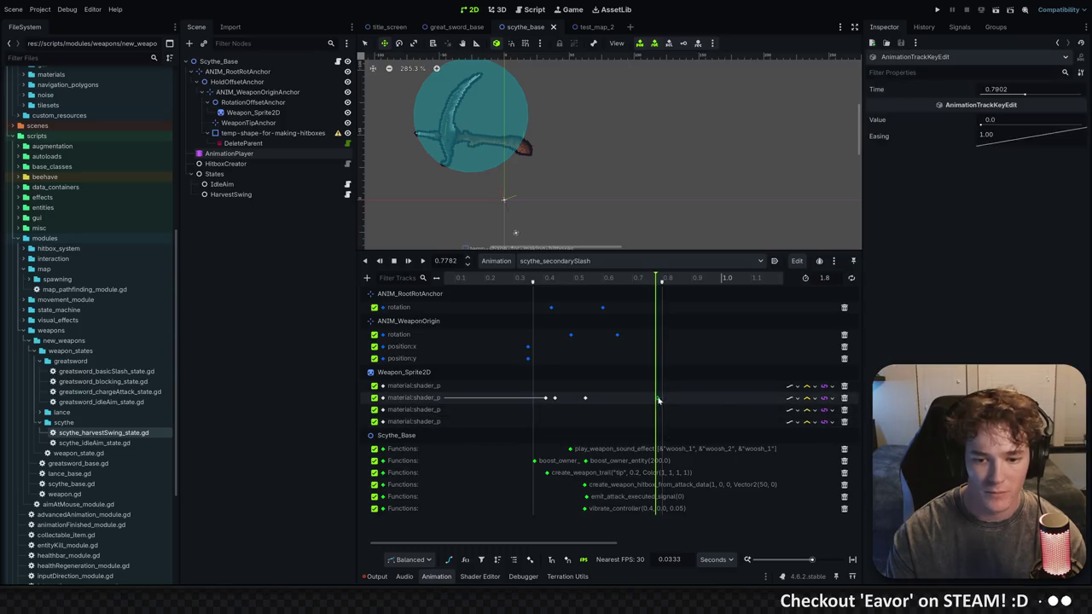
{"action": "left_click_drag", "start_coordinate": [655, 400], "coordinate": [652, 399]}
{"action": "left_click", "coordinate": [657, 279]}
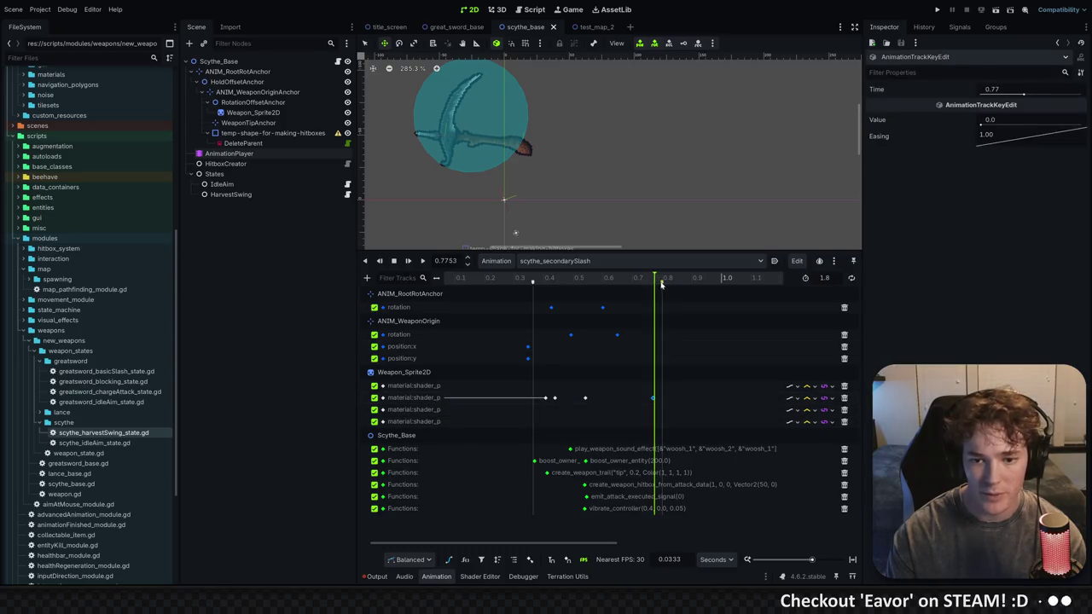
{"action": "left_click", "coordinate": [646, 280]}
{"action": "key", "text": "ctrl+s"}
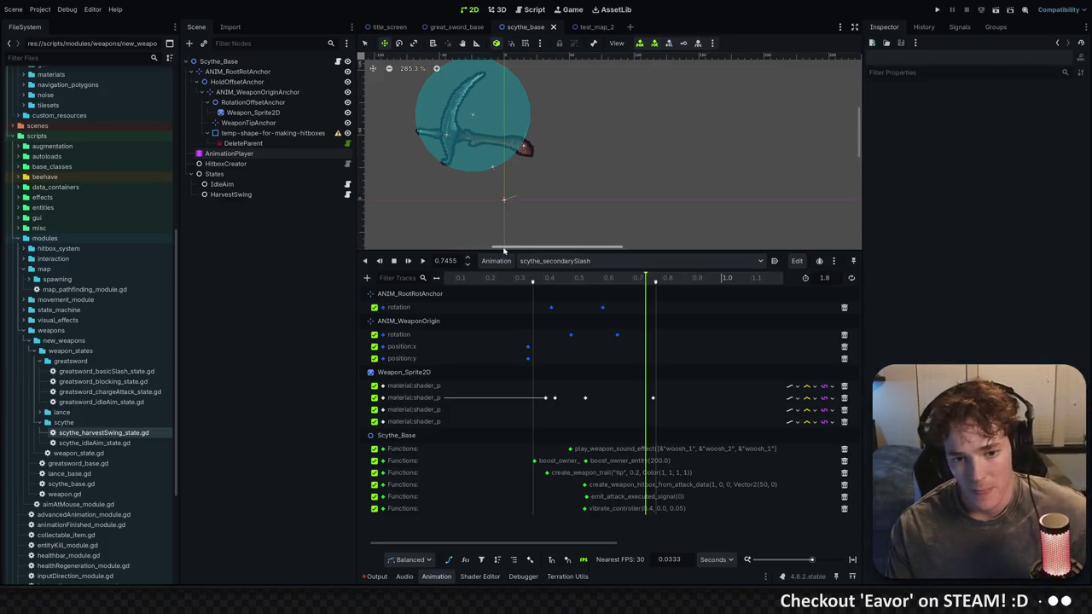
Resize the animation panel to enlarge the 2D canvas and zoom the view
{"action": "mouse_move", "coordinate": [504, 254]}
{"action": "left_mouse_down"}
{"action": "mouse_move", "coordinate": [504, 388]}
{"action": "mouse_move", "coordinate": [519, 412]}
{"action": "mouse_move", "coordinate": [426, 406]}
{"action": "left_mouse_up"}
{"action": "scroll", "coordinate": [504, 195], "scroll_direction": "down", "scroll_amount": 2}
{"action": "scroll", "coordinate": [512, 376], "scroll_direction": "up", "scroll_amount": 4}
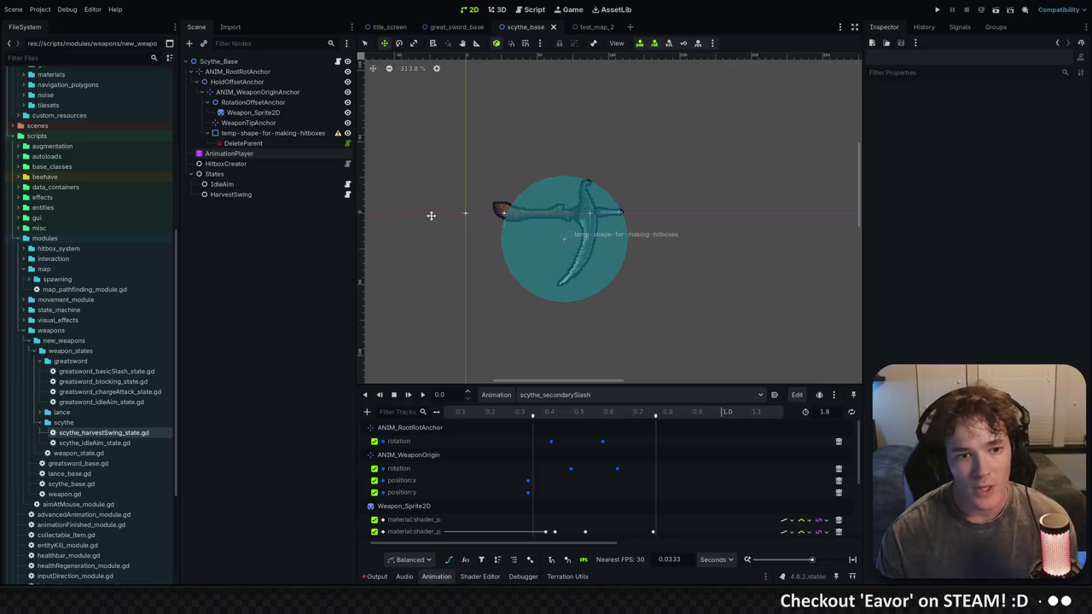
Inspect WeaponTipAnchor's position, then select Weapon_Sprite2D to view its properties
{"action": "left_click", "coordinate": [249, 122]}
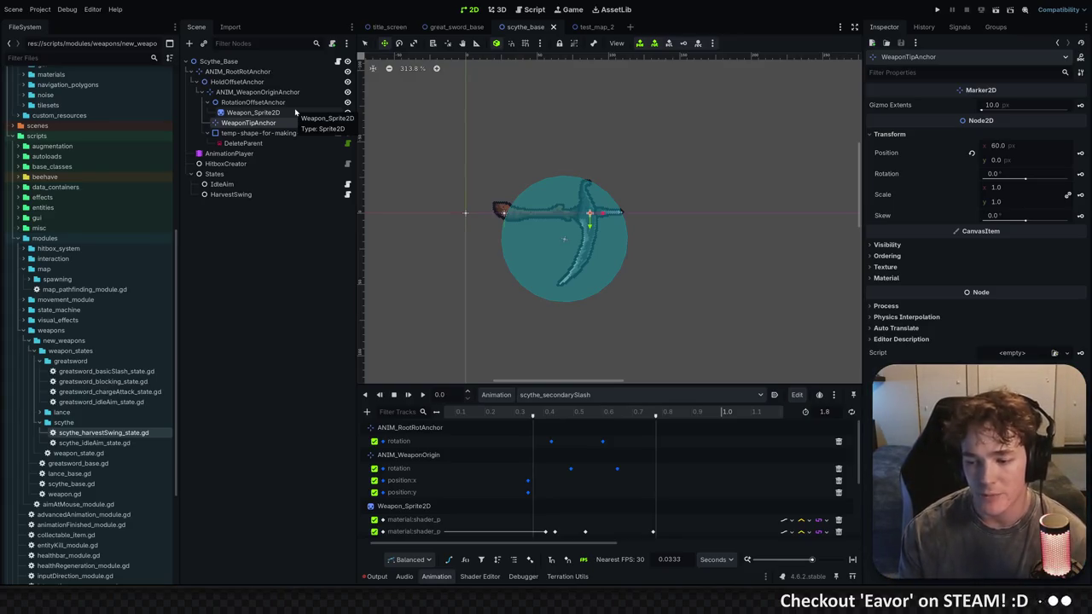
{"action": "left_click", "coordinate": [295, 112]}
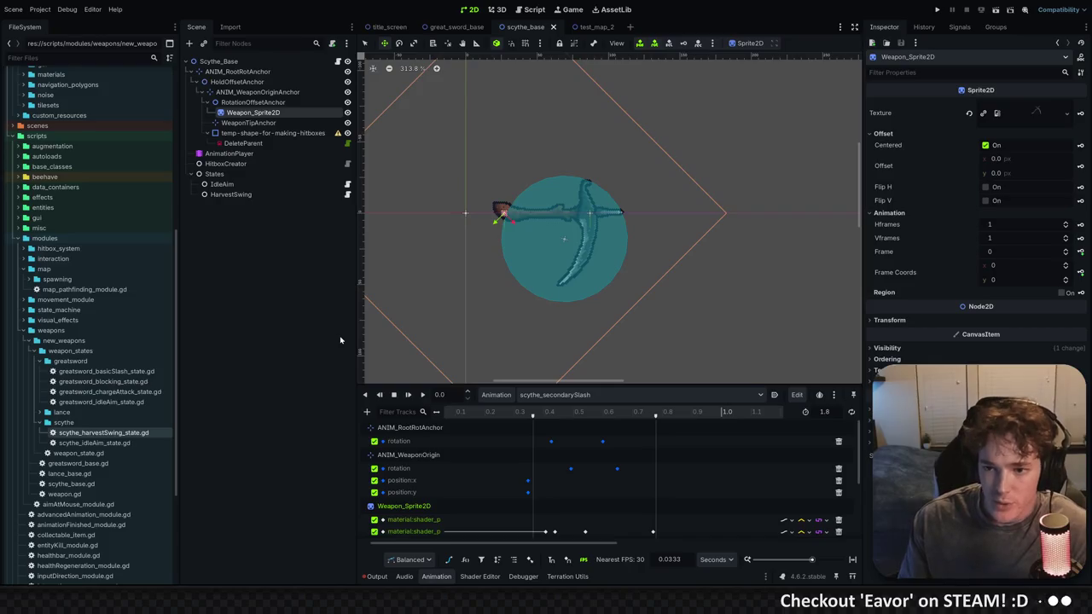
{"action": "scroll", "coordinate": [584, 312], "scroll_direction": "down", "scroll_amount": 2}
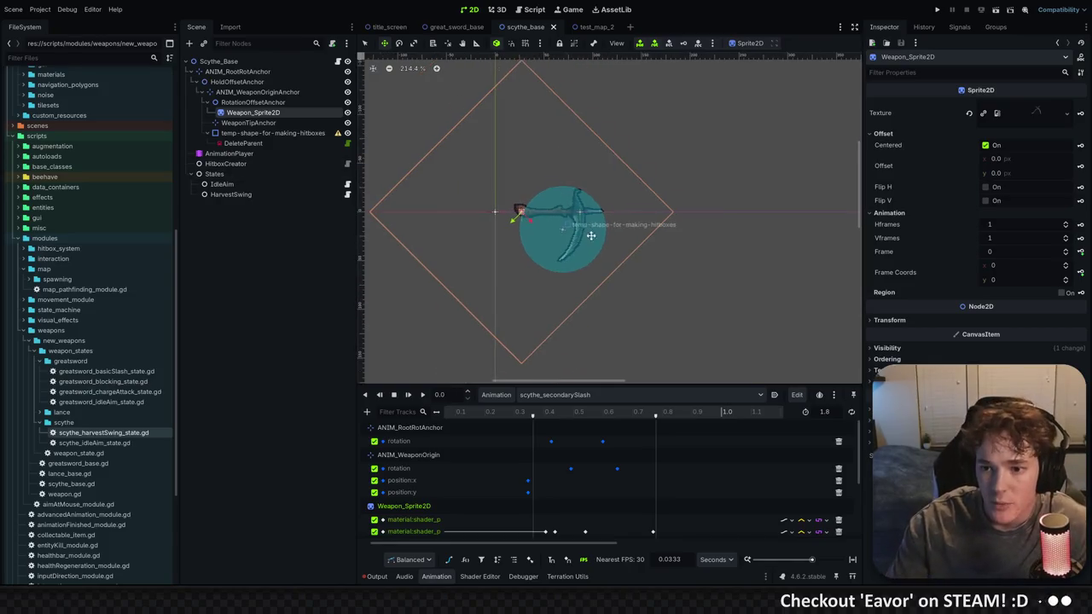
{"action": "scroll", "coordinate": [571, 274], "scroll_direction": "up", "scroll_amount": 2}
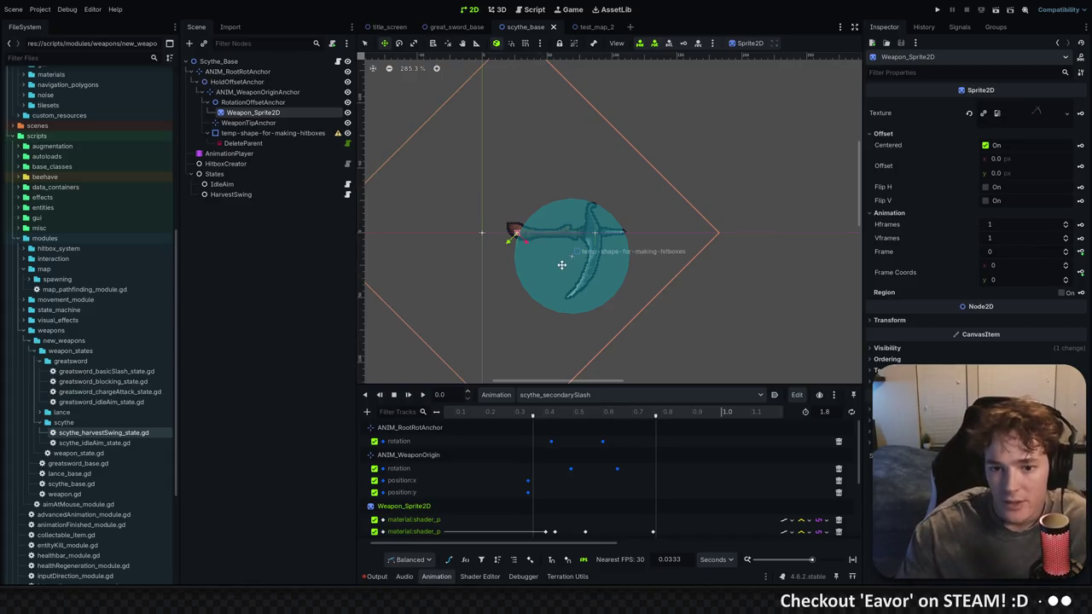
{"action": "scroll", "coordinate": [614, 292], "scroll_direction": "up", "scroll_amount": 9}
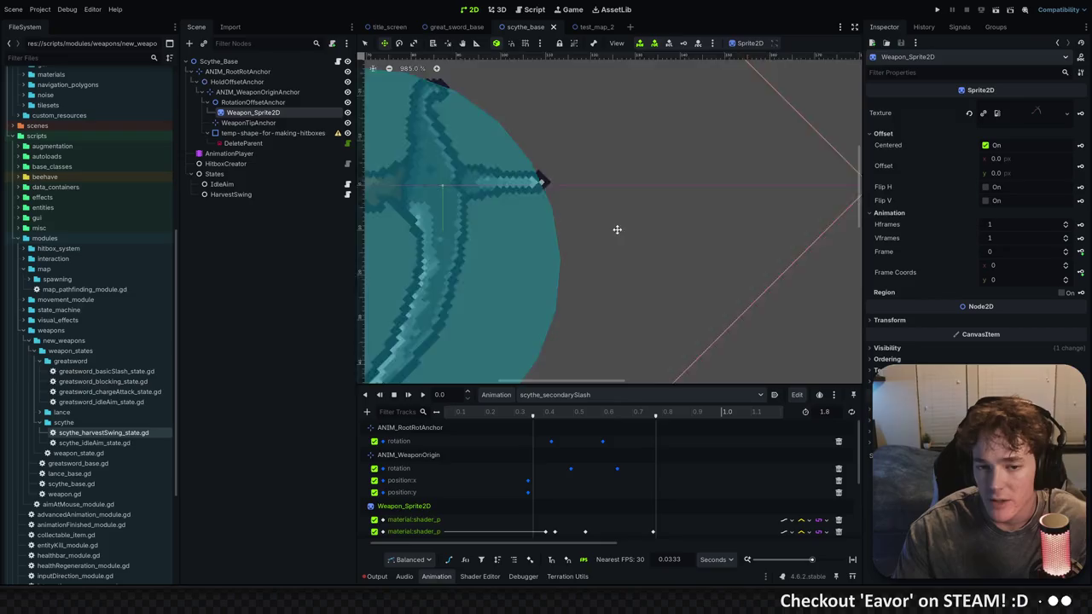
{"action": "scroll", "coordinate": [617, 230], "scroll_direction": "down", "scroll_amount": 9}
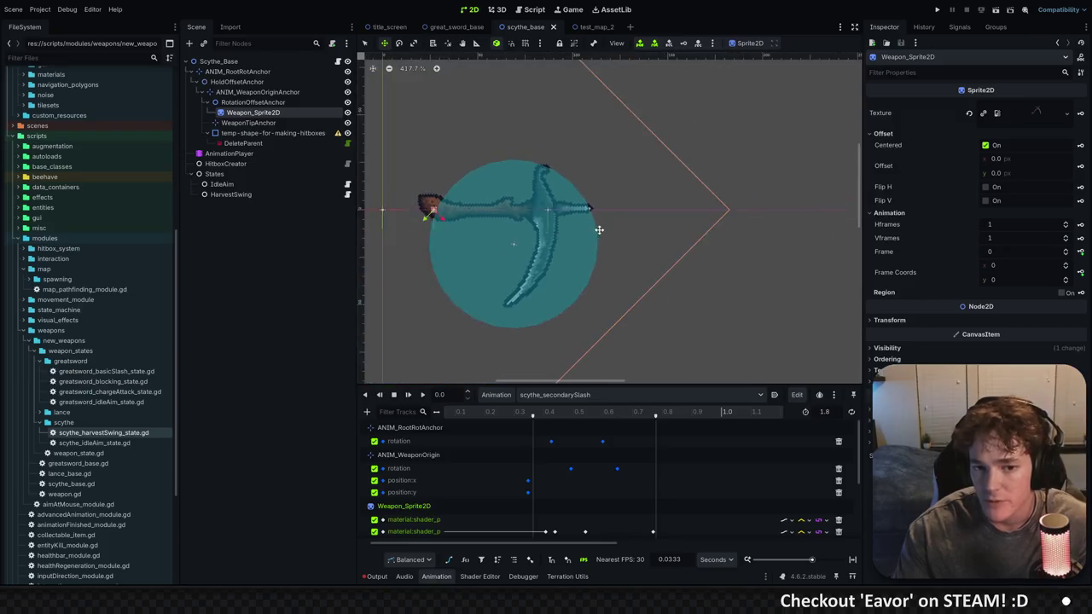
{"action": "left_click", "coordinate": [986, 187]}
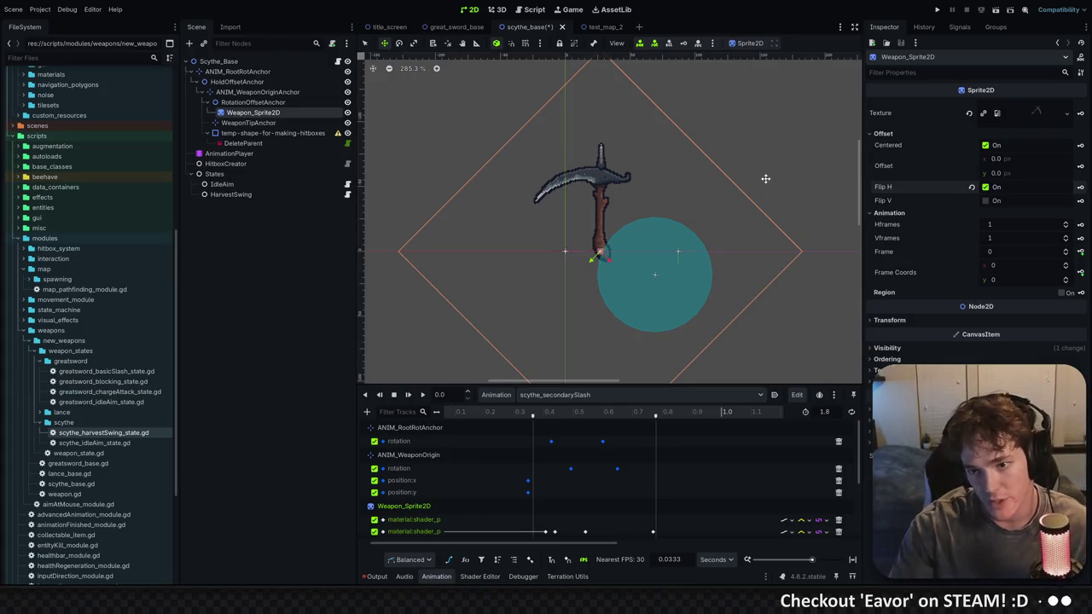
{"action": "key", "text": "ctrl+z"}
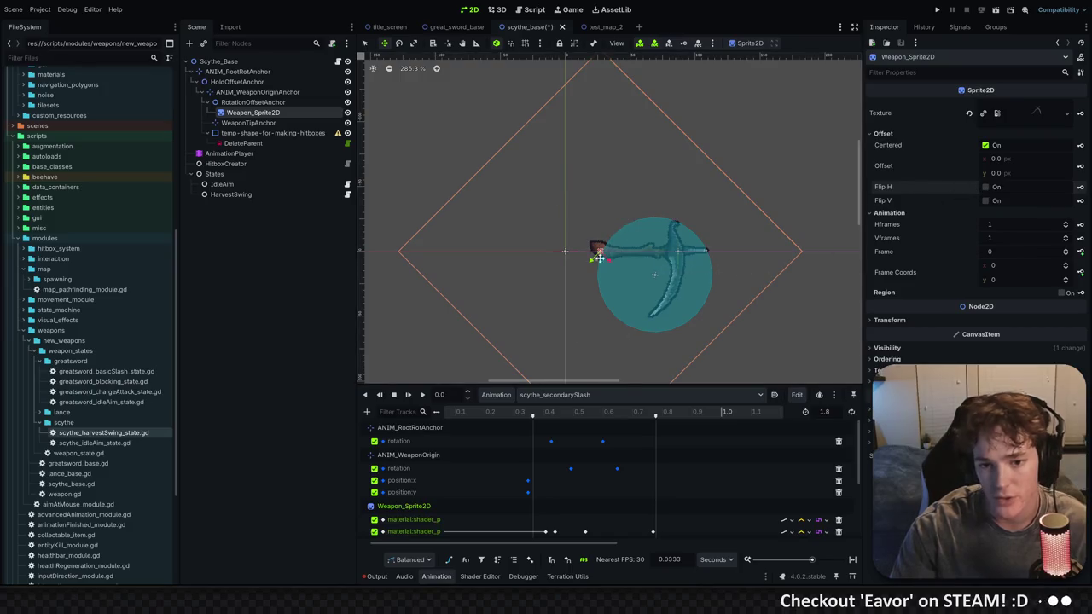
{"action": "scroll", "coordinate": [599, 249], "scroll_direction": "up", "scroll_amount": 2}
{"action": "scroll", "coordinate": [734, 117], "scroll_direction": "down", "scroll_amount": 2}
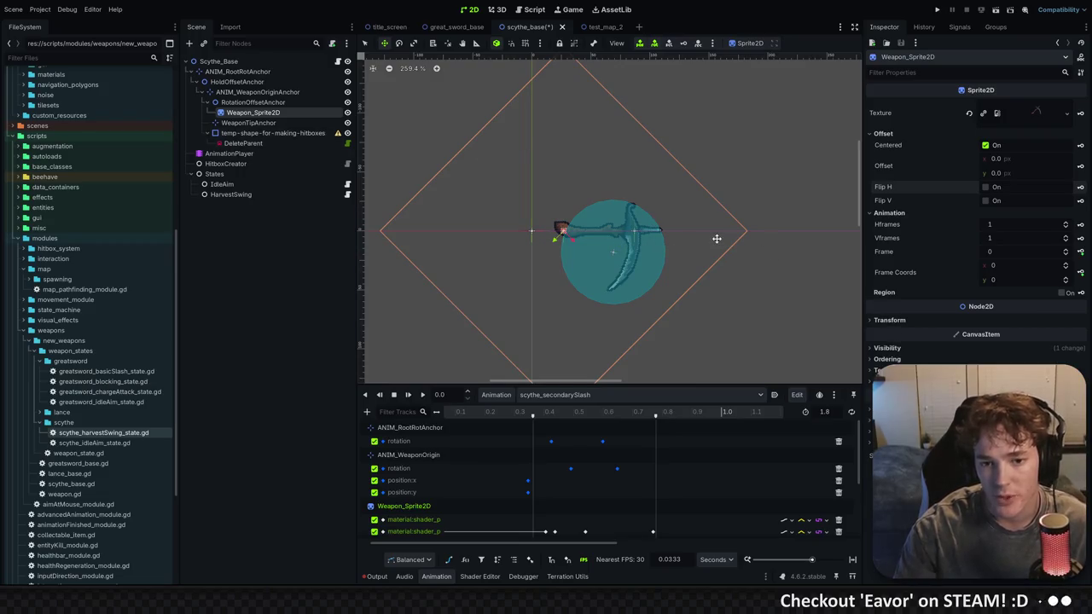
{"action": "key", "text": "ctrl+s"}
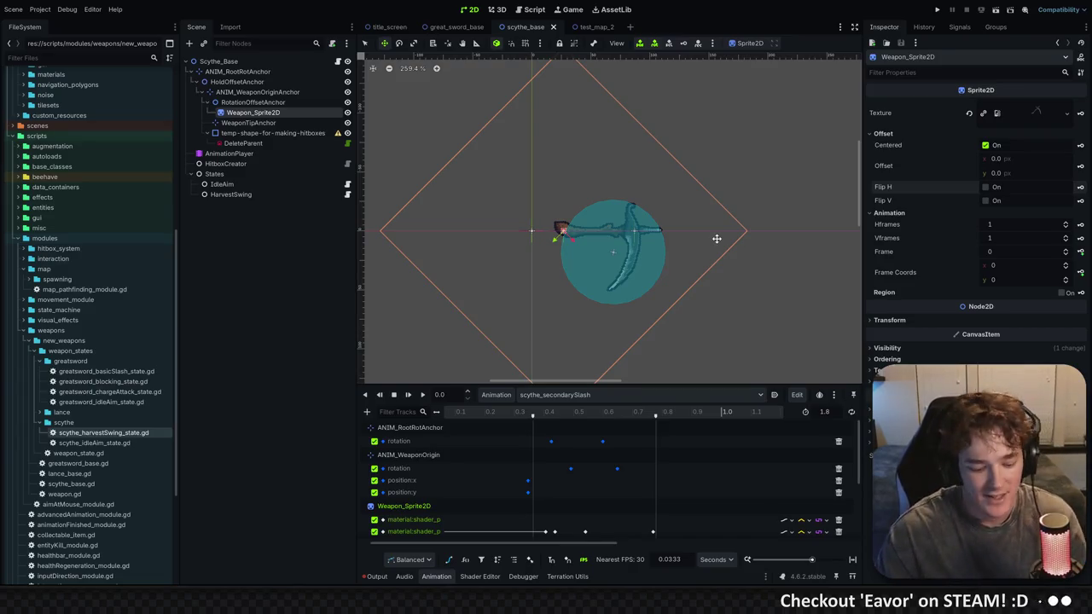
{"action": "left_click", "coordinate": [300, 285]}
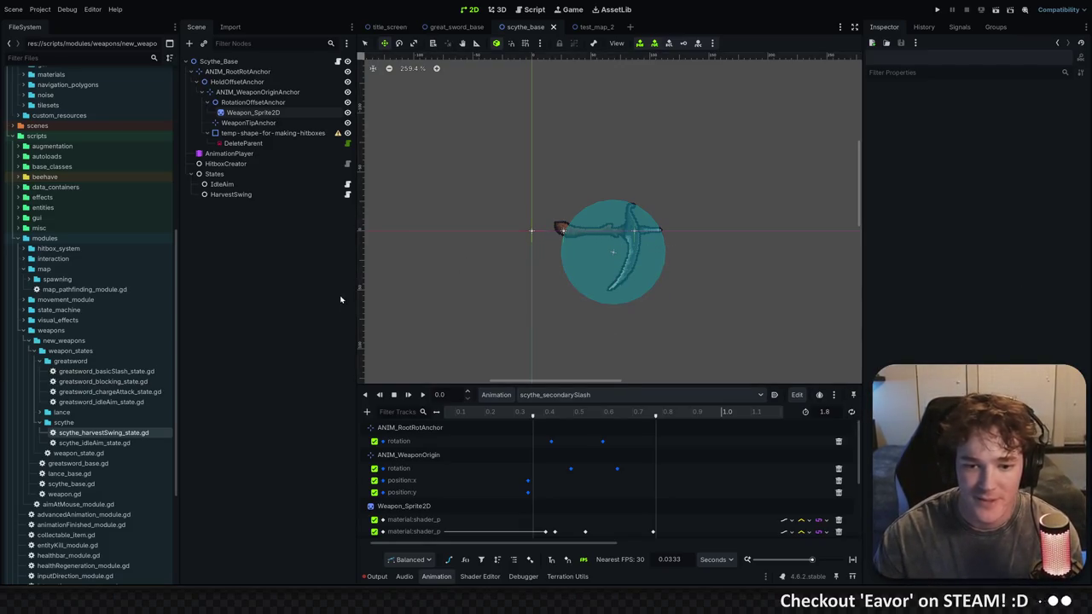
Duplicate the HarvestSwing state node, rename the copy SecondarySlash, and save scythe_base
{"action": "left_click_drag", "start_coordinate": [599, 219], "coordinate": [526, 187]}
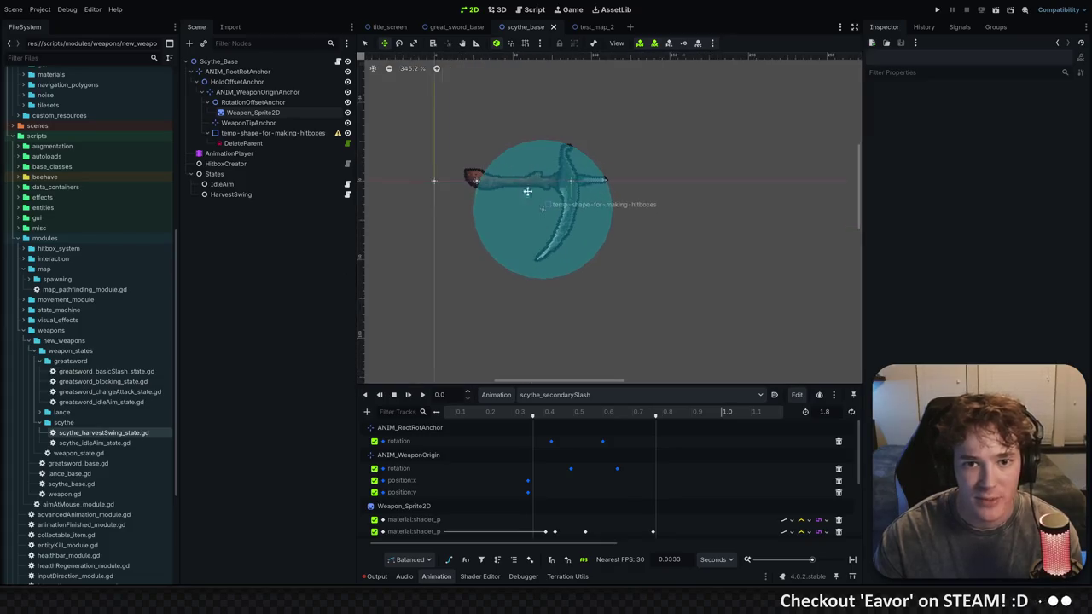
{"action": "scroll", "coordinate": [527, 188], "scroll_direction": "up", "scroll_amount": 3}
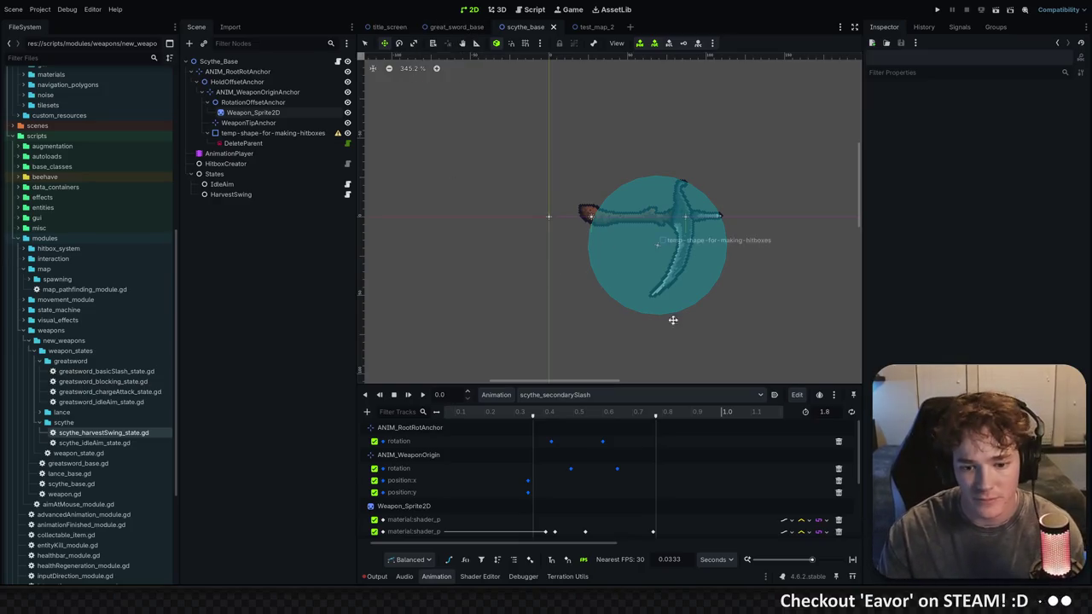
{"action": "left_click_drag", "start_coordinate": [522, 412], "coordinate": [657, 406]}
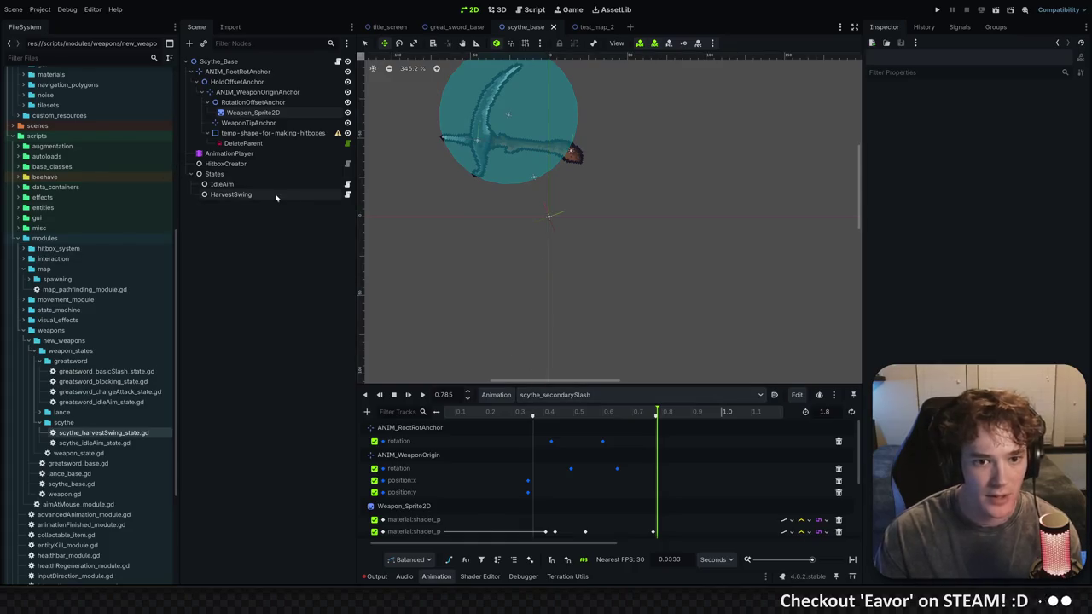
{"action": "left_click", "coordinate": [254, 194]}
{"action": "key", "text": "ctrl+d"}
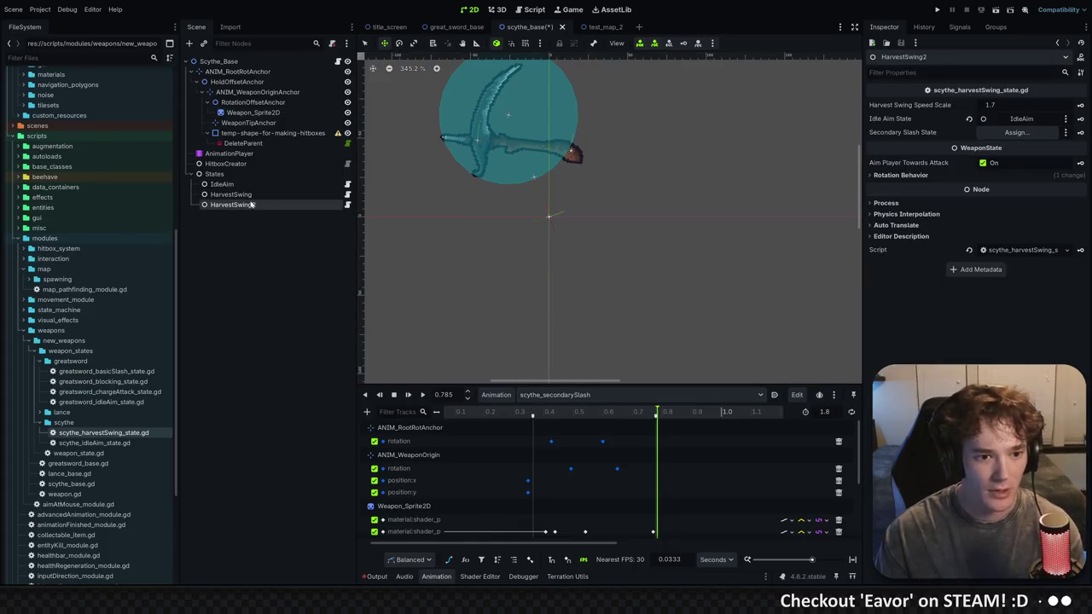
{"action": "double_click", "coordinate": [252, 204]}
{"action": "type", "text": "Secon"}
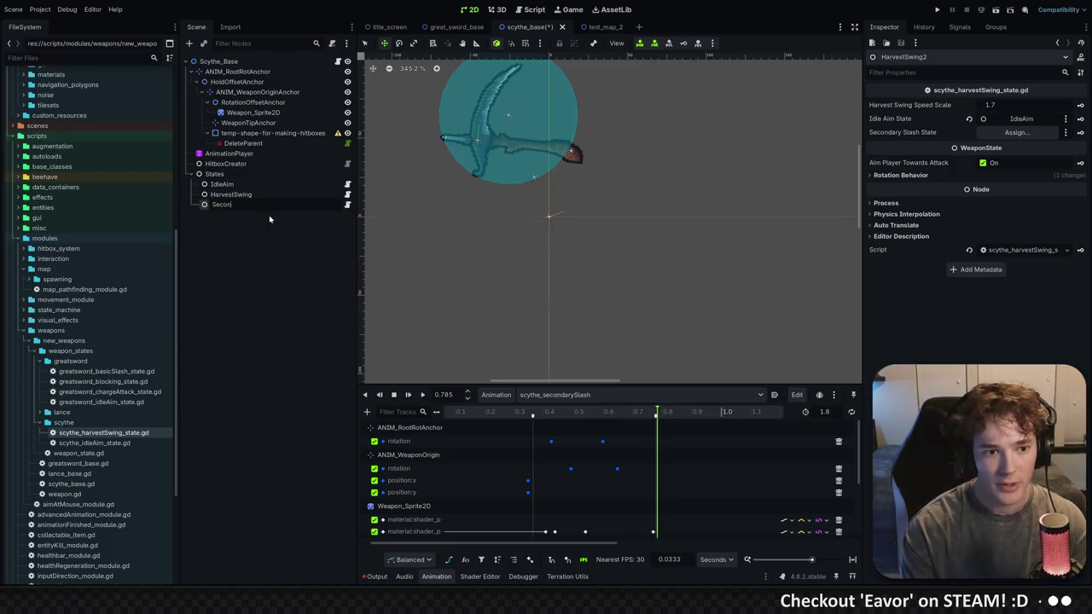
{"action": "type", "text": "darySlash"}
{"action": "key", "text": "Return"}
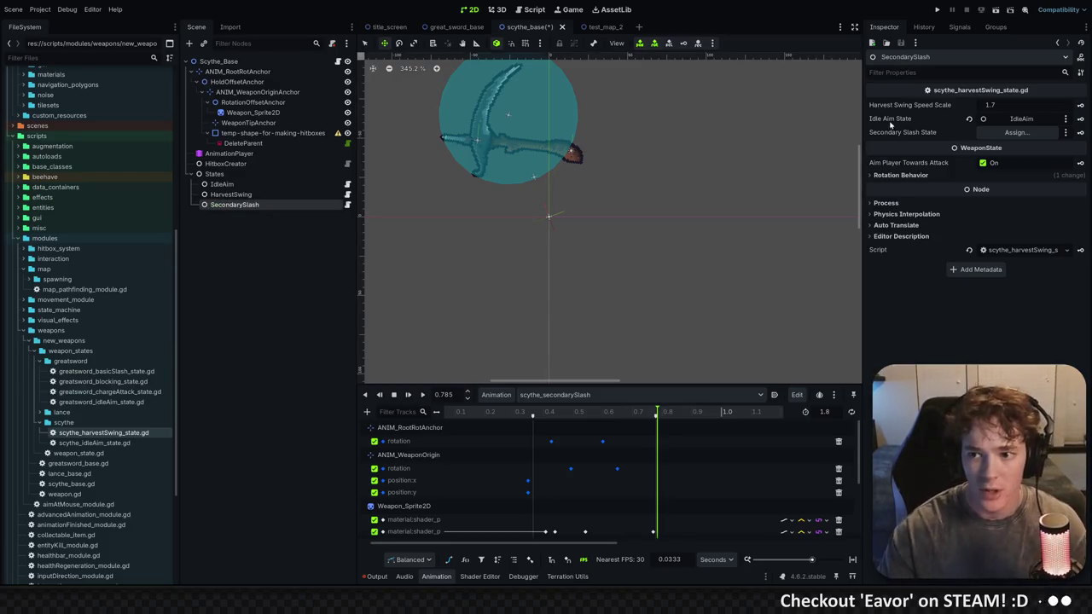
{"action": "scroll", "coordinate": [656, 230], "scroll_direction": "down", "scroll_amount": 2}
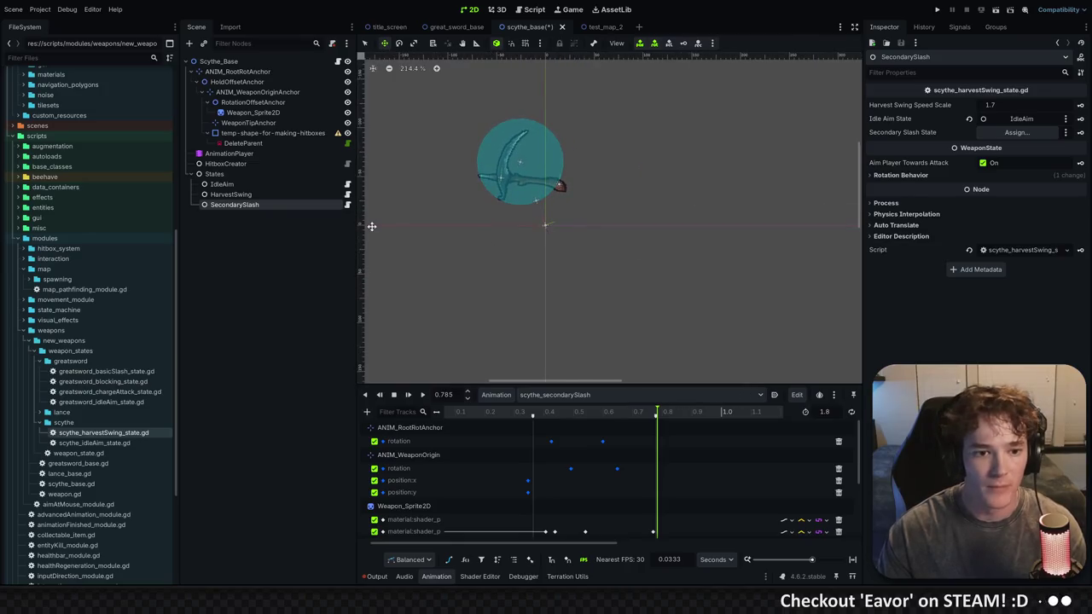
{"action": "key", "text": "ctrl+s"}
{"action": "key", "text": "ctrl+s"}
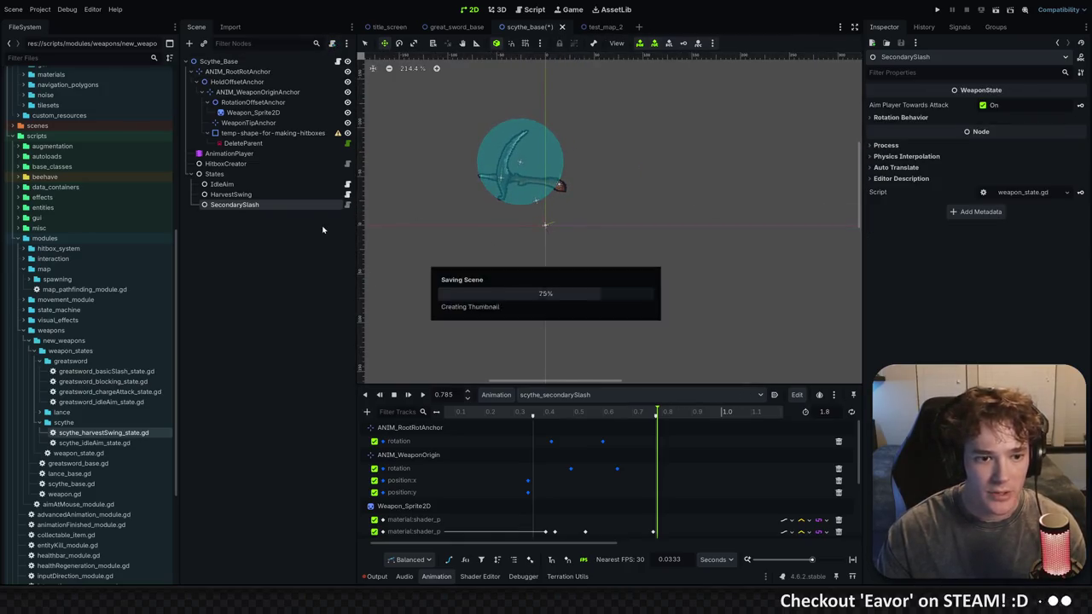
Duplicate scythe_harvestSwing_state.gd as scythe_secondarySlash_state.gd, attach it to SecondarySlash, and open it
{"action": "right_click", "coordinate": [106, 432]}
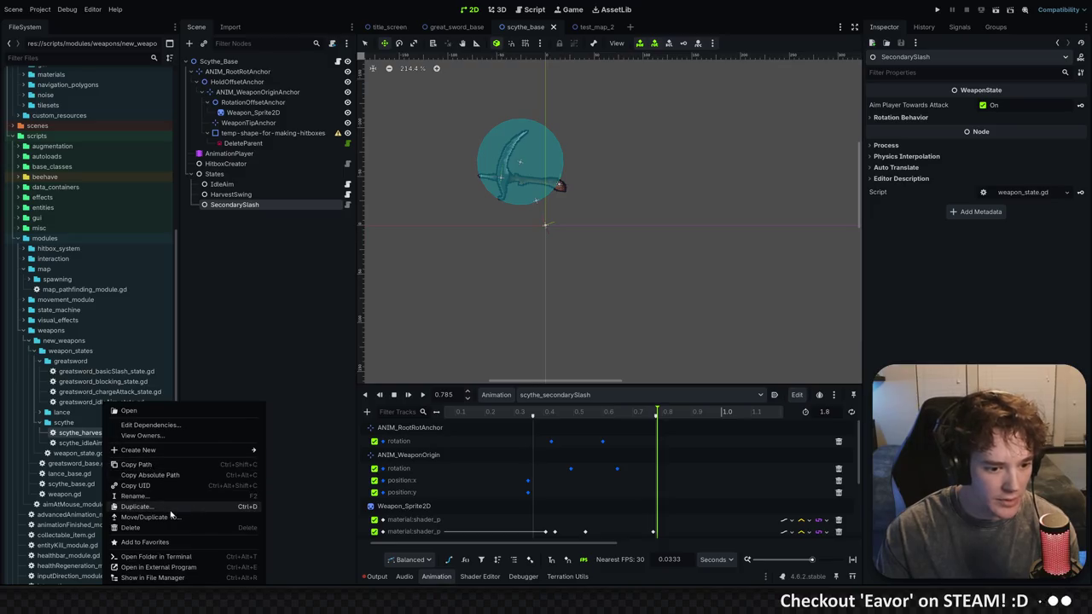
{"action": "left_click", "coordinate": [170, 507]}
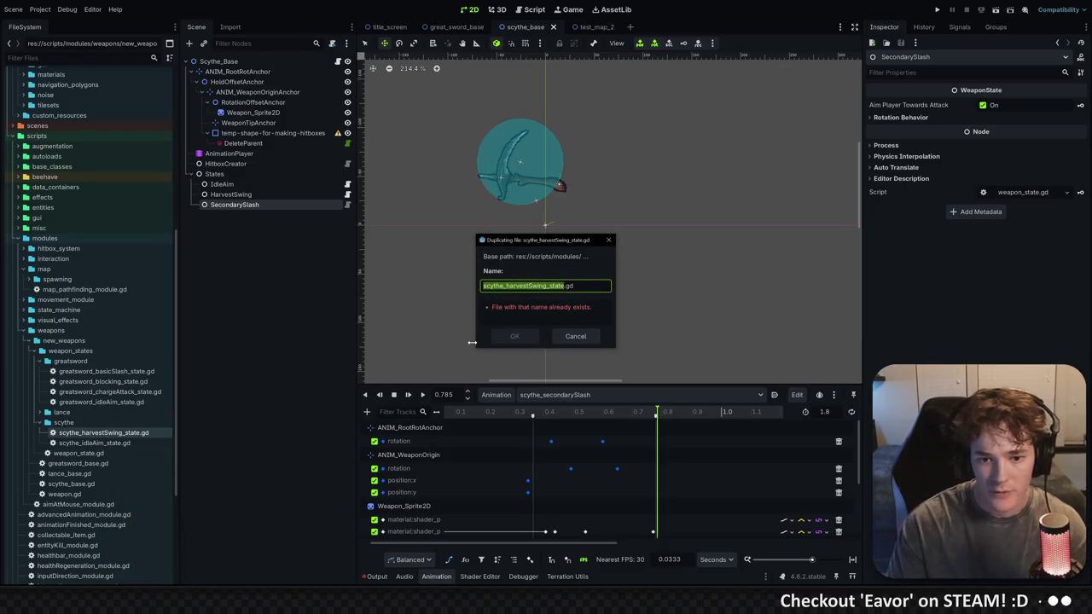
{"action": "left_click", "coordinate": [529, 286]}
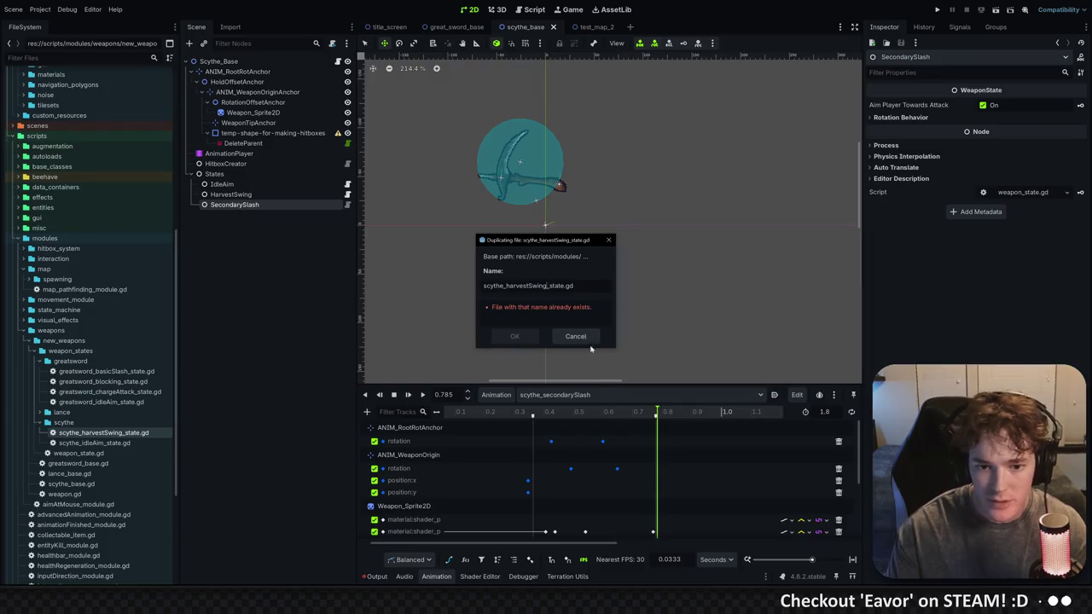
{"action": "key", "text": "BackSpace"}
{"action": "key", "text": "BackSpace"}
{"action": "key", "text": "BackSpace"}
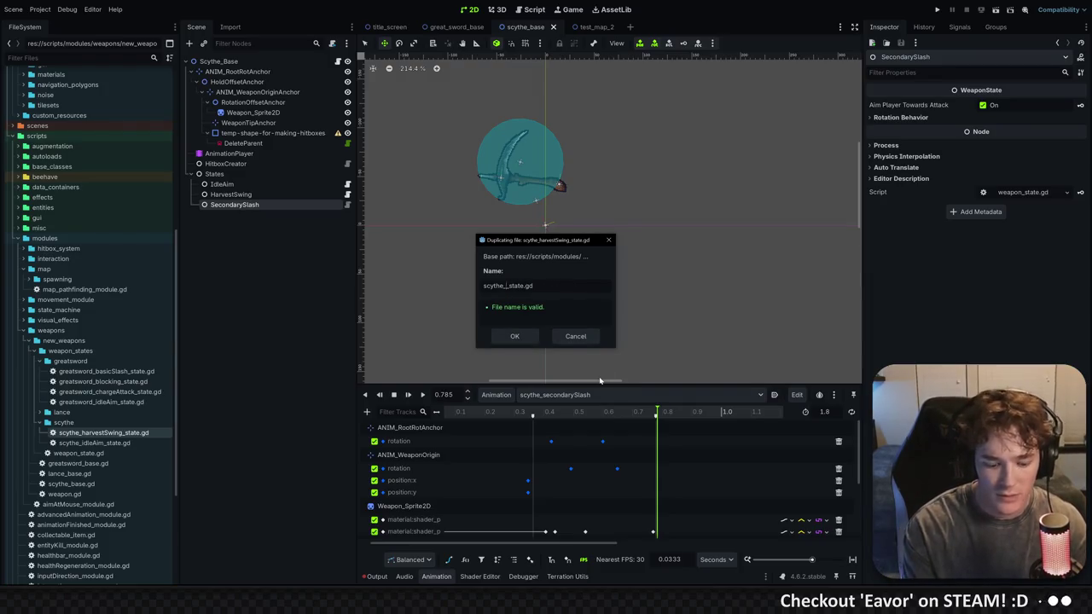
{"action": "type", "text": "secondarySlash"}
{"action": "key", "text": "Return"}
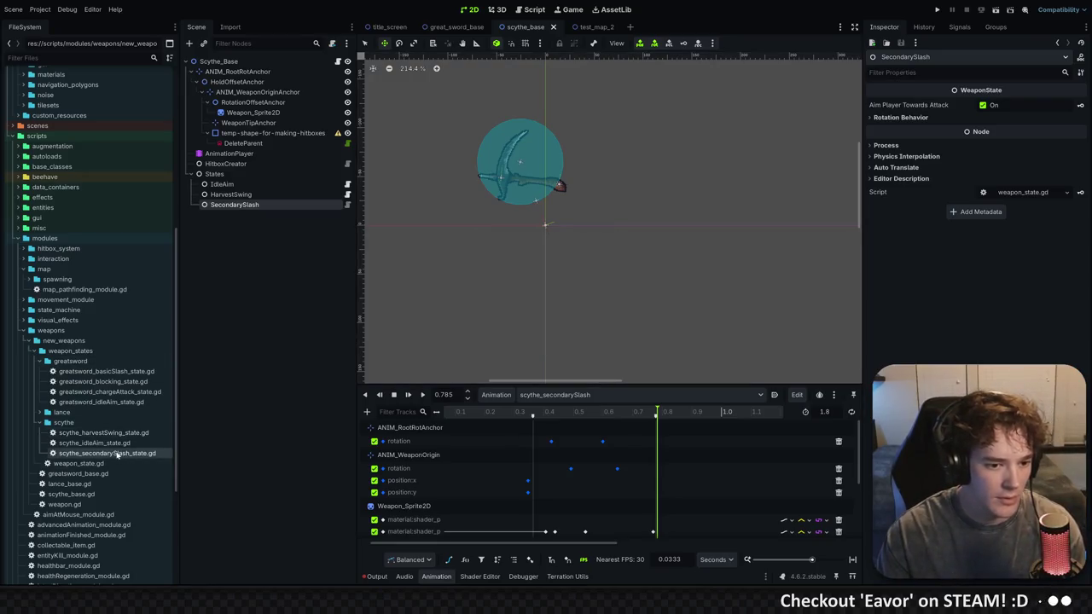
{"action": "mouse_move", "coordinate": [117, 456]}
{"action": "left_mouse_down"}
{"action": "mouse_move", "coordinate": [304, 228]}
{"action": "mouse_move", "coordinate": [300, 208]}
{"action": "left_mouse_up"}
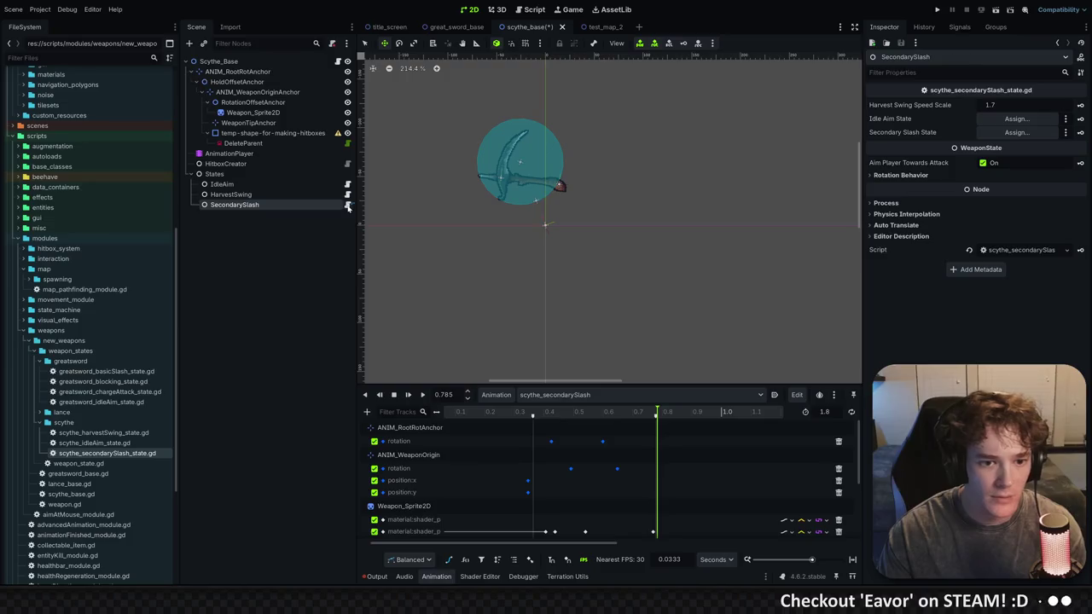
{"action": "left_click", "coordinate": [348, 208]}
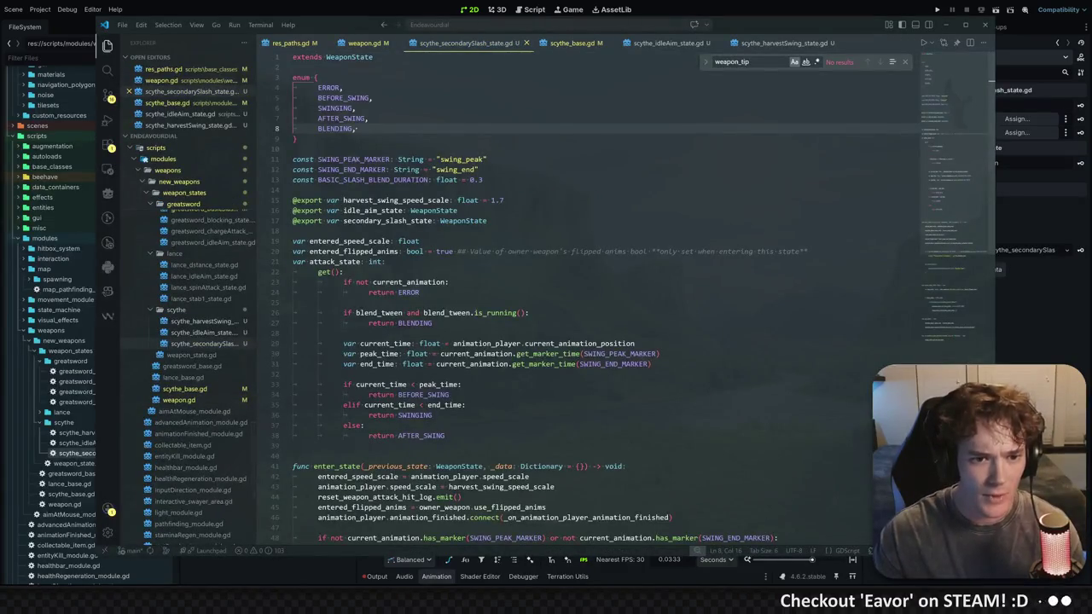
{"action": "left_click", "coordinate": [293, 148]}
{"action": "left_click", "coordinate": [355, 128]}
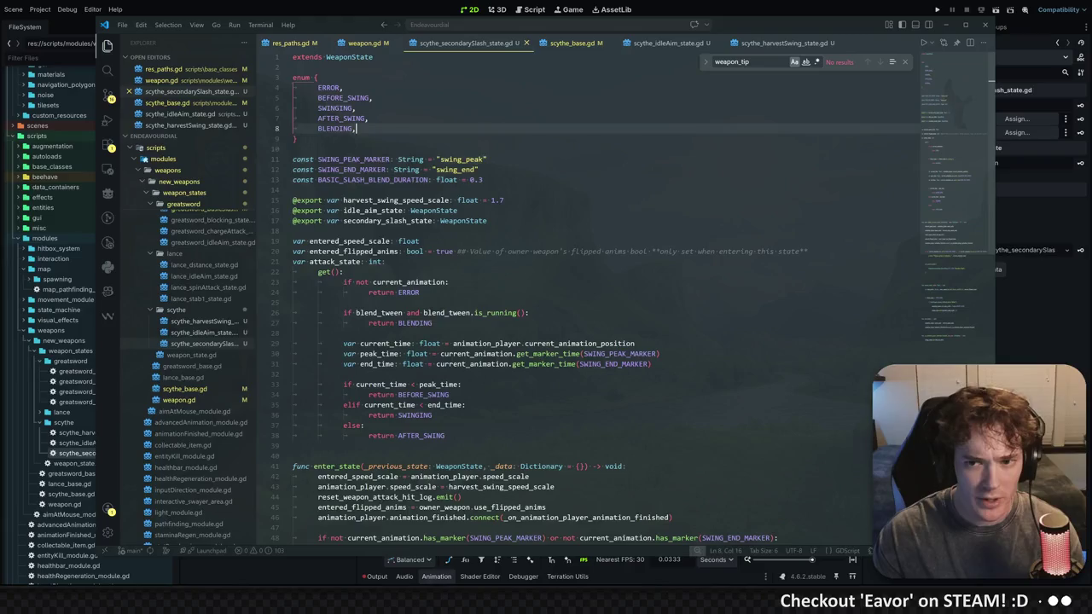
{"action": "left_click", "coordinate": [905, 62]}
{"action": "left_click", "coordinate": [459, 210]}
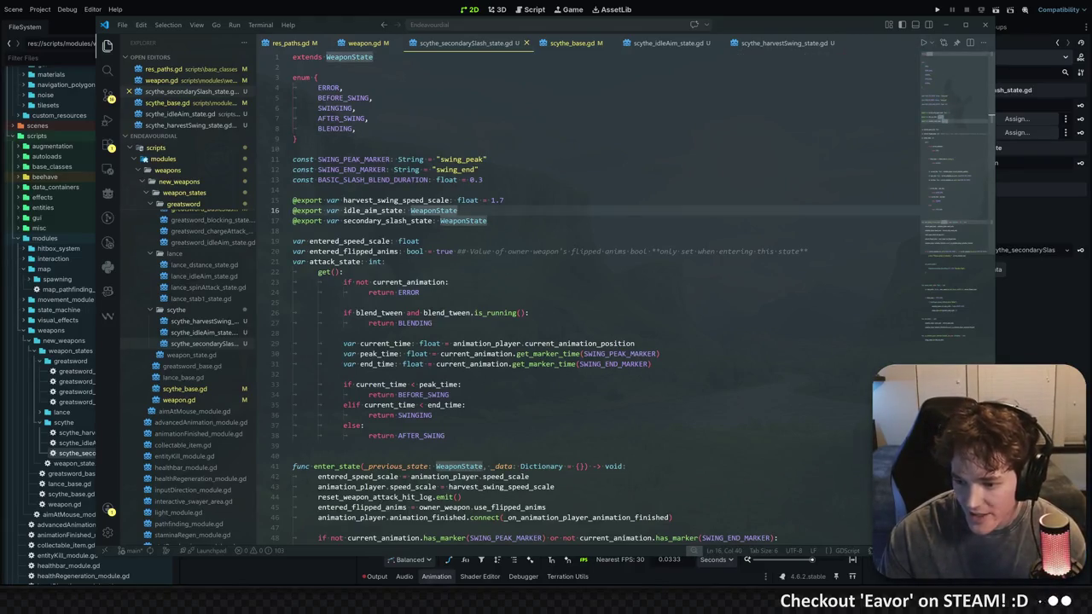
{"action": "left_click", "coordinate": [293, 231]}
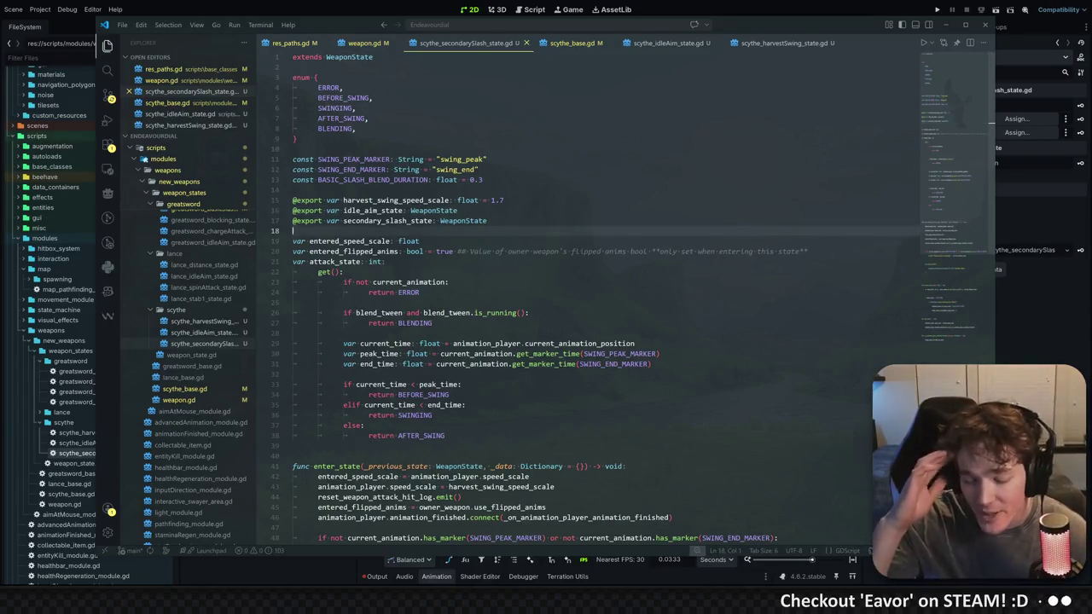
{"action": "left_click", "coordinate": [292, 189]}
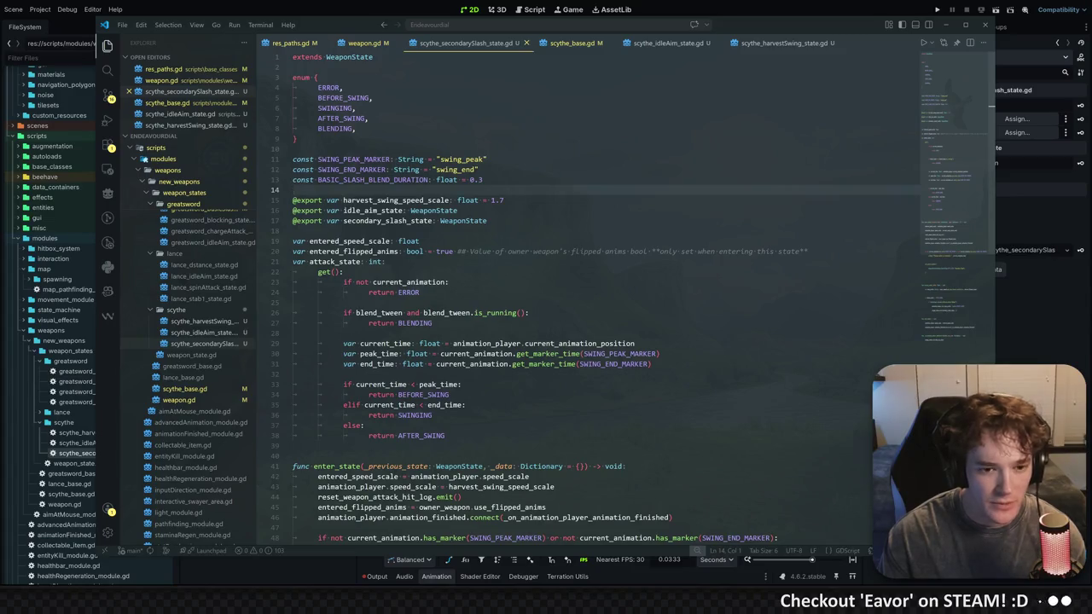
{"action": "left_click", "coordinate": [486, 221]}
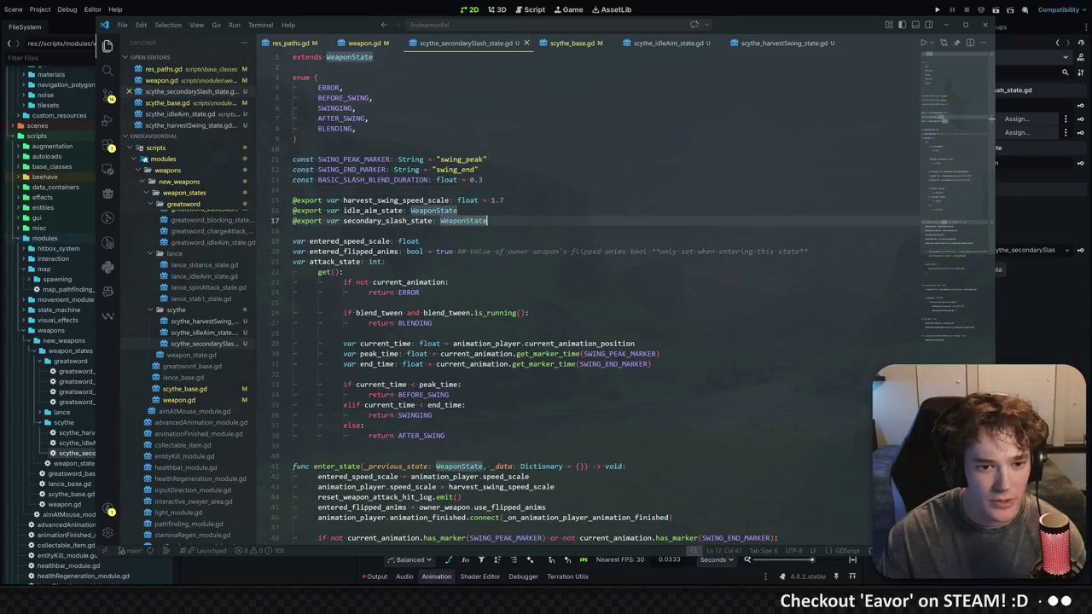
{"action": "key", "text": "ctrl+shift+k"}
{"action": "left_click", "coordinate": [503, 200]}
{"action": "key", "text": "ctrl+s"}
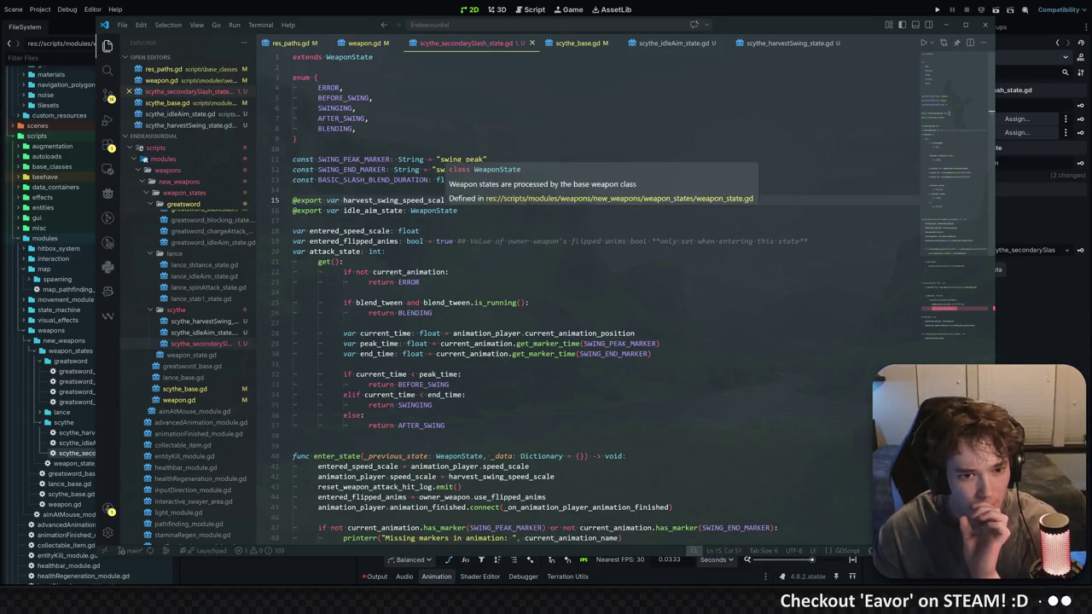
Trace uses of harvest_swing_speed_scale and related variables, then begin renaming it with F2
{"action": "left_click", "coordinate": [410, 220]}
{"action": "double_click", "coordinate": [444, 200]}
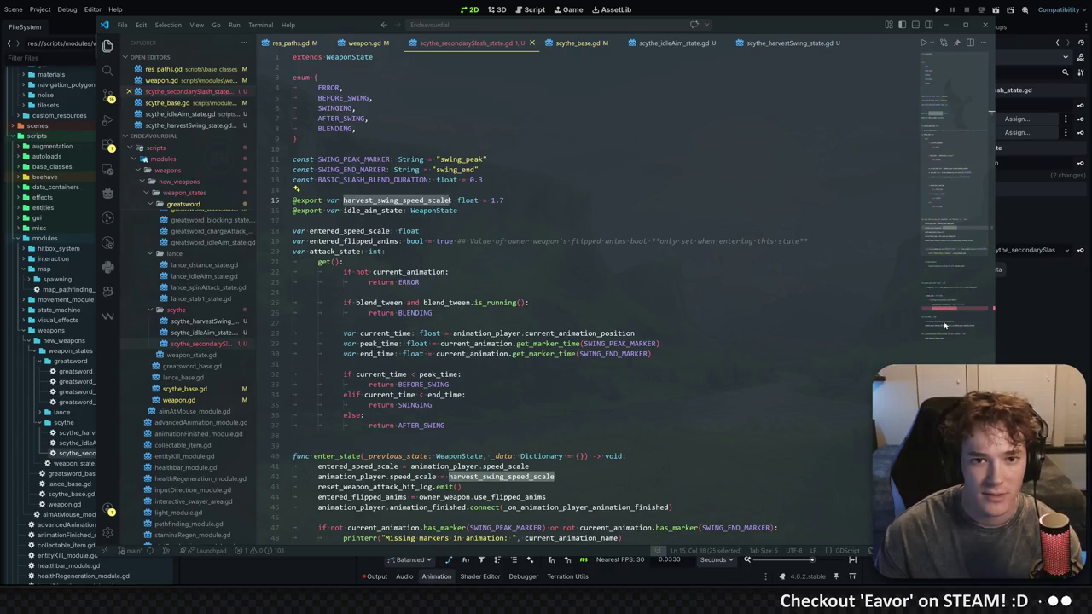
{"action": "scroll", "coordinate": [944, 325], "scroll_direction": "down", "scroll_amount": 2}
{"action": "key", "text": "End"}
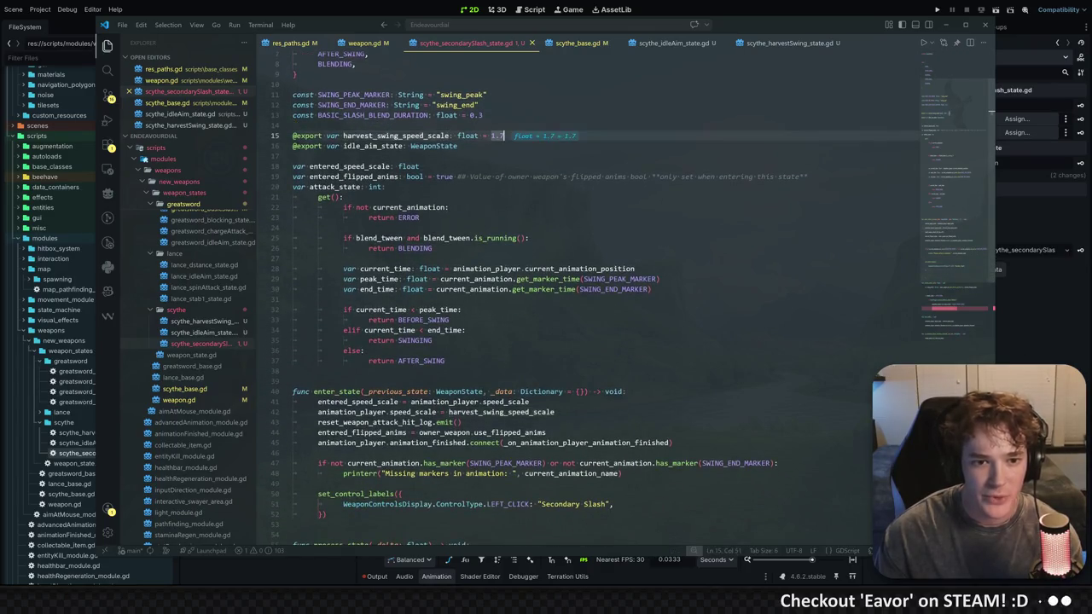
{"action": "double_click", "coordinate": [350, 167]}
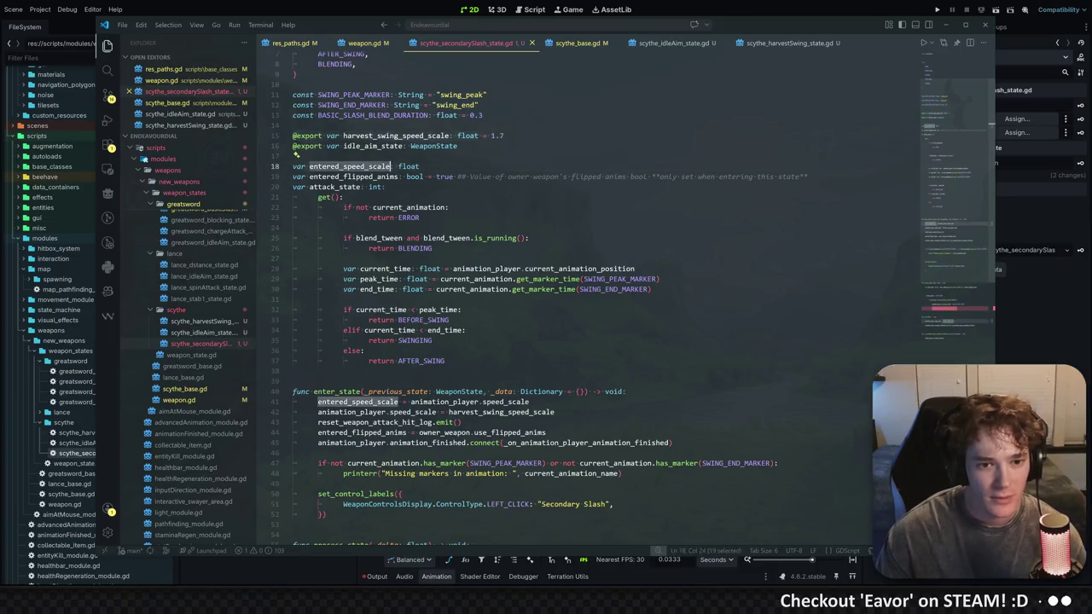
{"action": "double_click", "coordinate": [353, 177]}
{"action": "scroll", "coordinate": [353, 176], "scroll_direction": "down", "scroll_amount": 1}
{"action": "scroll", "coordinate": [512, 299], "scroll_direction": "down", "scroll_amount": 5}
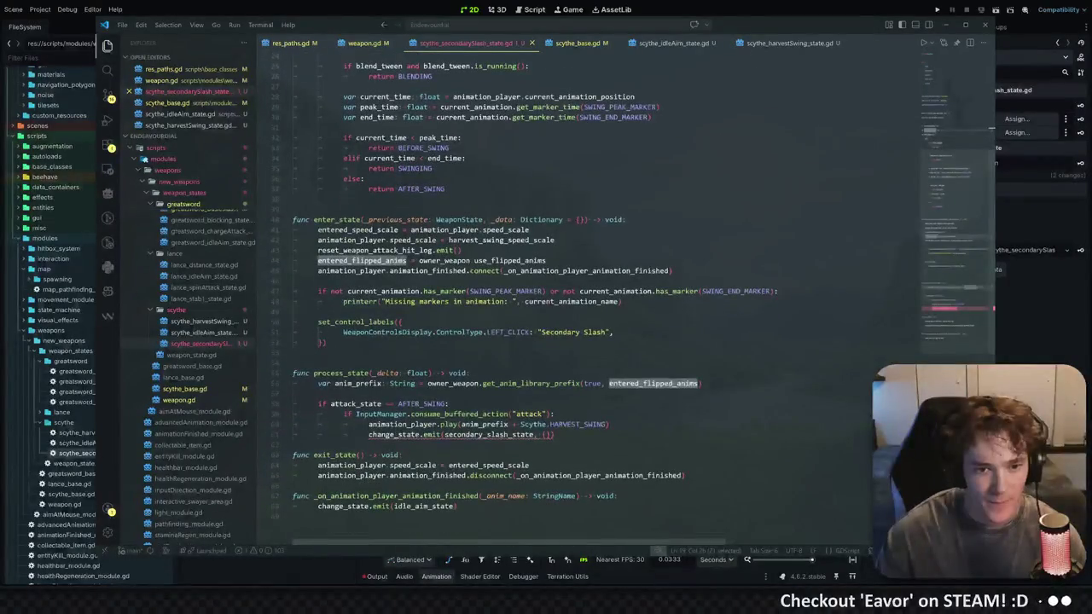
{"action": "left_click", "coordinate": [293, 198]}
{"action": "scroll", "coordinate": [512, 298], "scroll_direction": "up", "scroll_amount": 8}
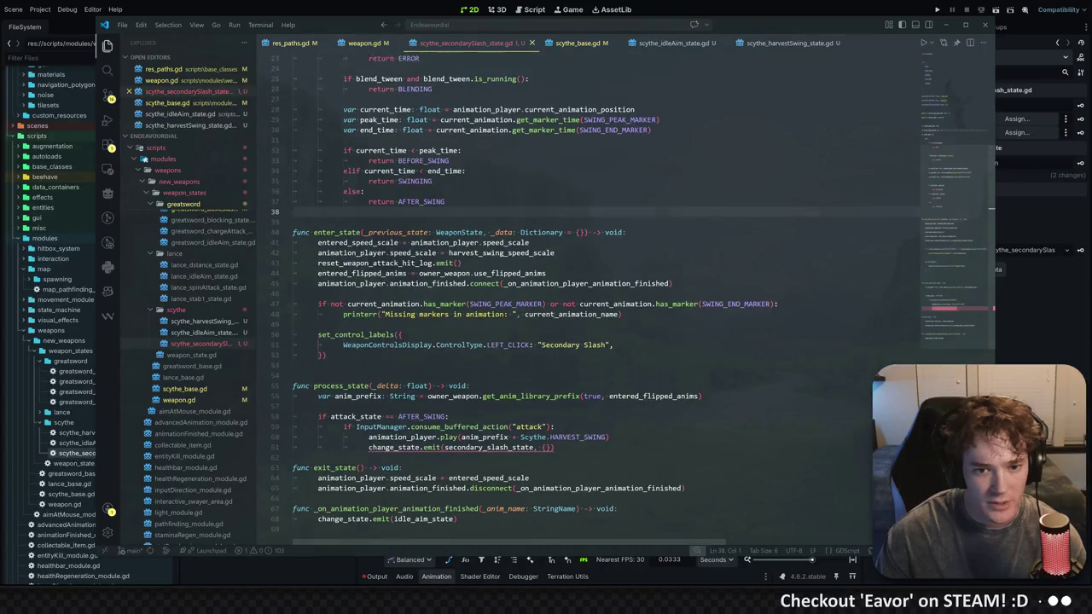
{"action": "double_click", "coordinate": [396, 200]}
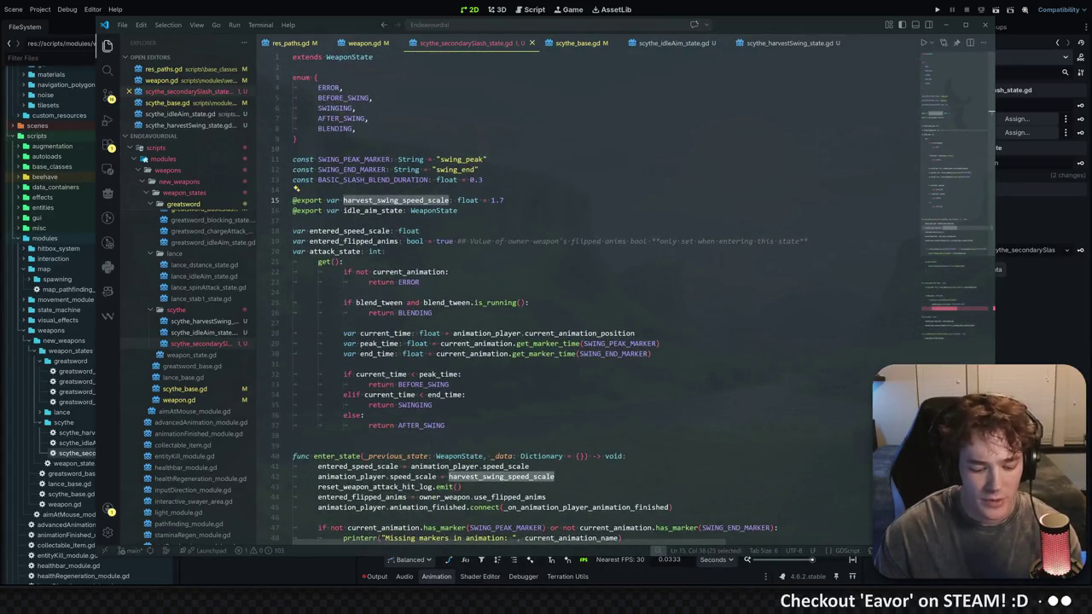
{"action": "key", "text": "ctrl+f"}
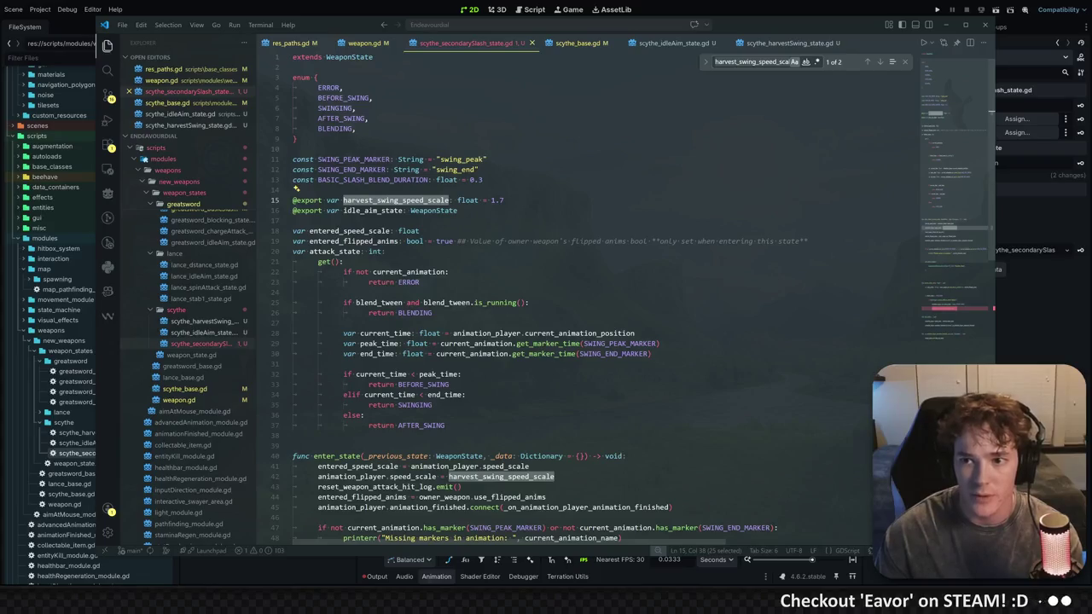
{"action": "key", "text": "Escape"}
{"action": "key", "text": "F2"}
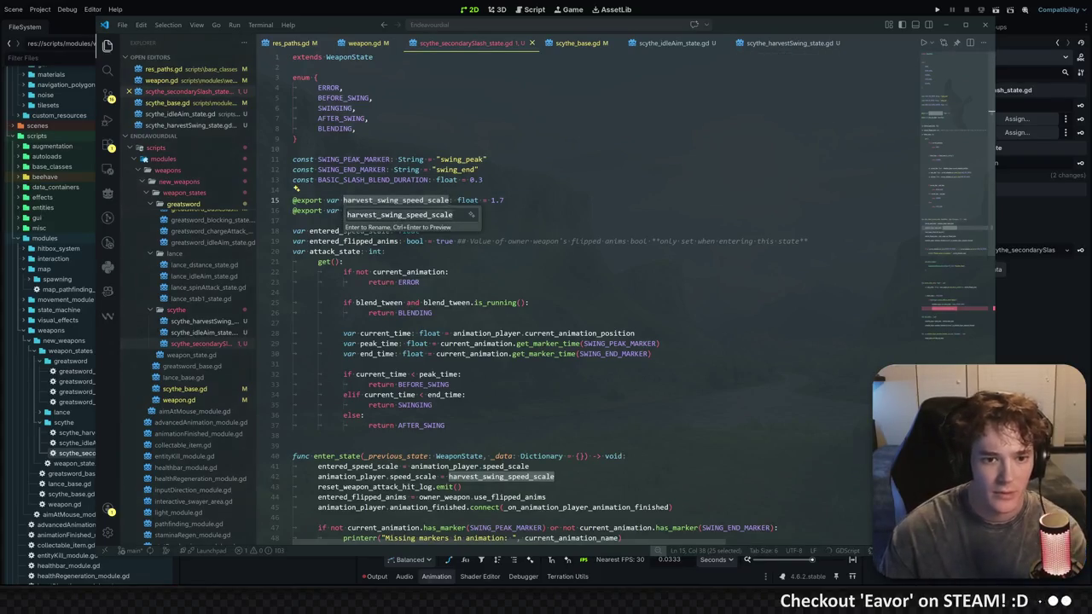
Rename both harvest_swing_speed_scale occurrences to secondary_slash_speed_scale at once
{"action": "key", "text": "Escape"}
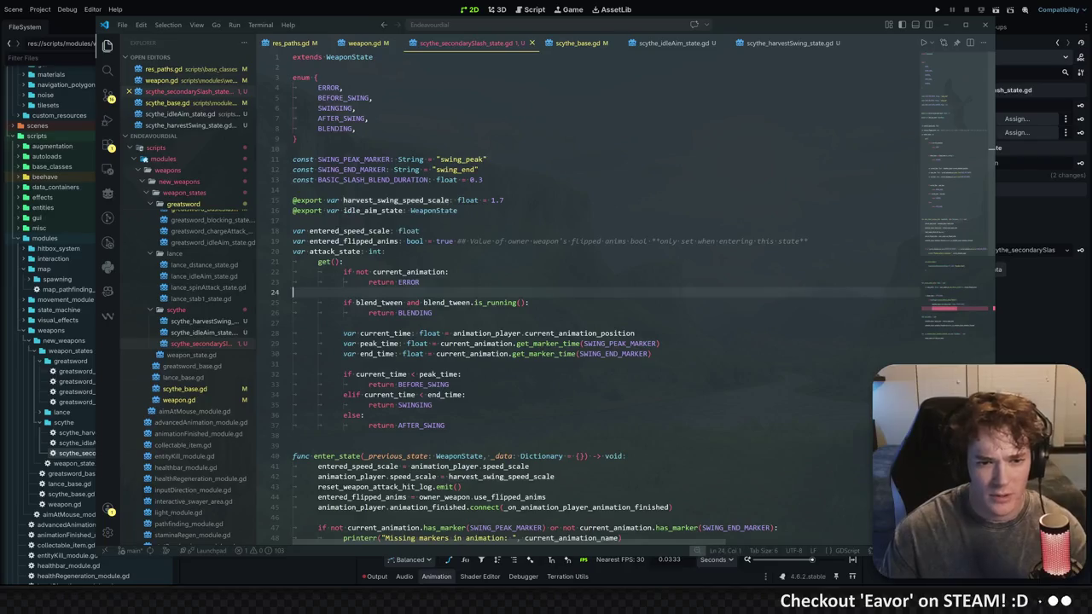
{"action": "key", "text": "ctrl+shift+l"}
{"action": "key", "text": "Left"}
{"action": "key", "text": "Delete"}
{"action": "key", "text": "Delete"}
{"action": "key", "text": "Delete"}
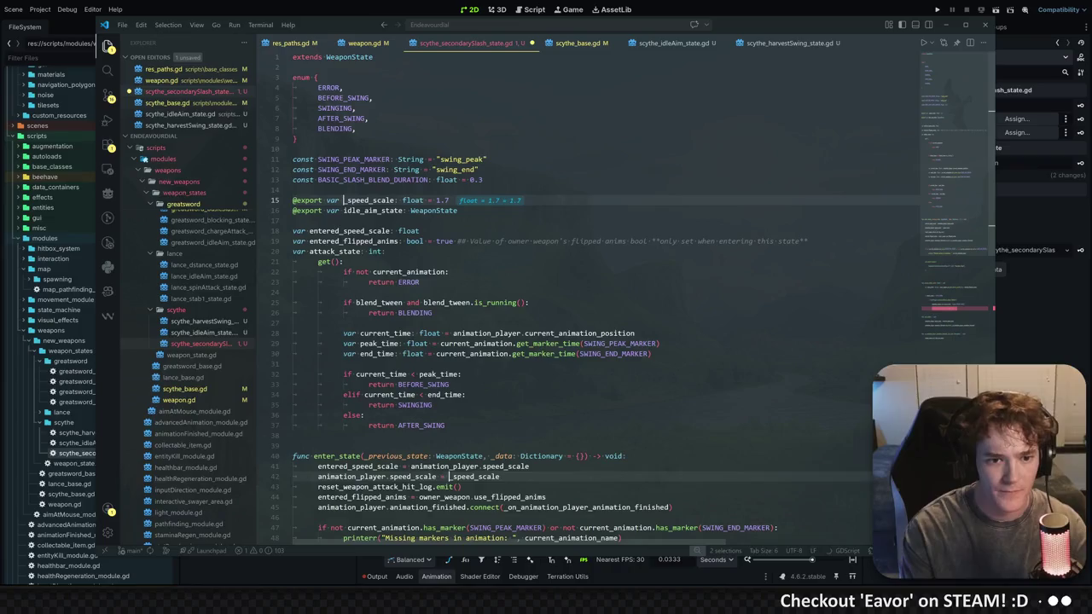
{"action": "type", "text": "secondary"}
{"action": "type", "text": "_slash"}
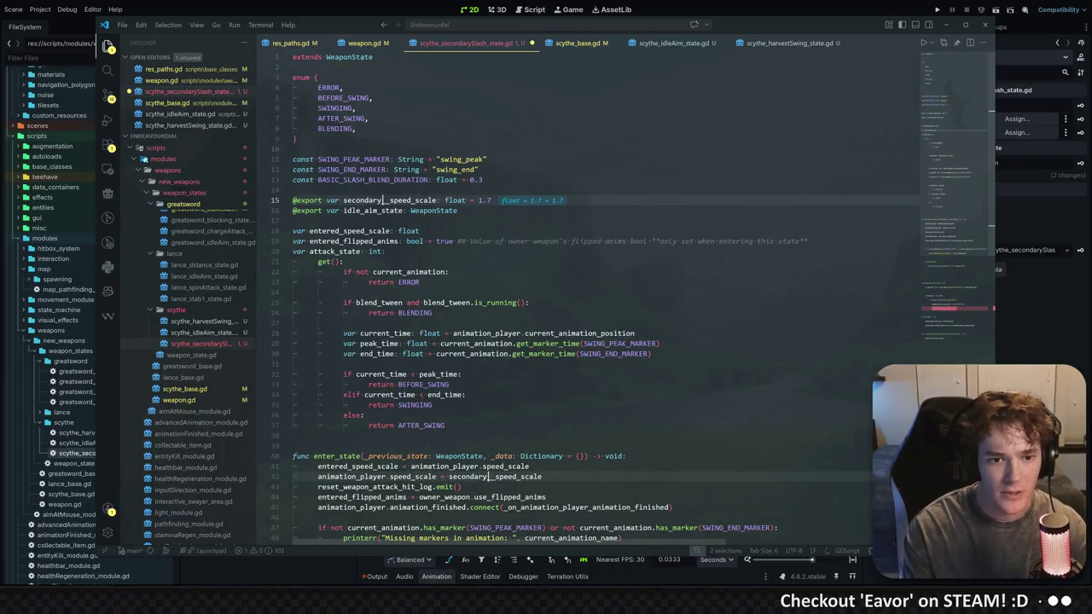
{"action": "left_click", "coordinate": [294, 221]}
Delete the labels dictionary so the call reads set_control_labels()
{"action": "scroll", "coordinate": [597, 359], "scroll_direction": "down", "scroll_amount": 3}
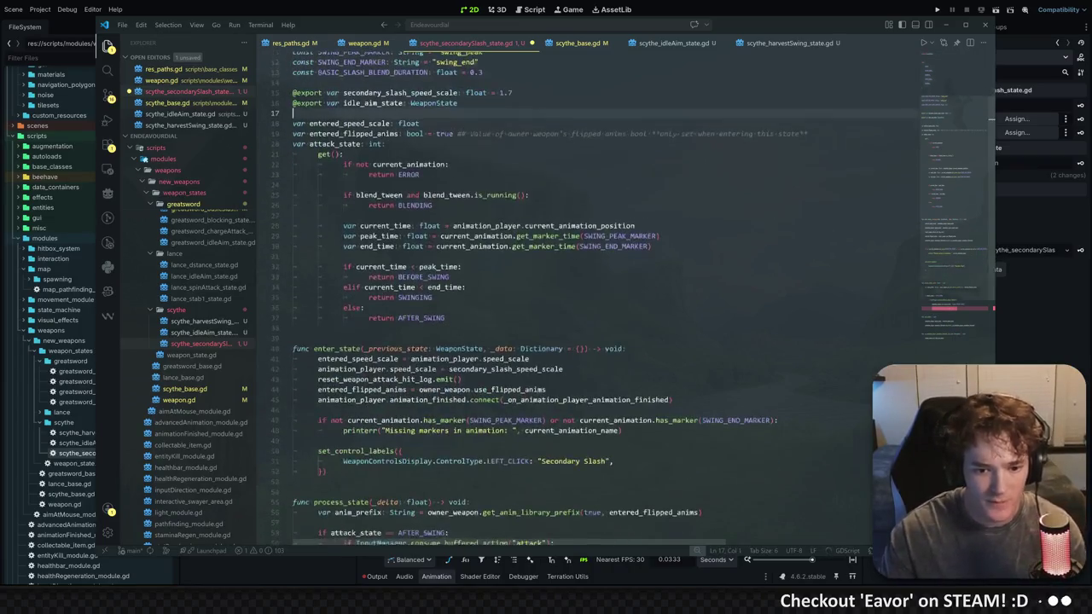
{"action": "scroll", "coordinate": [597, 358], "scroll_direction": "down", "scroll_amount": 2}
{"action": "scroll", "coordinate": [597, 299], "scroll_direction": "down", "scroll_amount": 1}
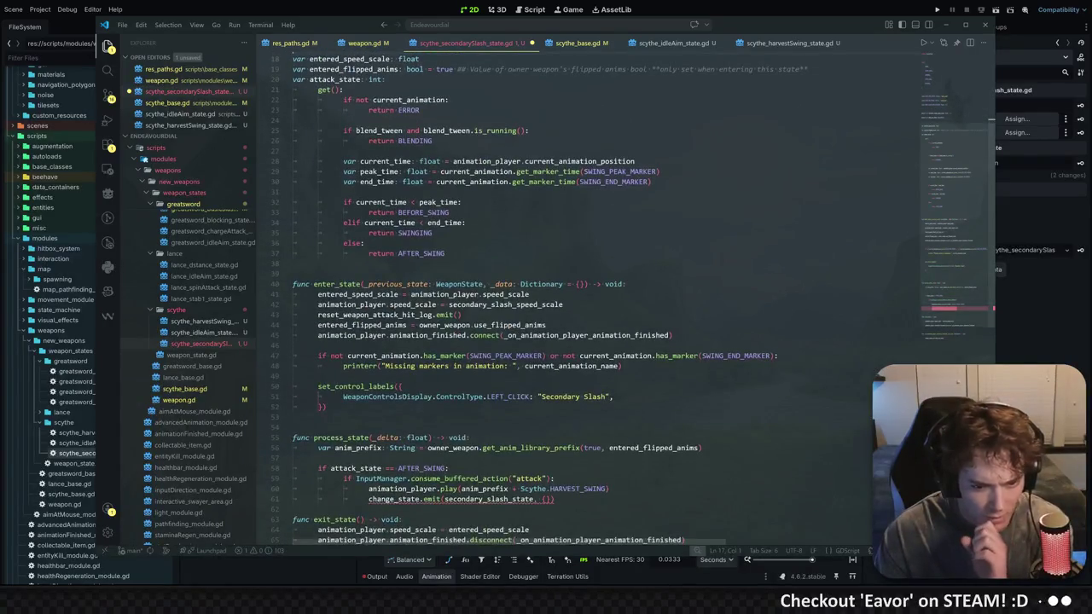
{"action": "left_click", "coordinate": [614, 397]}
{"action": "key", "text": "Down"}
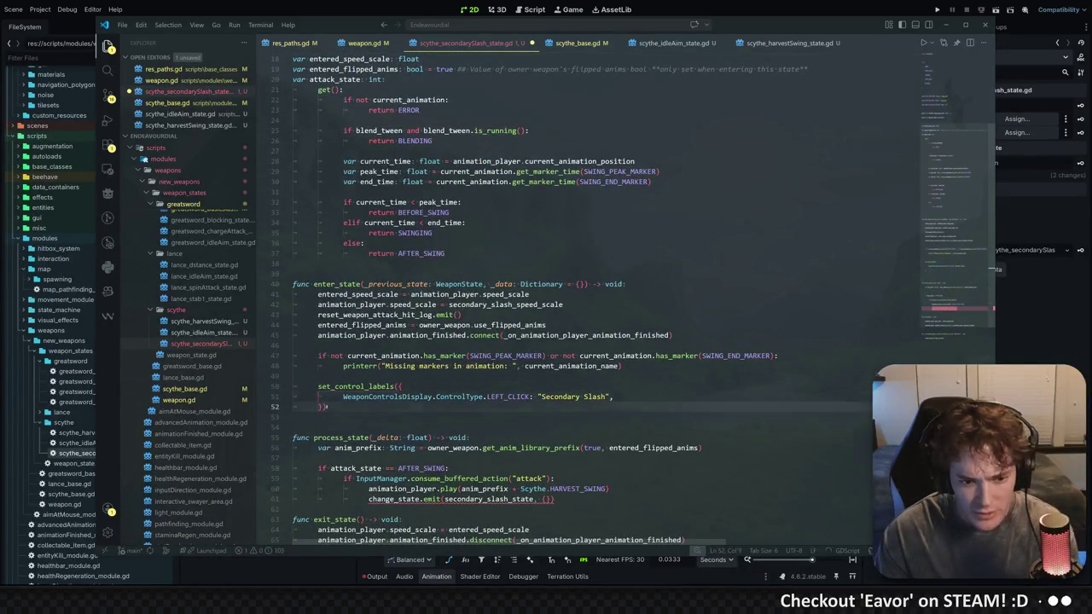
{"action": "mouse_move", "coordinate": [327, 407]}
{"action": "left_mouse_down"}
{"action": "mouse_move", "coordinate": [452, 396]}
{"action": "mouse_move", "coordinate": [401, 386]}
{"action": "left_mouse_up"}
{"action": "key", "text": "BackSpace"}
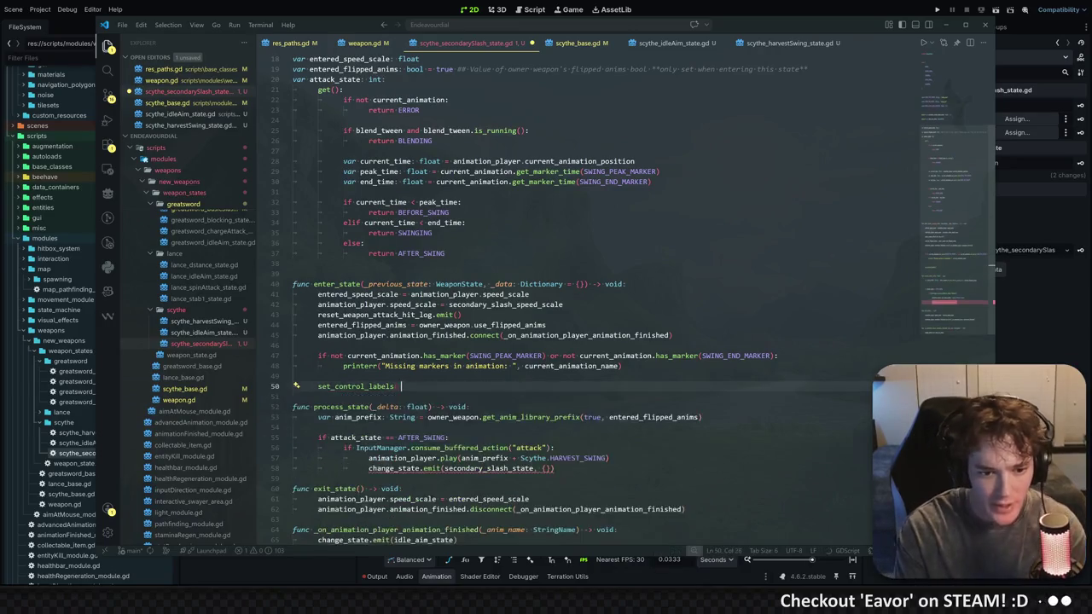
Comment out the attack-input block in process_state
{"action": "left_click", "coordinate": [487, 335]}
{"action": "scroll", "coordinate": [420, 367], "scroll_direction": "down", "scroll_amount": 4}
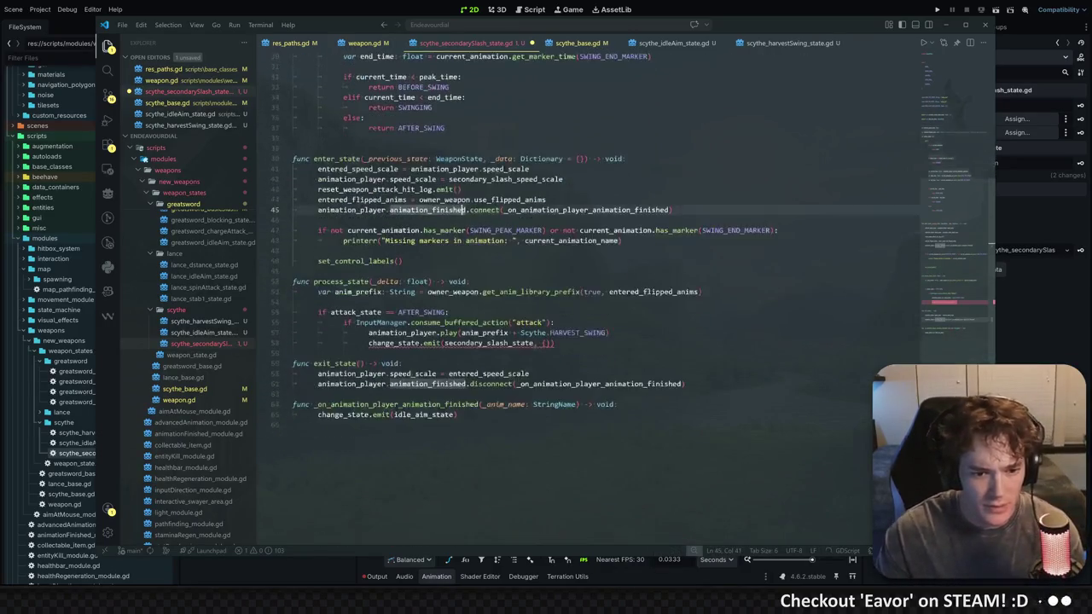
{"action": "left_click", "coordinate": [470, 278]}
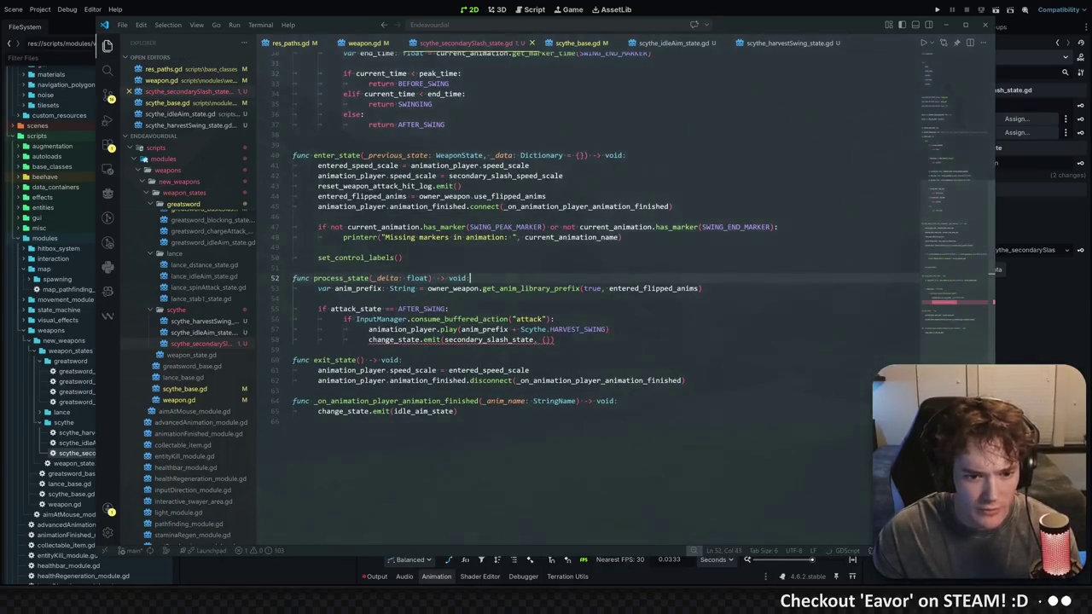
{"action": "double_click", "coordinate": [531, 288]}
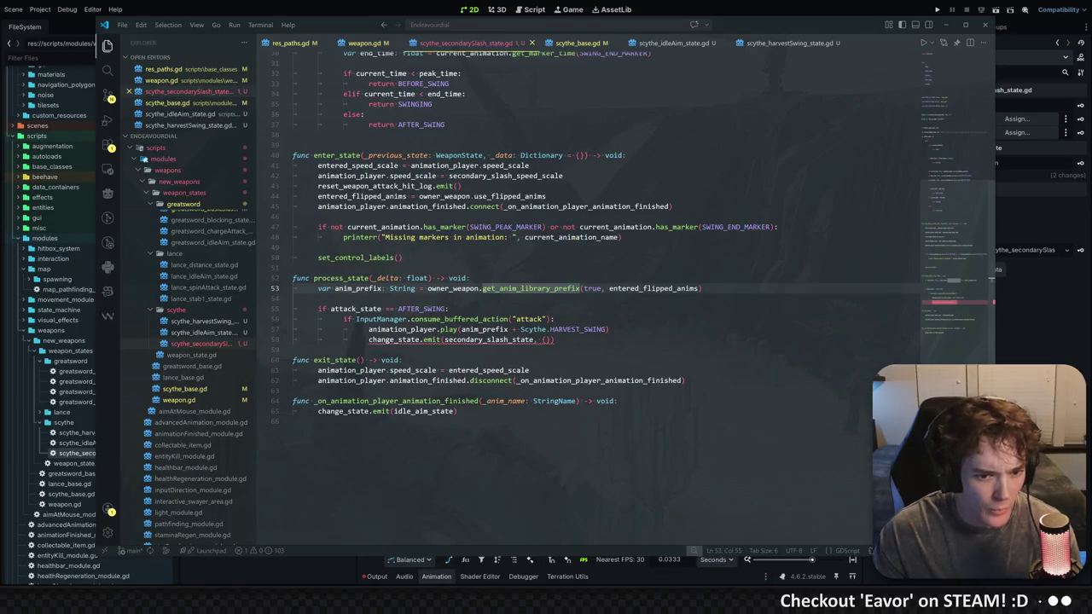
{"action": "left_click_drag", "start_coordinate": [293, 309], "coordinate": [556, 339]}
{"action": "key", "text": "ctrl+k"}
Save scythe_secondarySlash_state.gd
{"action": "left_click", "coordinate": [293, 247]}
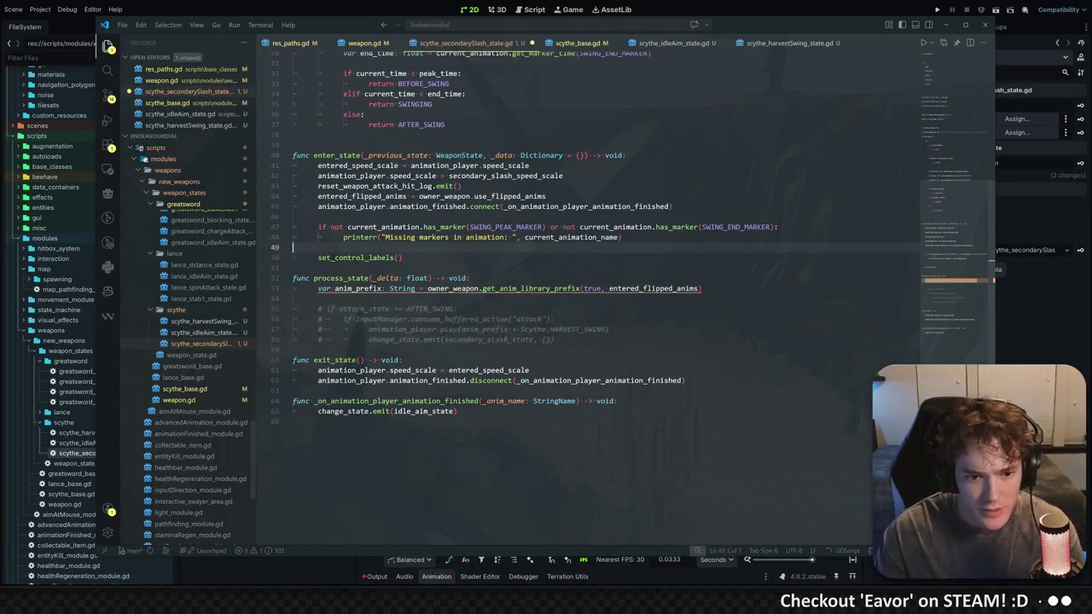
{"action": "key", "text": "ctrl+s"}
{"action": "mouse_move", "coordinate": [481, 348]}
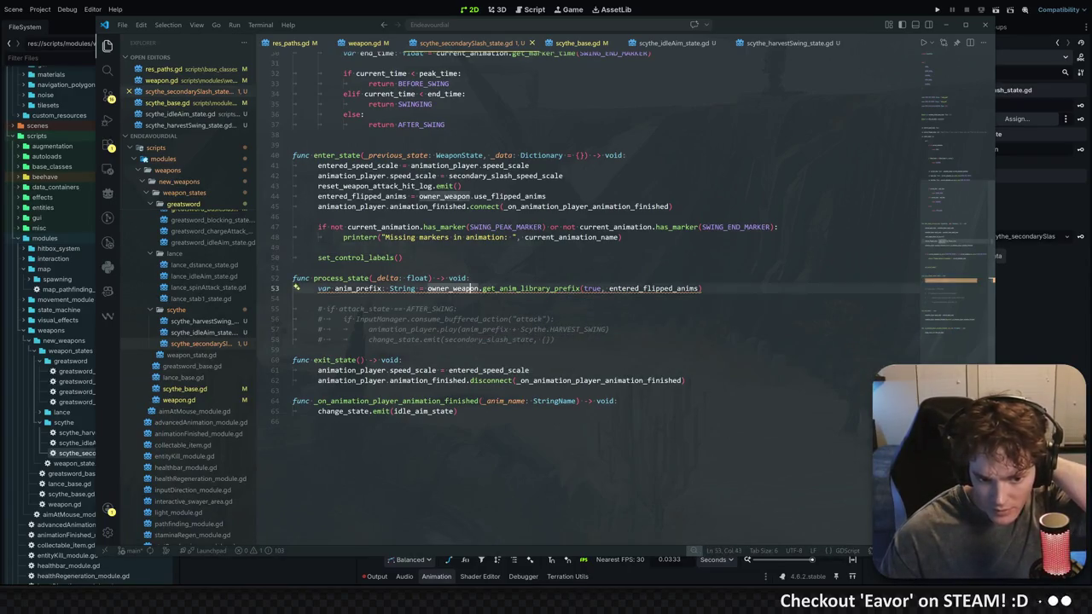
{"action": "left_click", "coordinate": [459, 411]}
{"action": "scroll", "coordinate": [458, 411], "scroll_direction": "up", "scroll_amount": 10}
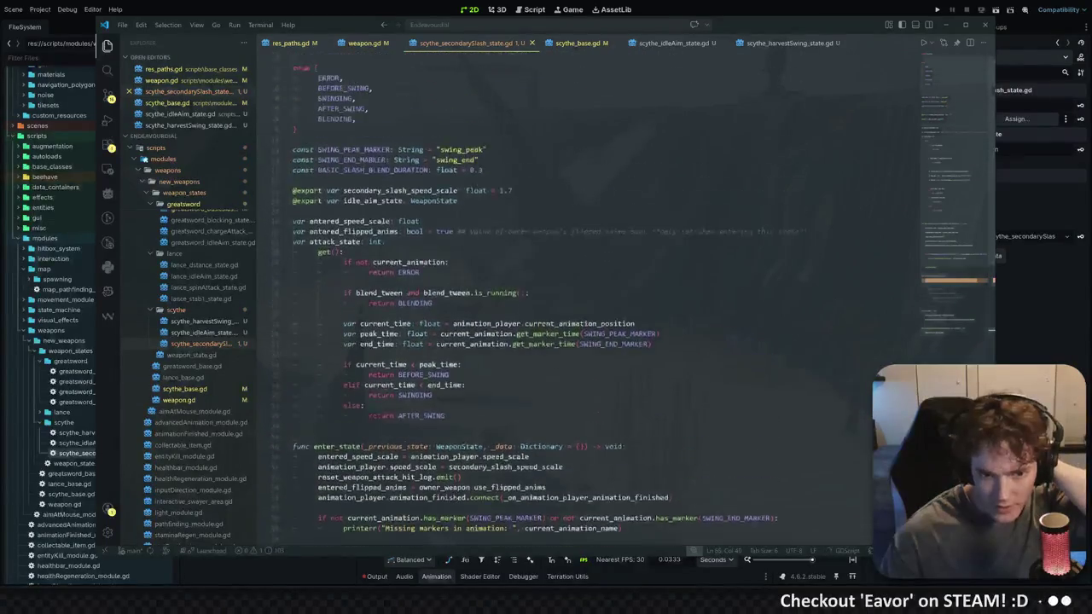
{"action": "mouse_move", "coordinate": [491, 334]}
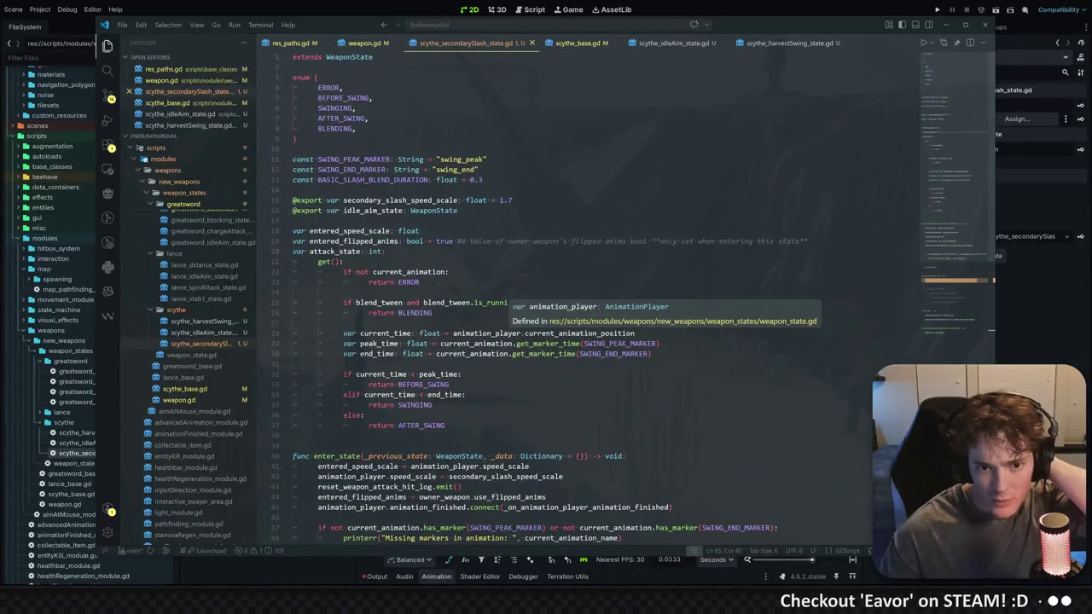
{"action": "left_click", "coordinate": [297, 138]}
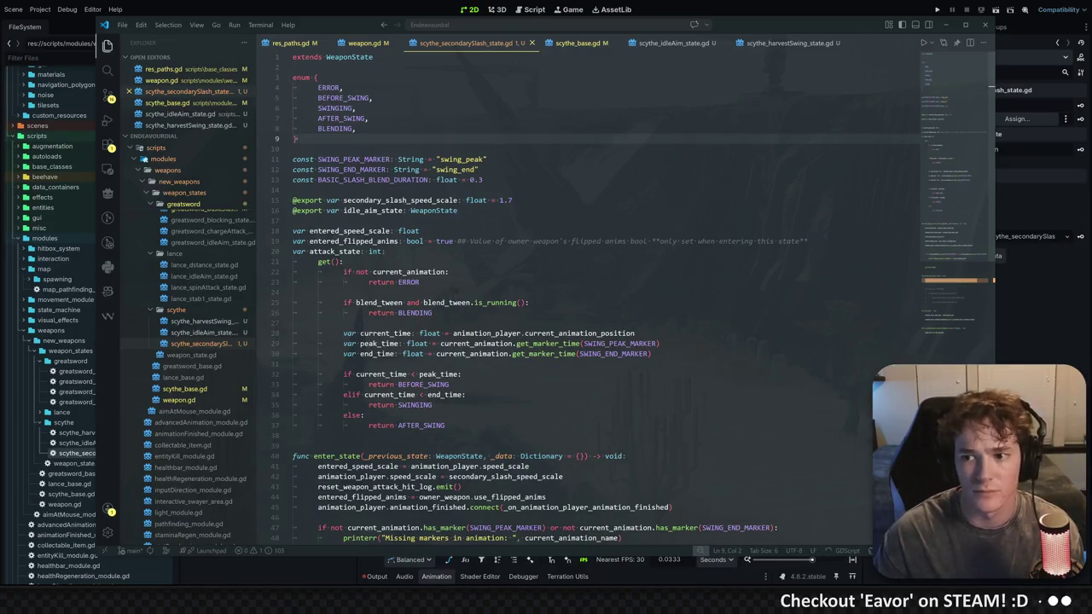
Link SecondarySlash's idle aim state to IdleAim and HarvestSwing's secondary slash state to SecondarySlash
{"action": "left_click", "coordinate": [1004, 354]}
{"action": "left_click", "coordinate": [283, 195]}
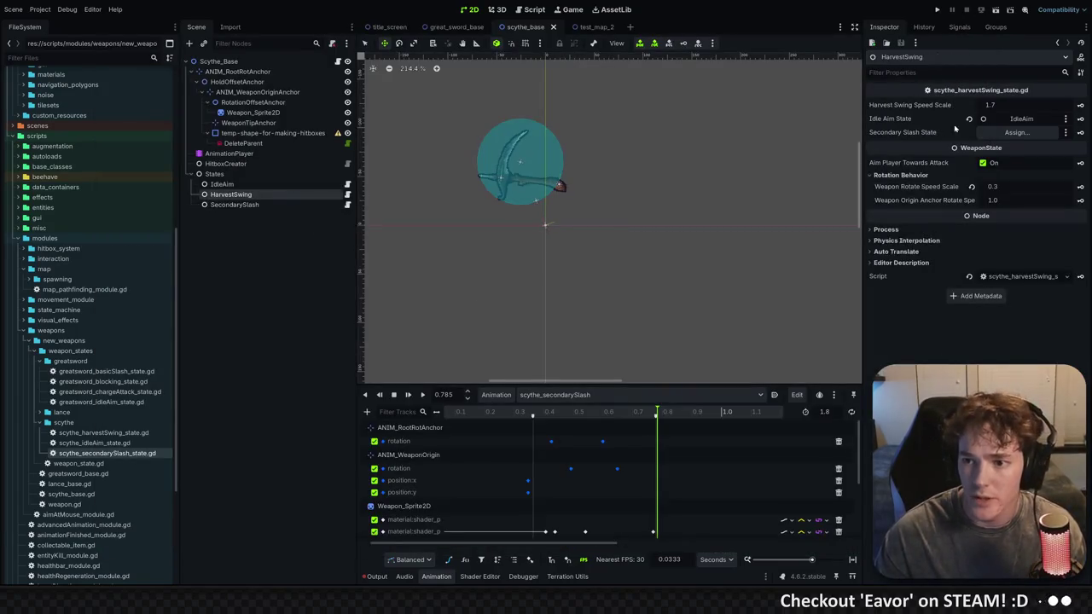
{"action": "left_click", "coordinate": [278, 204]}
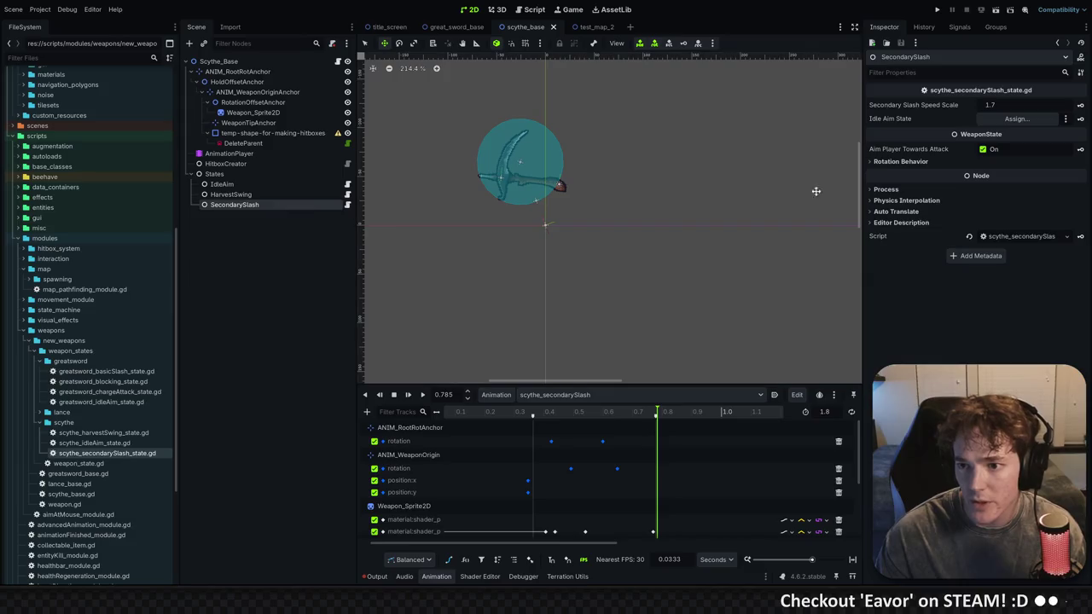
{"action": "left_click", "coordinate": [1015, 119]}
{"action": "double_click", "coordinate": [507, 306]}
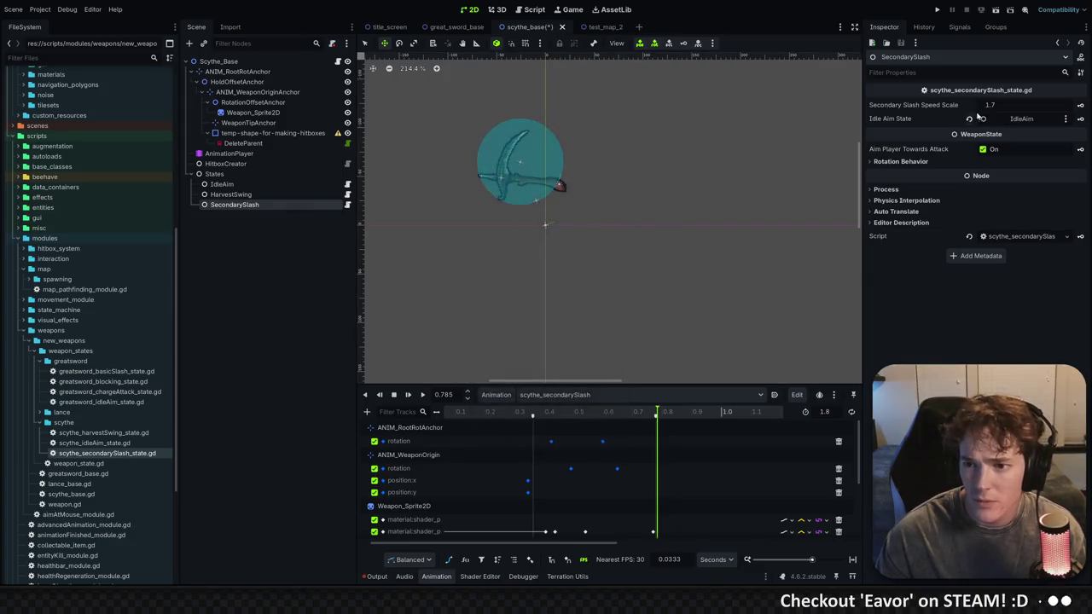
{"action": "left_click", "coordinate": [231, 194]}
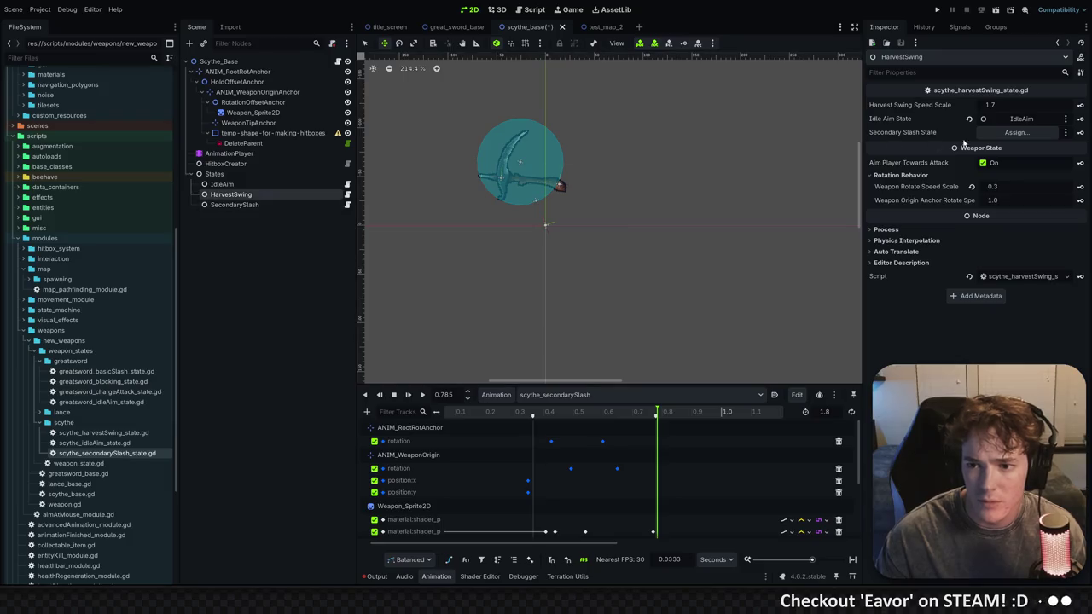
{"action": "left_click", "coordinate": [1015, 133]}
{"action": "double_click", "coordinate": [519, 325]}
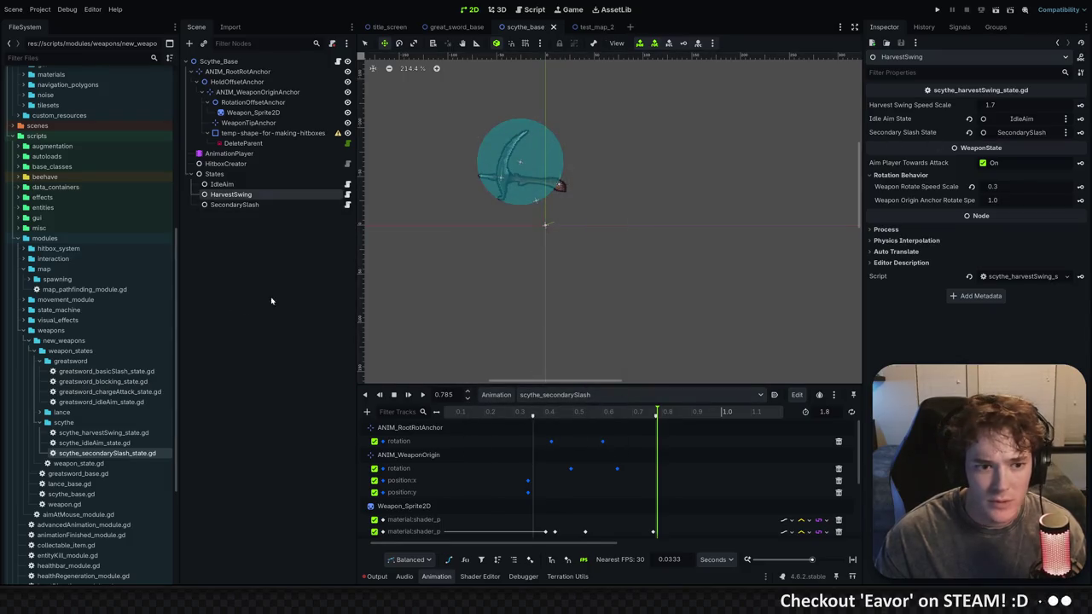
Set SecondarySlash's Secondary Slash Speed Scale to 1
{"action": "left_click", "coordinate": [990, 105]}
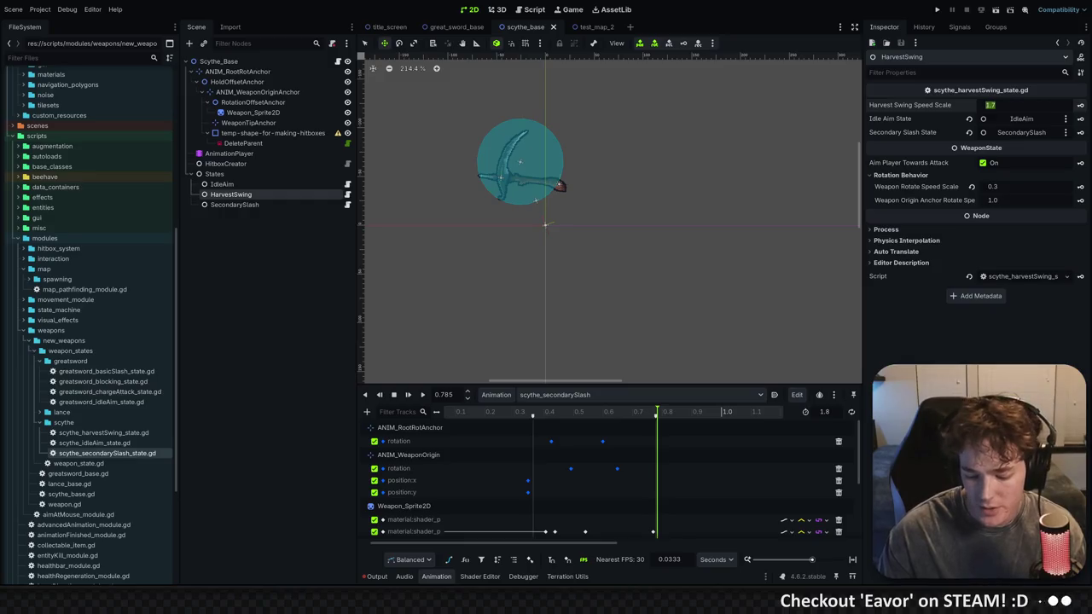
{"action": "type", "text": "1"}
{"action": "left_click", "coordinate": [235, 205]}
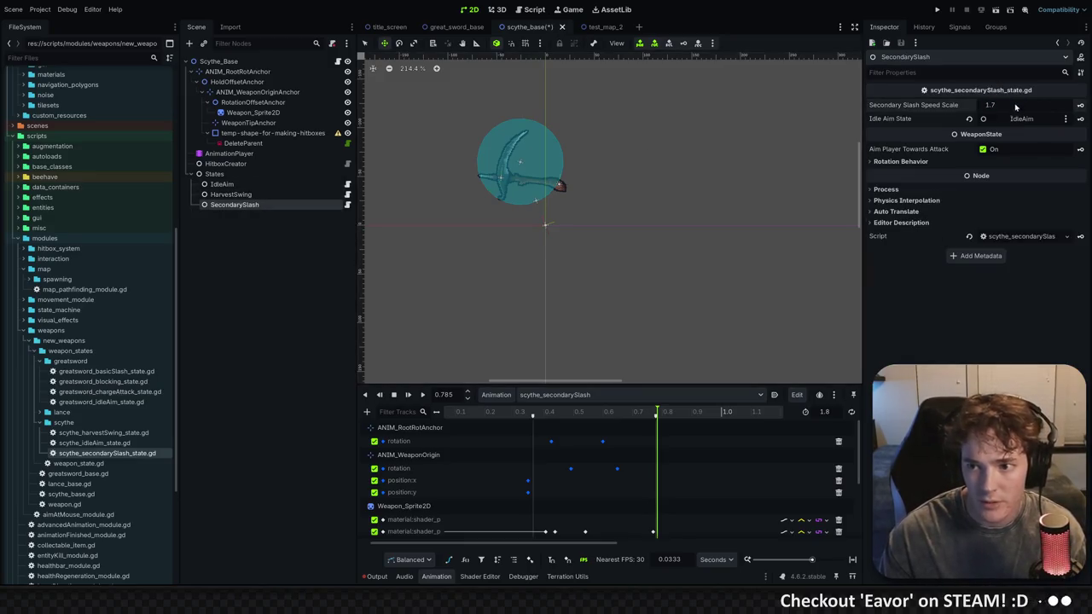
{"action": "left_click", "coordinate": [1015, 105]}
{"action": "type", "text": "1"}
{"action": "key", "text": "Return"}
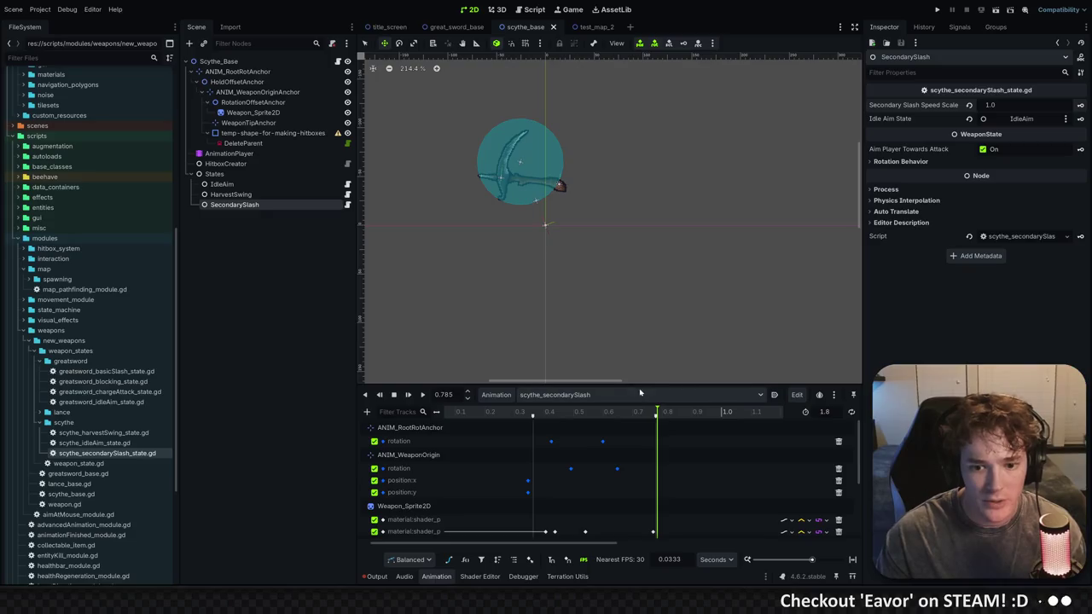
{"action": "left_click_drag", "start_coordinate": [641, 385], "coordinate": [642, 202]}
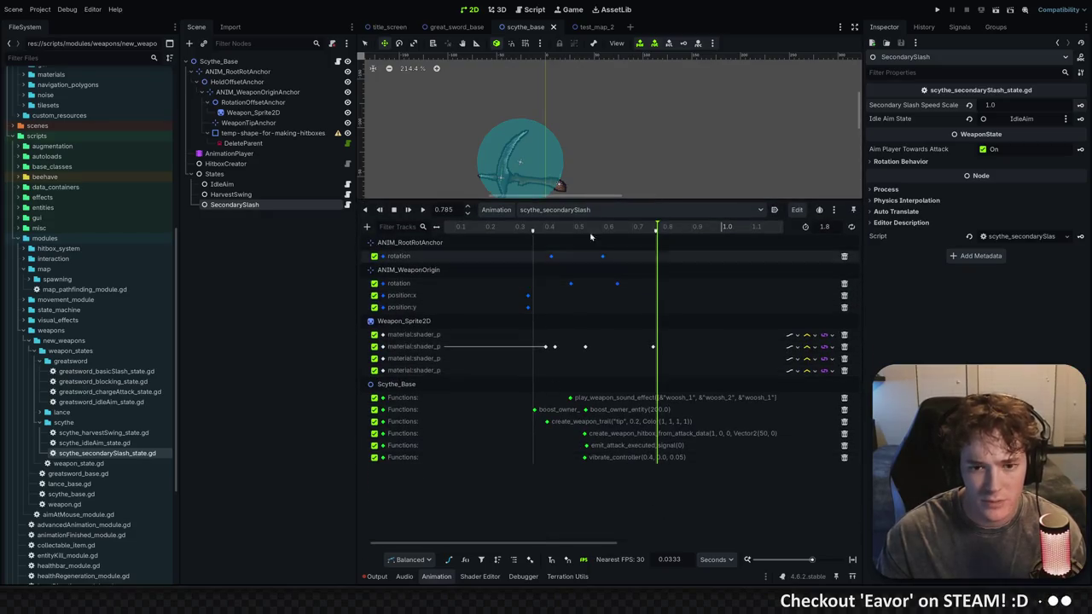
{"action": "left_click", "coordinate": [580, 209]}
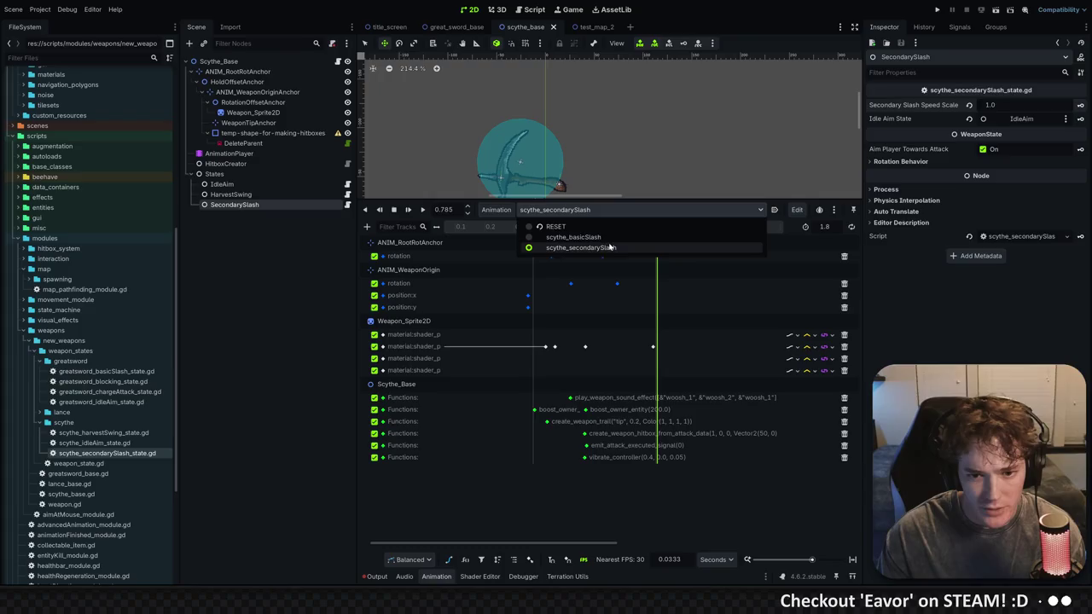
{"action": "left_click", "coordinate": [580, 248]}
{"action": "mouse_move", "coordinate": [535, 229]}
{"action": "left_mouse_down"}
{"action": "mouse_move", "coordinate": [523, 227]}
{"action": "mouse_move", "coordinate": [633, 227]}
{"action": "left_mouse_up"}
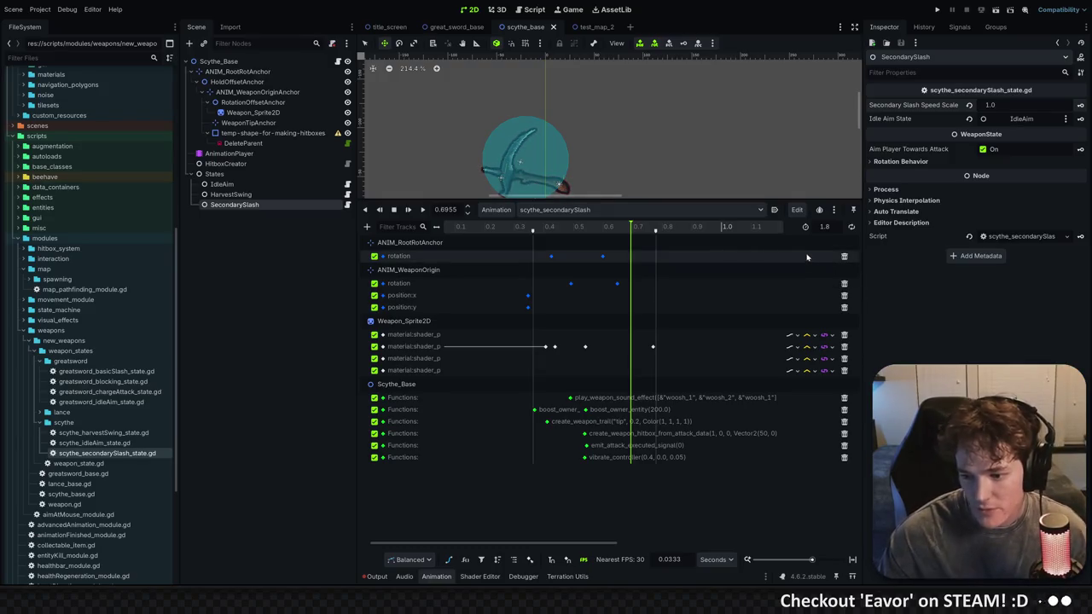
{"action": "mouse_move", "coordinate": [710, 198]}
{"action": "left_mouse_down"}
{"action": "mouse_move", "coordinate": [703, 348]}
{"action": "mouse_move", "coordinate": [693, 272]}
{"action": "left_mouse_up"}
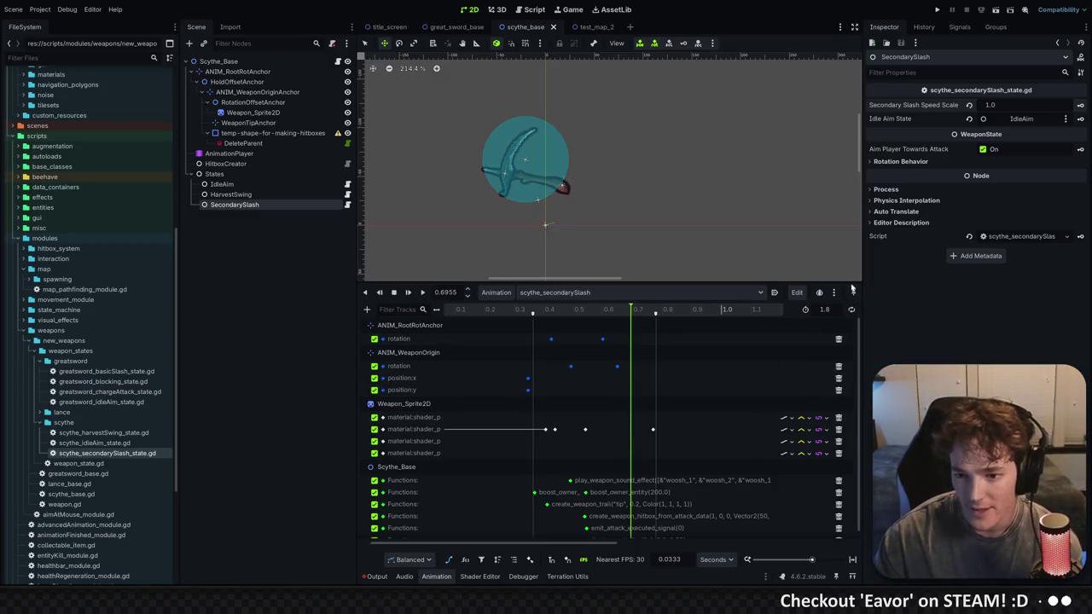
{"action": "mouse_move", "coordinate": [854, 282]}
{"action": "left_mouse_down"}
{"action": "mouse_move", "coordinate": [847, 346]}
{"action": "mouse_move", "coordinate": [870, 342]}
{"action": "left_mouse_up"}
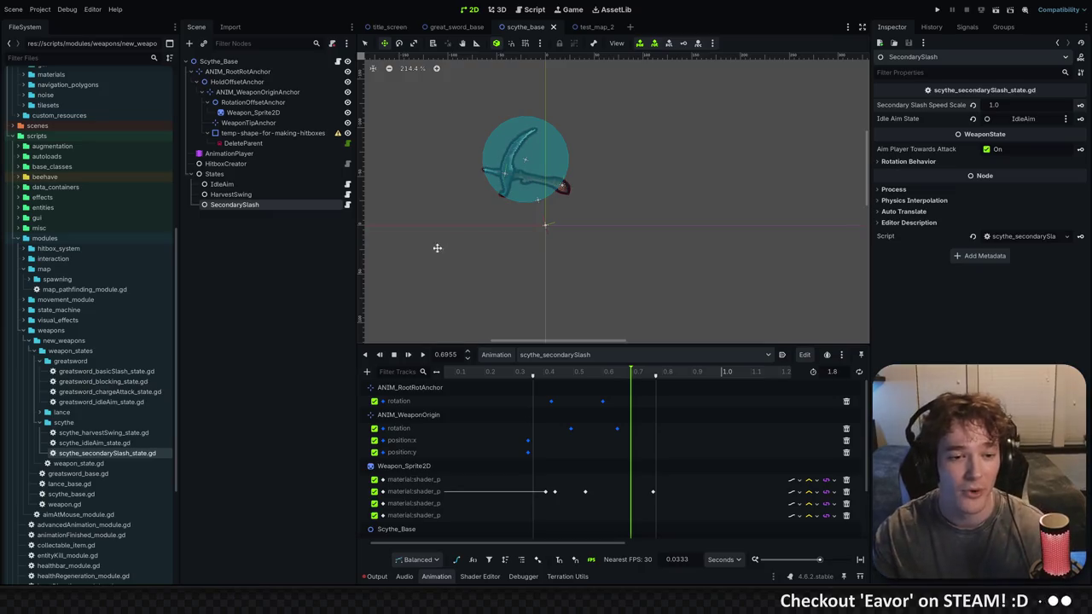
{"action": "left_click", "coordinate": [305, 275]}
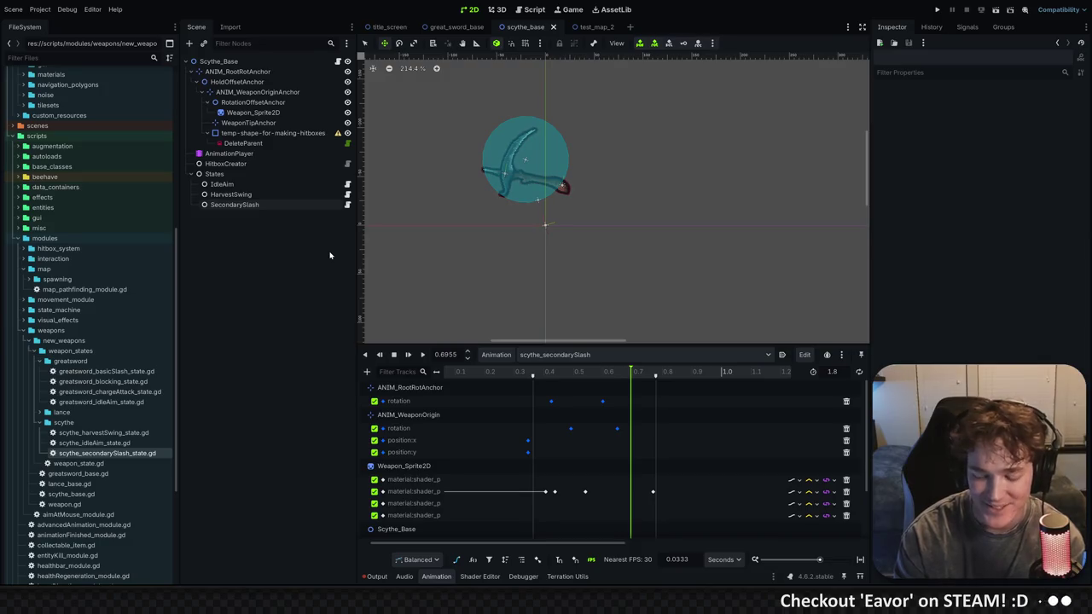
{"action": "left_click", "coordinate": [297, 204]}
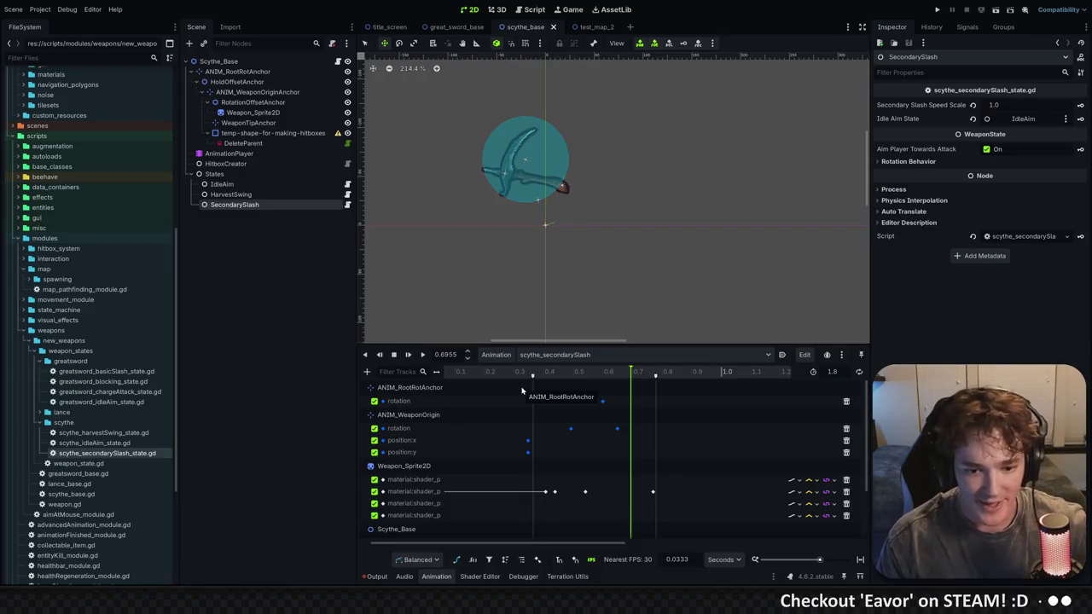
{"action": "left_click_drag", "start_coordinate": [488, 377], "coordinate": [636, 372]}
Scrub the slash around 0.42–0.5 s and compare the weapon-origin and root-rotation anchors
{"action": "left_click", "coordinate": [256, 195]}
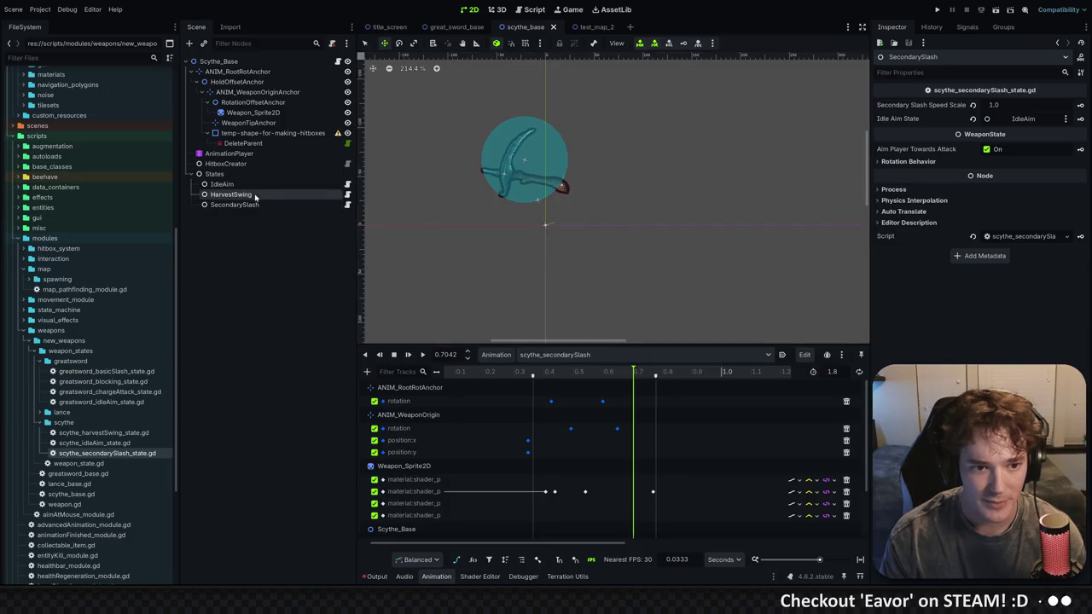
{"action": "left_click", "coordinate": [256, 205]}
{"action": "left_click", "coordinate": [564, 373]}
{"action": "mouse_move", "coordinate": [564, 373]}
{"action": "left_mouse_down"}
{"action": "mouse_move", "coordinate": [576, 373]}
{"action": "mouse_move", "coordinate": [550, 367]}
{"action": "mouse_move", "coordinate": [654, 372]}
{"action": "mouse_move", "coordinate": [517, 373]}
{"action": "mouse_move", "coordinate": [605, 373]}
{"action": "mouse_move", "coordinate": [579, 376]}
{"action": "left_mouse_up"}
{"action": "left_click", "coordinate": [256, 92]}
{"action": "left_click", "coordinate": [519, 374]}
{"action": "left_click", "coordinate": [237, 71]}
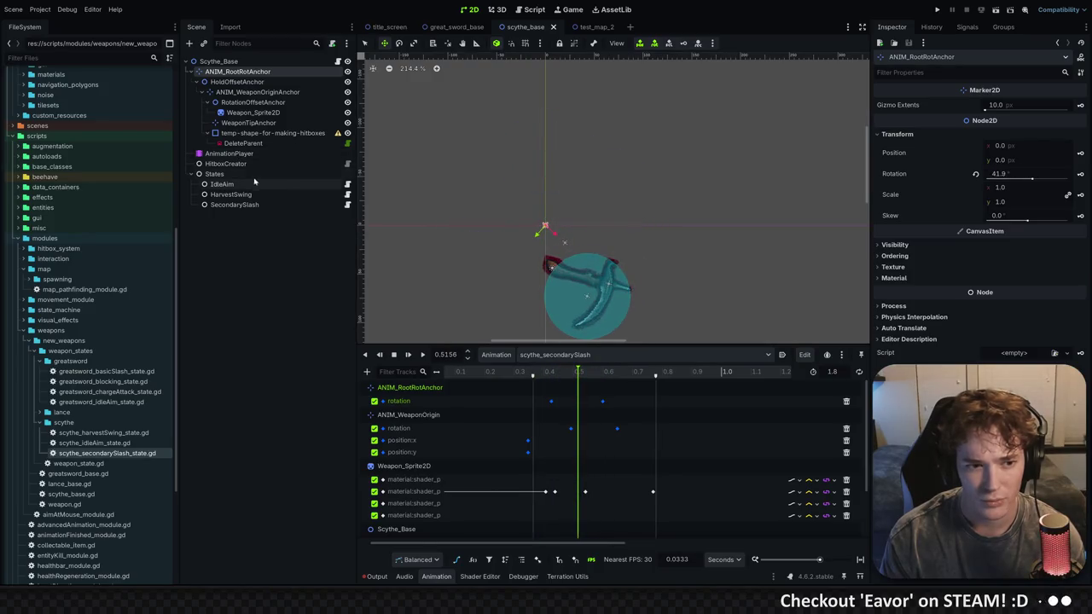
{"action": "left_click", "coordinate": [263, 93]}
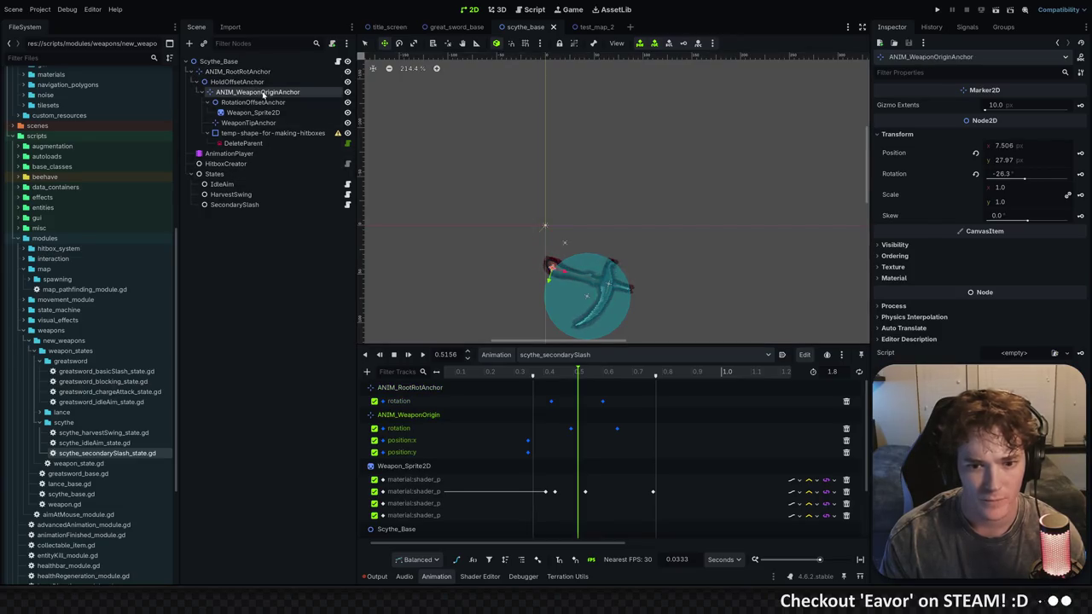
Point HitboxCreator's second creation path to ANIM_RootRotAnchor
{"action": "left_click", "coordinate": [257, 166]}
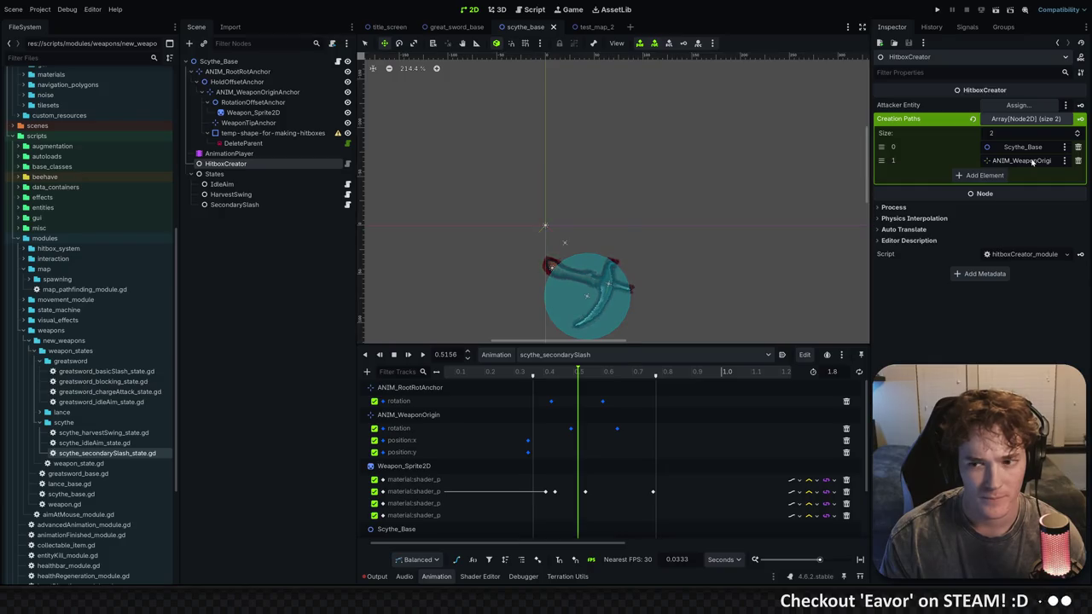
{"action": "left_click", "coordinate": [1024, 160]}
{"action": "double_click", "coordinate": [540, 195]}
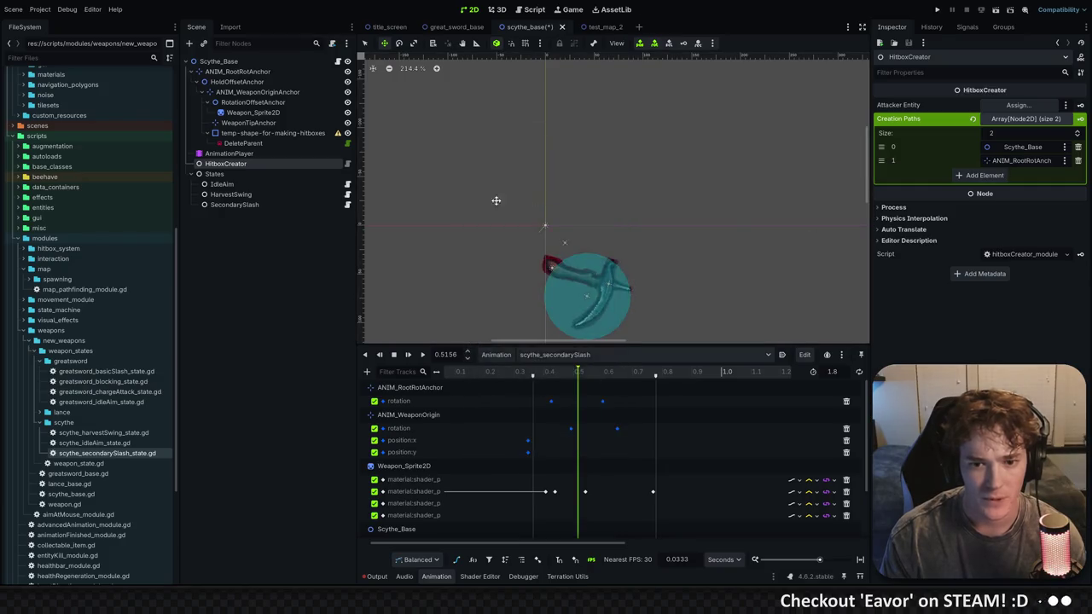
{"action": "left_click", "coordinate": [263, 132]}
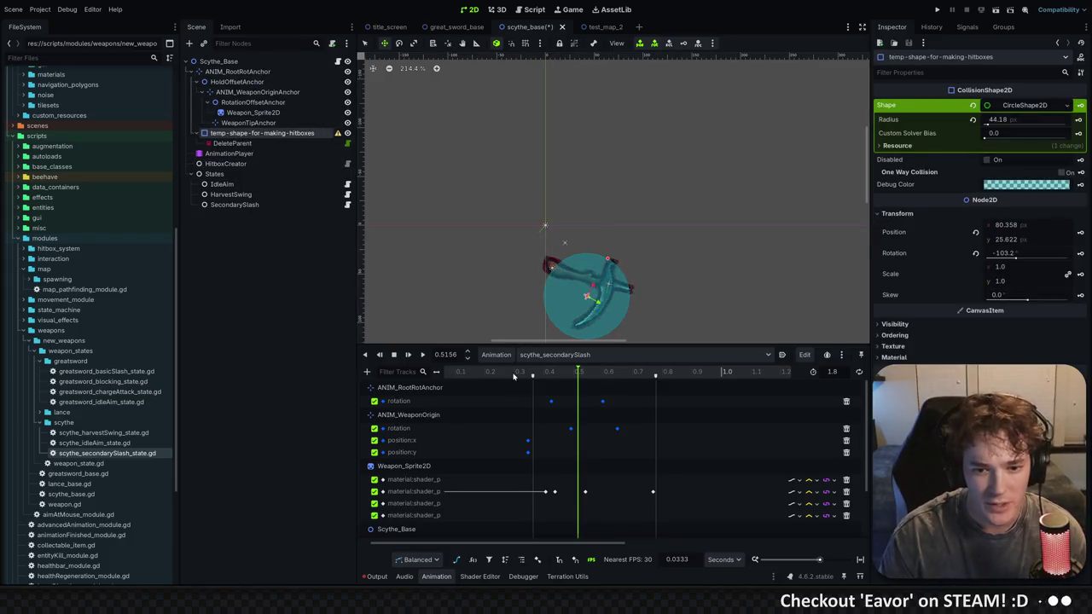
Rewind the secondary slash and load the scythe_basicSlash animation
{"action": "mouse_move", "coordinate": [493, 372]}
{"action": "left_mouse_down"}
{"action": "mouse_move", "coordinate": [441, 364]}
{"action": "mouse_move", "coordinate": [583, 360]}
{"action": "mouse_move", "coordinate": [522, 372]}
{"action": "mouse_move", "coordinate": [625, 378]}
{"action": "mouse_move", "coordinate": [480, 372]}
{"action": "mouse_move", "coordinate": [776, 372]}
{"action": "mouse_move", "coordinate": [516, 383]}
{"action": "left_mouse_up"}
{"action": "left_click", "coordinate": [582, 356]}
{"action": "left_click", "coordinate": [559, 378]}
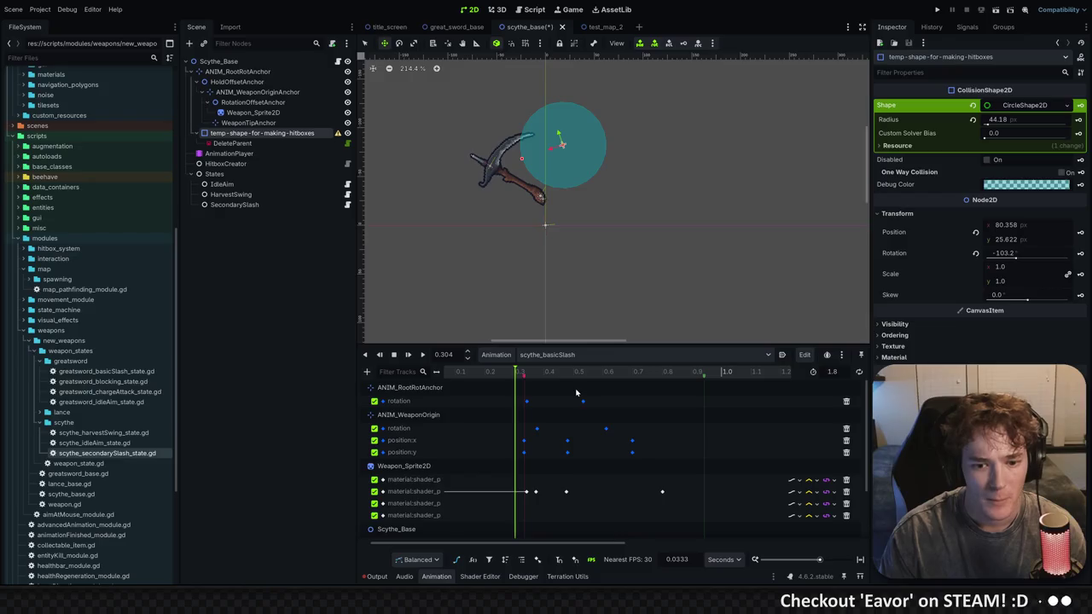
Round the temporary hitbox shape's position to x 80, y 25
{"action": "right_click", "coordinate": [928, 232]}
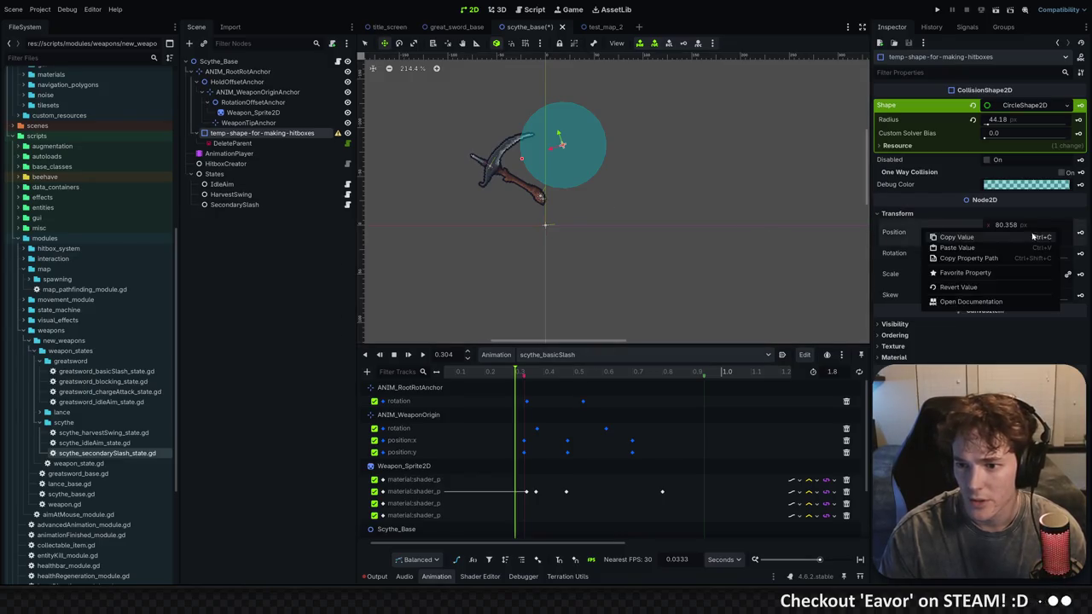
{"action": "left_click", "coordinate": [1034, 236]}
{"action": "left_click", "coordinate": [1007, 224]}
{"action": "type", "text": "80"}
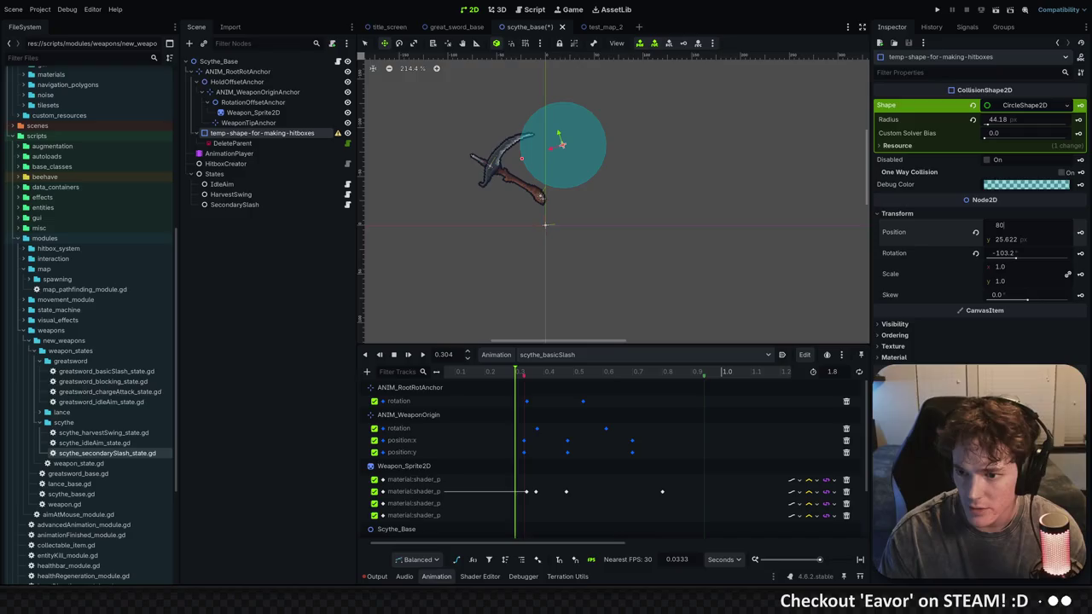
{"action": "key", "text": "Tab"}
{"action": "type", "text": "25"}
{"action": "key", "text": "Return"}
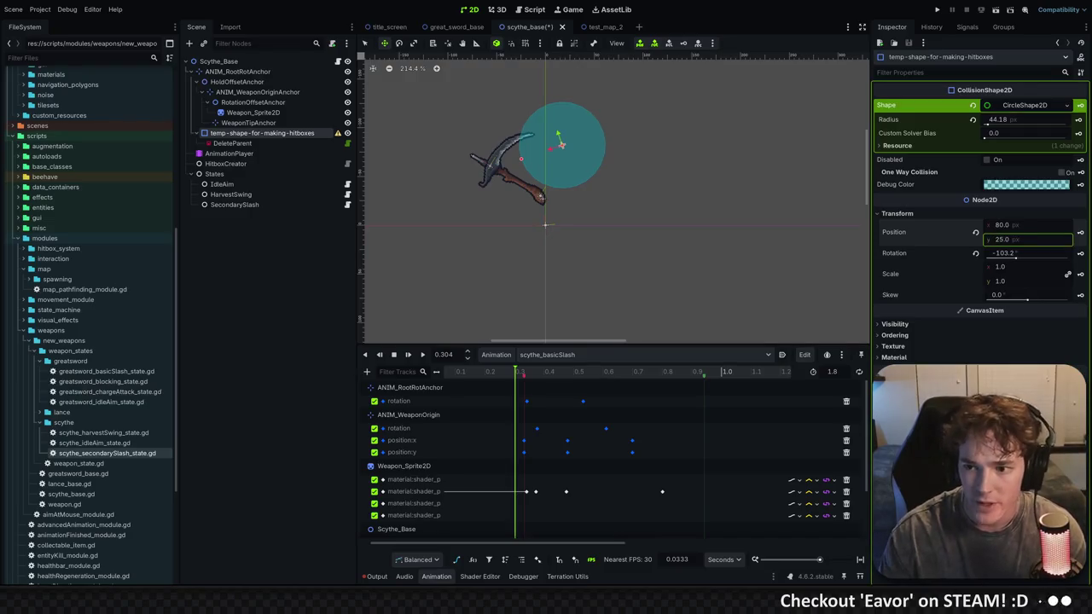
{"action": "right_click", "coordinate": [906, 246]}
{"action": "left_click", "coordinate": [933, 256]}
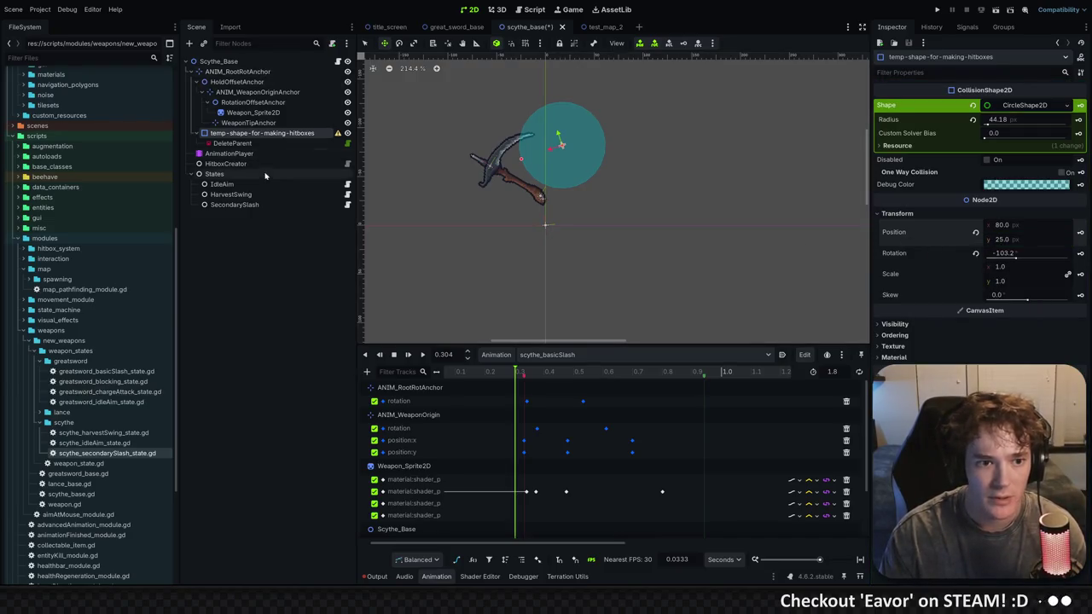
{"action": "left_click", "coordinate": [596, 357]}
{"action": "left_click", "coordinate": [597, 383]}
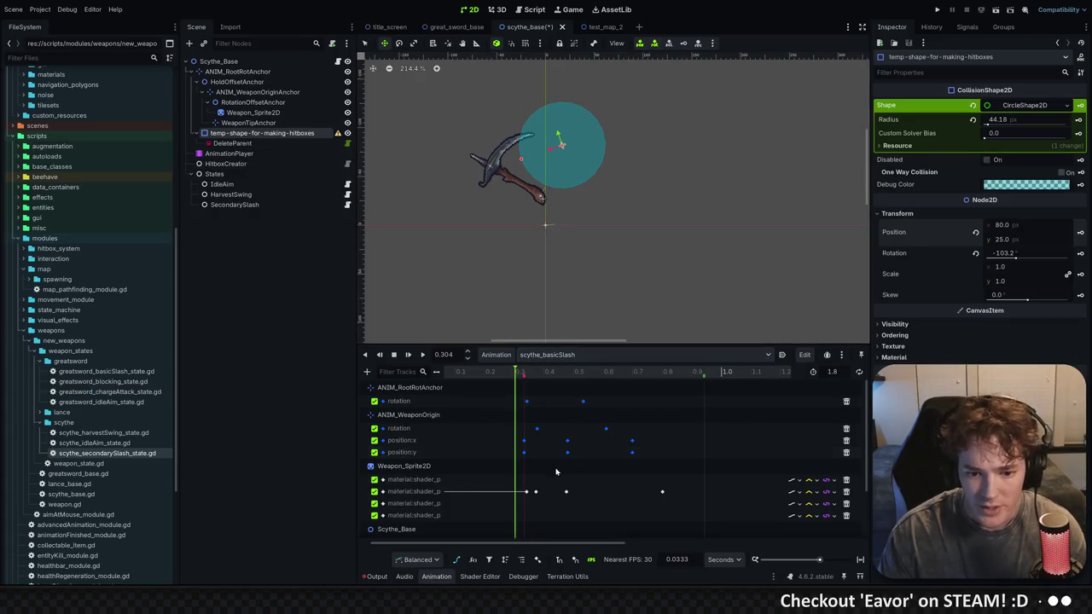
{"action": "scroll", "coordinate": [580, 453], "scroll_direction": "down", "scroll_amount": 3}
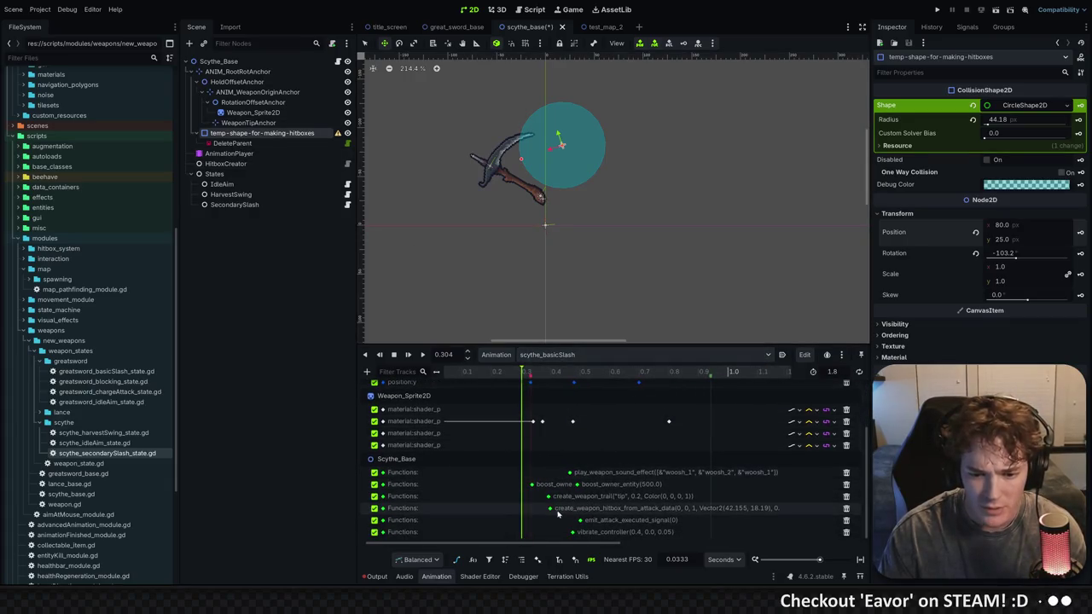
Set the basic slash hitbox offset to (80, 25), copy it, and save the scene
{"action": "left_click", "coordinate": [550, 508]}
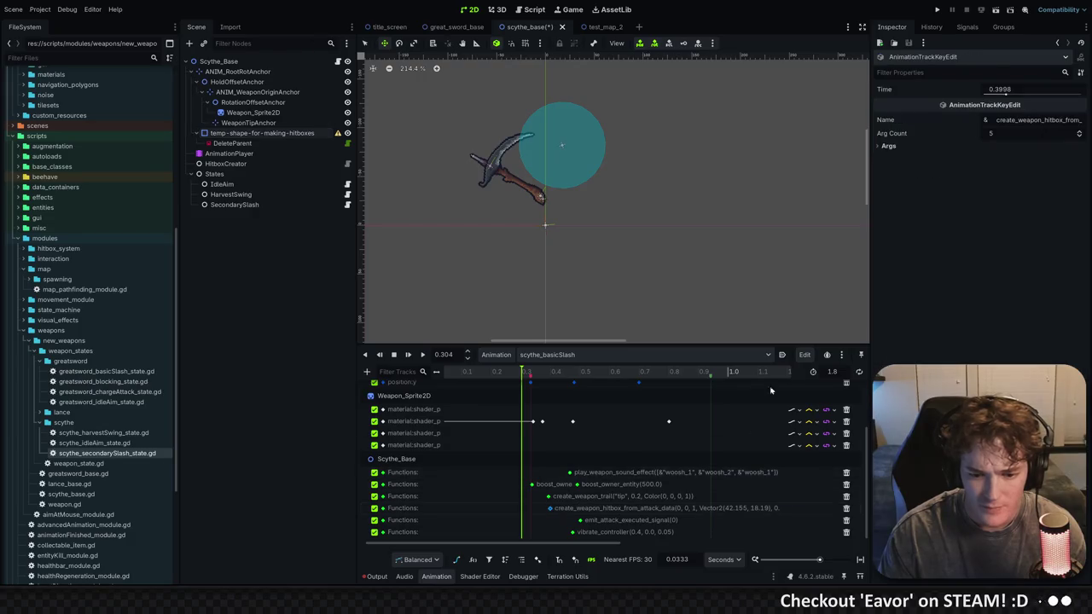
{"action": "left_click", "coordinate": [888, 190]}
{"action": "right_click", "coordinate": [915, 222]}
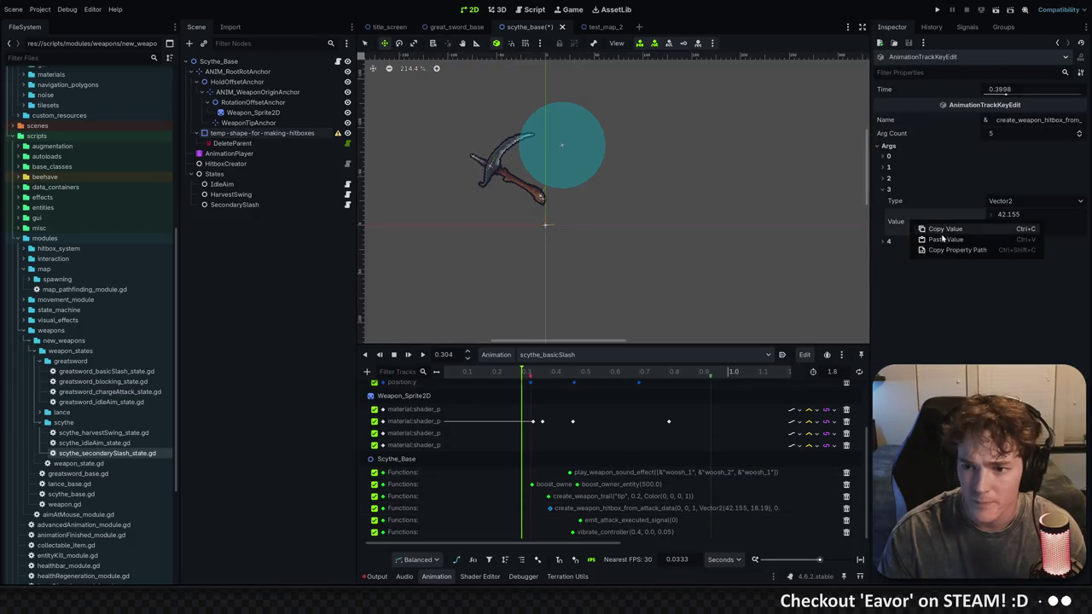
{"action": "left_click", "coordinate": [939, 238]}
{"action": "key", "text": "ctrl+s"}
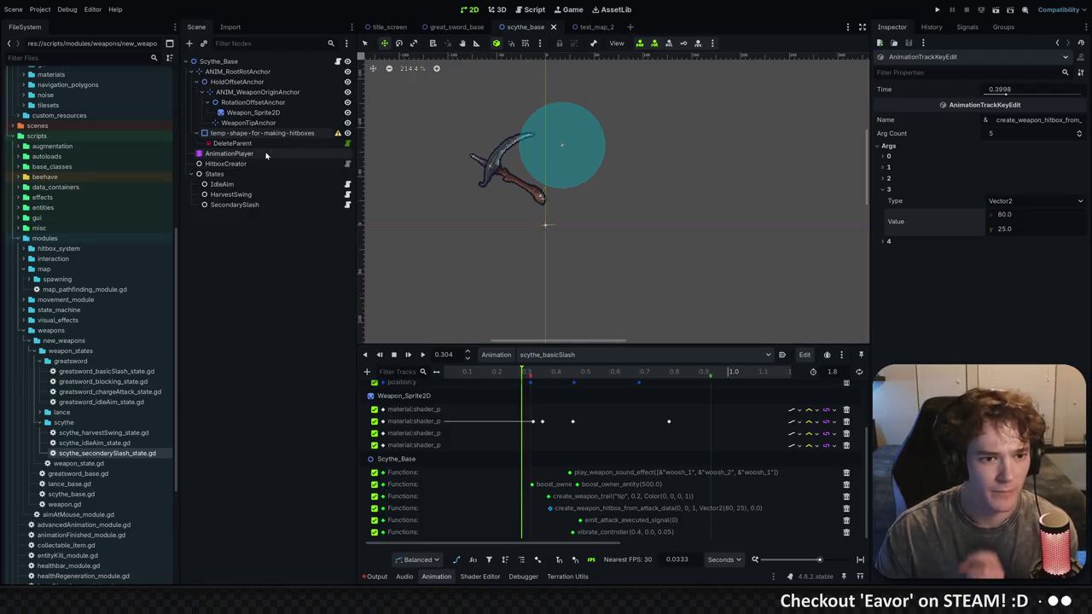
Load and play the scythe_secondarySlash animation
{"action": "left_click", "coordinate": [555, 354]}
{"action": "left_click", "coordinate": [550, 395]}
{"action": "key", "text": "shift+d"}
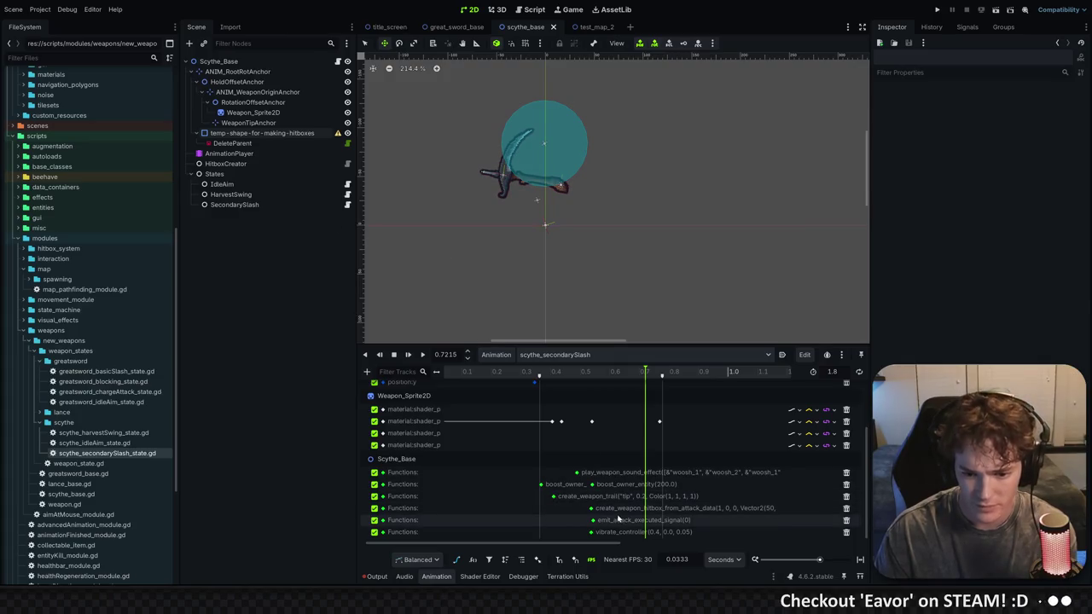
Set the secondary slash hitbox key's third argument to 1 and paste the (80, 25) offset
{"action": "left_click", "coordinate": [593, 510]}
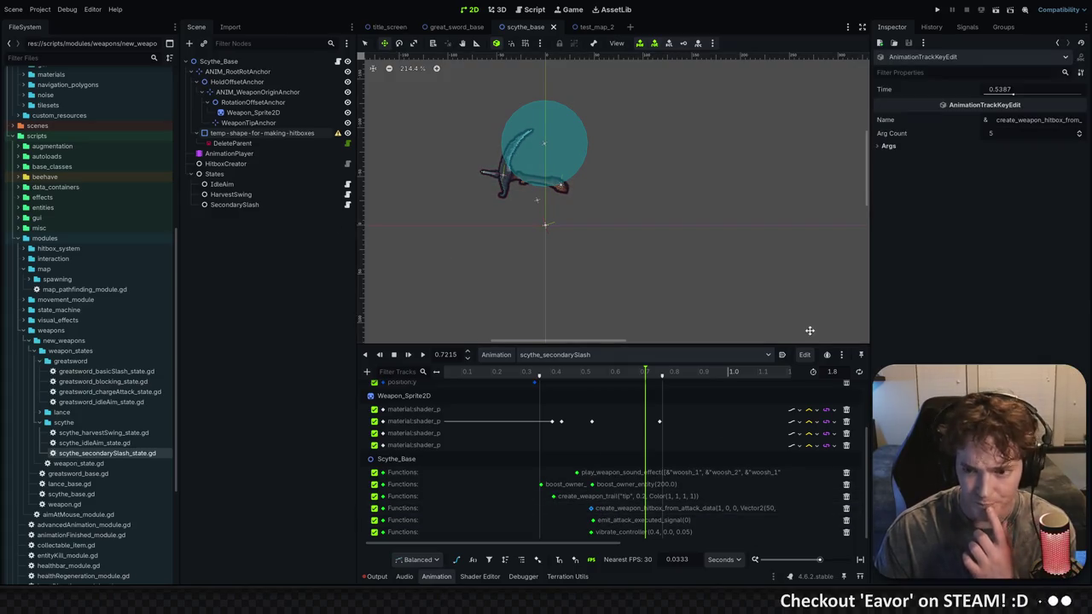
{"action": "left_click", "coordinate": [889, 200]}
{"action": "left_click", "coordinate": [889, 189]}
{"action": "left_click", "coordinate": [889, 178]}
{"action": "left_click", "coordinate": [889, 167]}
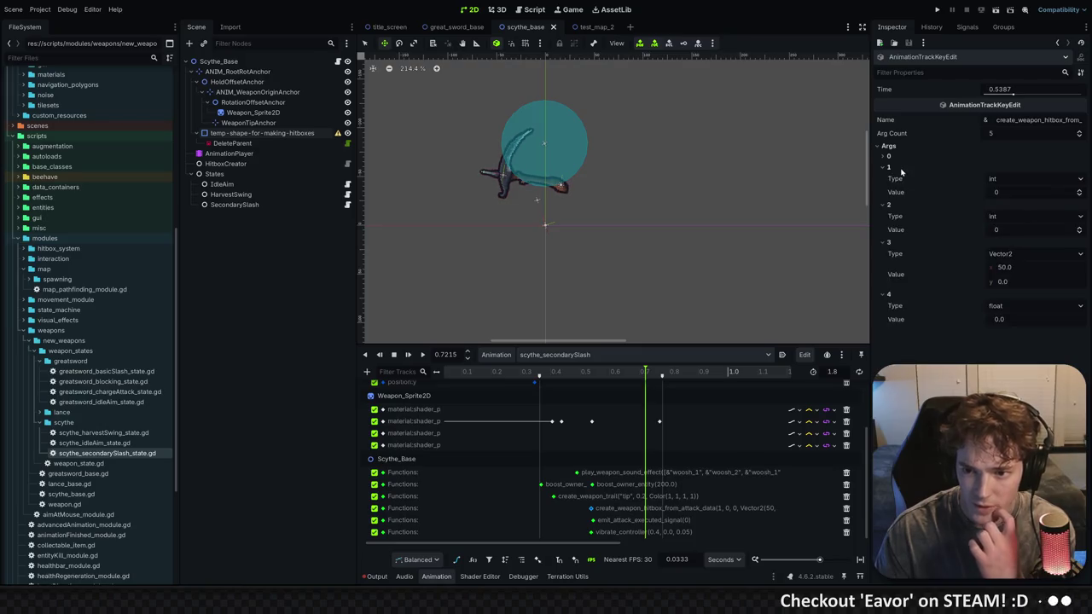
{"action": "left_click", "coordinate": [889, 156]}
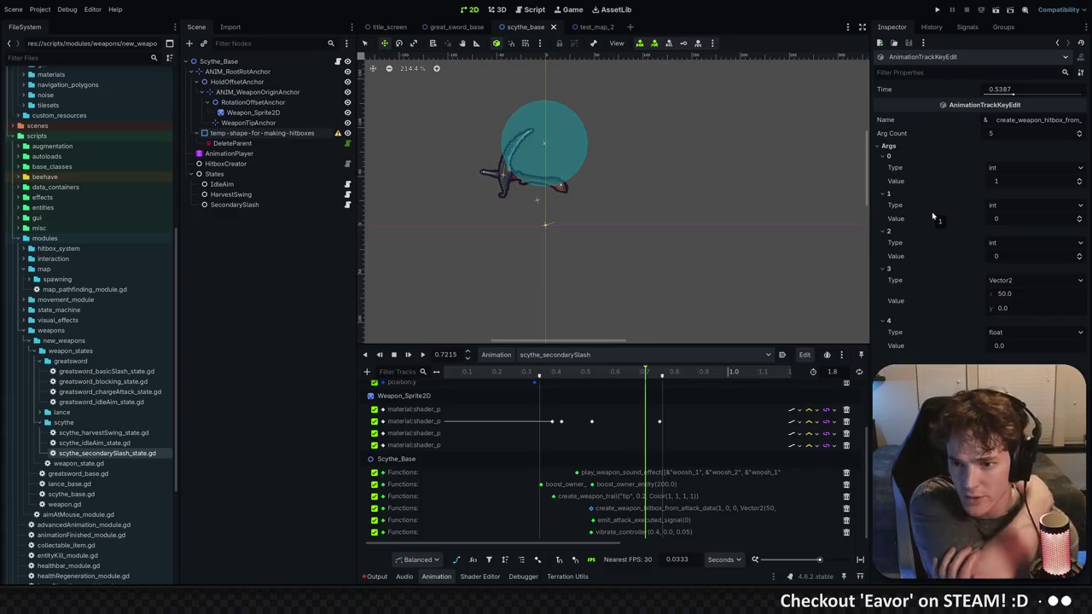
{"action": "left_click", "coordinate": [1077, 255]}
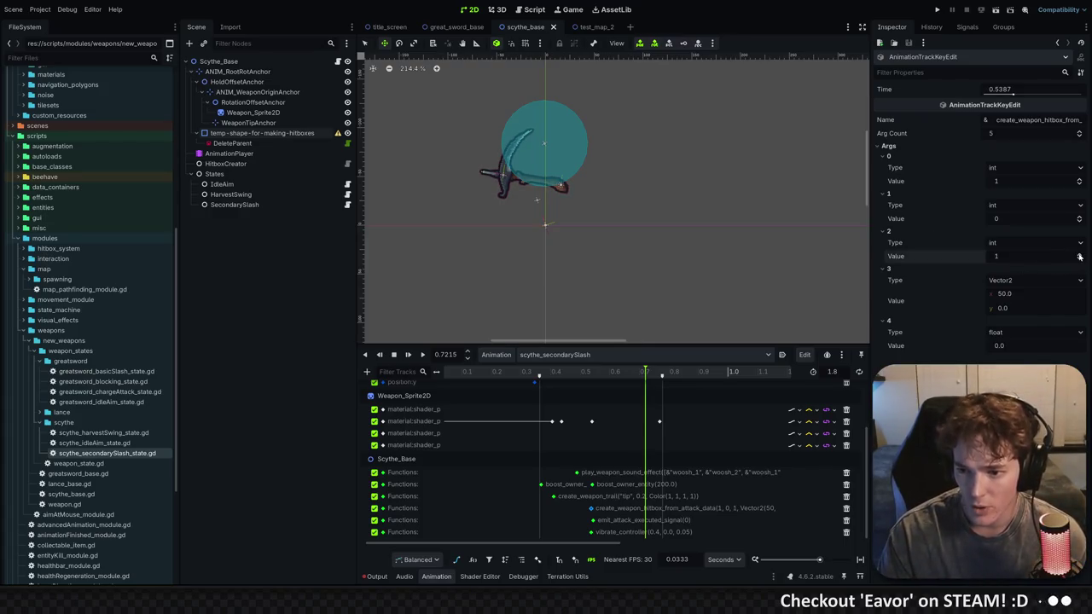
{"action": "right_click", "coordinate": [923, 301]}
{"action": "left_click", "coordinate": [939, 316]}
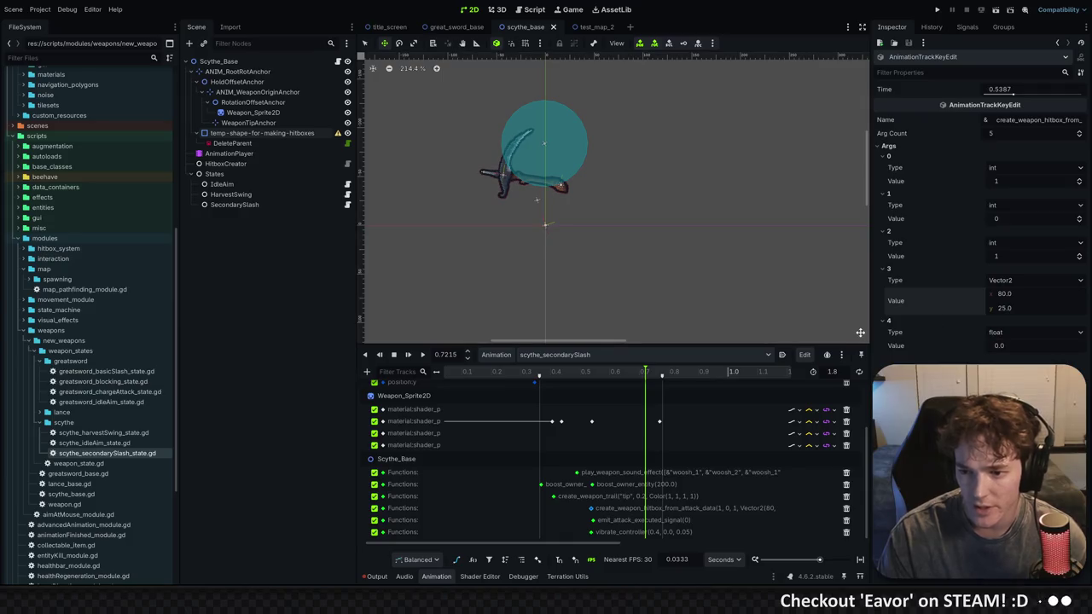
Add a second Attack Datas slot on Scythe_Base holding a new AttackData
{"action": "left_click", "coordinate": [219, 61]}
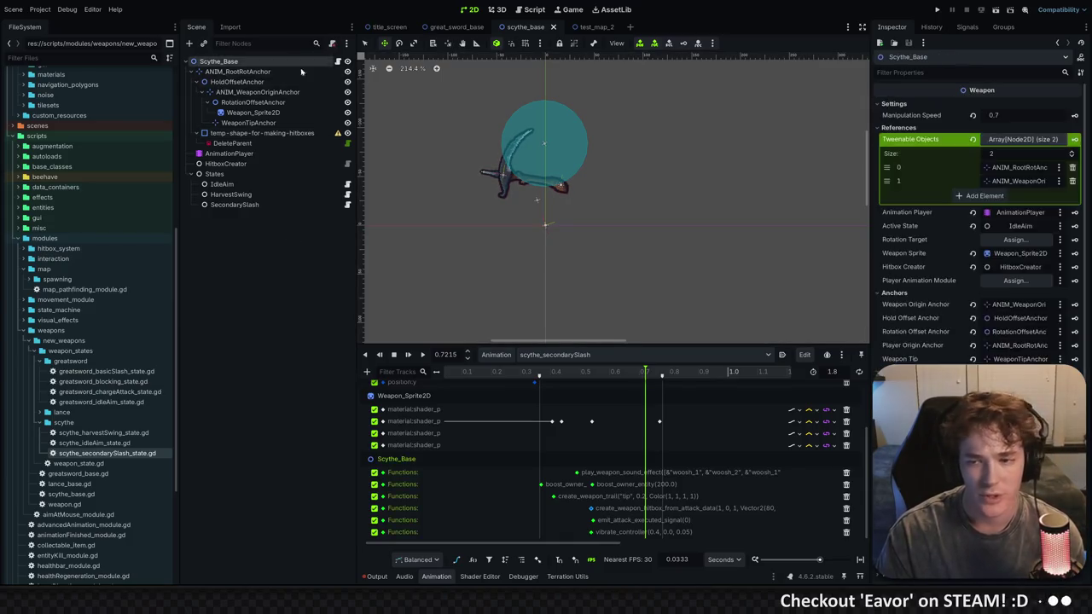
{"action": "scroll", "coordinate": [976, 256], "scroll_direction": "down", "scroll_amount": 5}
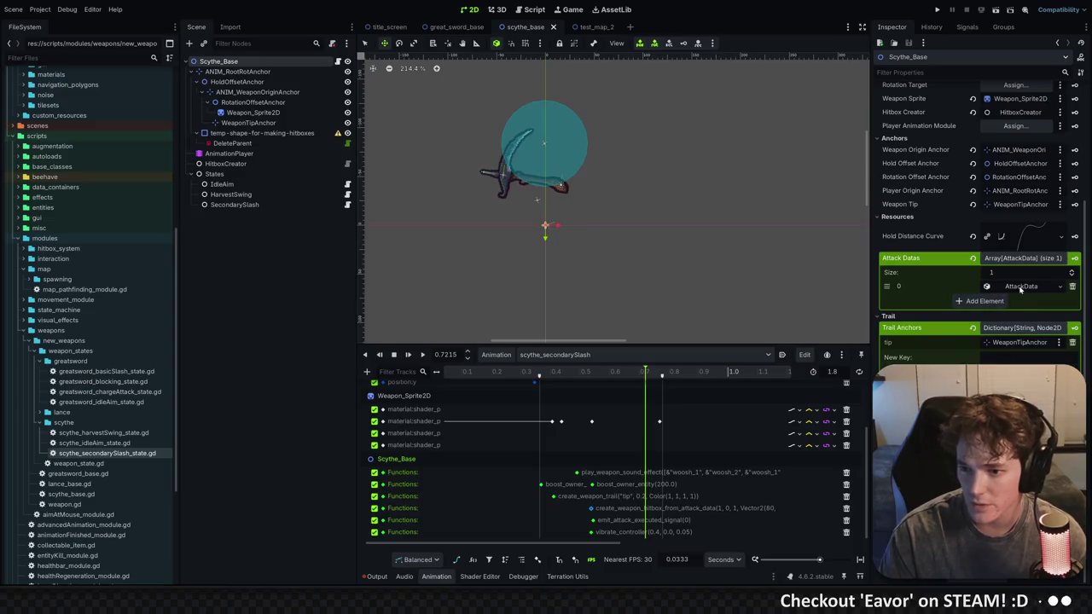
{"action": "left_click", "coordinate": [981, 301]}
{"action": "left_click", "coordinate": [1022, 287]}
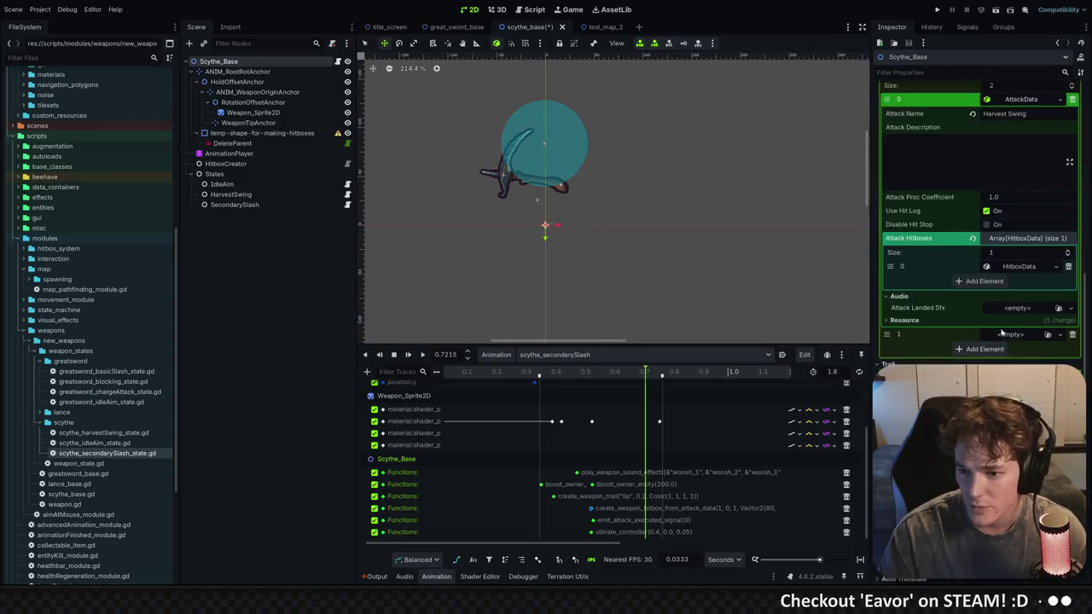
{"action": "left_click", "coordinate": [1006, 113]}
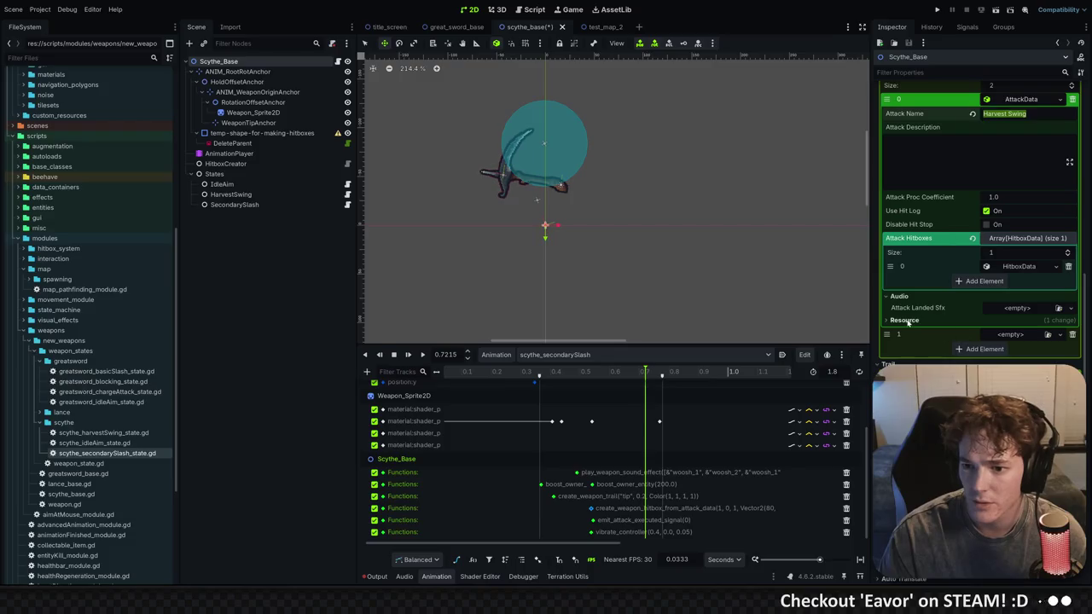
{"action": "left_click", "coordinate": [904, 320]}
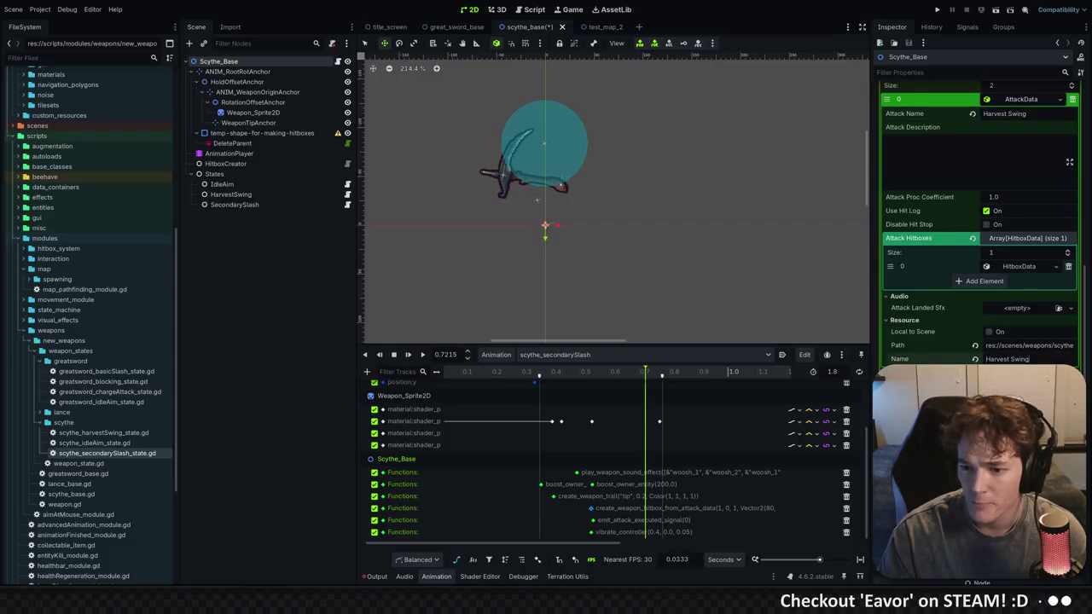
{"action": "scroll", "coordinate": [978, 221], "scroll_direction": "up", "scroll_amount": 2}
{"action": "left_click", "coordinate": [1027, 163]}
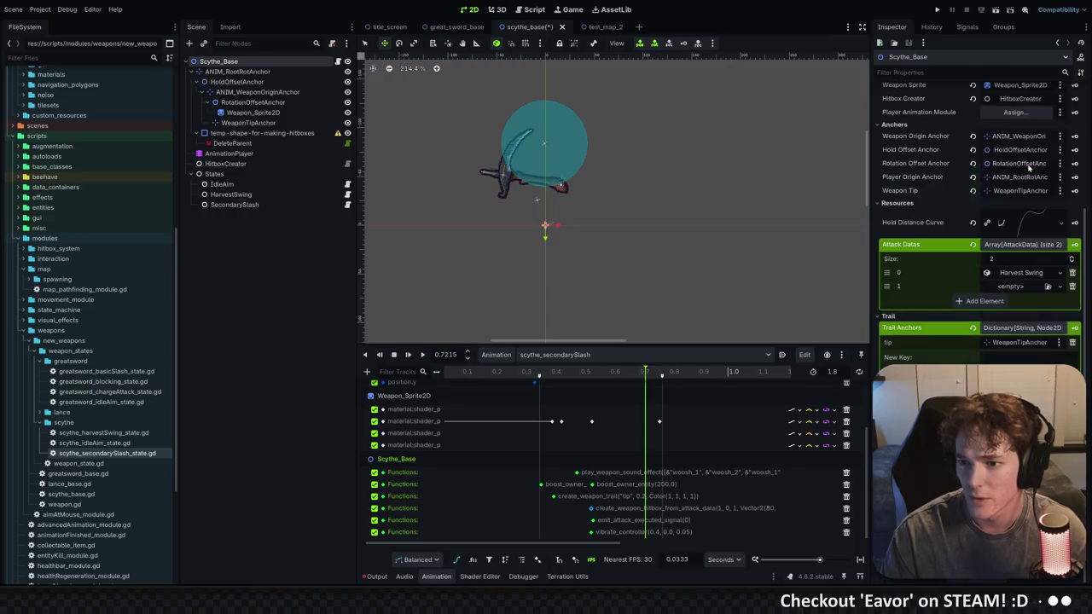
{"action": "left_click", "coordinate": [1018, 289]}
{"action": "left_click", "coordinate": [1032, 312]}
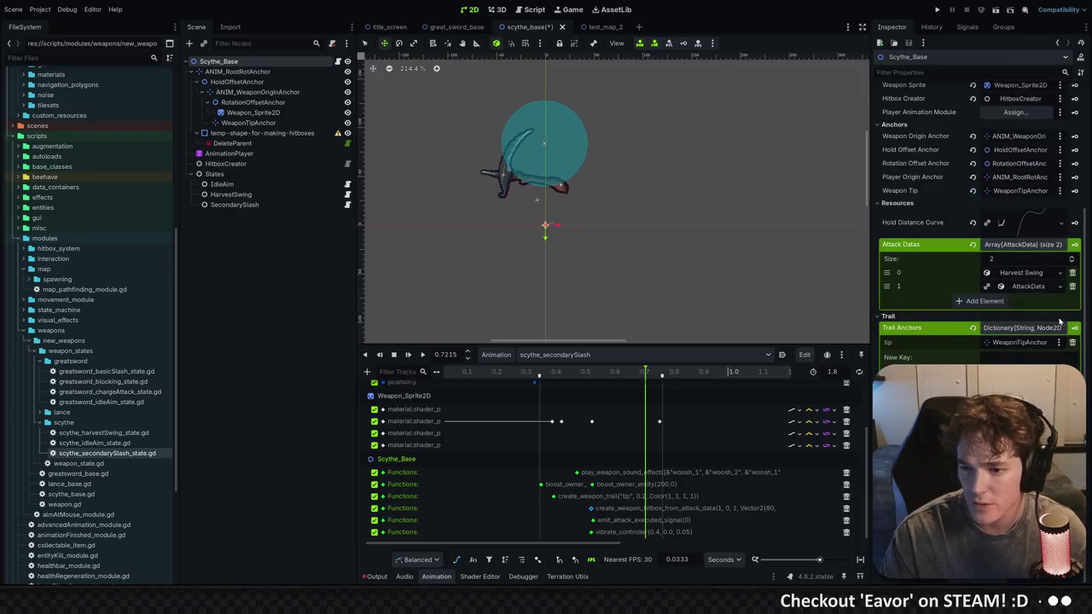
Name the new attack Secondary Slash
{"action": "left_click", "coordinate": [1016, 287]}
{"action": "left_click", "coordinate": [1018, 273]}
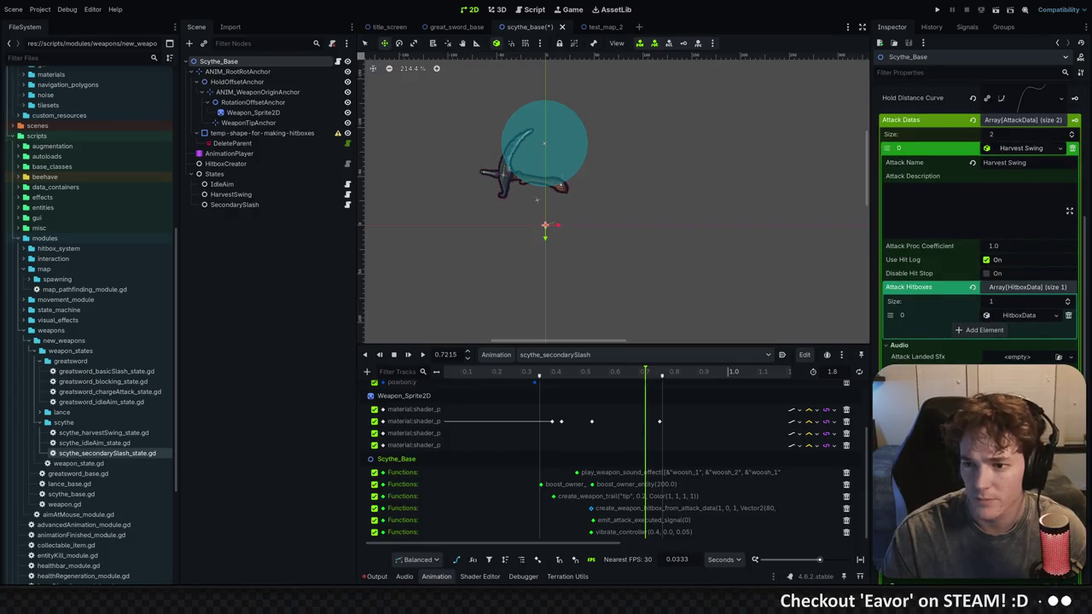
{"action": "left_click", "coordinate": [1024, 317]}
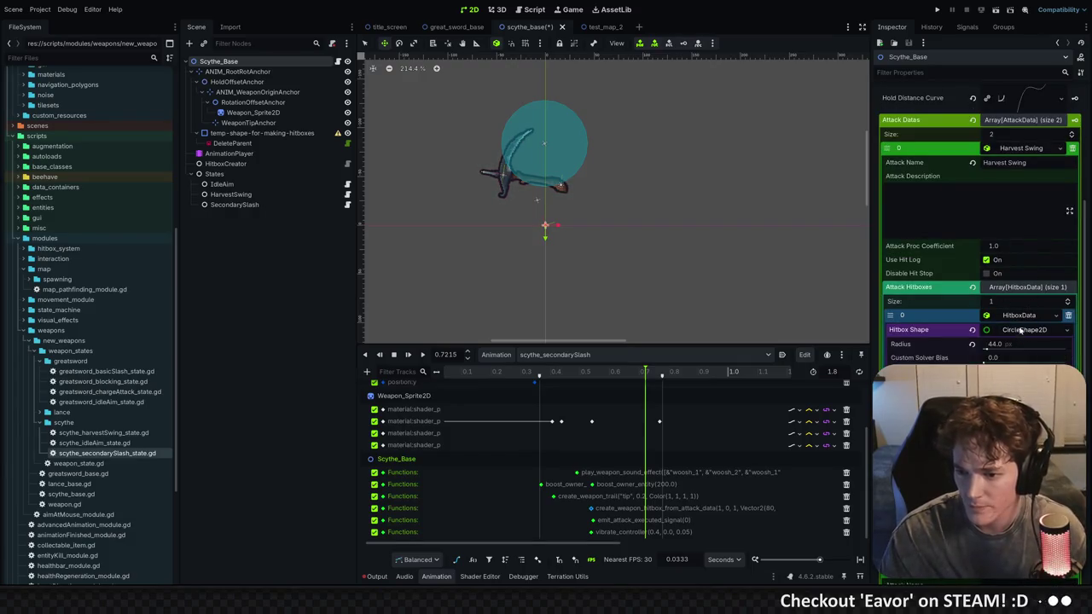
{"action": "left_click", "coordinate": [1016, 151]}
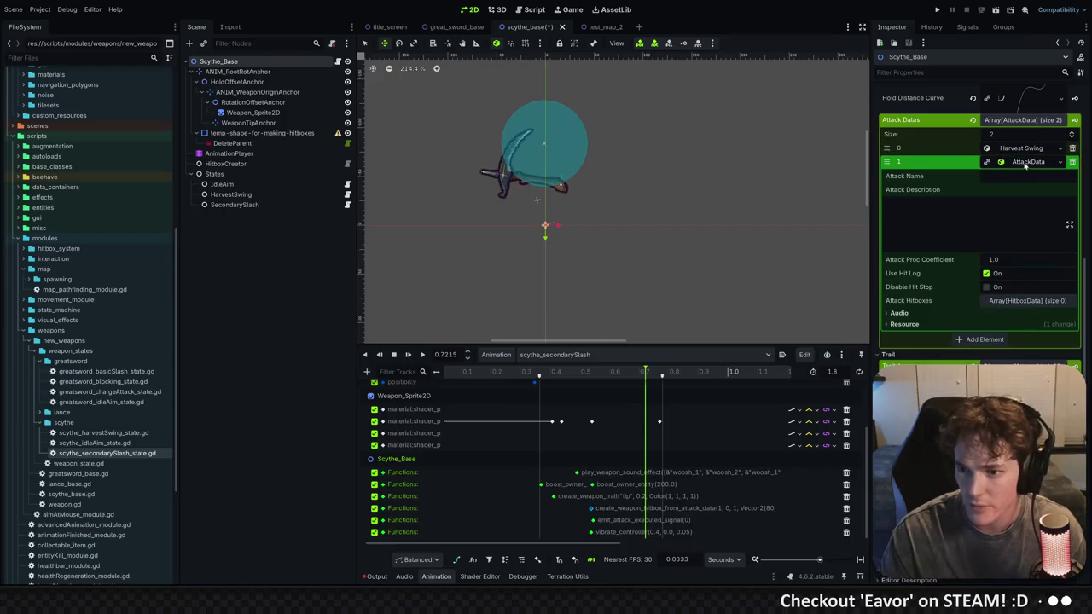
{"action": "left_click", "coordinate": [1028, 175]}
{"action": "type", "text": "Seconda"}
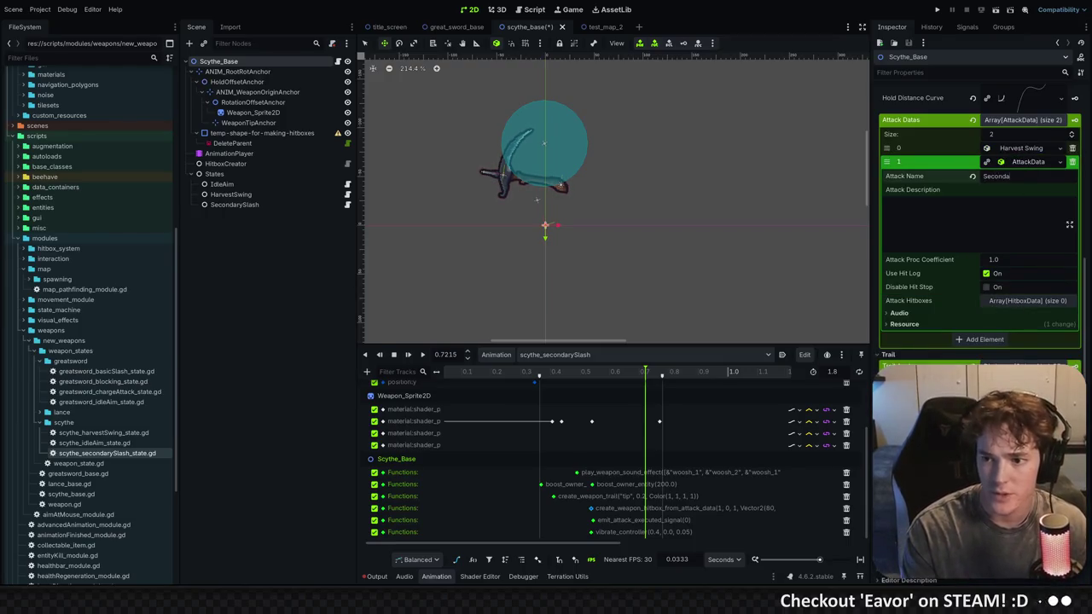
{"action": "type", "text": "sh"}
{"action": "key", "text": "Return"}
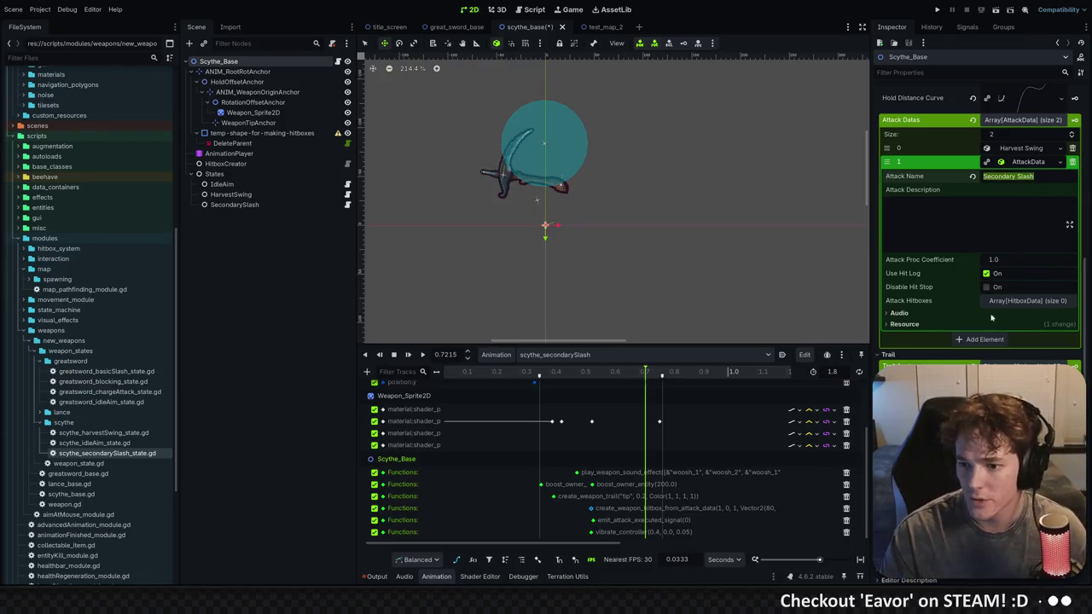
Give Secondary Slash one HitboxData with a new CircleShape2D of radius 44
{"action": "left_click", "coordinate": [917, 325]}
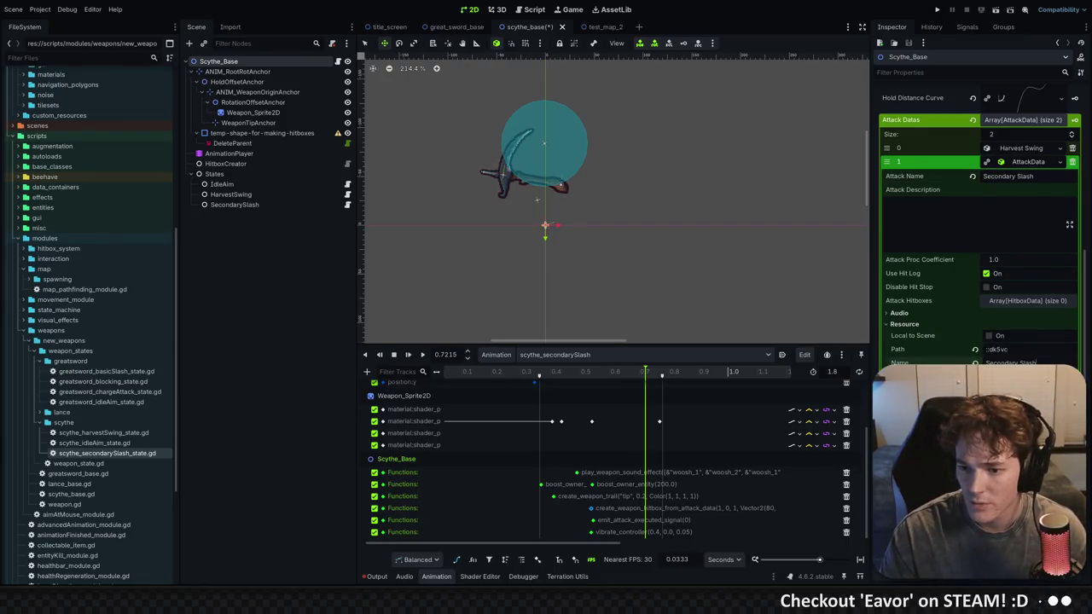
{"action": "left_click", "coordinate": [938, 321]}
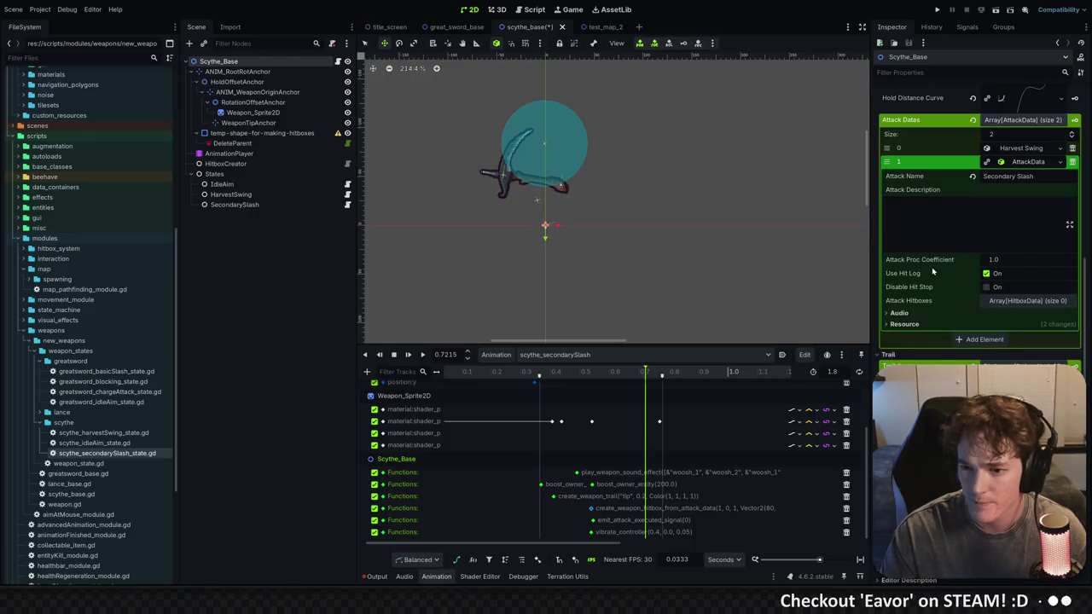
{"action": "left_click", "coordinate": [1006, 304]}
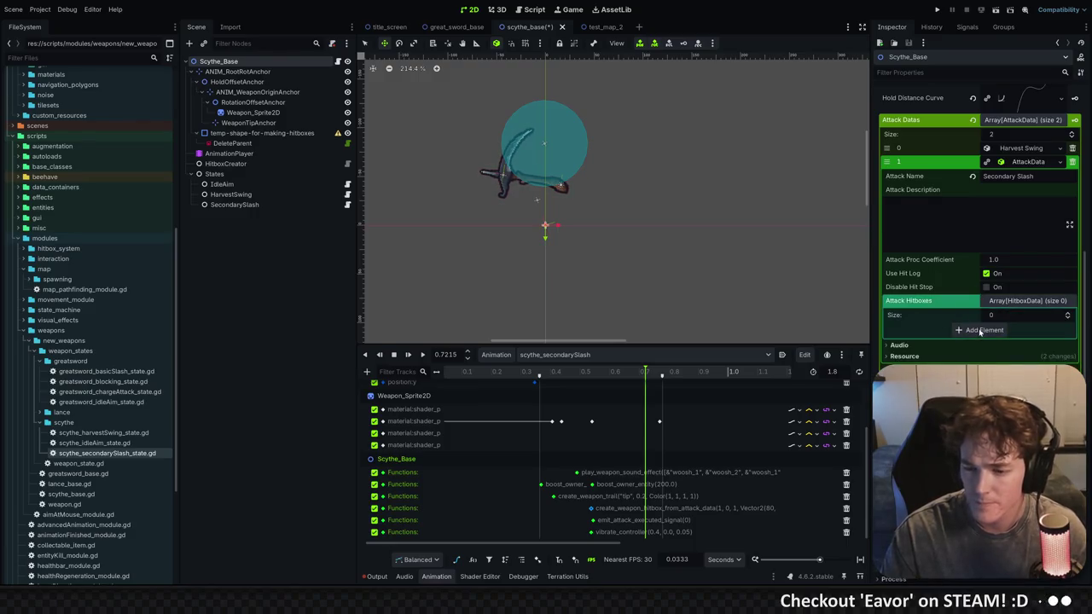
{"action": "left_click", "coordinate": [980, 332]}
{"action": "left_click", "coordinate": [1024, 329]}
{"action": "left_click", "coordinate": [1024, 346]}
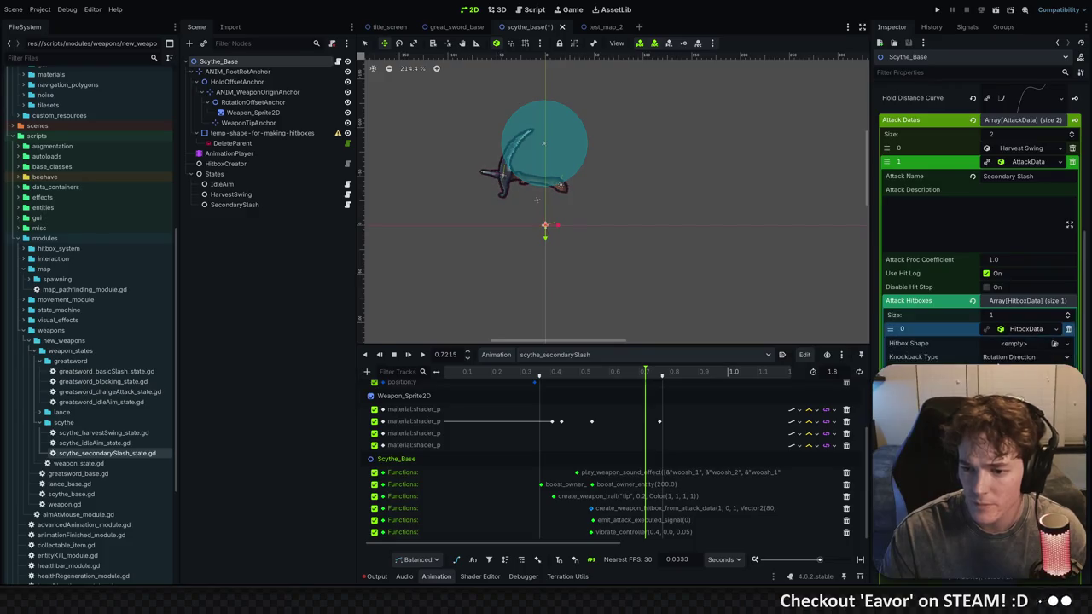
{"action": "left_click", "coordinate": [1020, 345]}
{"action": "left_click", "coordinate": [1024, 376]}
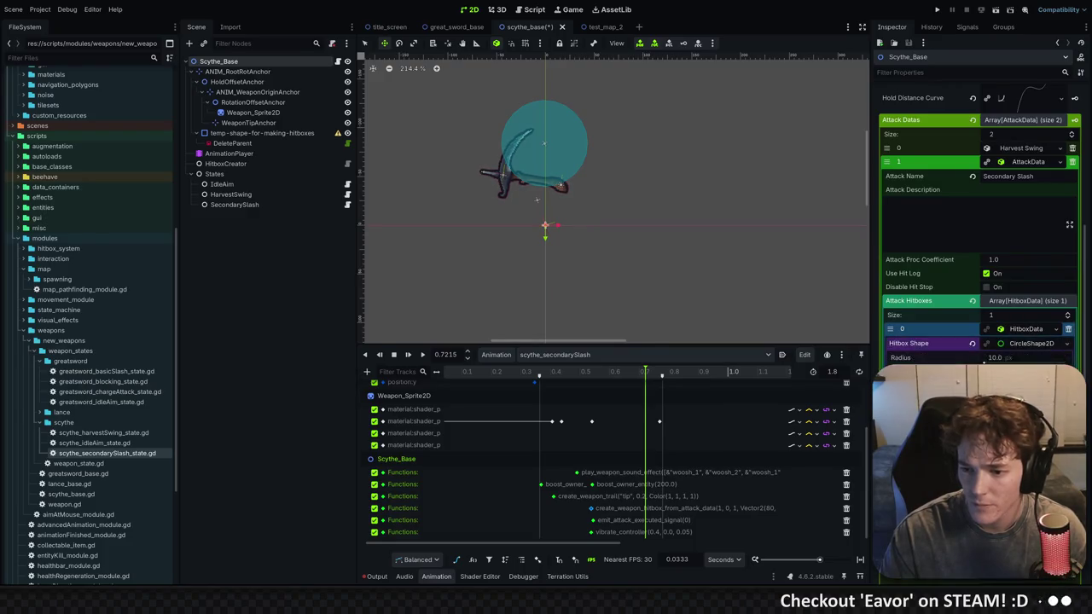
{"action": "left_click_drag", "start_coordinate": [1003, 359], "coordinate": [1032, 359]}
{"action": "scroll", "coordinate": [999, 320], "scroll_direction": "down", "scroll_amount": 1}
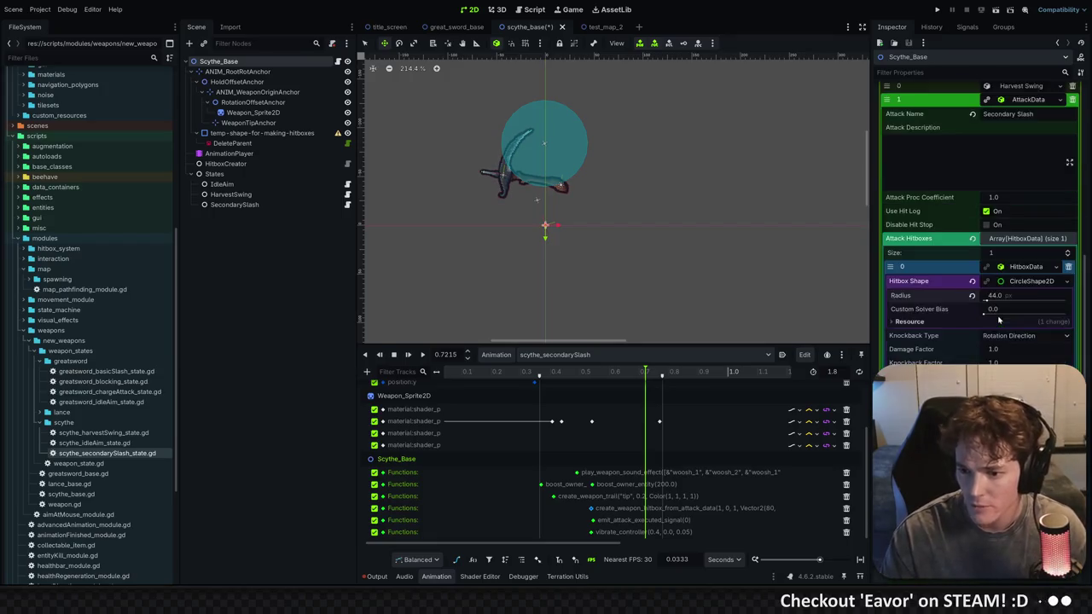
{"action": "scroll", "coordinate": [947, 278], "scroll_direction": "up", "scroll_amount": 10}
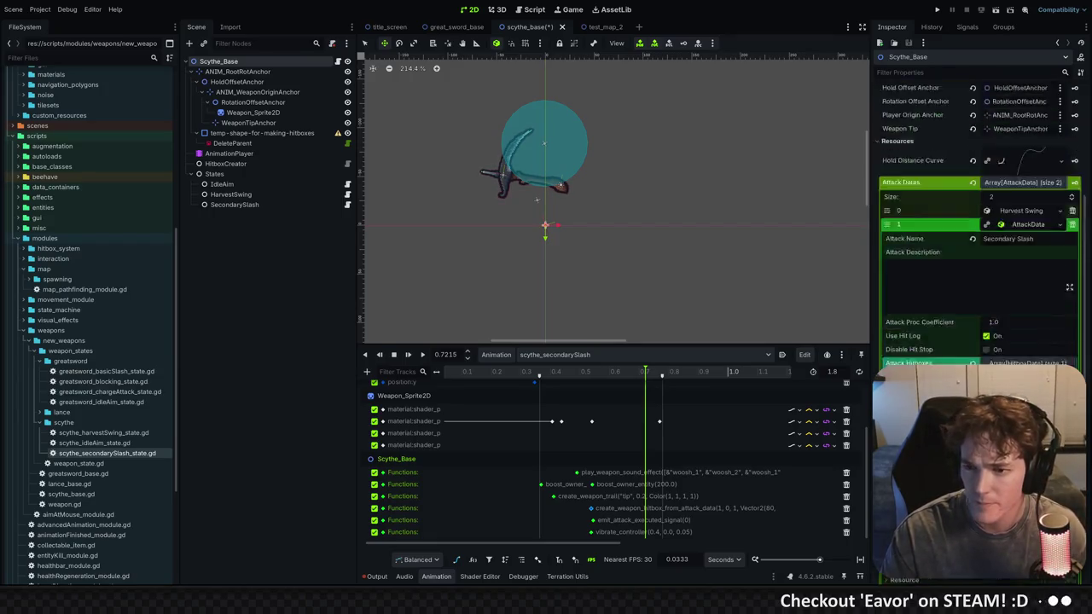
Save the scythe scene
{"action": "left_click", "coordinate": [258, 290]}
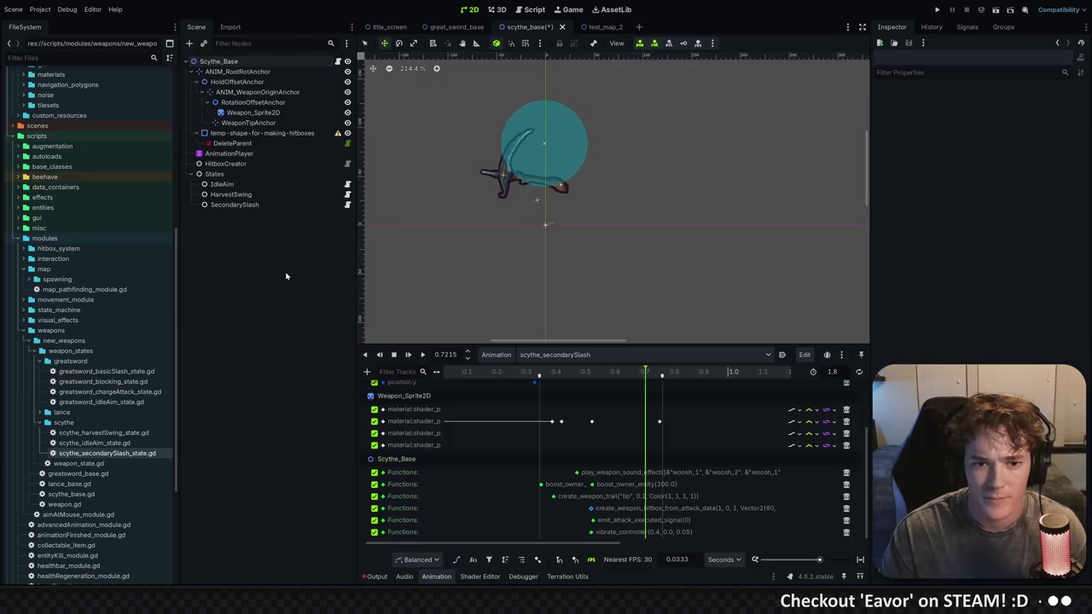
{"action": "key", "text": "ctrl+s"}
{"action": "left_click", "coordinate": [74, 12]}
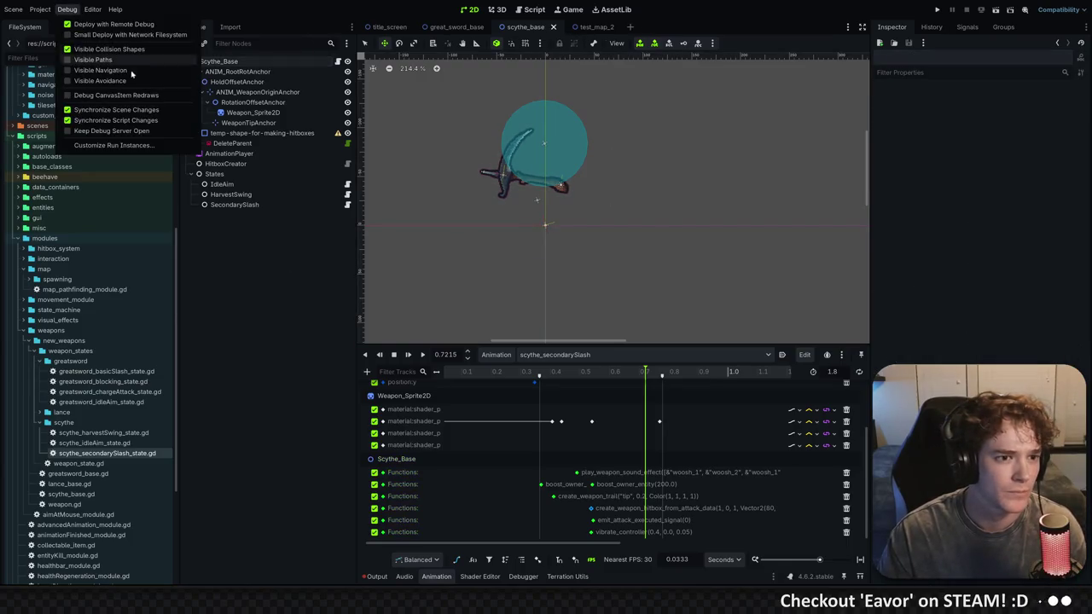
{"action": "key", "text": "Escape"}
{"action": "key", "text": "ctrl+s"}
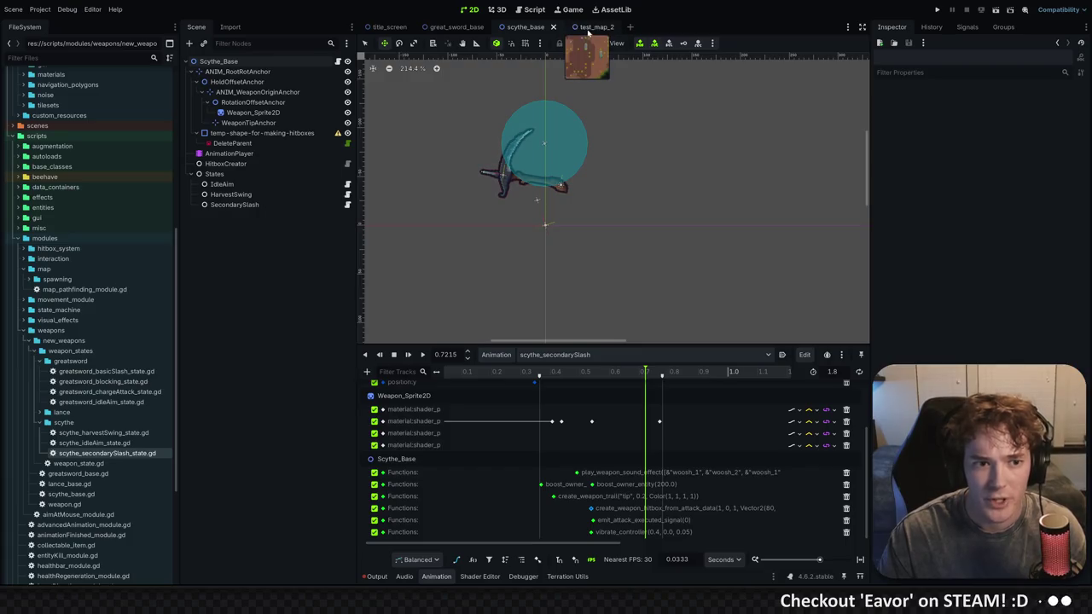
Run the test_map_2 scene to play-test the scythe
{"action": "left_click", "coordinate": [256, 205]}
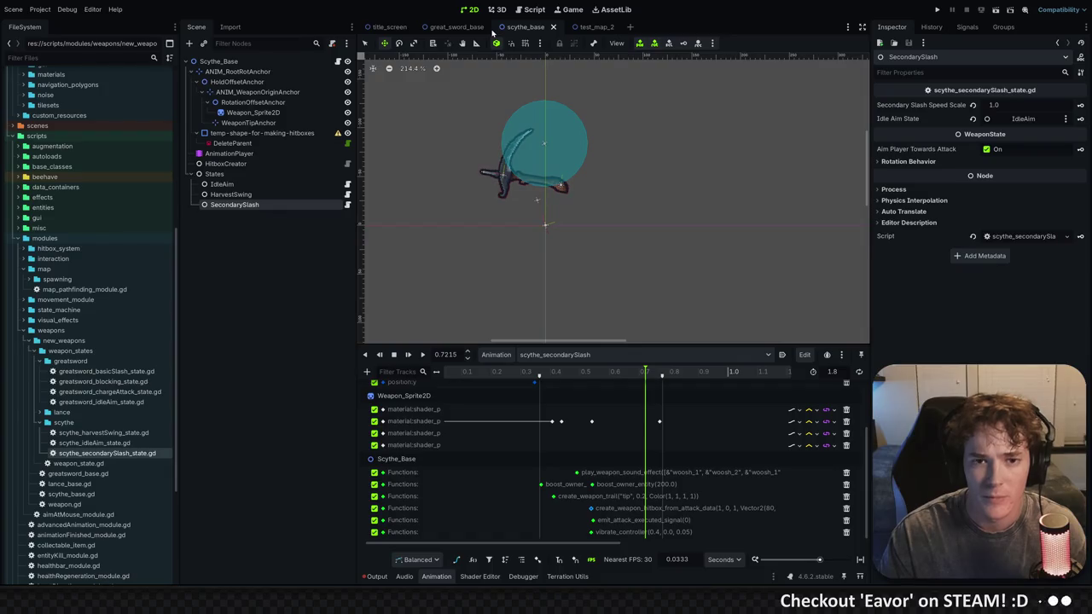
{"action": "left_click", "coordinate": [595, 27]}
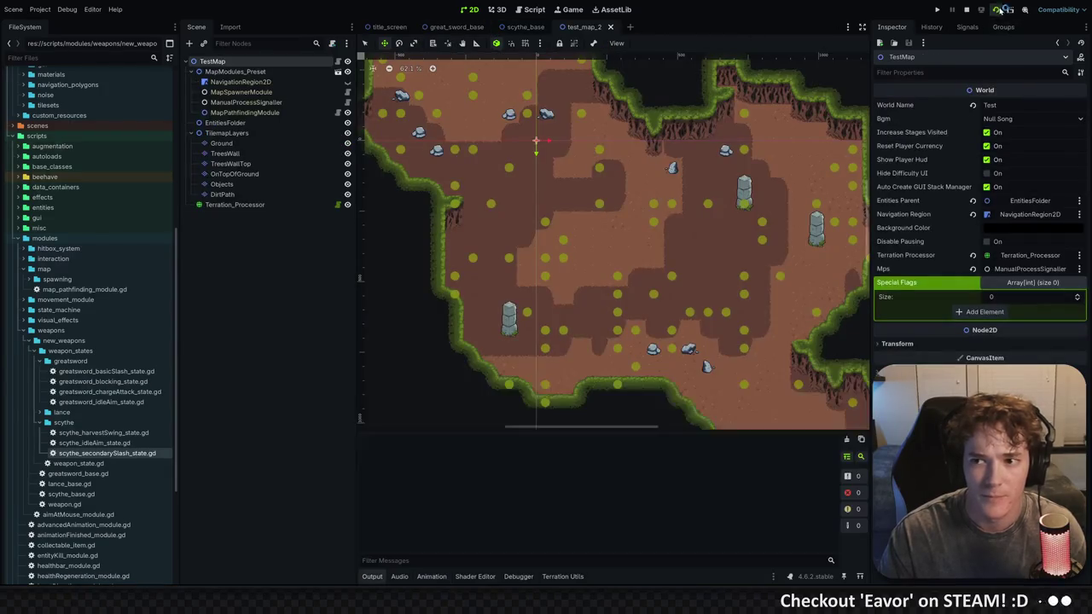
{"action": "left_click", "coordinate": [998, 9]}
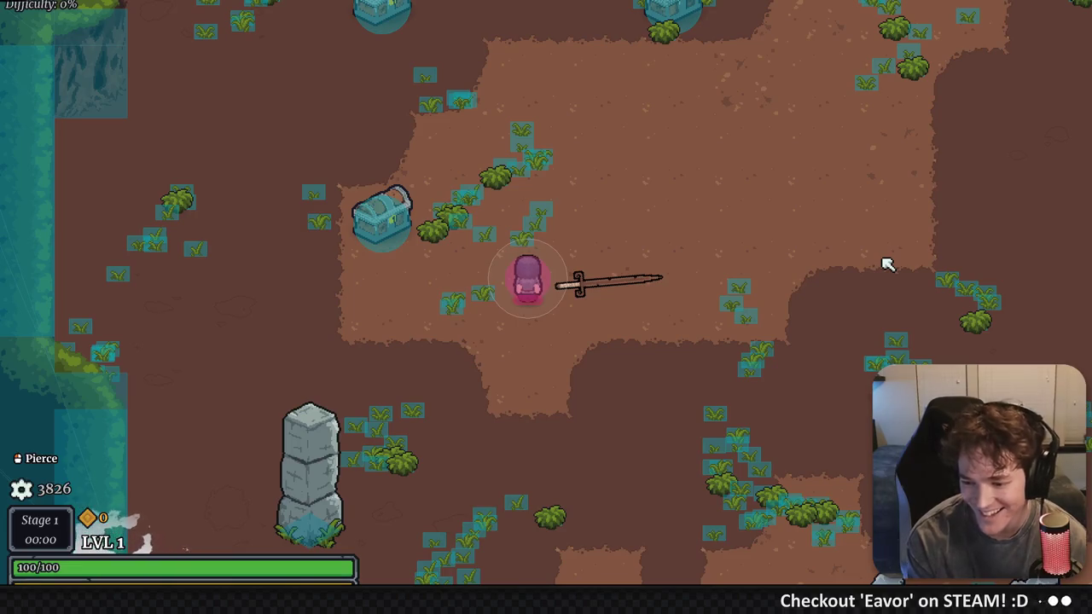
Pick up the Wooden Harvester and trigger its Secondary Slash
{"action": "key", "text": "s"}
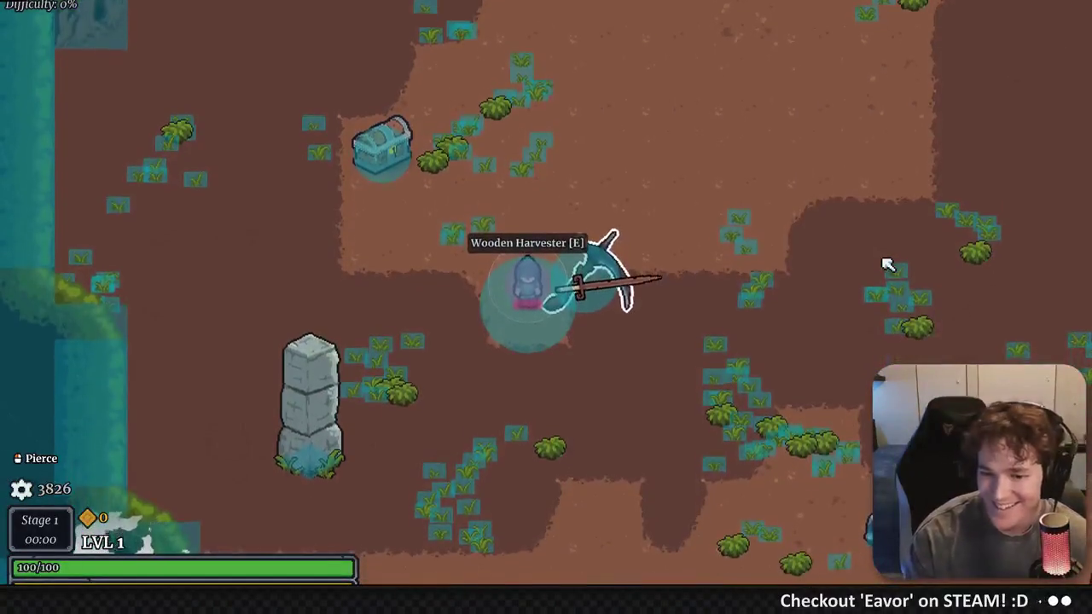
{"action": "key", "text": "e"}
{"action": "key", "text": "w"}
{"action": "key", "text": "d"}
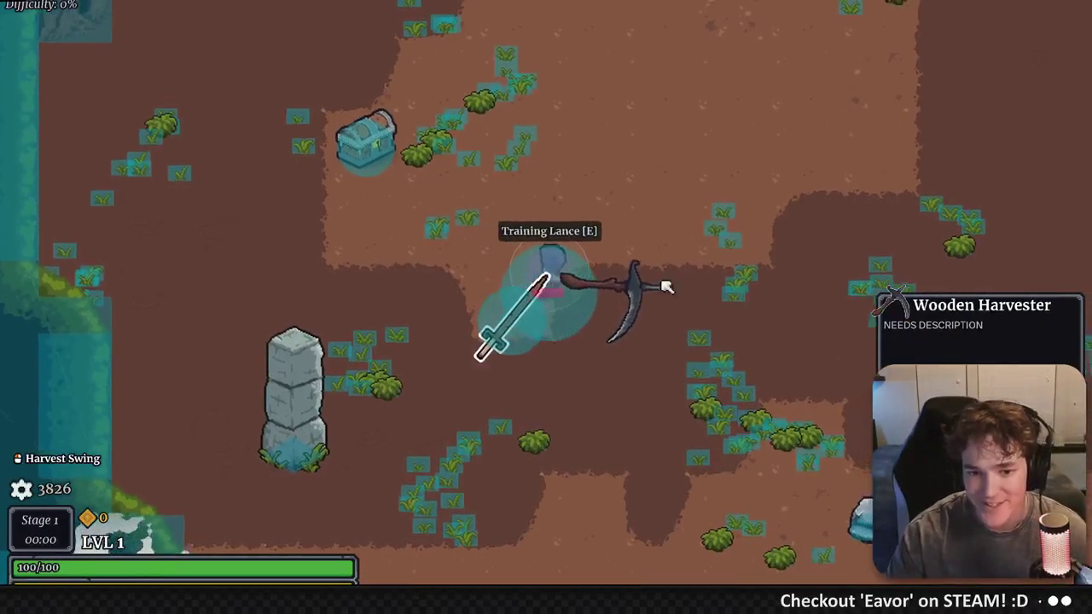
{"action": "key", "text": "s"}
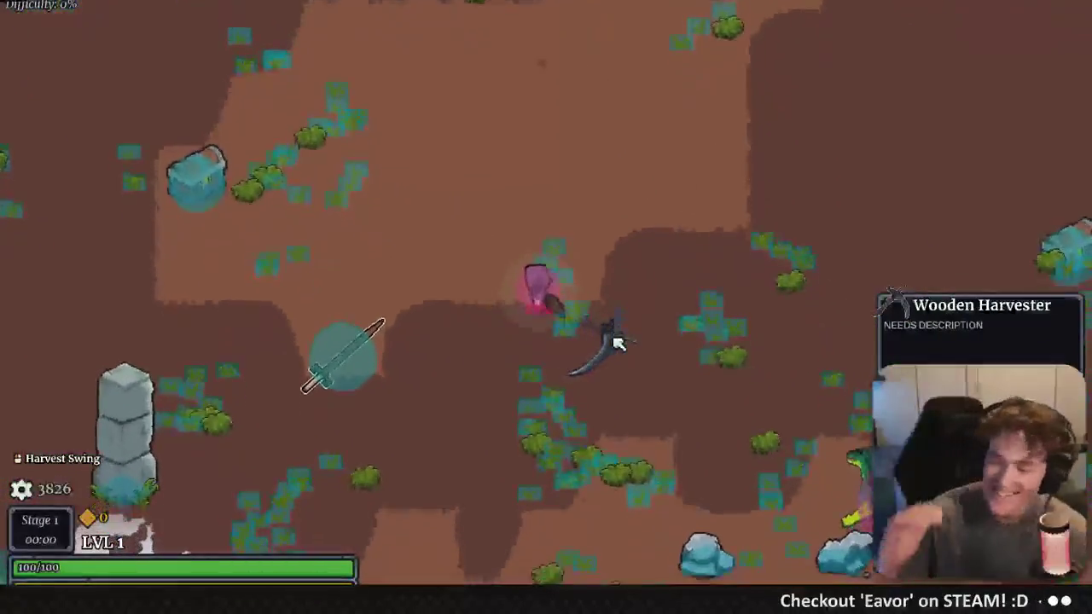
{"action": "key", "text": "s"}
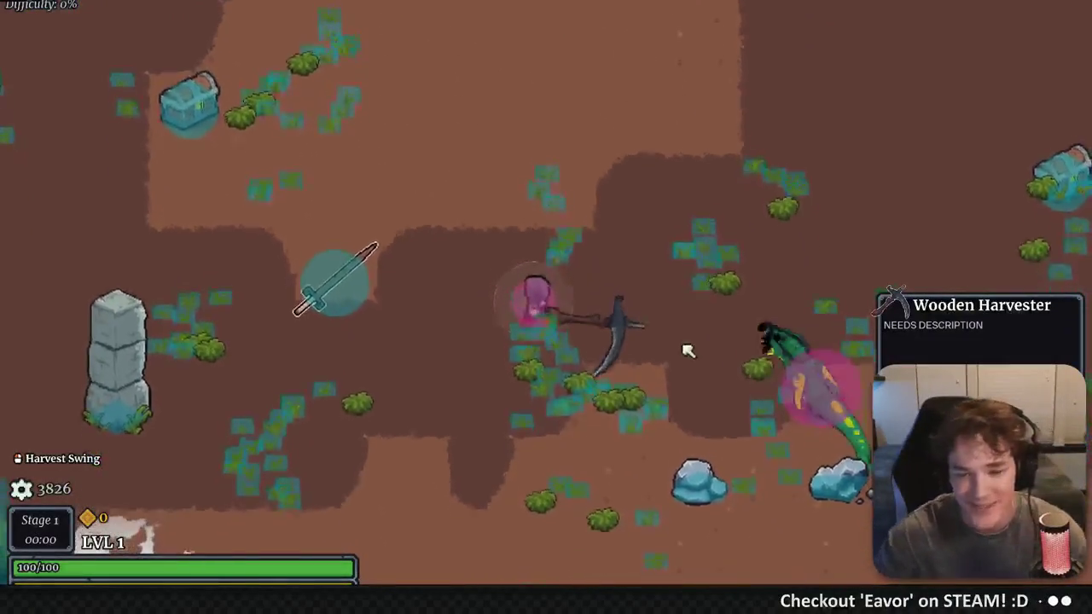
{"action": "key", "text": "d"}
{"action": "right_click", "coordinate": [714, 319]}
Move back and forth toward the Bakunawa to swing at it
{"action": "key", "text": "w"}
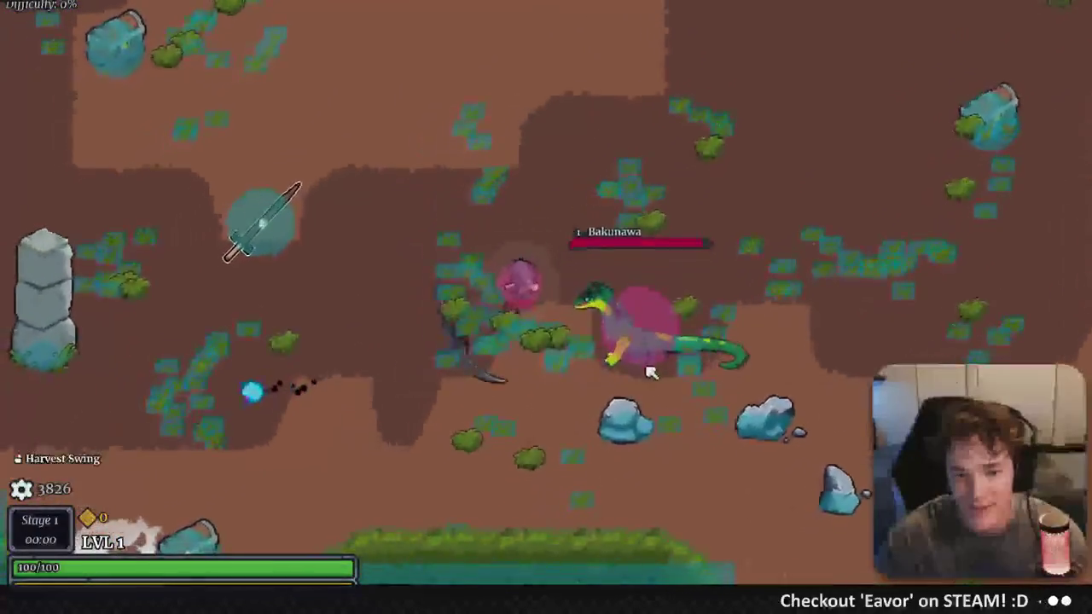
{"action": "key", "text": "s"}
{"action": "key", "text": "w"}
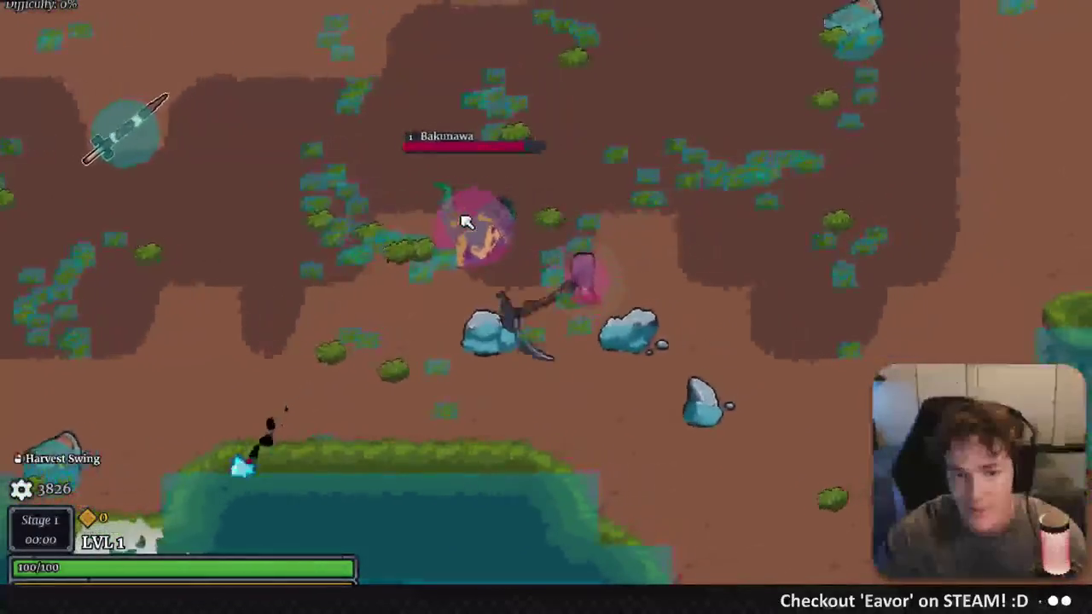
{"action": "key", "text": "s"}
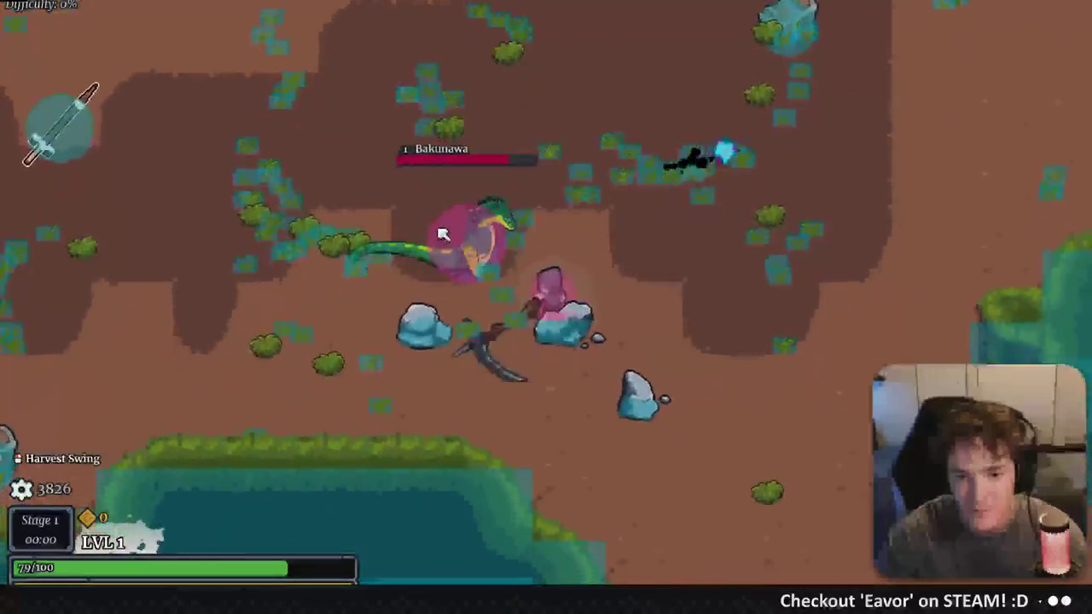
{"action": "key", "text": "w"}
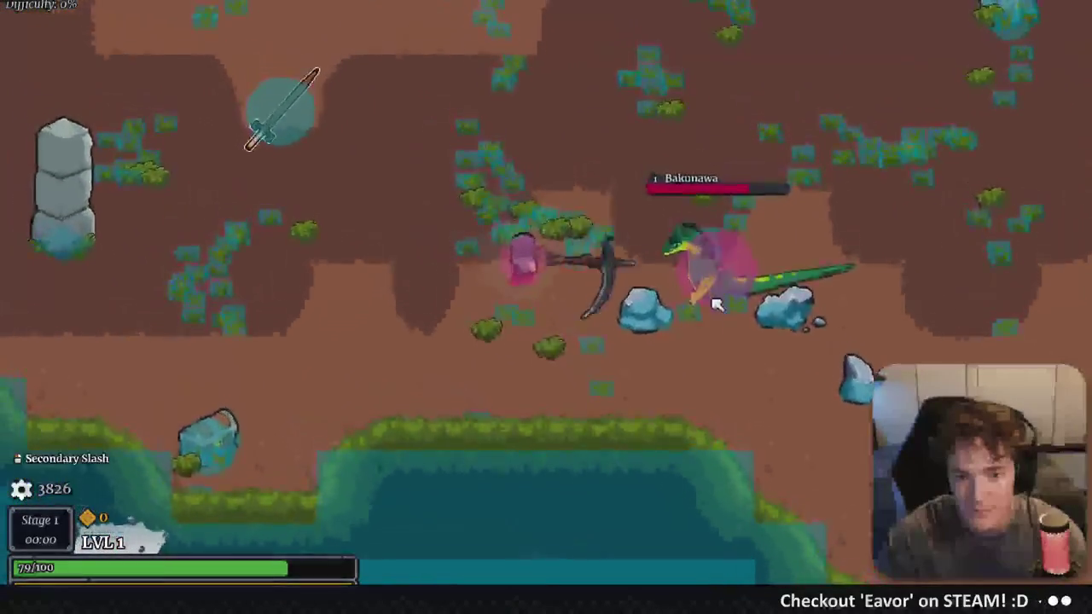
Stop the game and read the unused anim_prefix warning in the debugger
{"action": "key", "text": "F8"}
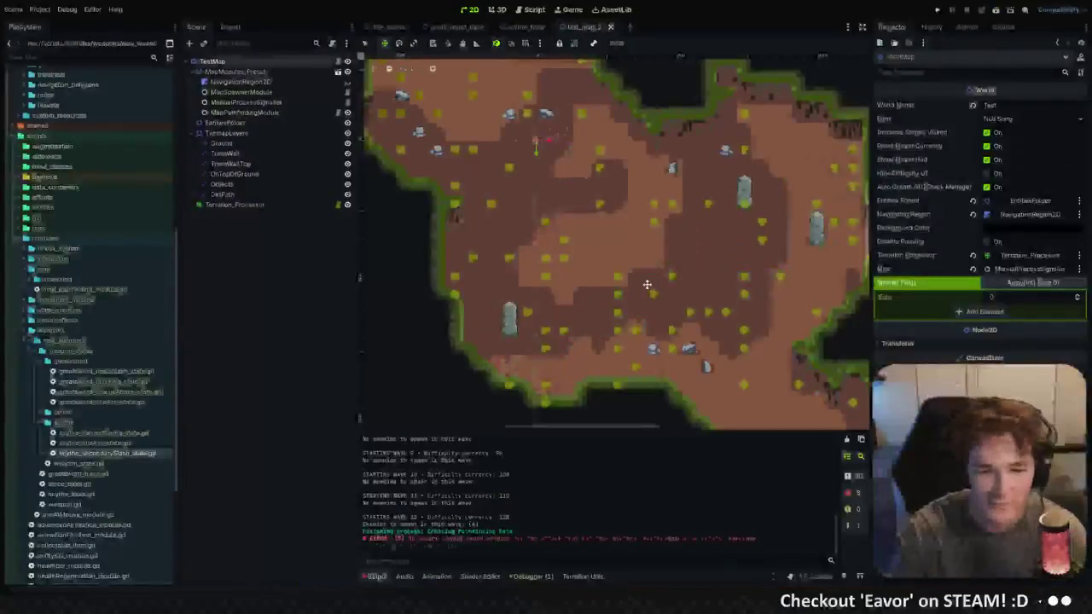
{"action": "left_click", "coordinate": [529, 576]}
{"action": "left_click", "coordinate": [428, 357]}
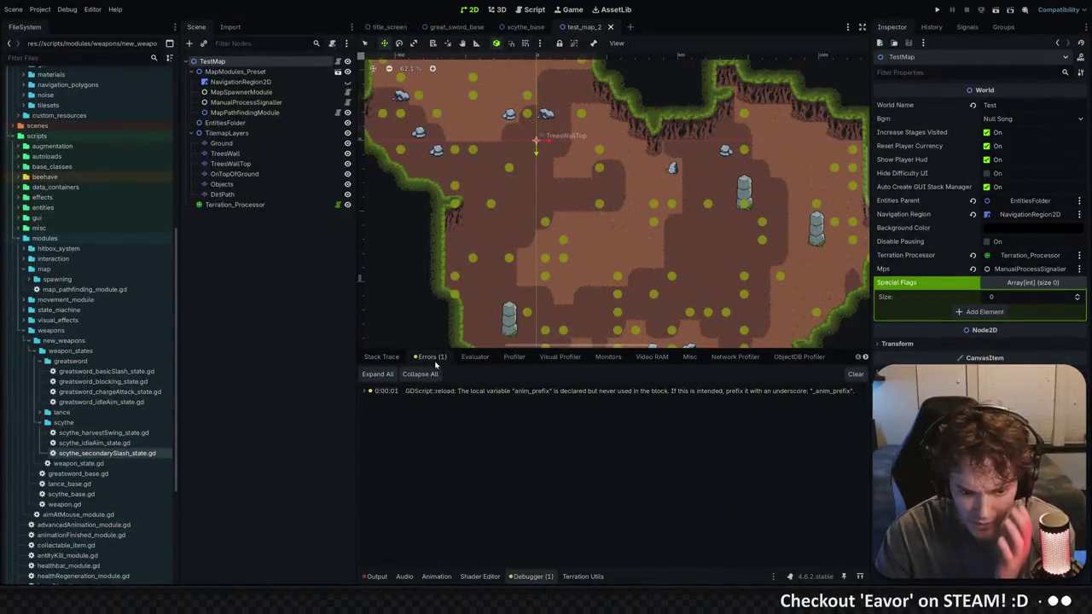
{"action": "left_click", "coordinate": [376, 577]}
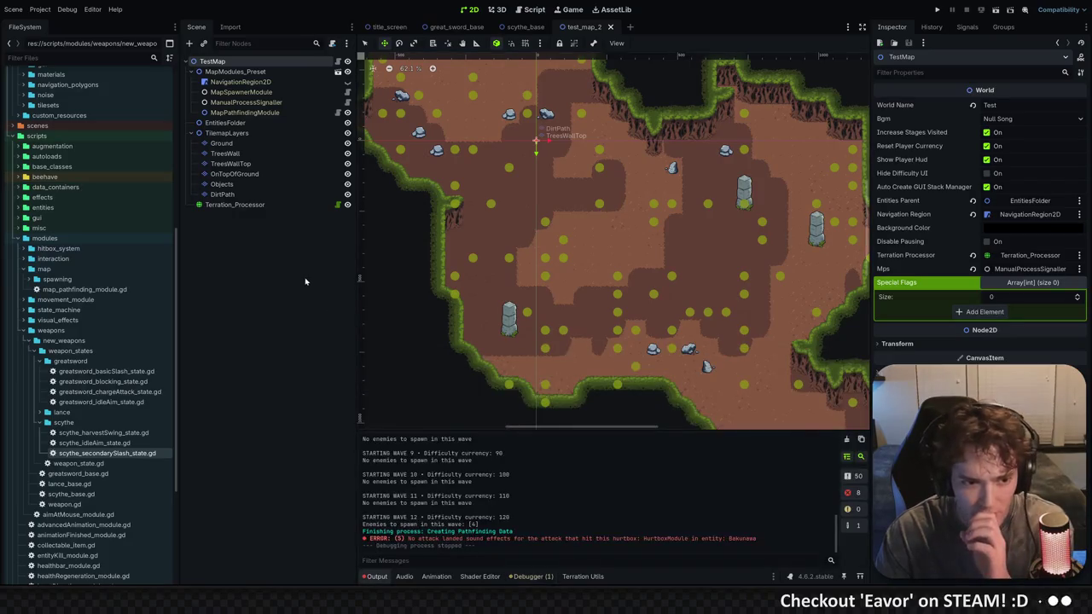
Open the Scythe_Base script from the scythe_base scene
{"action": "left_click", "coordinate": [308, 273]}
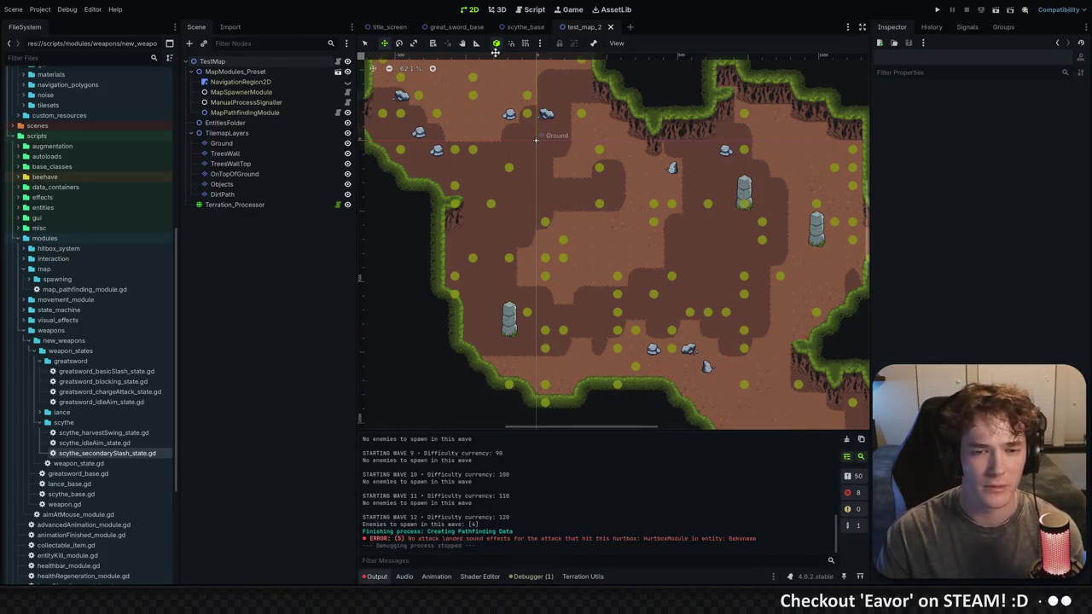
{"action": "left_click", "coordinate": [513, 29]}
{"action": "left_click", "coordinate": [338, 61]}
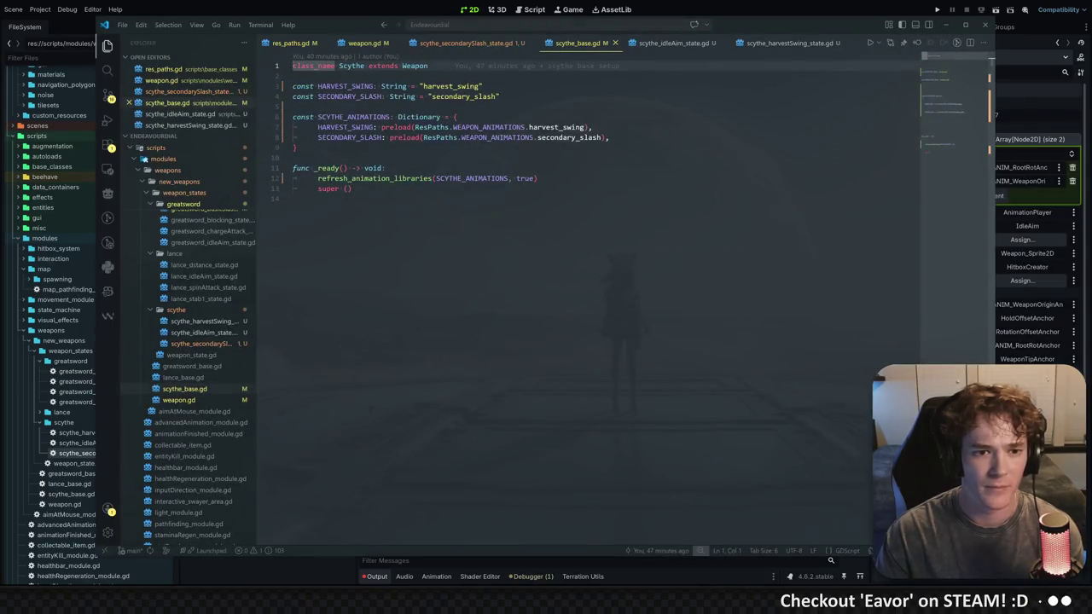
Open scythe_harvestSwing_state.gd in VS Code and go to the AFTER_SWING check on line 59
{"action": "left_click", "coordinate": [294, 158]}
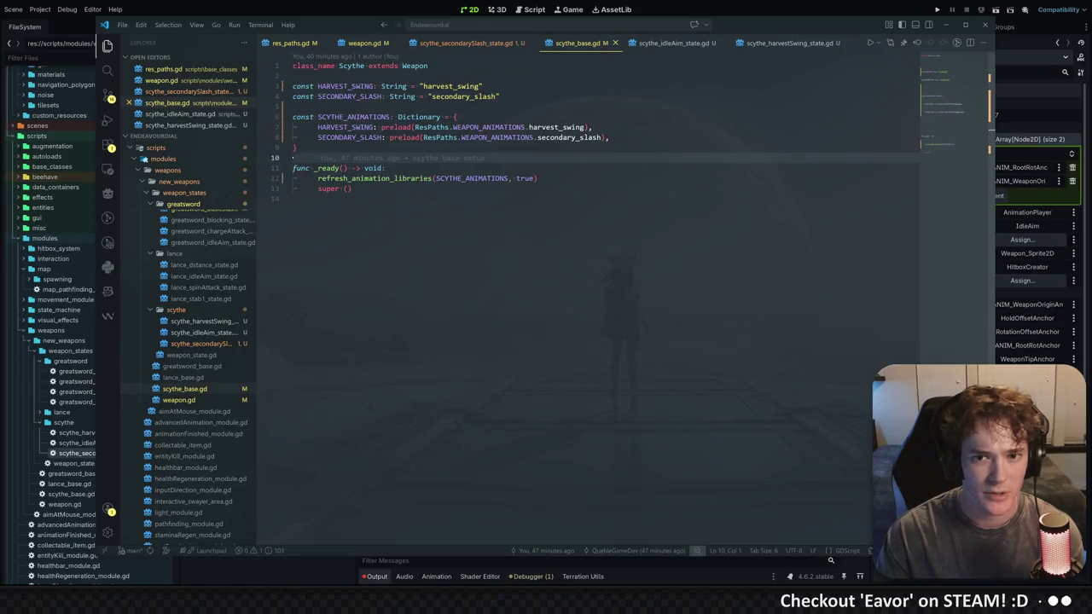
{"action": "left_click", "coordinate": [653, 52]}
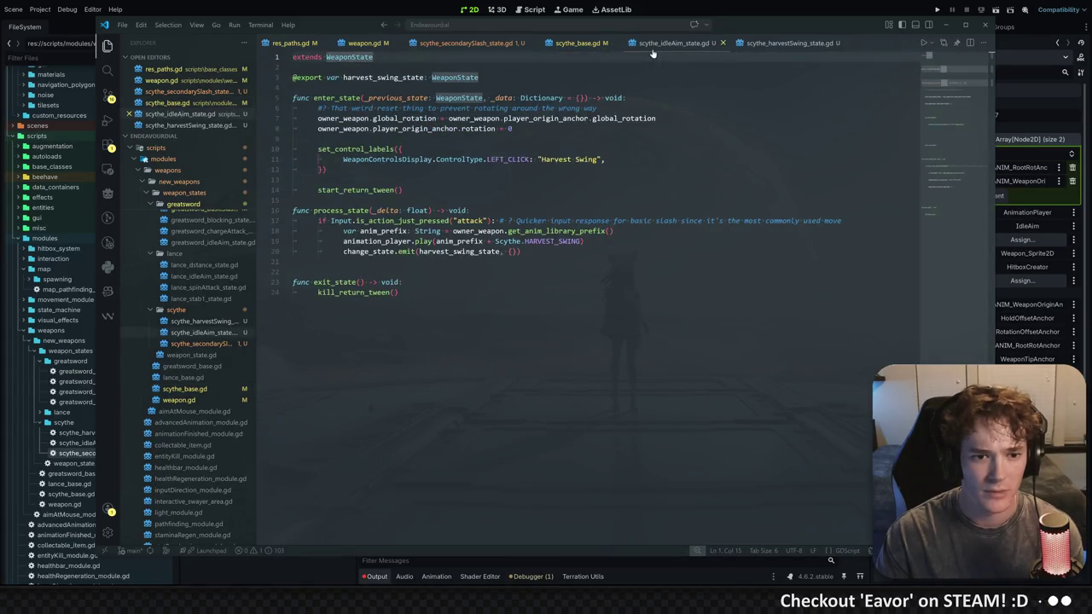
{"action": "left_click", "coordinate": [782, 53]}
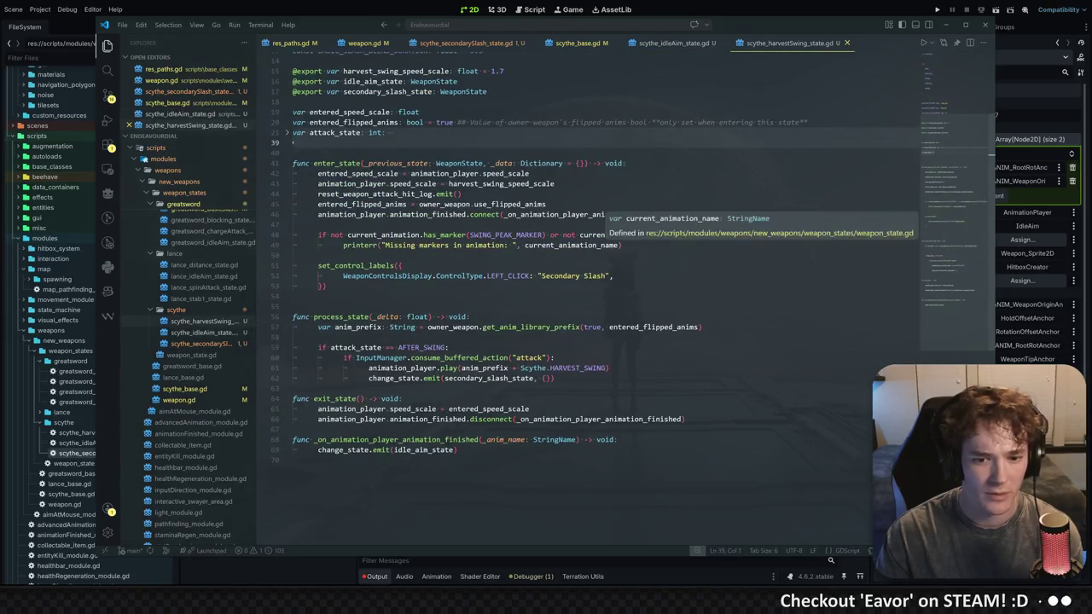
{"action": "mouse_move", "coordinate": [563, 327]}
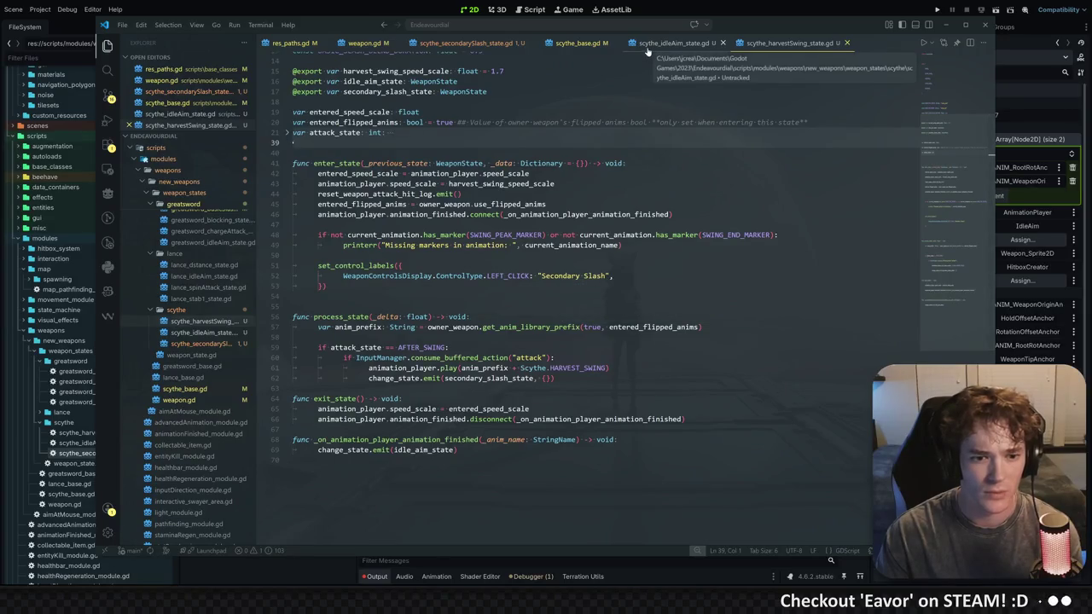
{"action": "left_click", "coordinate": [449, 347]}
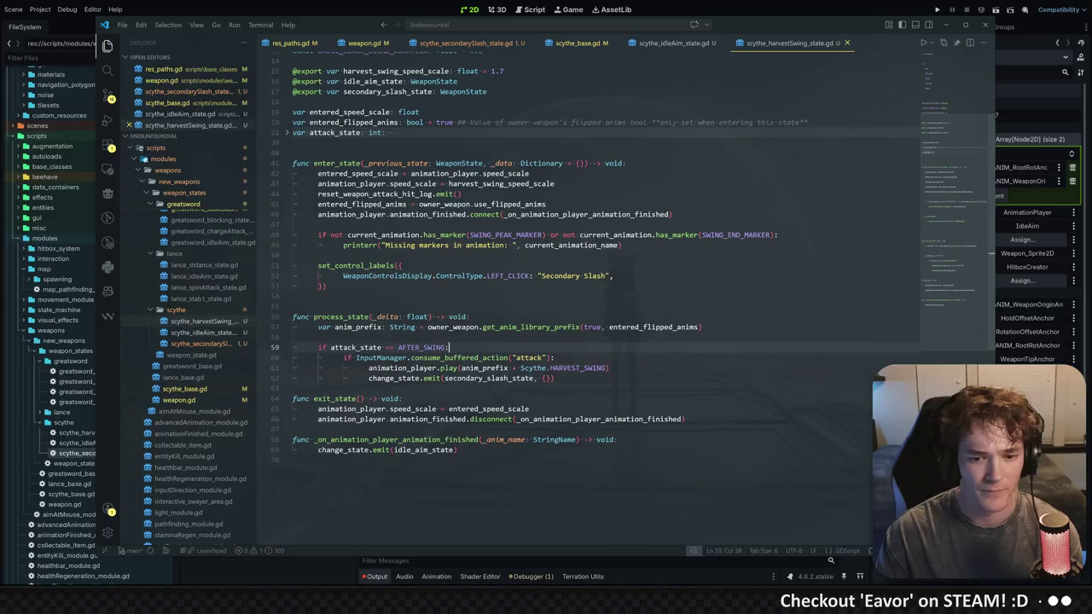
Replace HARVEST_SWING on line 61 with SECONDARY_SLASH, then return to Godot's HarvestSwing node
{"action": "double_click", "coordinate": [579, 368]}
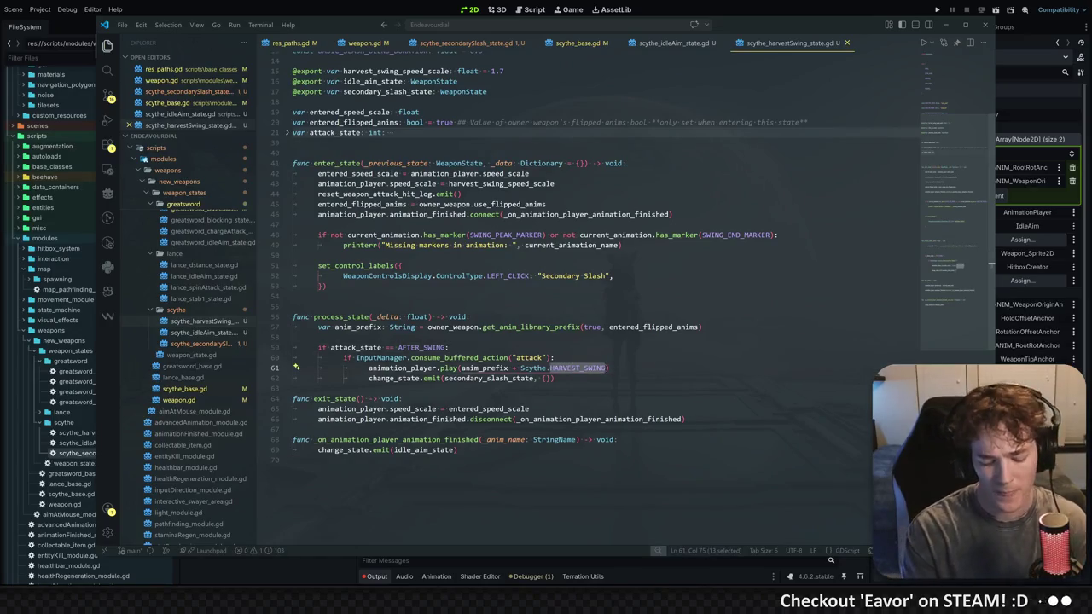
{"action": "type", "text": "SE"}
{"action": "key", "text": "Return"}
{"action": "left_click", "coordinate": [293, 306]}
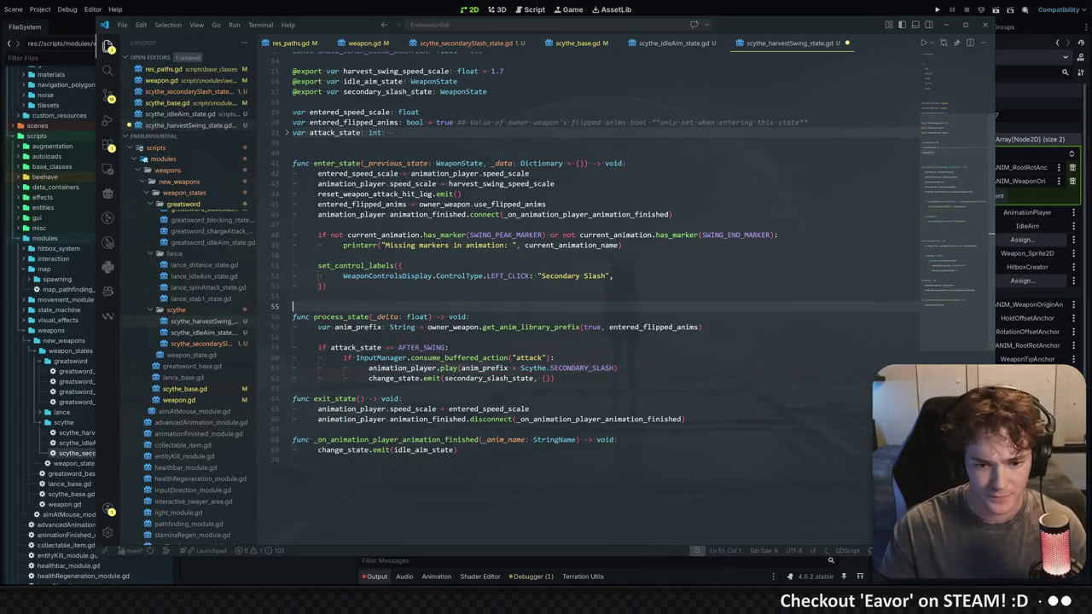
{"action": "mouse_move", "coordinate": [665, 328]}
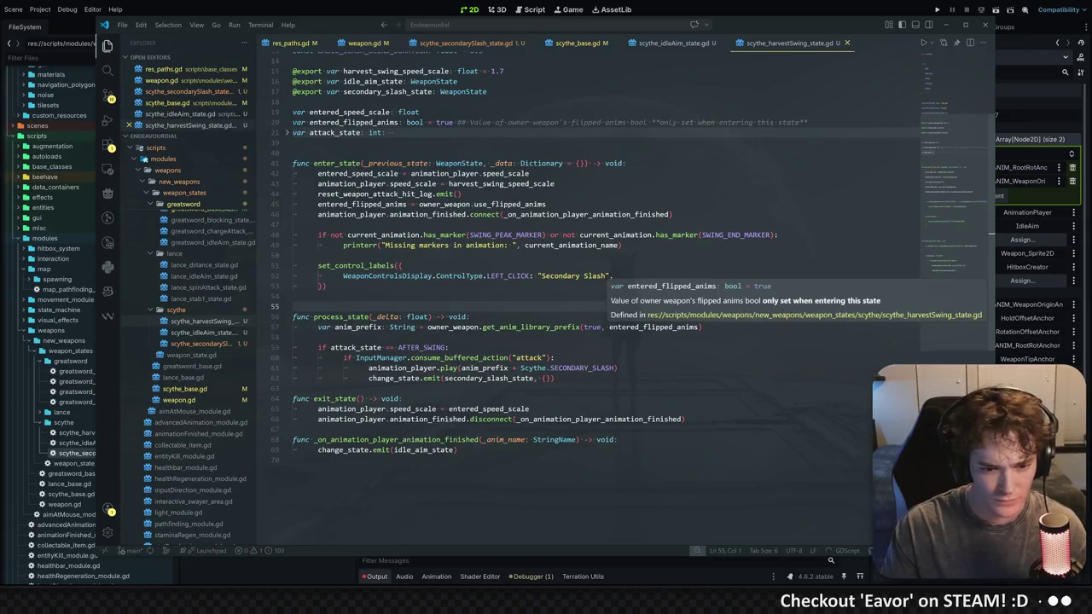
{"action": "mouse_move", "coordinate": [587, 367]}
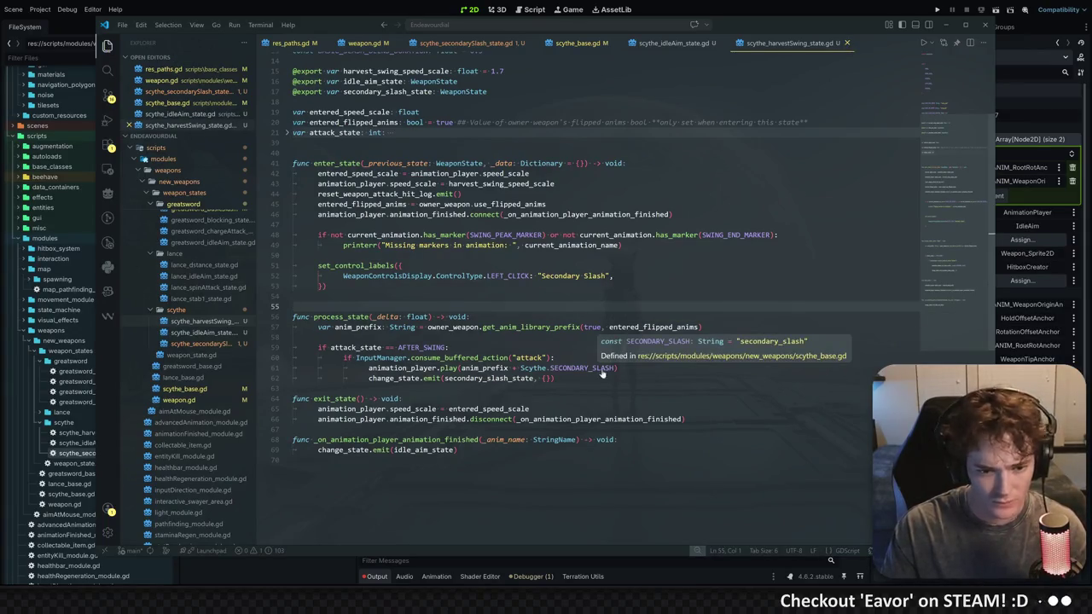
{"action": "key", "text": "alt+Tab"}
{"action": "left_click", "coordinate": [231, 194]}
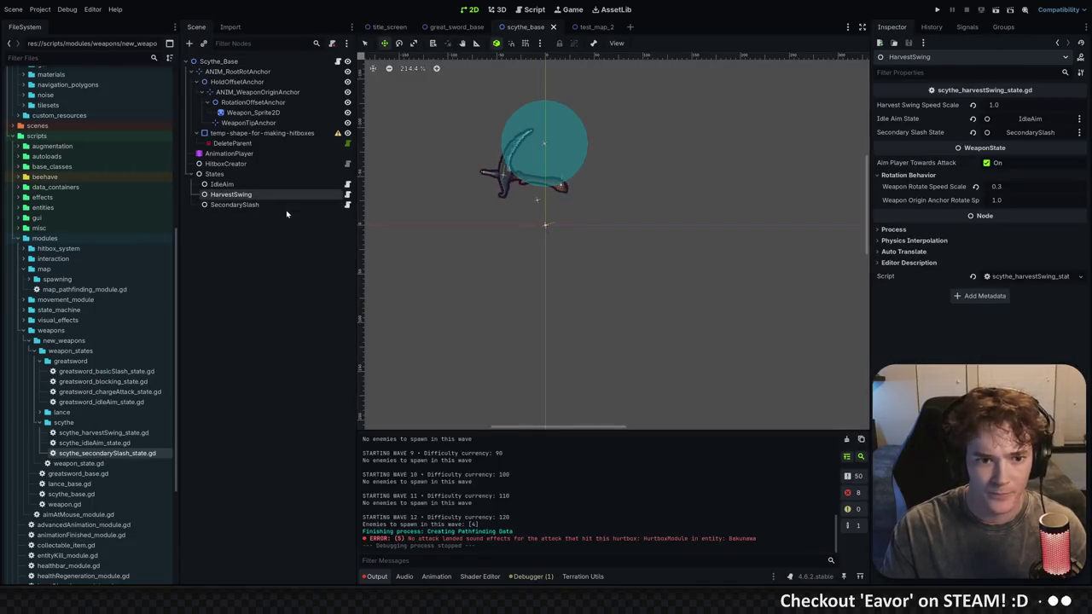
Set HarvestSwing and SecondarySlash speed scales to 1.5, save the scythe scene, and open test_map_2
{"action": "left_click", "coordinate": [994, 105]}
{"action": "type", "text": "1.5"}
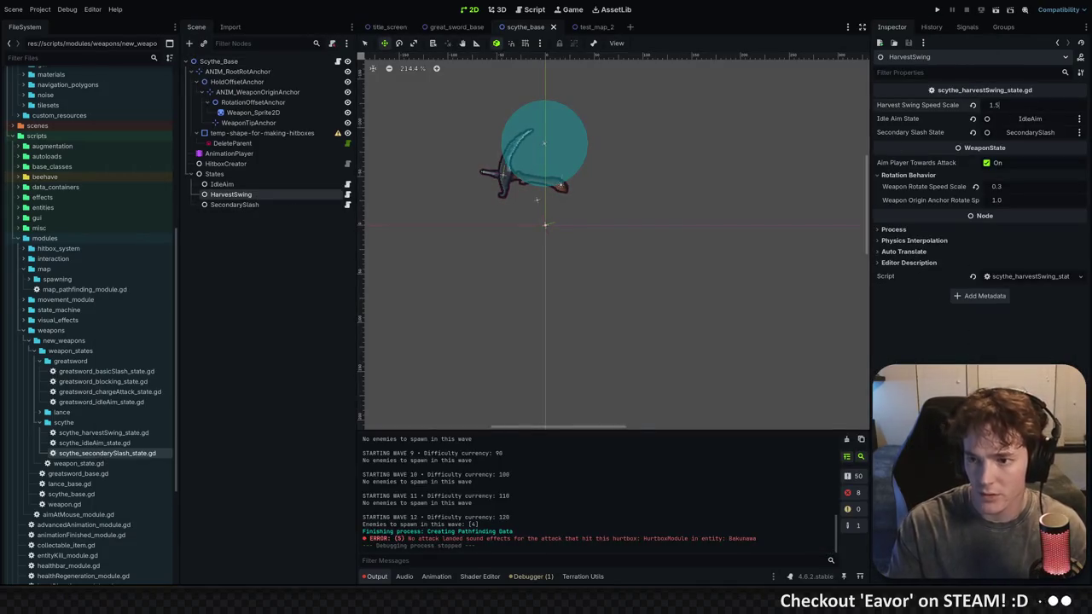
{"action": "key", "text": "Return"}
{"action": "left_click", "coordinate": [235, 205]}
{"action": "left_click", "coordinate": [994, 105]}
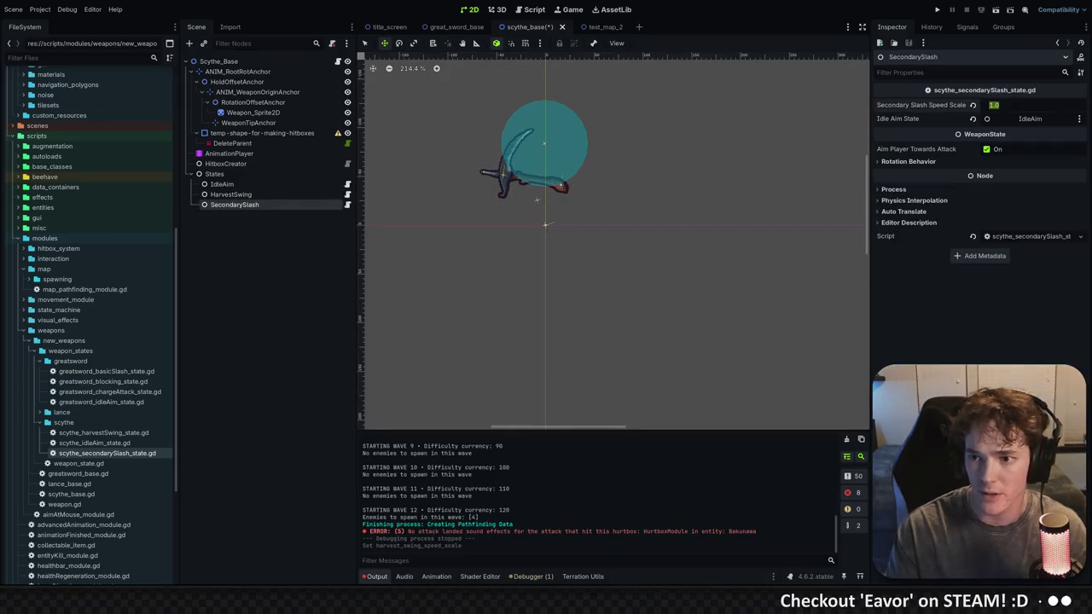
{"action": "type", "text": "1.5"}
{"action": "key", "text": "Return"}
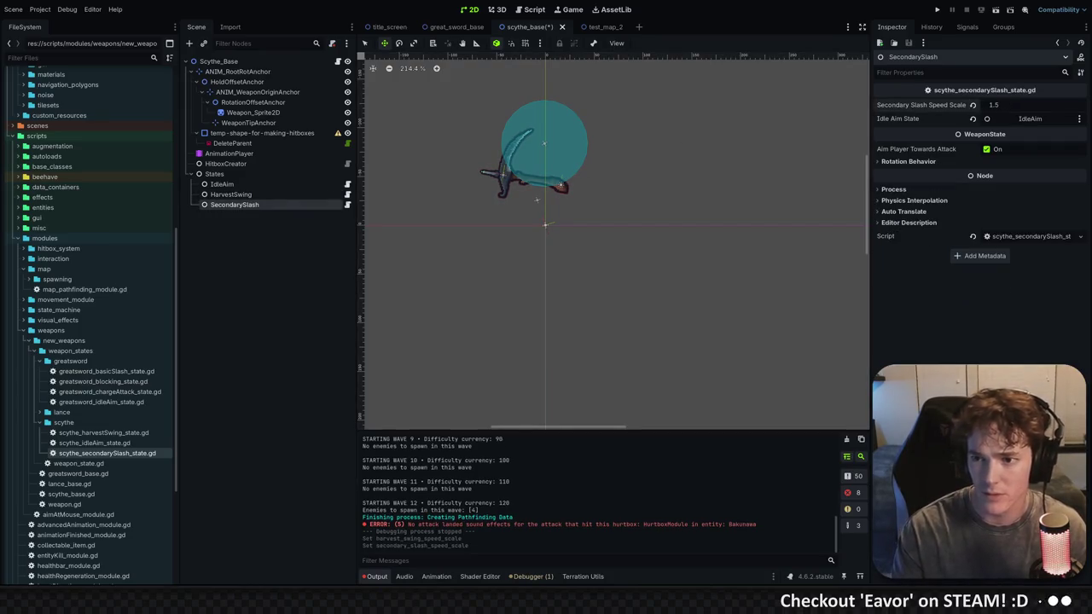
{"action": "key", "text": "ctrl+s"}
{"action": "left_click", "coordinate": [588, 27]}
Run the test map, pick up the Wooden Harvester, and Harvest Swing at enemies and the Bakunawa boss
{"action": "left_click", "coordinate": [995, 10]}
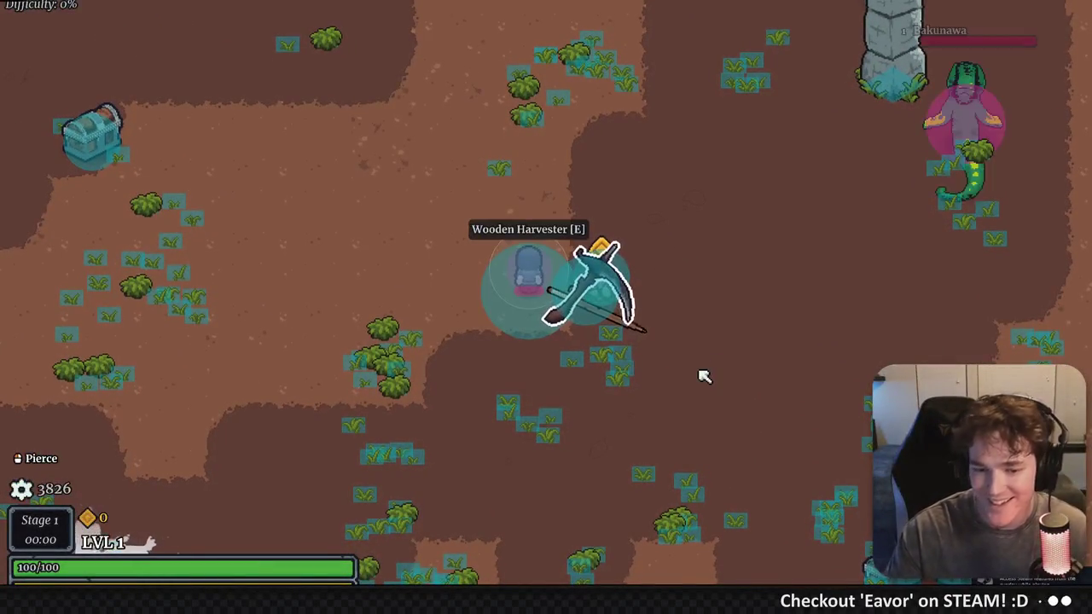
{"action": "key", "text": "e"}
{"action": "key", "text": "d"}
{"action": "left_click", "coordinate": [507, 215]}
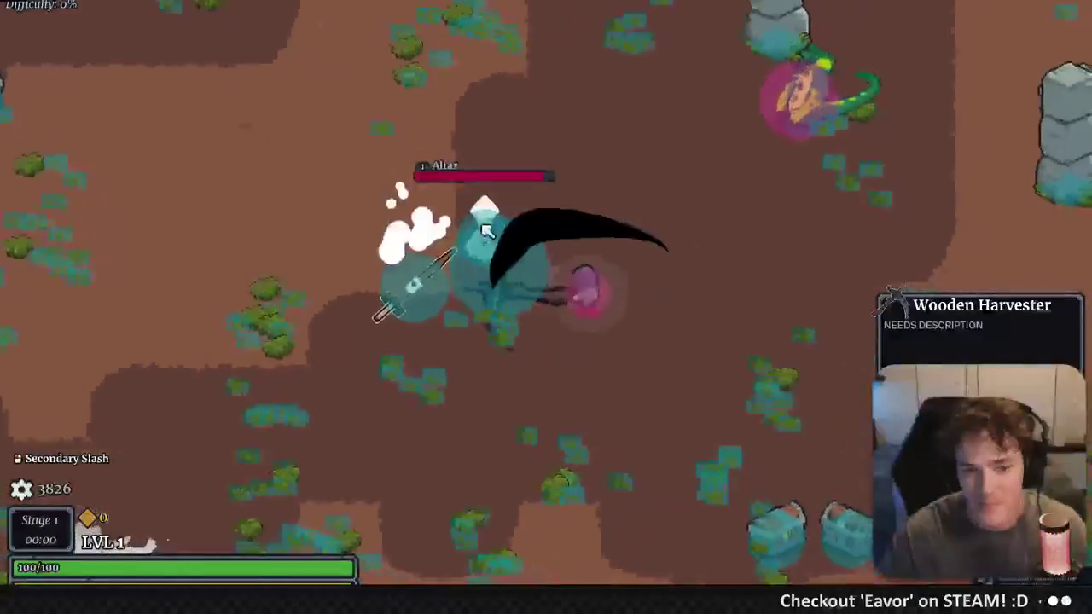
{"action": "left_click", "coordinate": [655, 150]}
{"action": "key", "text": "d"}
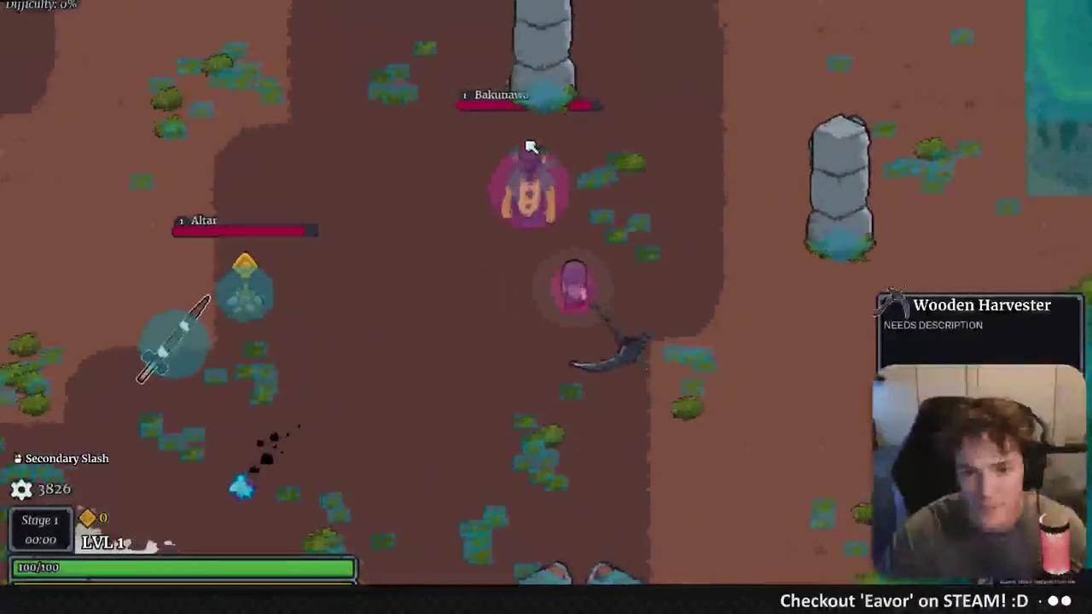
{"action": "left_click", "coordinate": [520, 154]}
{"action": "key", "text": "a"}
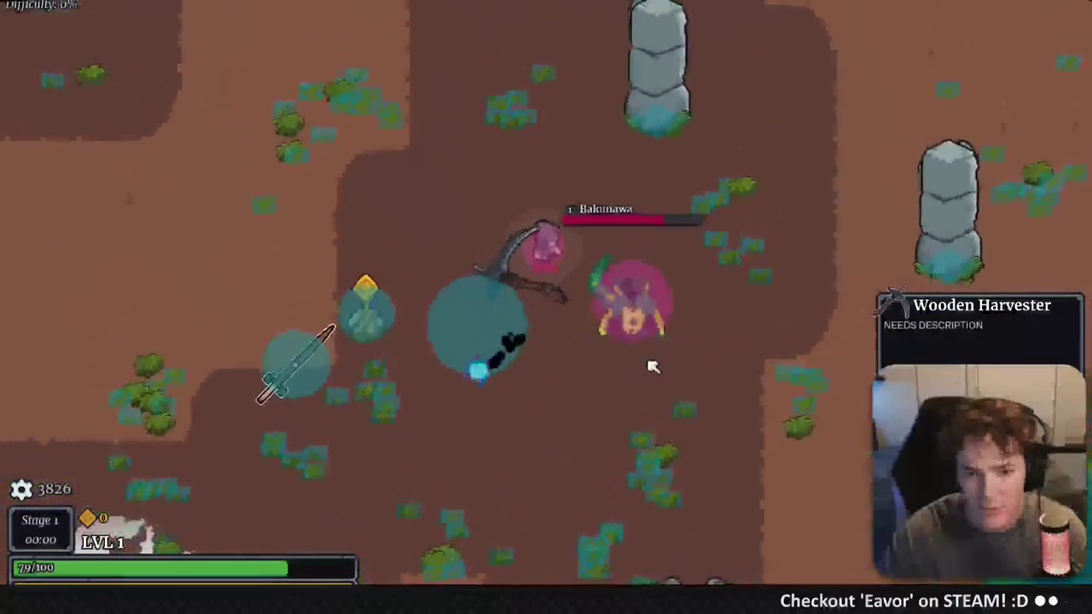
{"action": "key", "text": "s"}
{"action": "left_click", "coordinate": [652, 367]}
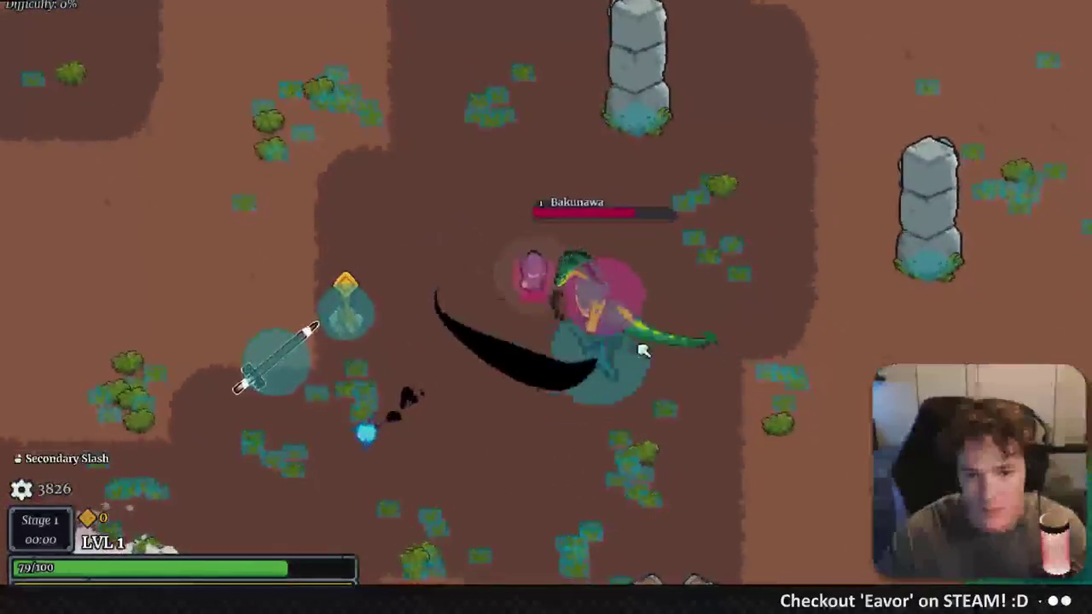
{"action": "key", "text": "d"}
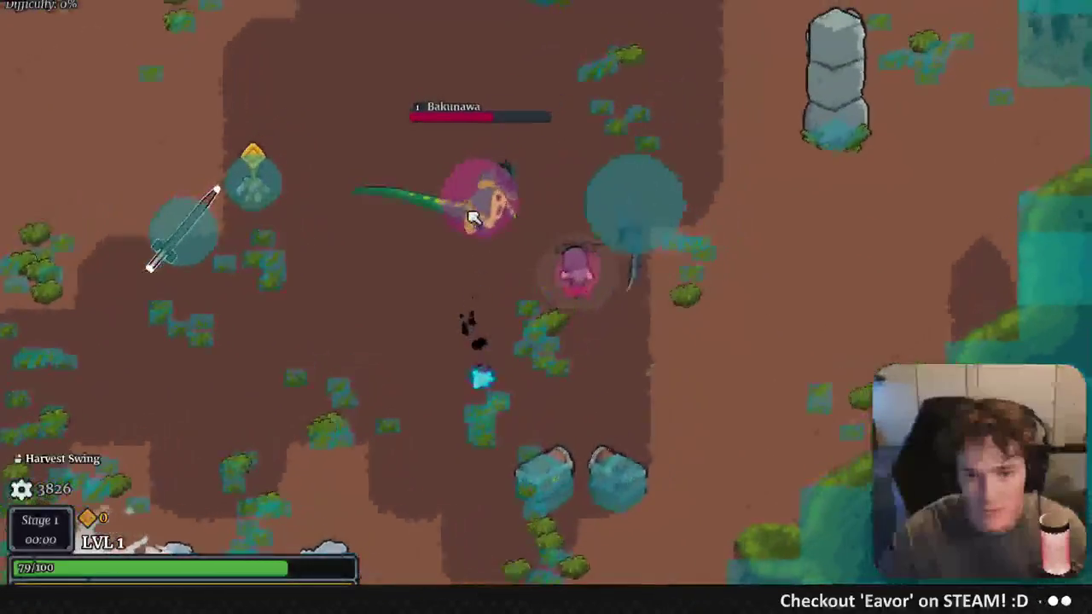
{"action": "key", "text": "w"}
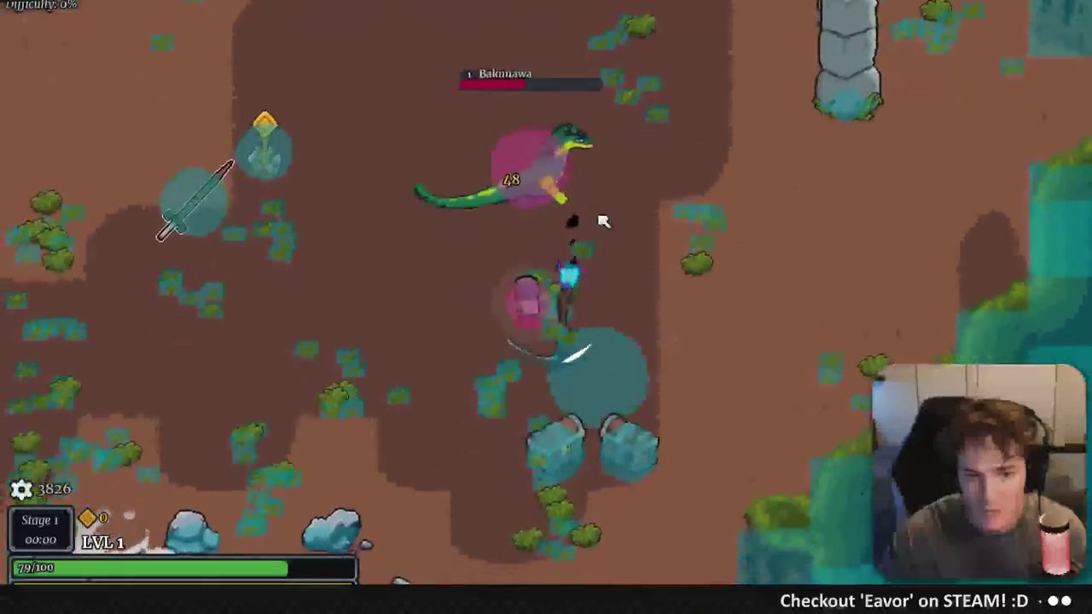
{"action": "key", "text": "a"}
{"action": "key", "text": "w"}
Fire repeated Secondary Slashes at the Bakunawa boss while dodging around it
{"action": "right_click", "coordinate": [649, 247]}
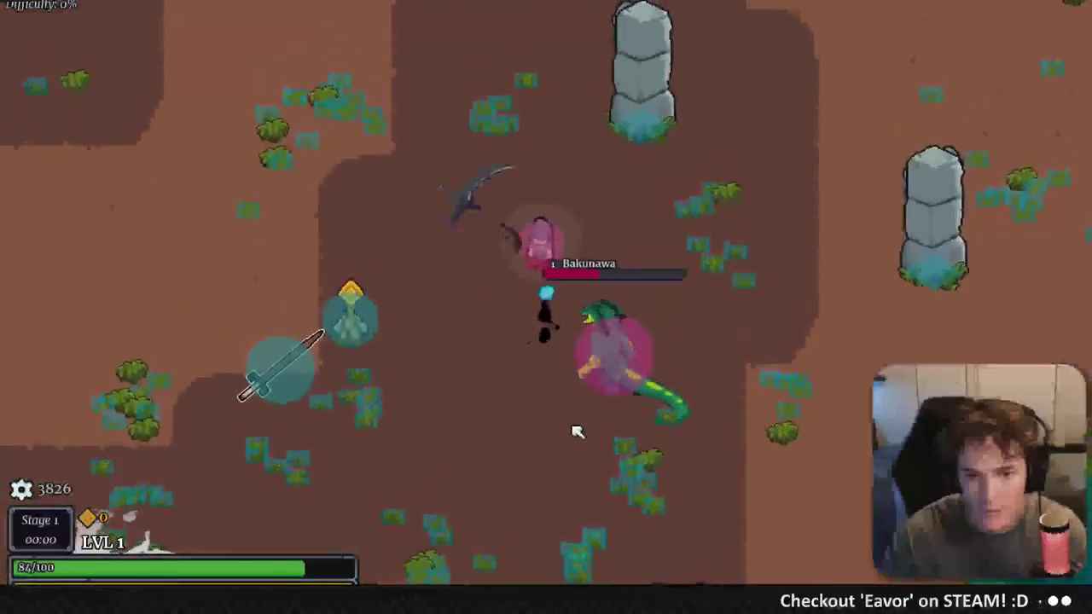
{"action": "key", "text": "a"}
{"action": "key", "text": "s"}
{"action": "left_click", "coordinate": [578, 217]}
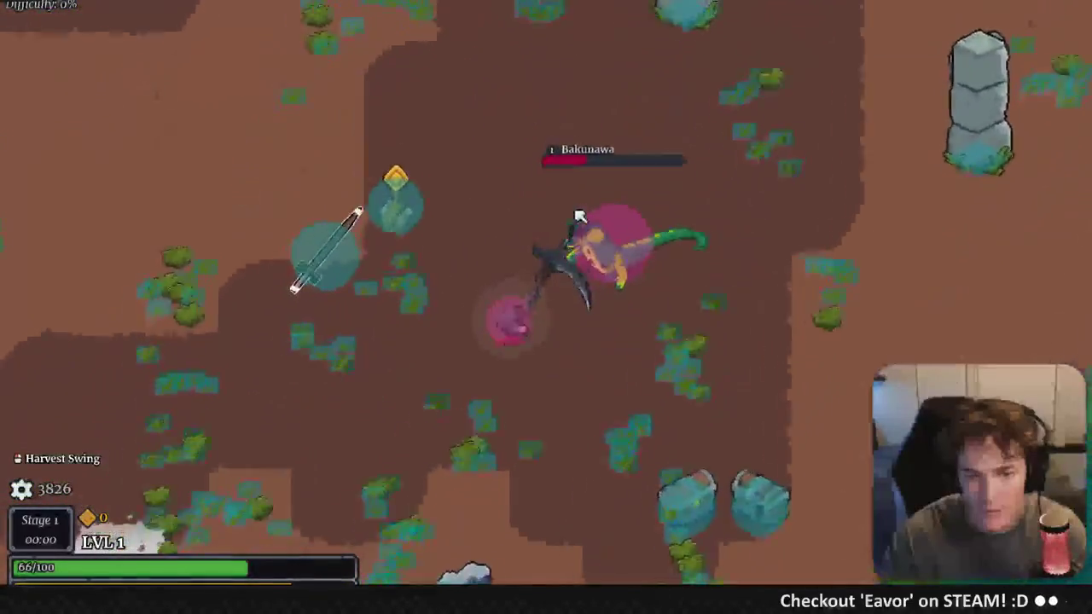
{"action": "right_click", "coordinate": [578, 217]}
{"action": "key", "text": "d"}
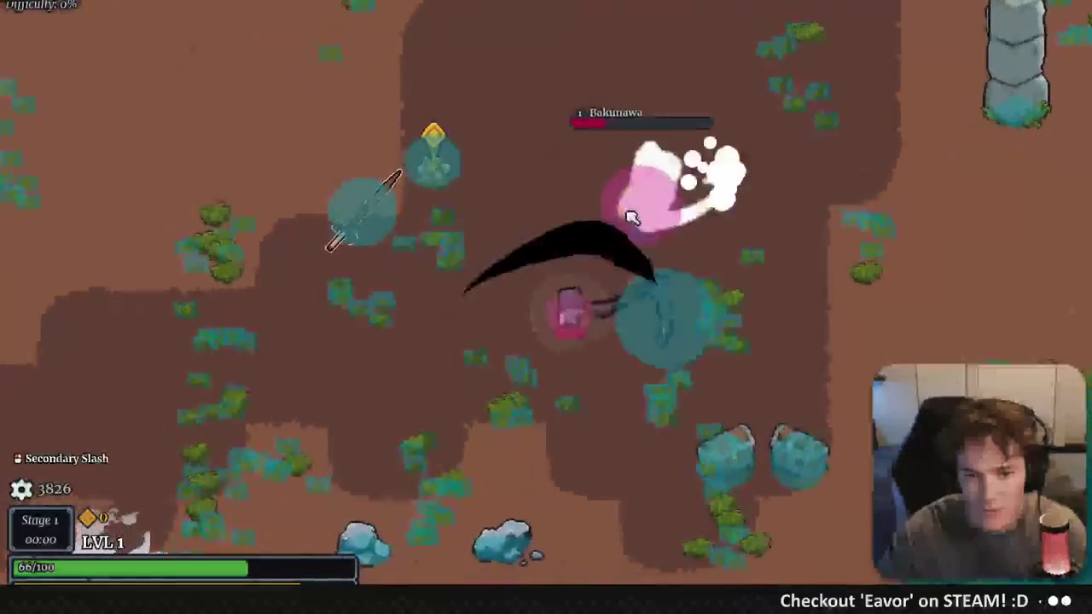
{"action": "key", "text": "s"}
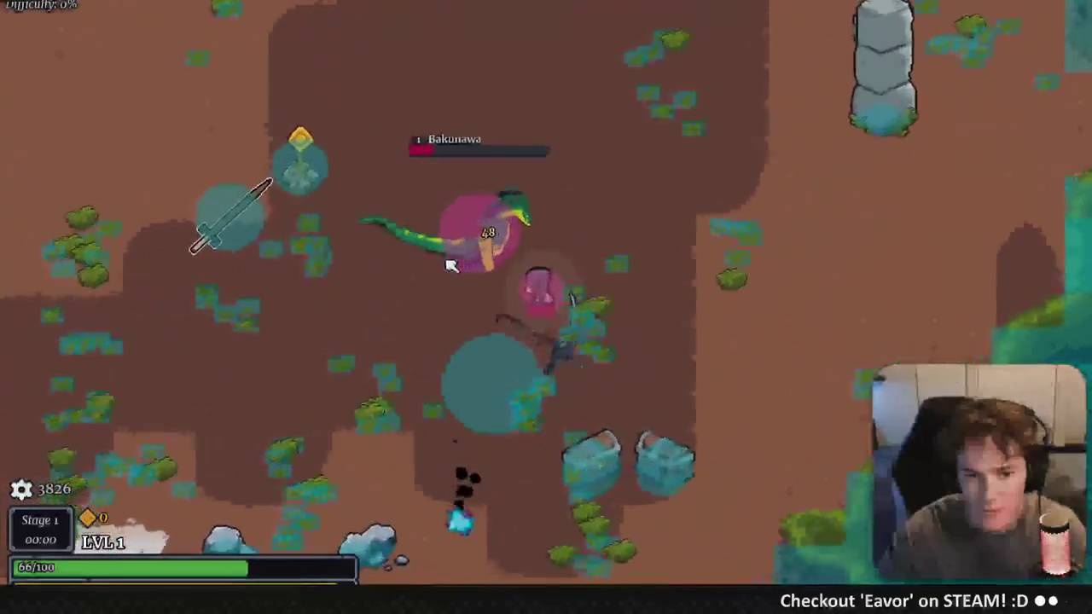
{"action": "right_click", "coordinate": [461, 252]}
{"action": "key", "text": "a"}
{"action": "key", "text": "s"}
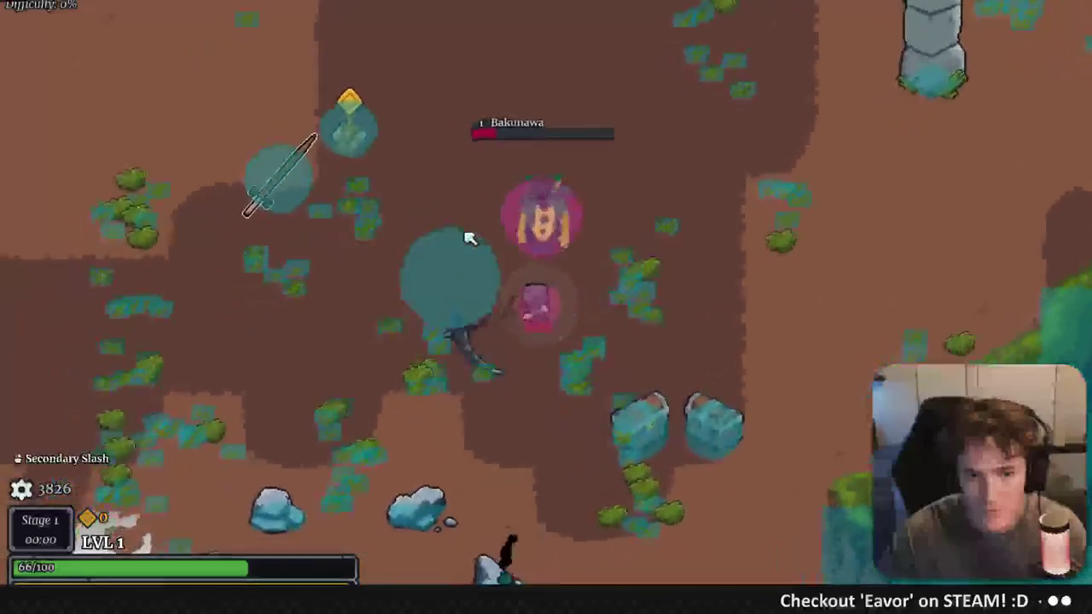
{"action": "key", "text": "w"}
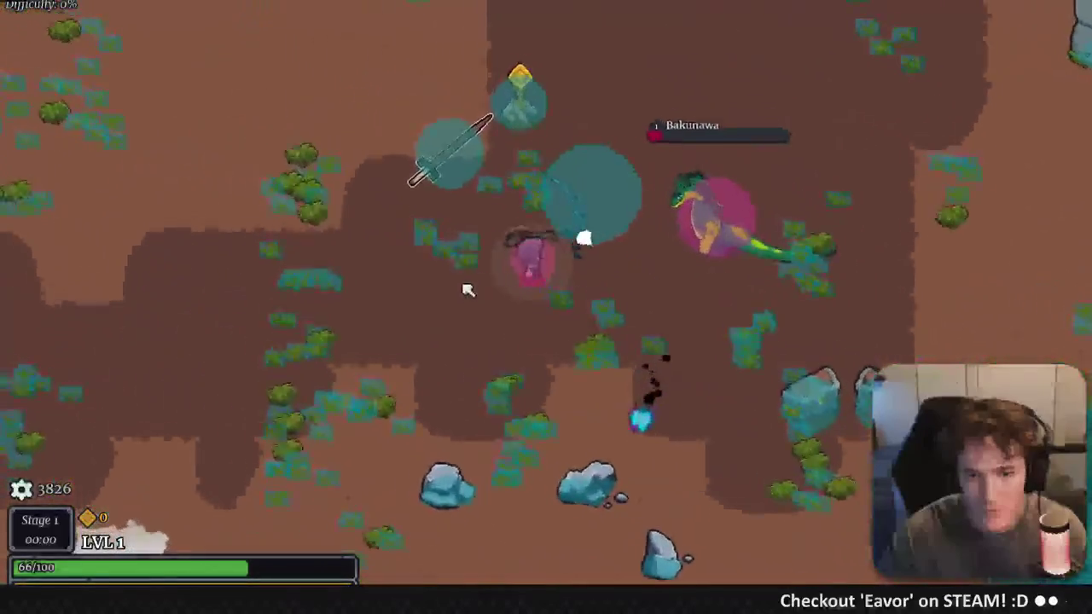
{"action": "key", "text": "a"}
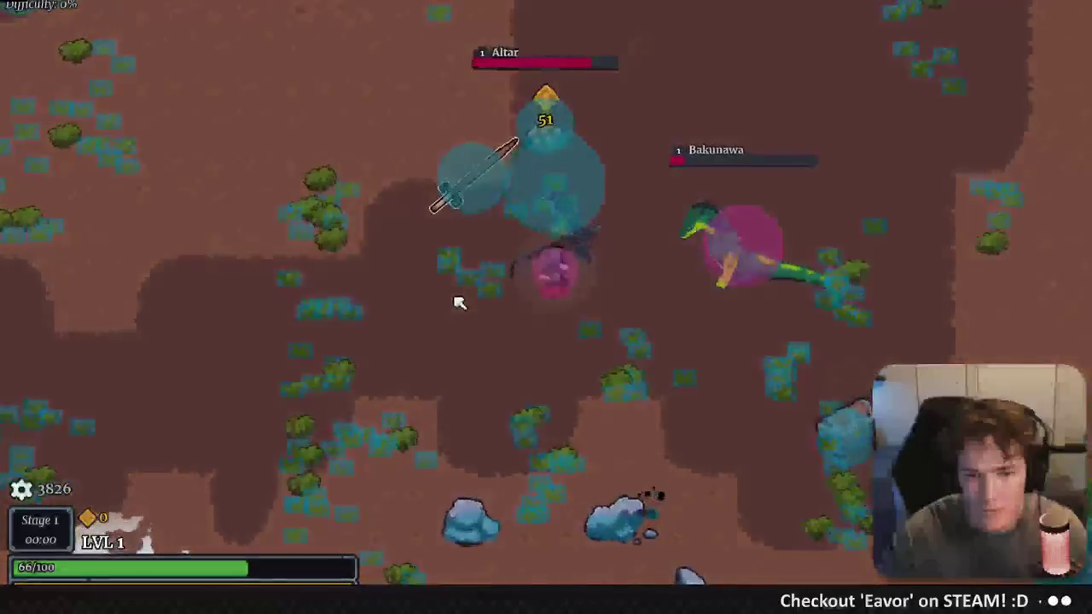
{"action": "right_click", "coordinate": [453, 305]}
{"action": "key", "text": "s"}
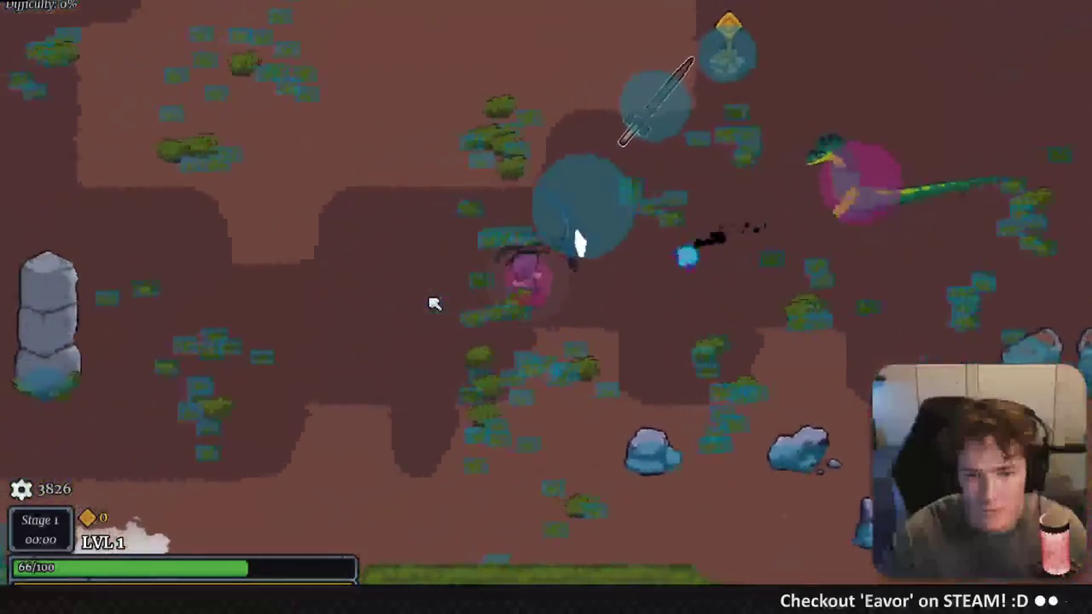
{"action": "key", "text": "a"}
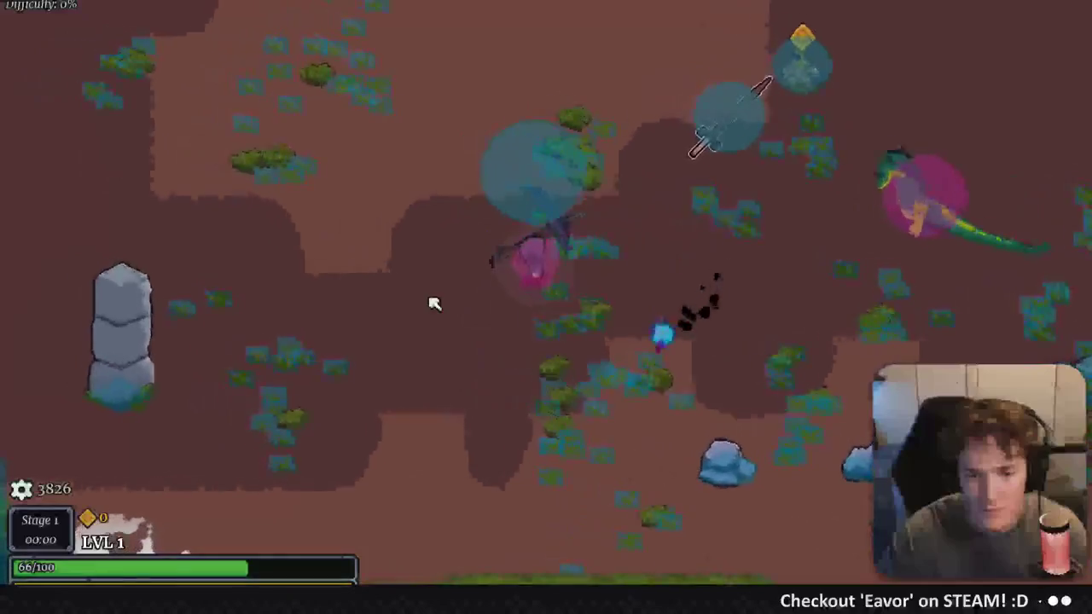
{"action": "right_click", "coordinate": [434, 303]}
{"action": "key", "text": "w"}
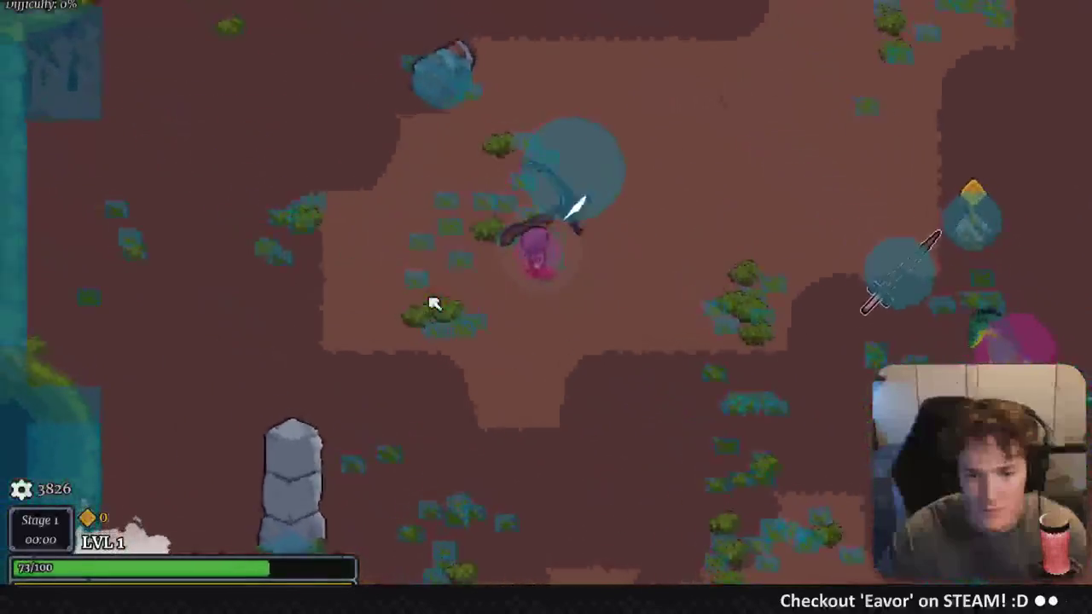
{"action": "key", "text": "a"}
{"action": "key", "text": "w"}
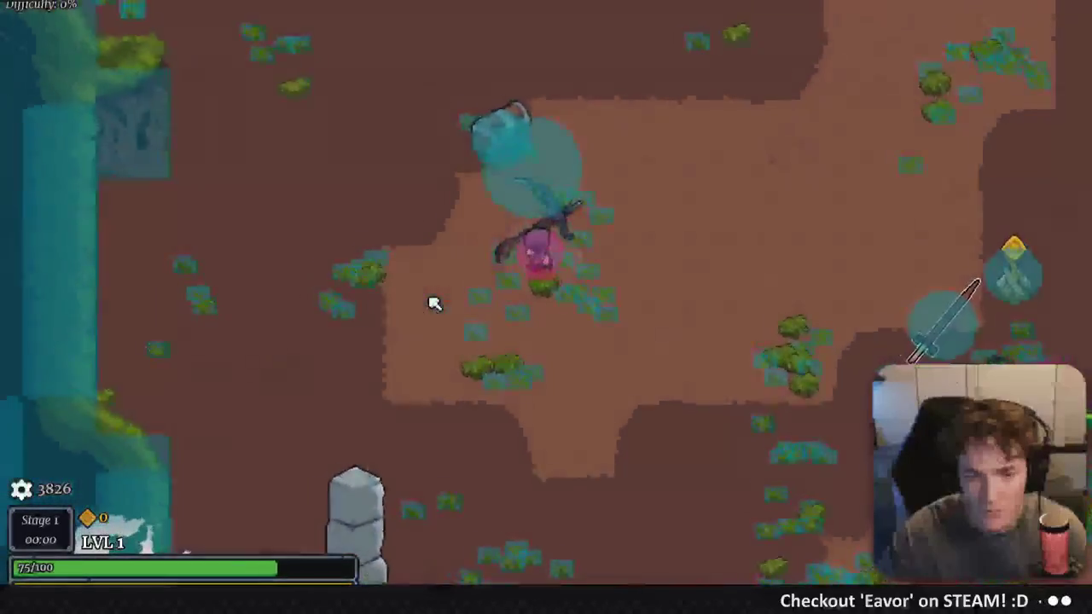
{"action": "right_click", "coordinate": [433, 304]}
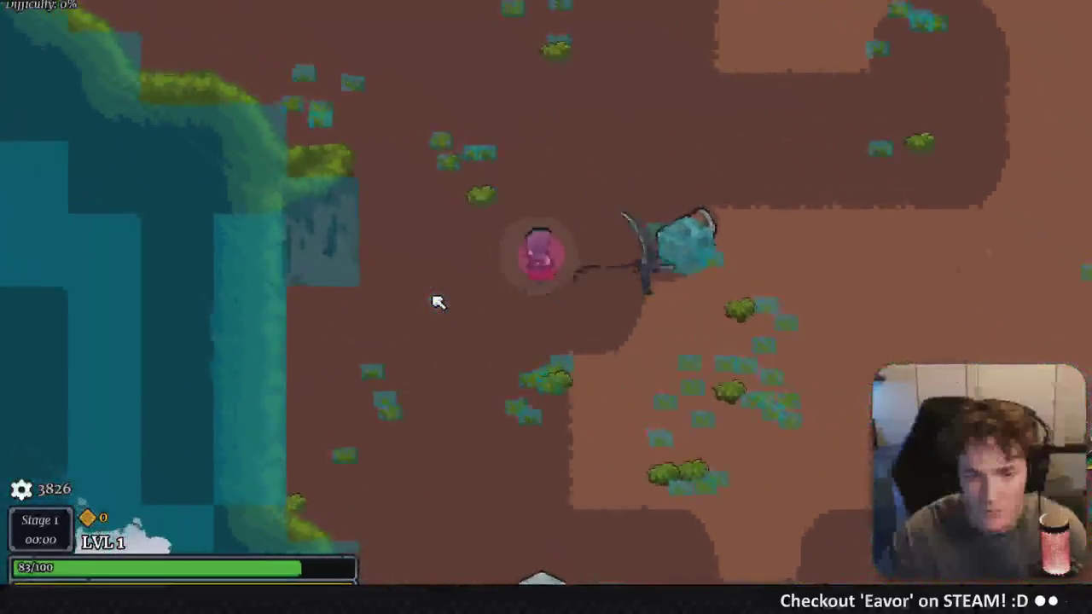
{"action": "key", "text": "w"}
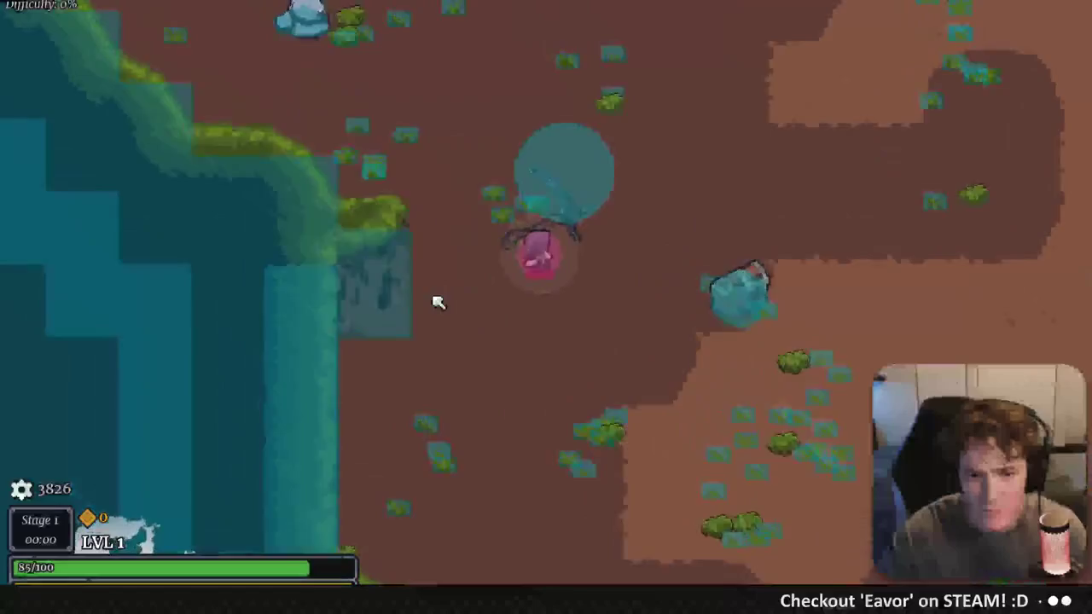
{"action": "right_click", "coordinate": [437, 302]}
{"action": "key", "text": "a"}
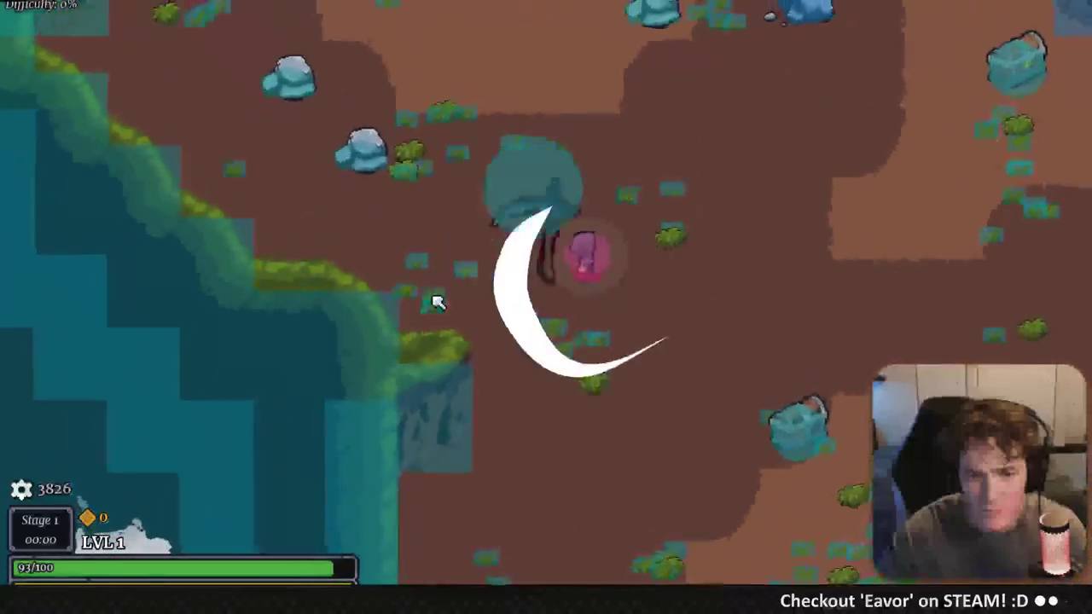
{"action": "key", "text": "d"}
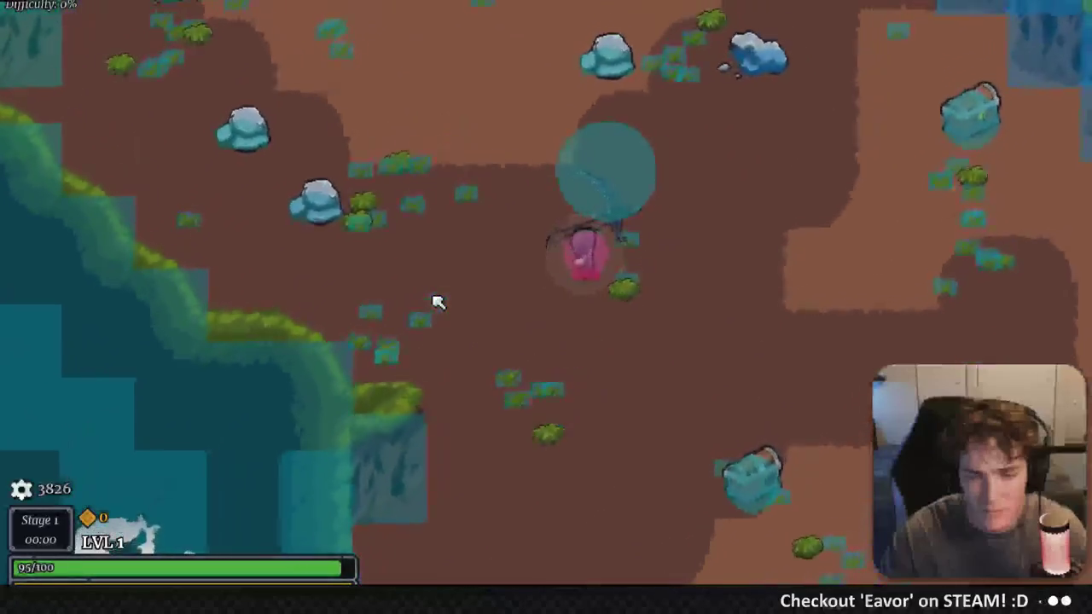
Chain Harvest Swings into Secondary Slashes on the boss, then quit the game with F8
{"action": "left_click", "coordinate": [546, 192]}
{"action": "right_click", "coordinate": [659, 331]}
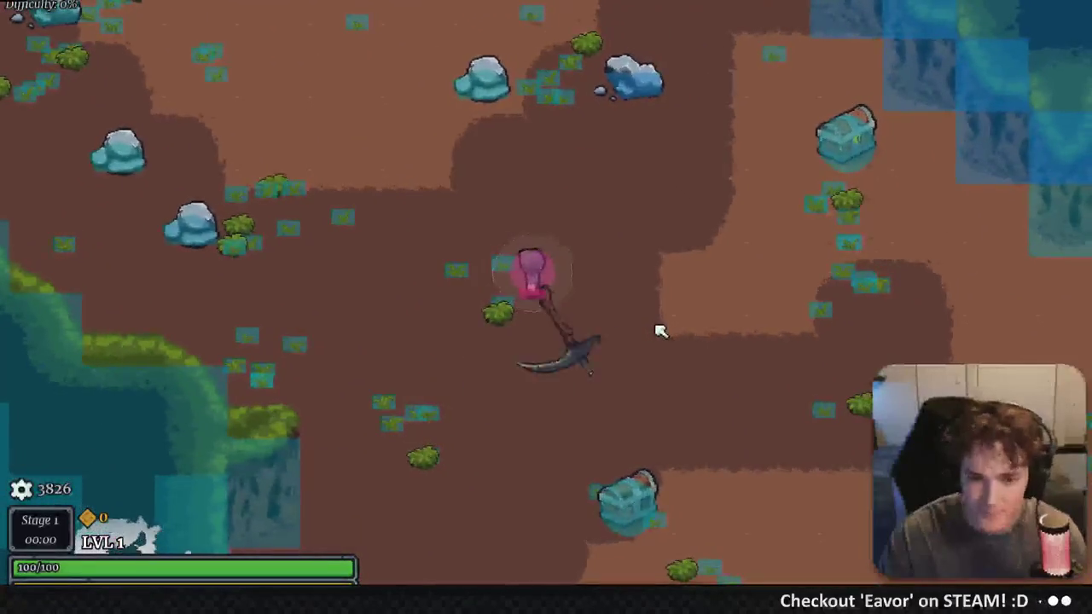
{"action": "left_click", "coordinate": [658, 331]}
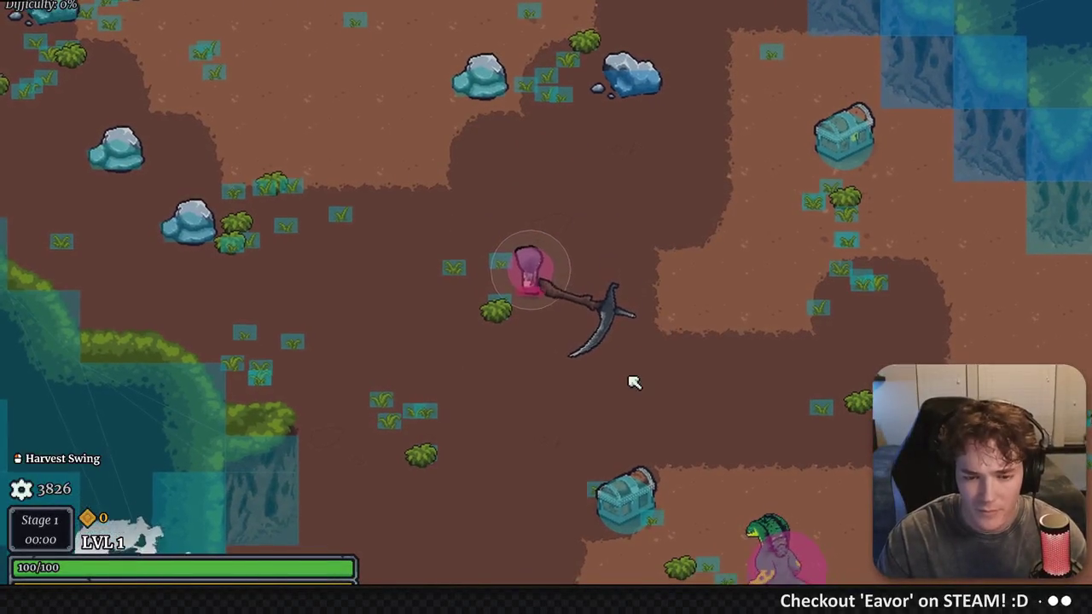
{"action": "key", "text": "s"}
{"action": "key", "text": "a"}
{"action": "key", "text": "s"}
{"action": "right_click", "coordinate": [658, 304]}
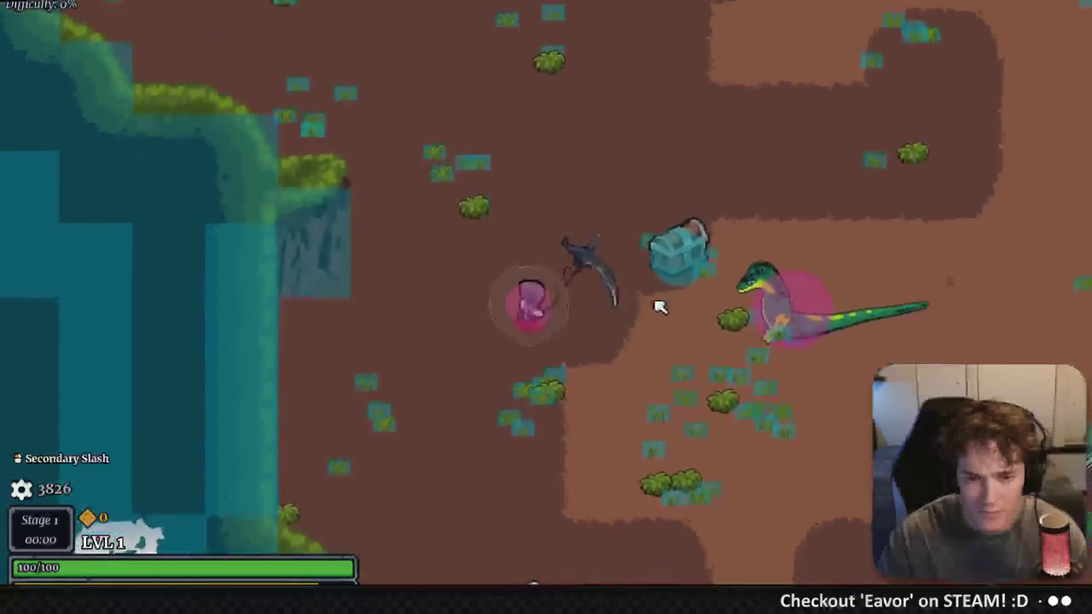
{"action": "left_click", "coordinate": [660, 307]}
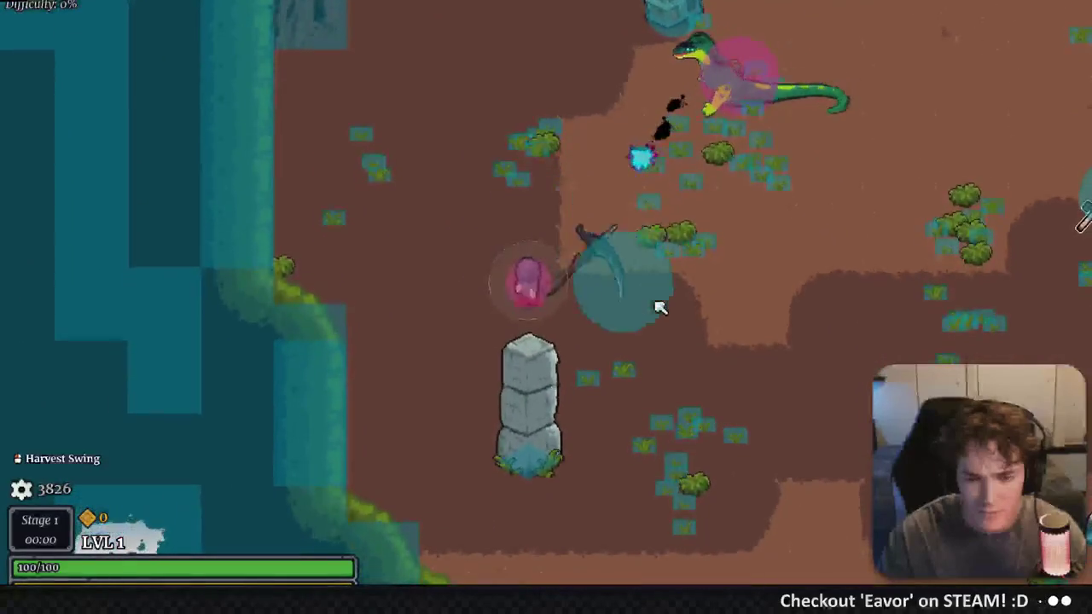
{"action": "key", "text": "w"}
{"action": "key", "text": "a"}
{"action": "right_click", "coordinate": [660, 307]}
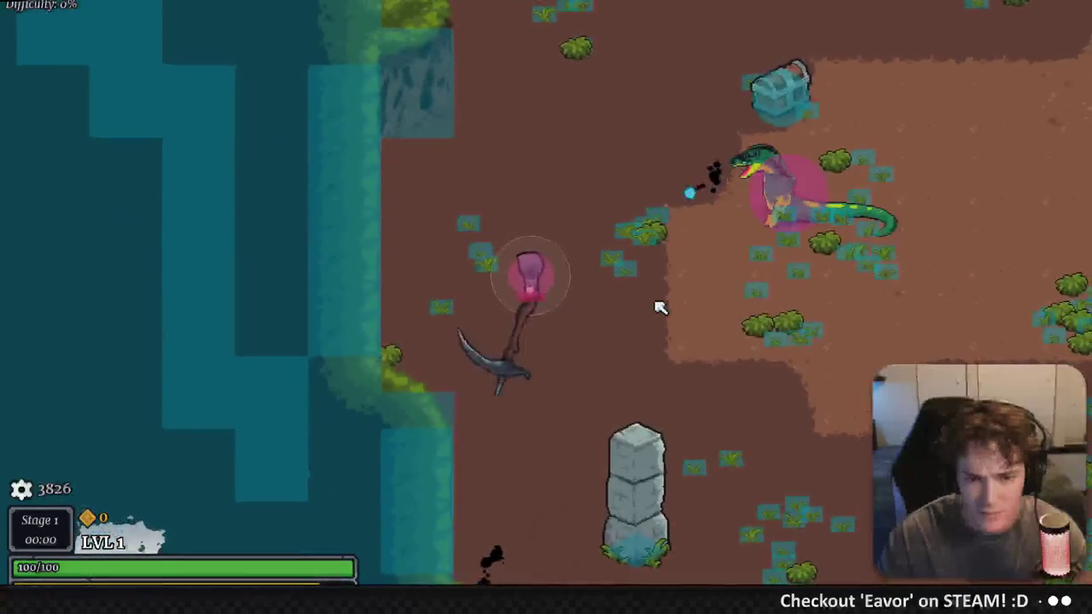
{"action": "key", "text": "w"}
{"action": "key", "text": "F8"}
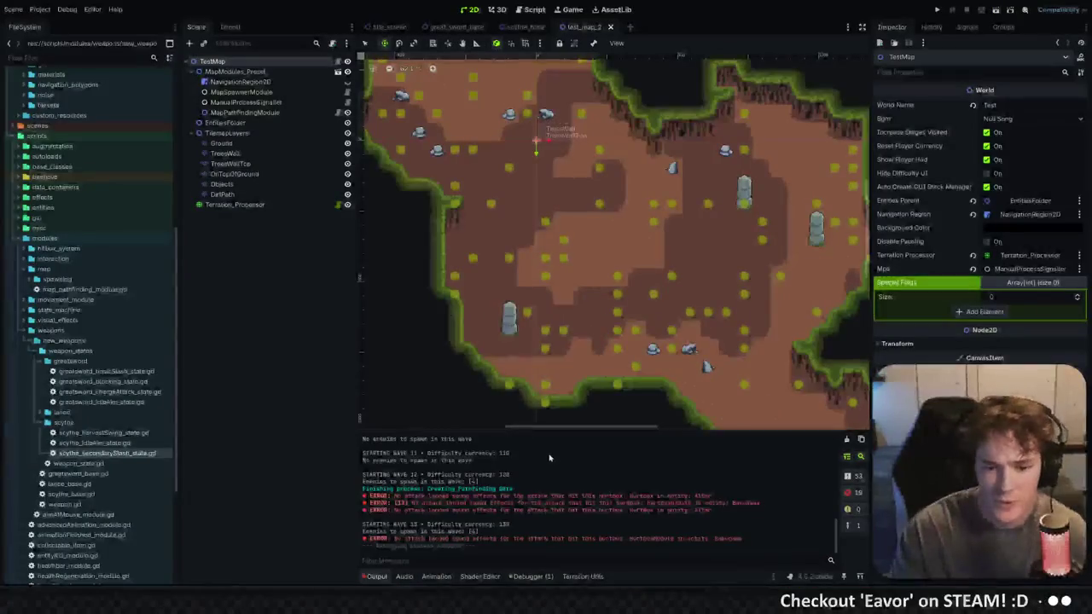
Save scythe_harvestSwing_state.gd in VS Code and review its code around lines 18 and 50
{"action": "key", "text": "alt+Tab"}
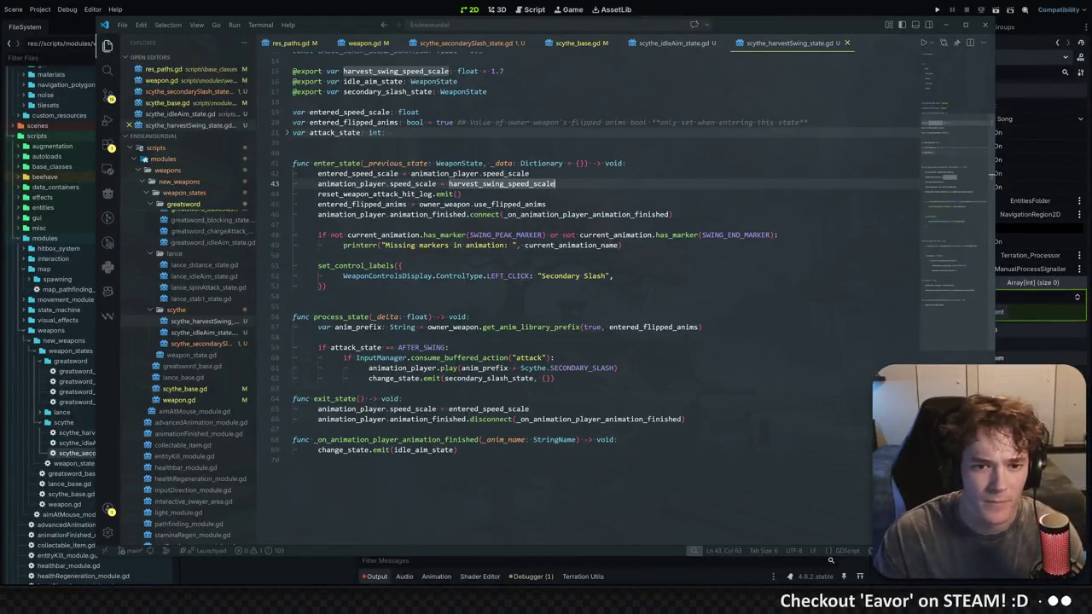
{"action": "key", "text": "Tab"}
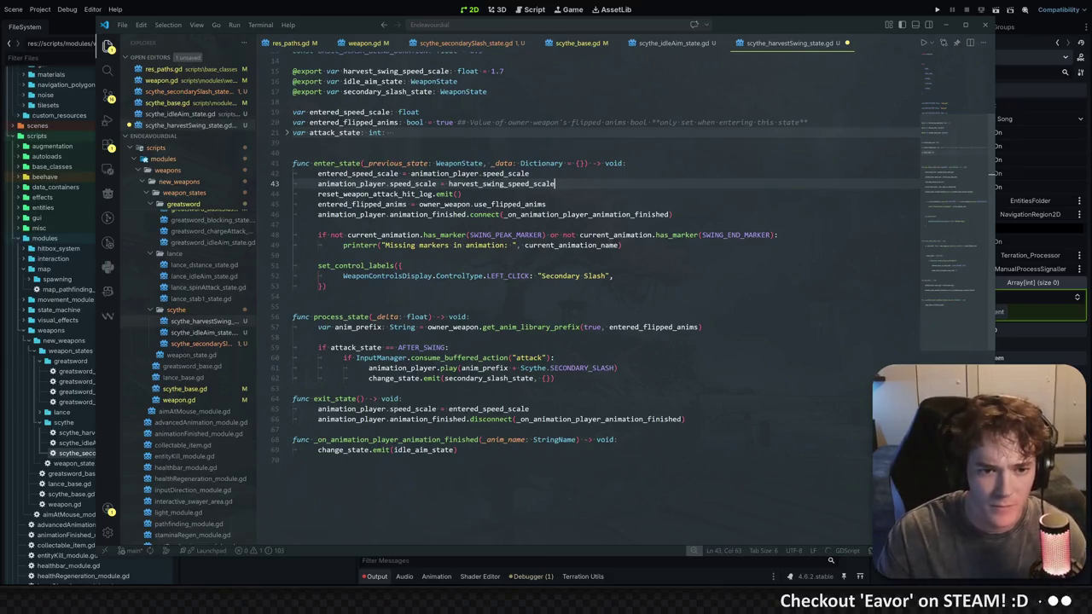
{"action": "key", "text": "ctrl+s"}
{"action": "left_click", "coordinate": [292, 102]}
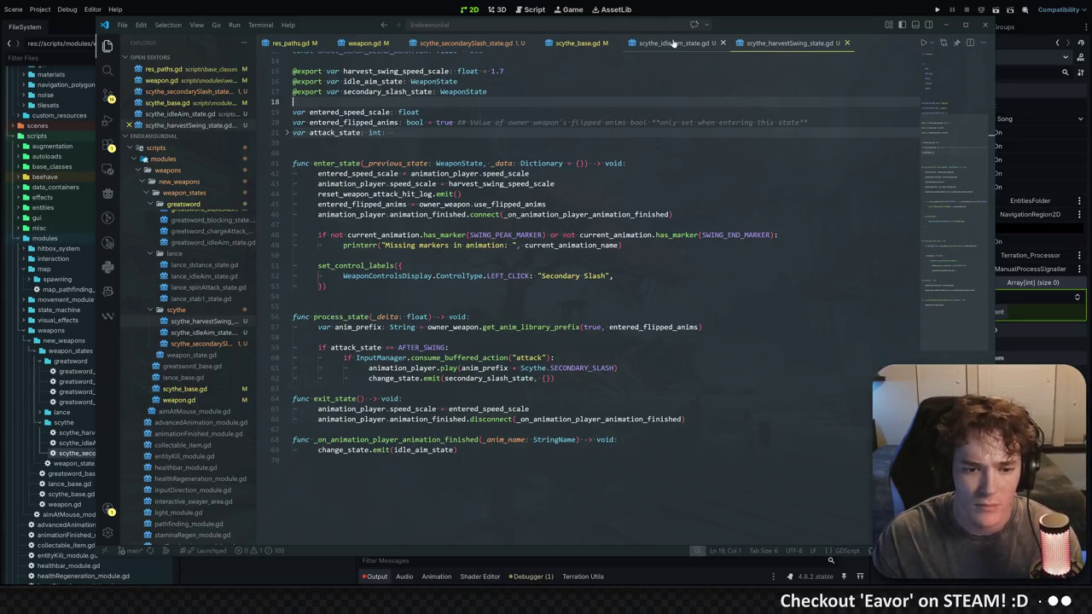
{"action": "mouse_move", "coordinate": [502, 183]}
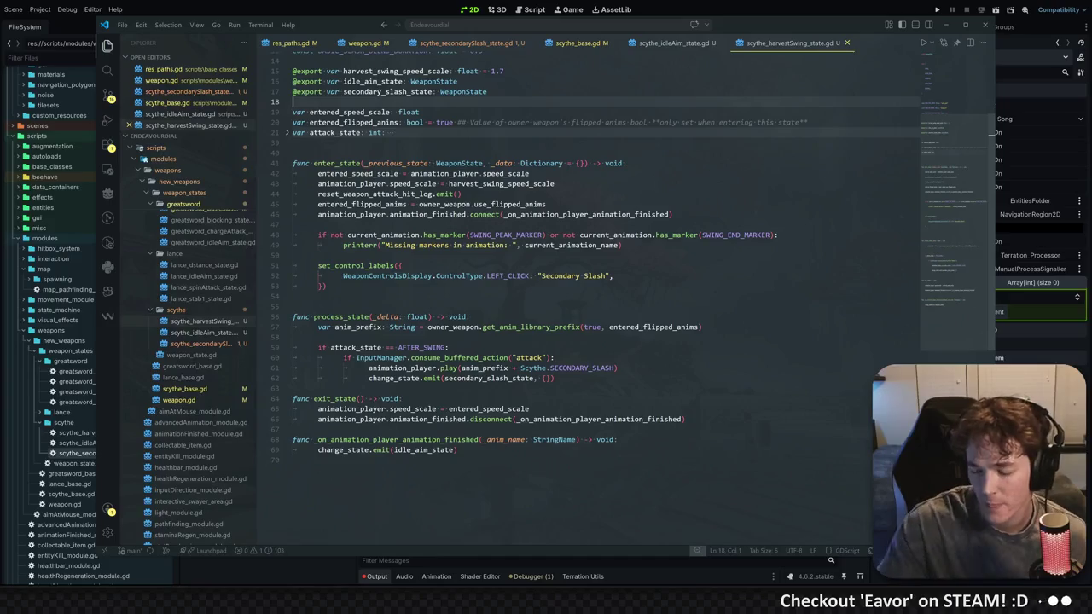
{"action": "left_click", "coordinate": [292, 255]}
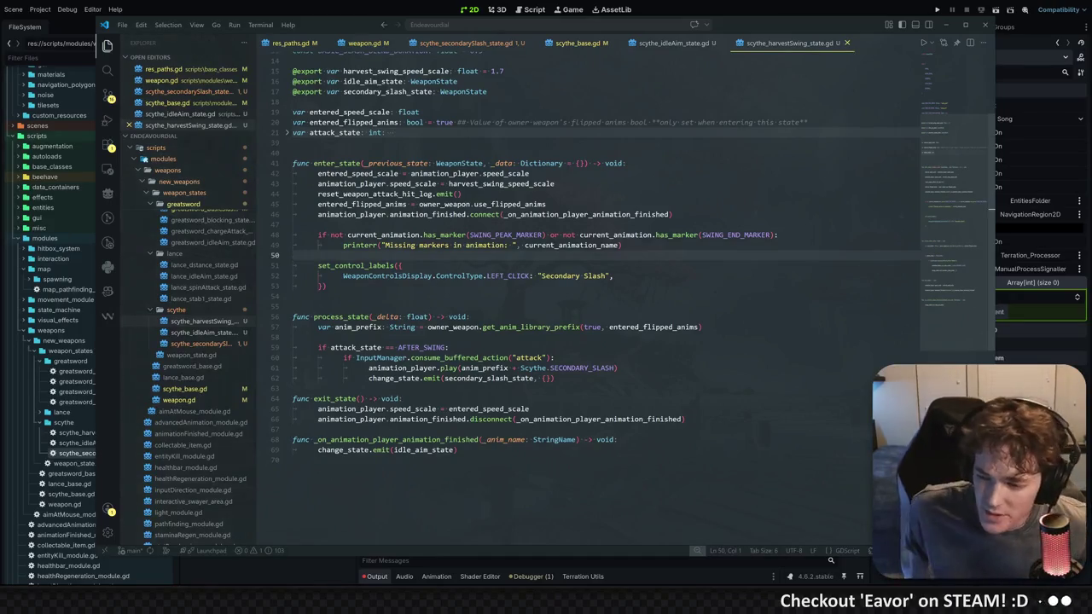
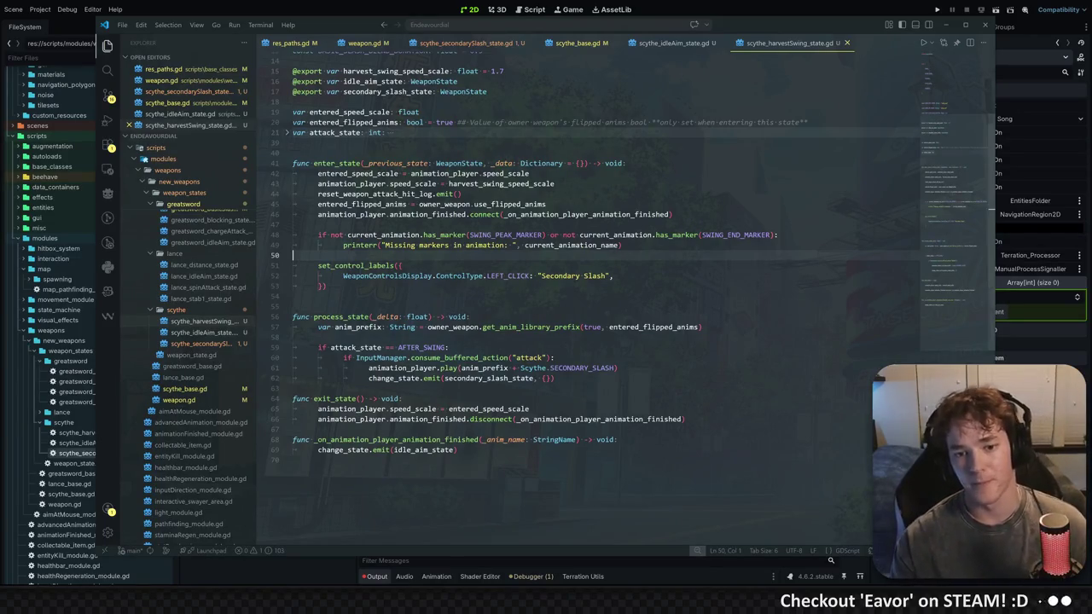
Delete the extra blank line above enter_state in the harvest swing script
{"action": "left_click", "coordinate": [293, 225]}
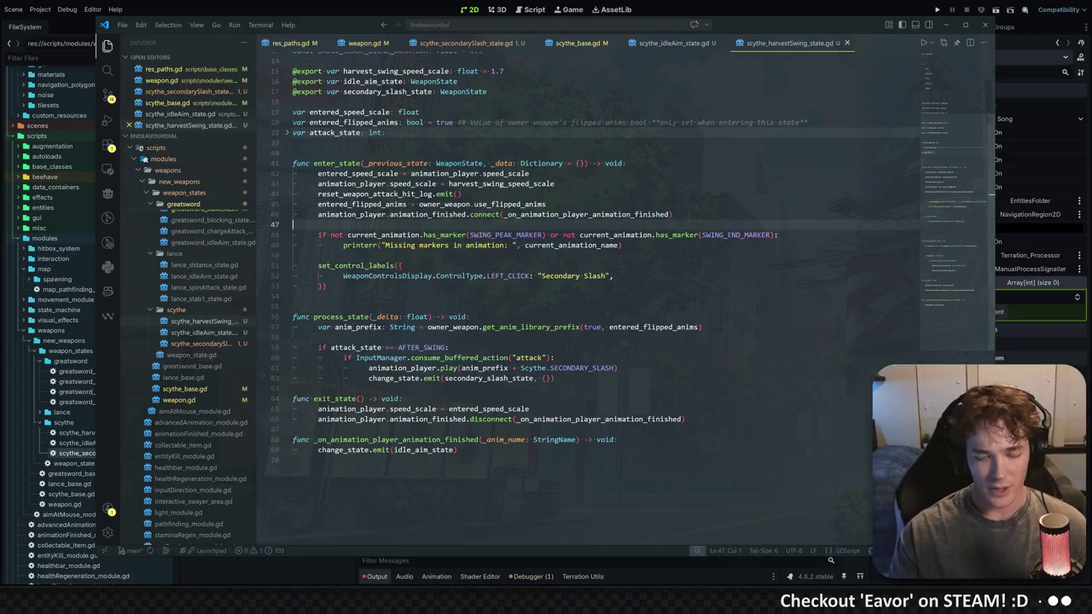
{"action": "left_click", "coordinate": [294, 255]}
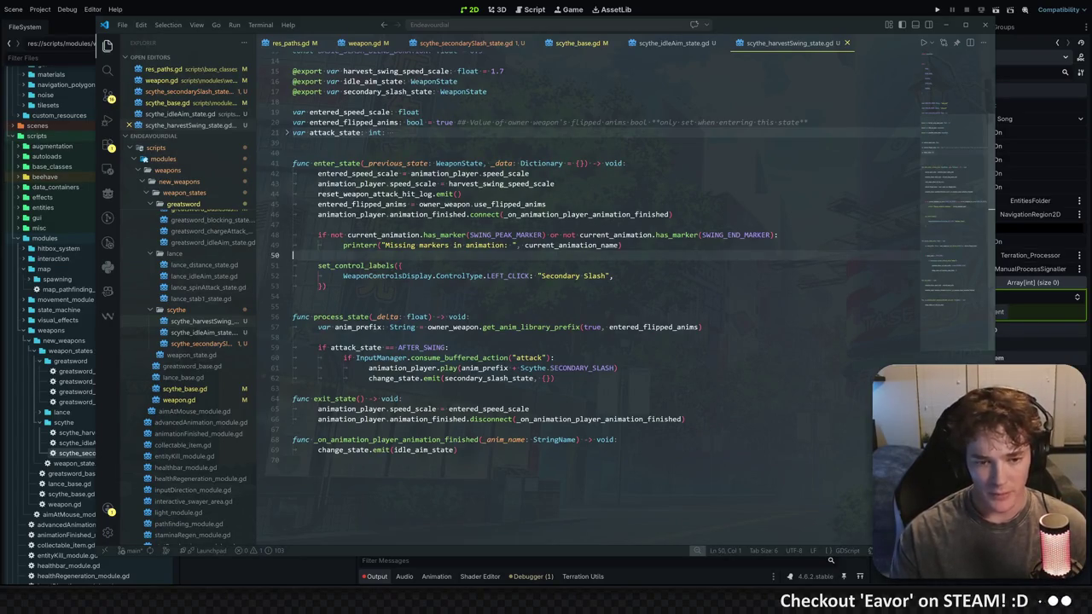
{"action": "left_click", "coordinate": [328, 286]}
{"action": "left_click", "coordinate": [293, 224]}
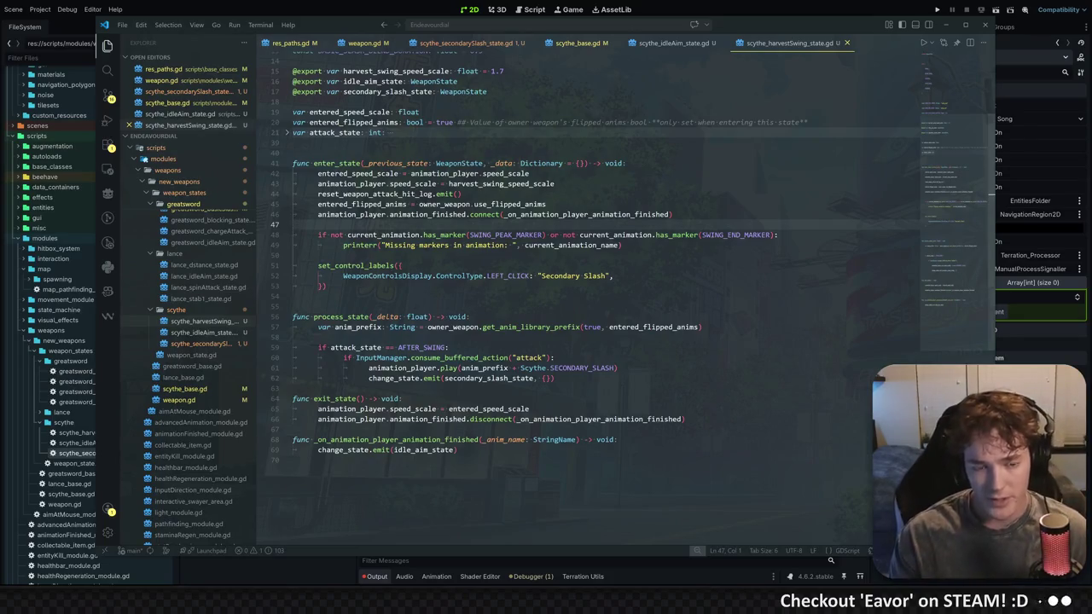
{"action": "left_click", "coordinate": [341, 143]}
{"action": "key", "text": "BackSpace"}
{"action": "left_click", "coordinate": [563, 204]}
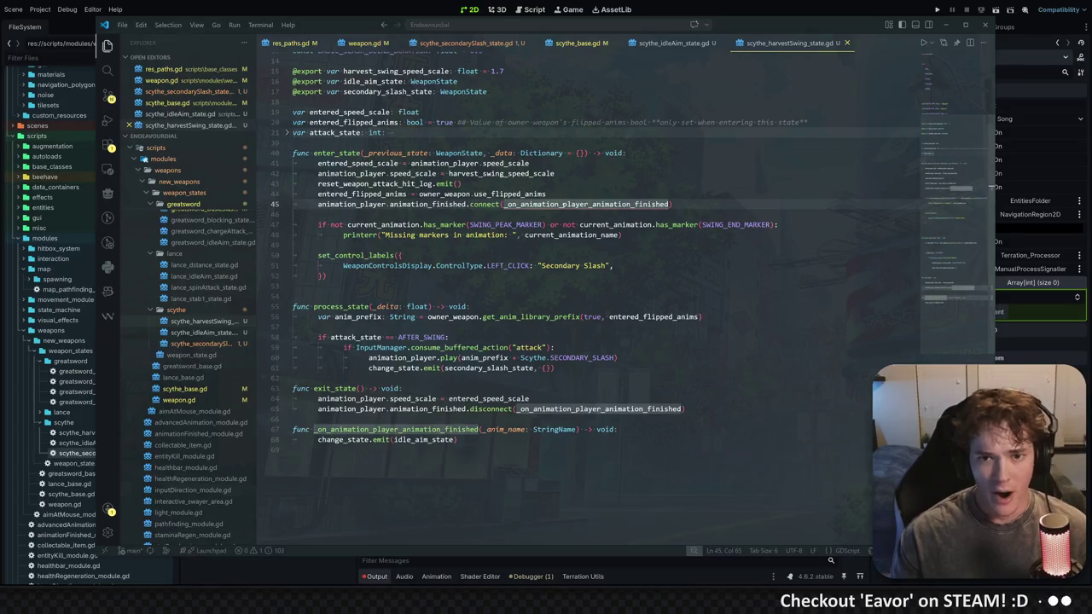
Move the scythe secondary slash tab to the end of the open files and close weapon.gd
{"action": "left_click", "coordinate": [446, 44]}
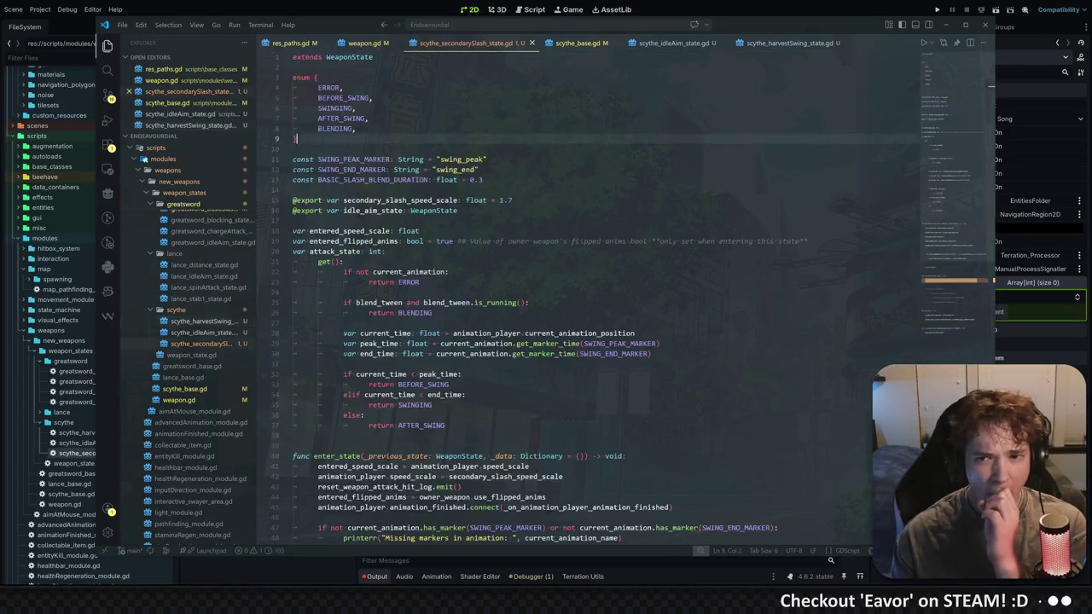
{"action": "left_click", "coordinate": [591, 45]}
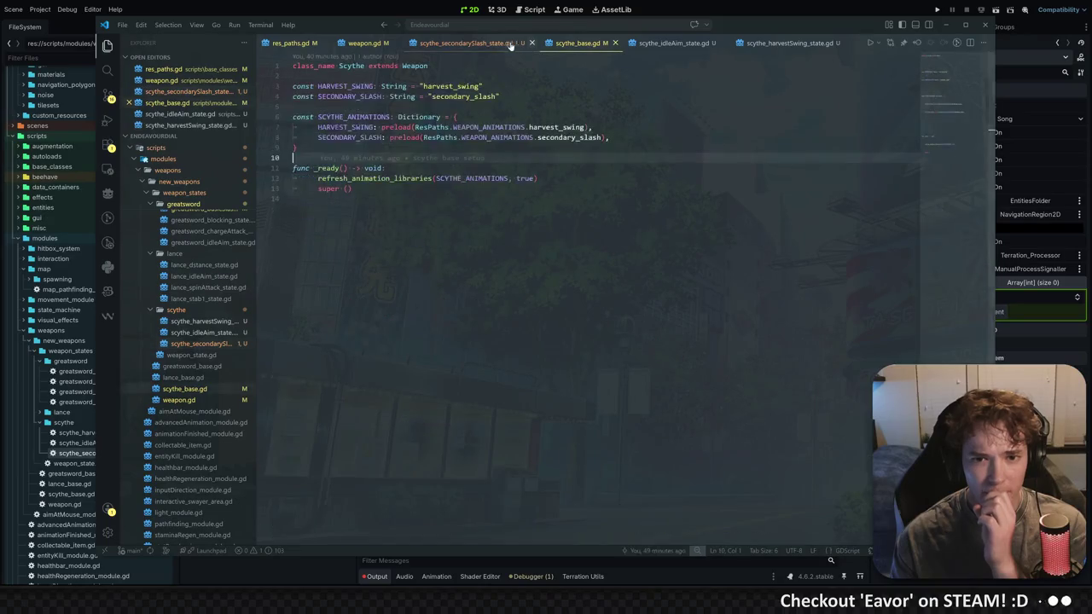
{"action": "left_click", "coordinate": [481, 43]}
{"action": "left_click_drag", "start_coordinate": [855, 40], "coordinate": [856, 42]}
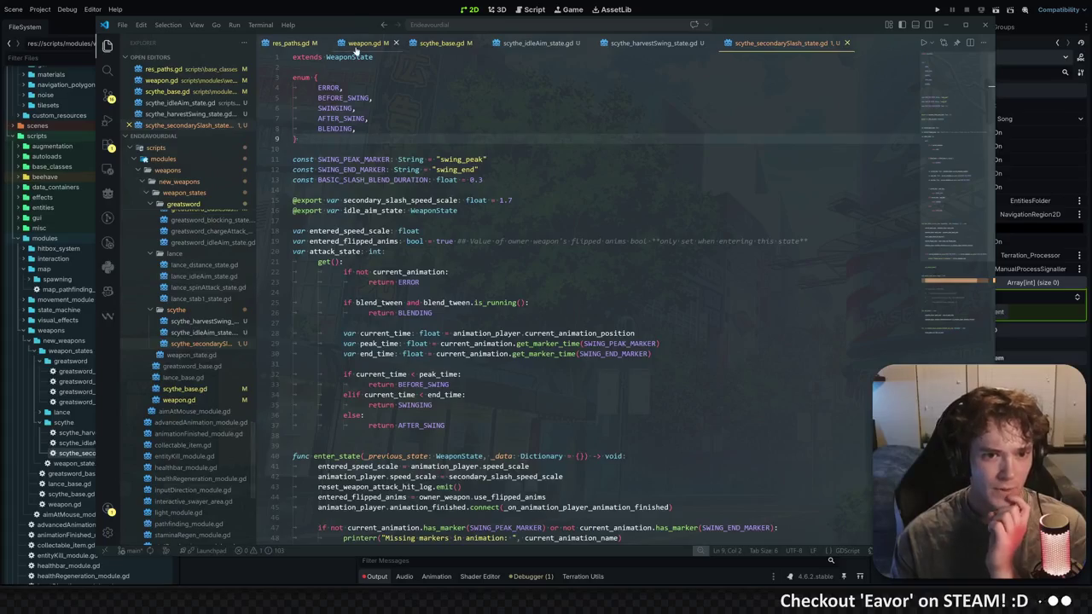
{"action": "left_click", "coordinate": [386, 43]}
Open greatsword_basicSlash_state.gd from the Explorer for reference
{"action": "scroll", "coordinate": [230, 344], "scroll_direction": "down", "scroll_amount": 1}
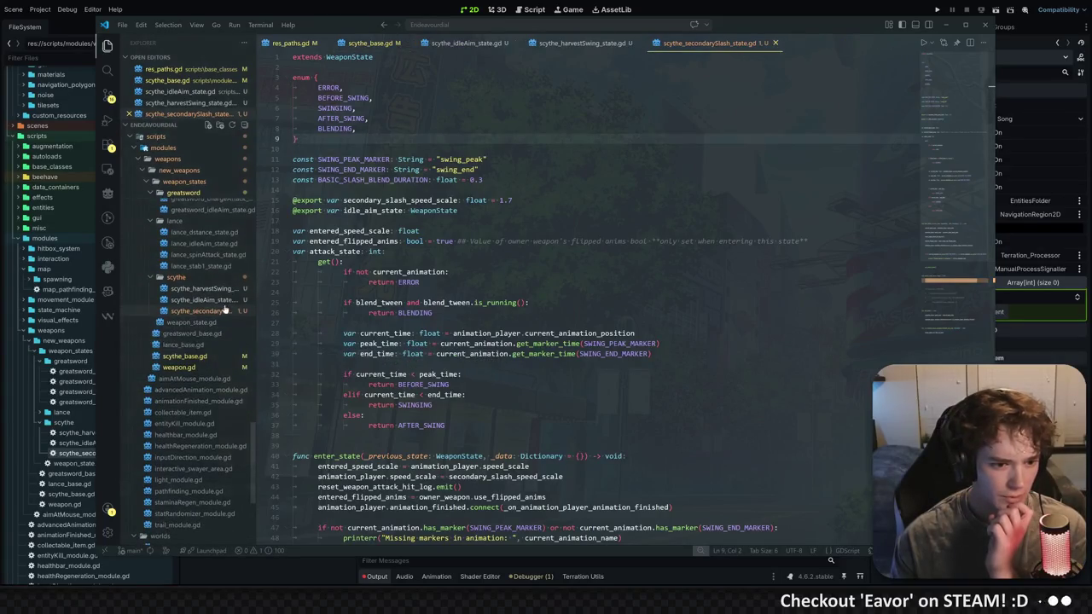
{"action": "scroll", "coordinate": [235, 328], "scroll_direction": "up", "scroll_amount": 2}
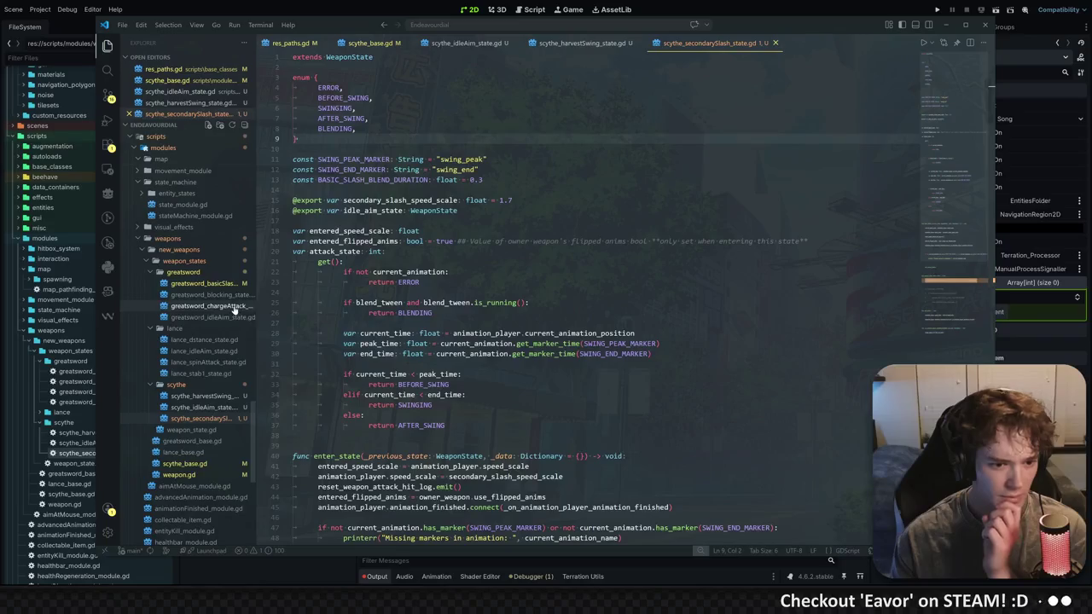
{"action": "left_click", "coordinate": [218, 283]}
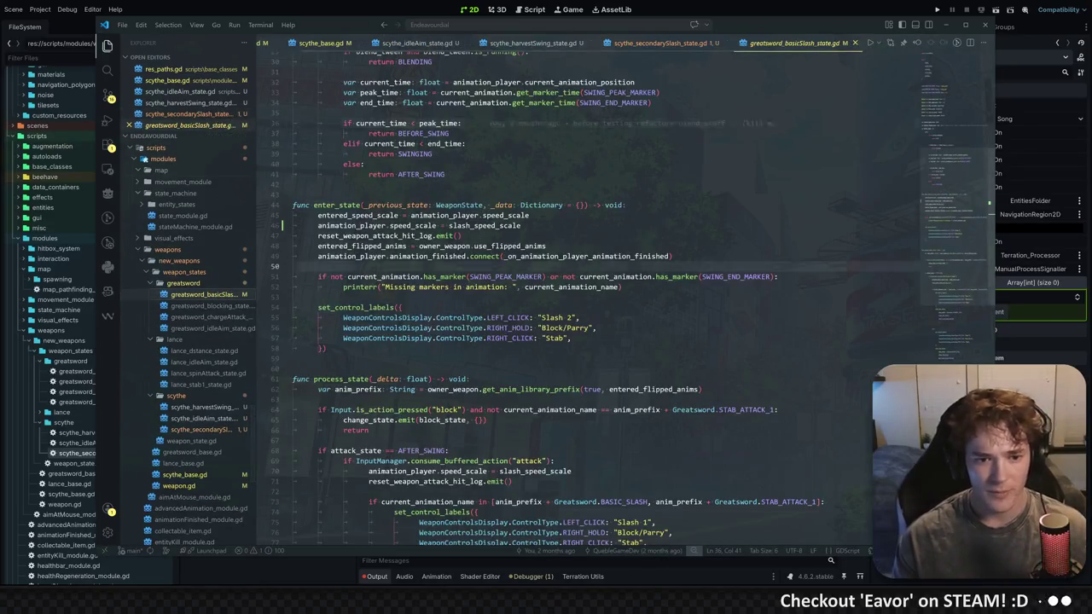
Select and copy the greatsword's chain_into_attack call on lines 91–95
{"action": "scroll", "coordinate": [294, 138], "scroll_direction": "down", "scroll_amount": 4}
{"action": "left_click", "coordinate": [294, 138]}
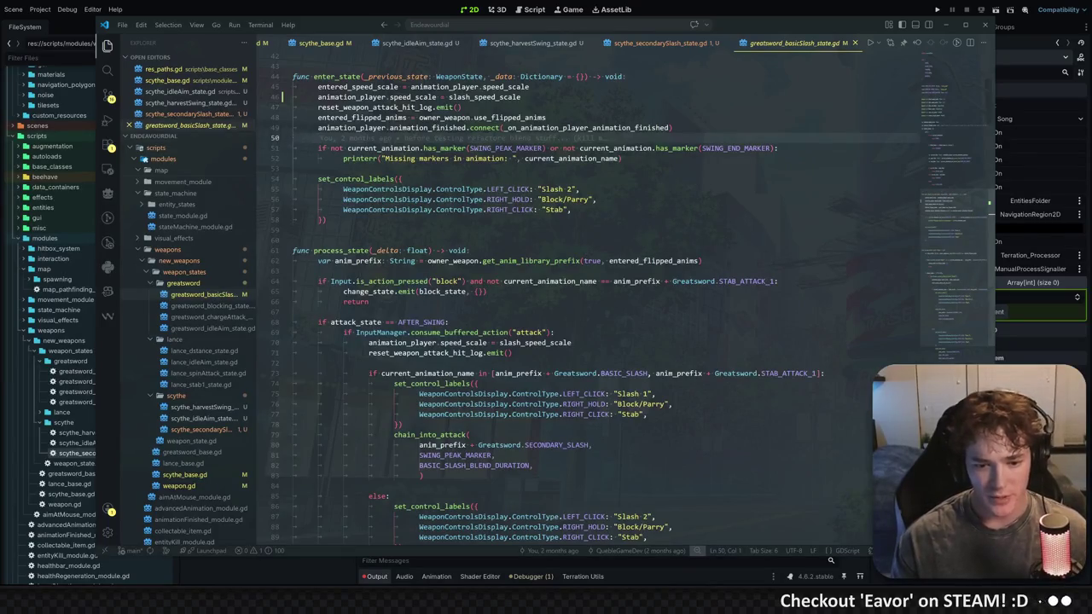
{"action": "scroll", "coordinate": [546, 298], "scroll_direction": "down", "scroll_amount": 3}
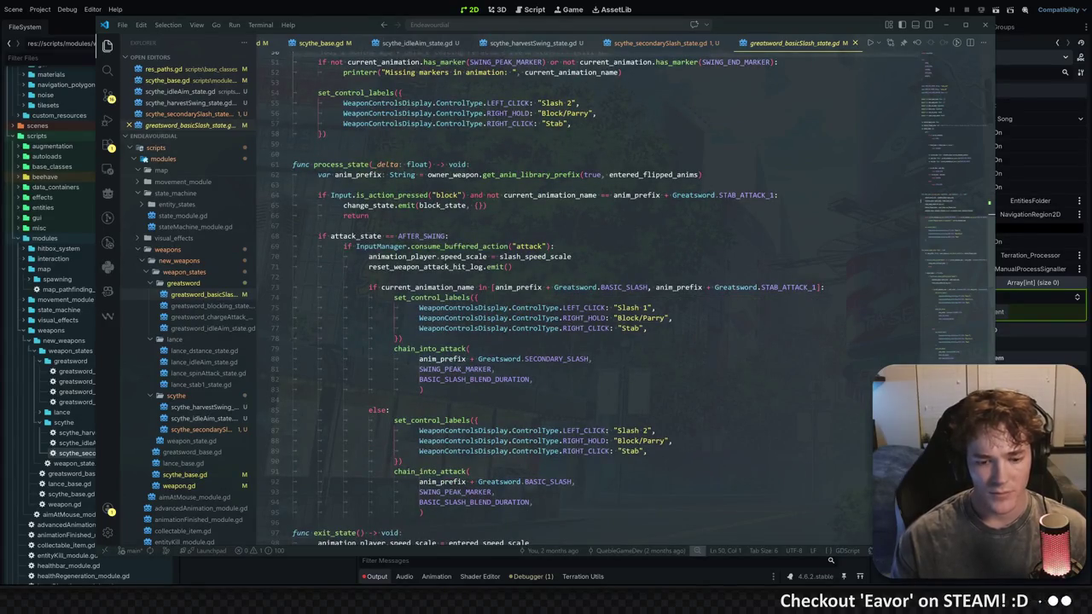
{"action": "scroll", "coordinate": [632, 299], "scroll_direction": "down", "scroll_amount": 2}
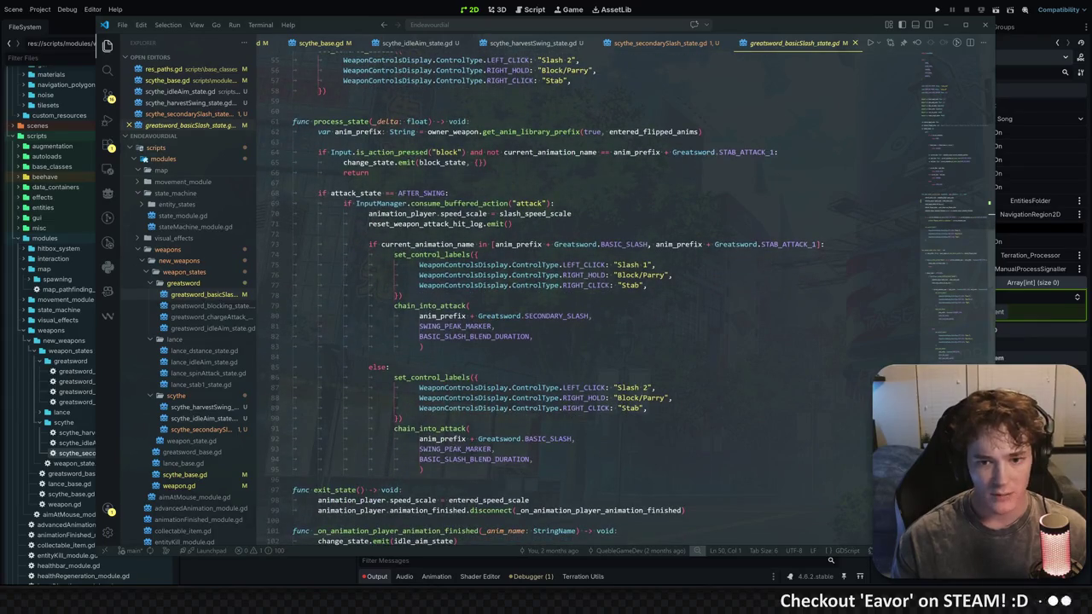
{"action": "mouse_move", "coordinate": [473, 336]}
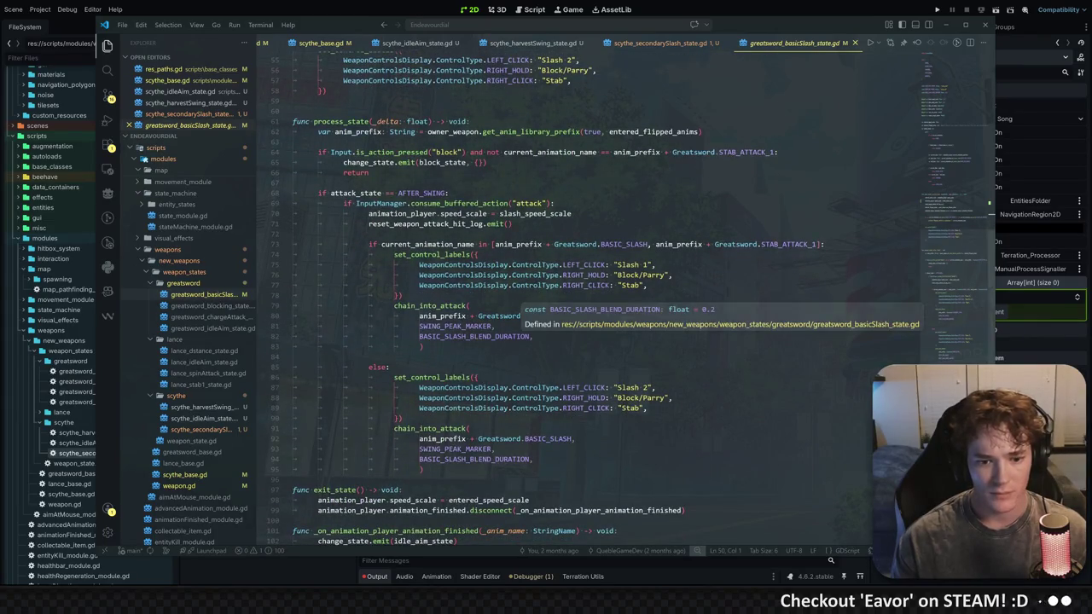
{"action": "left_click", "coordinate": [469, 428]}
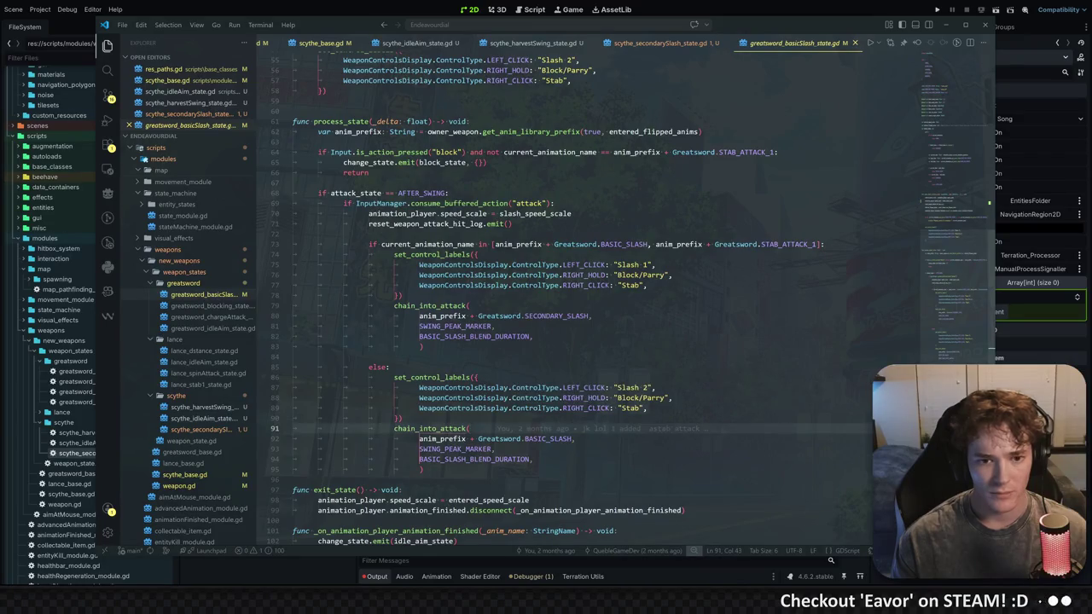
{"action": "mouse_move", "coordinate": [471, 429]}
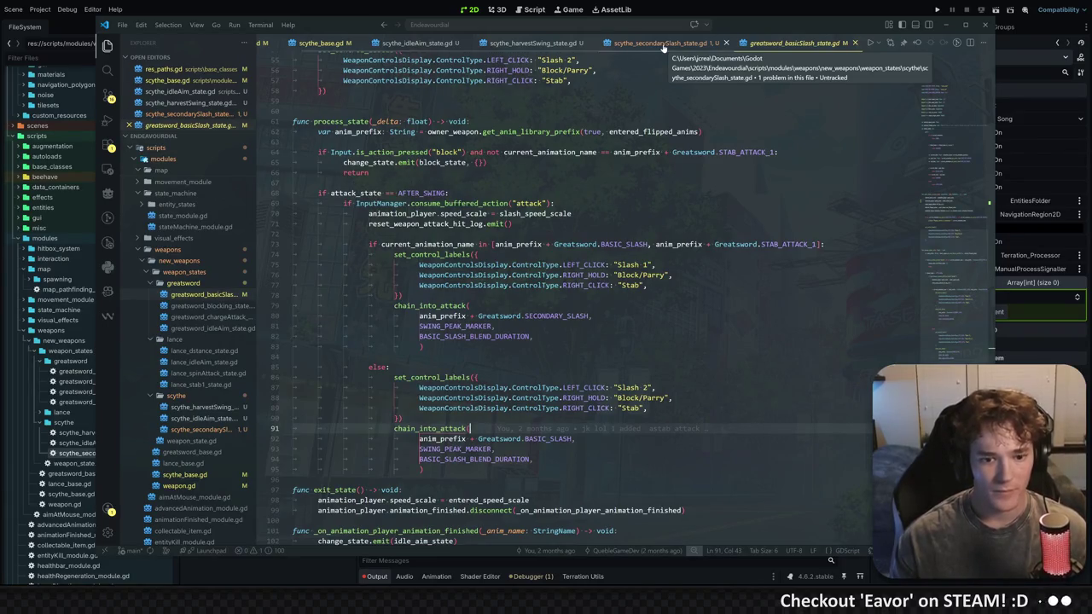
{"action": "mouse_move", "coordinate": [425, 469]}
{"action": "left_mouse_down"}
{"action": "mouse_move", "coordinate": [295, 451]}
{"action": "mouse_move", "coordinate": [296, 435]}
{"action": "left_mouse_up"}
{"action": "key", "text": "ctrl+c"}
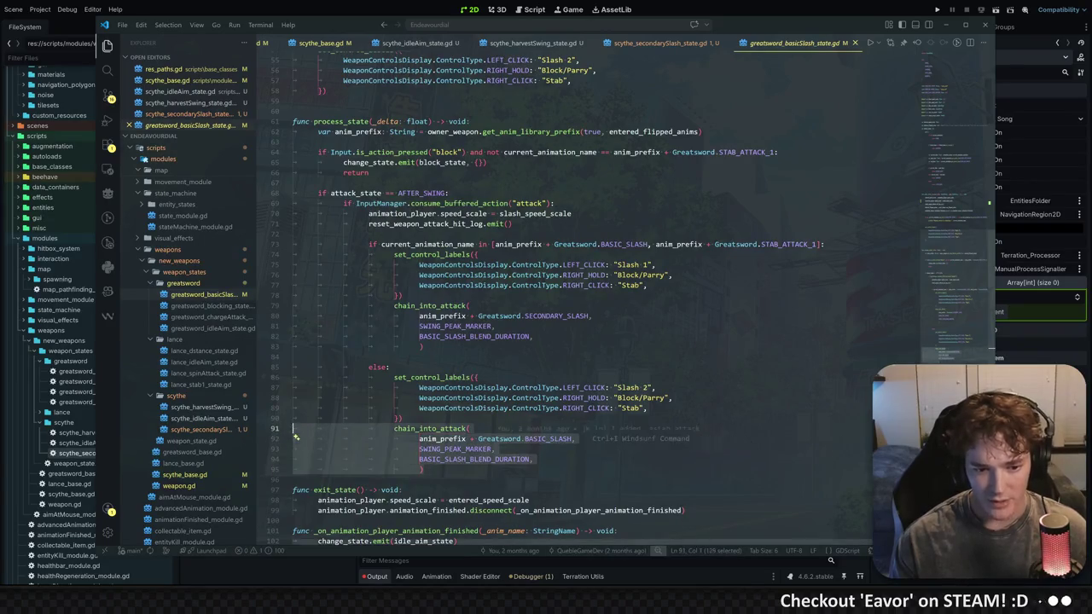
Inspect chain_into_attack's definition in weapon_state.gd, including blend_in_marker and the set_ease call
{"action": "scroll", "coordinate": [296, 427], "scroll_direction": "down", "scroll_amount": 5}
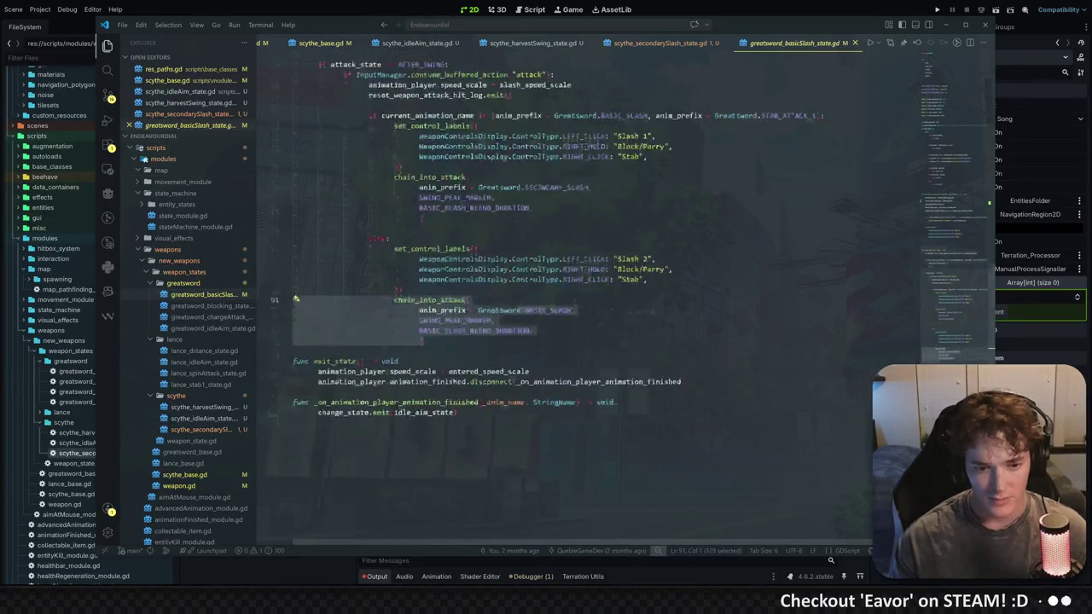
{"action": "left_click", "coordinate": [431, 294], "text": "ctrl"}
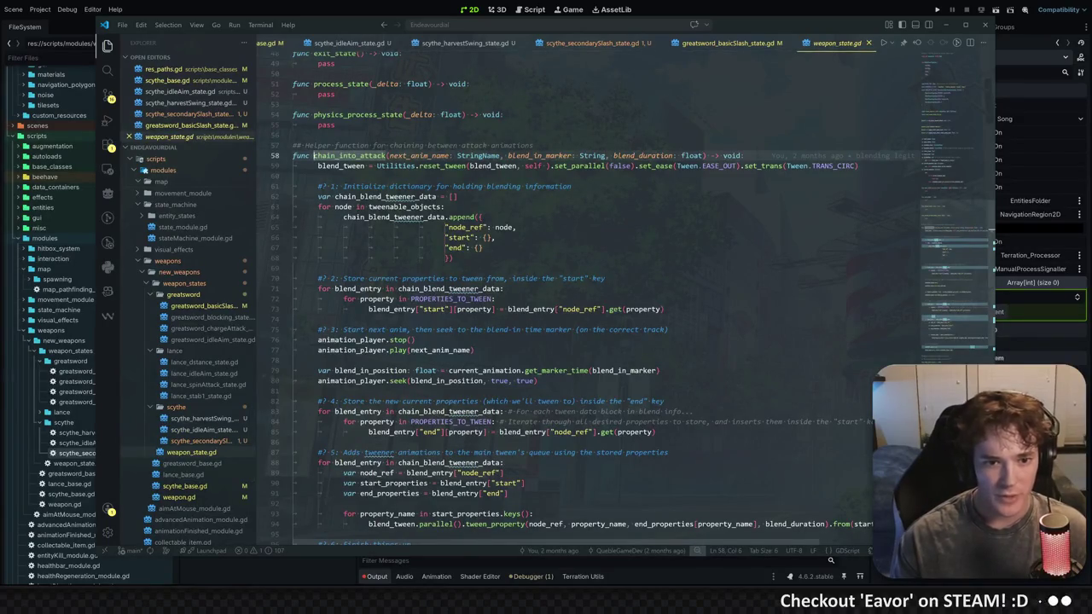
{"action": "left_click", "coordinate": [439, 155]}
{"action": "left_click", "coordinate": [537, 156]}
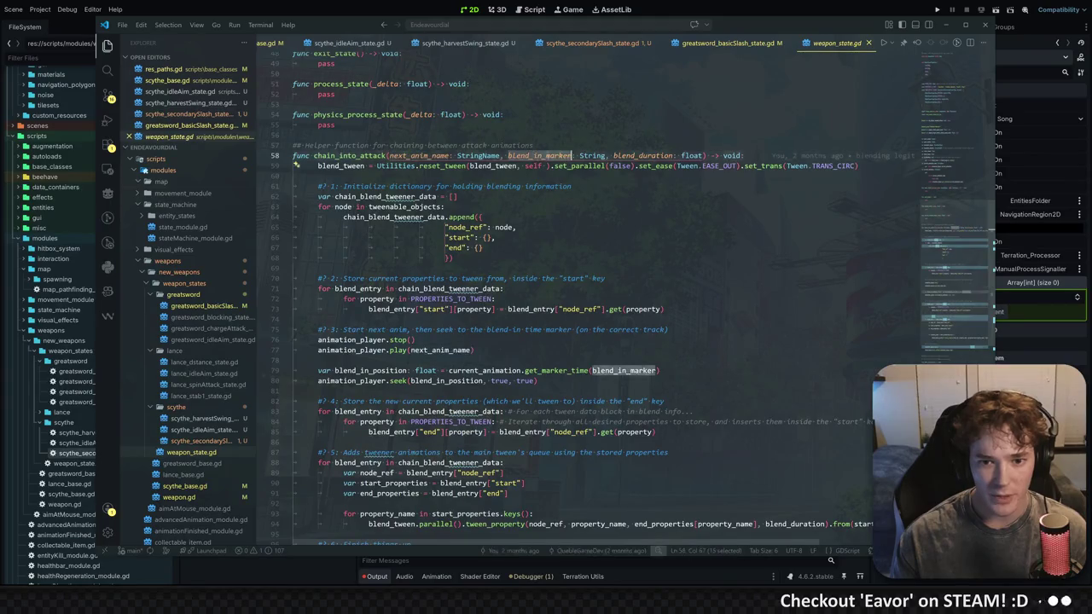
{"action": "left_click", "coordinate": [657, 165]}
{"action": "scroll", "coordinate": [657, 256], "scroll_direction": "down", "scroll_amount": 6}
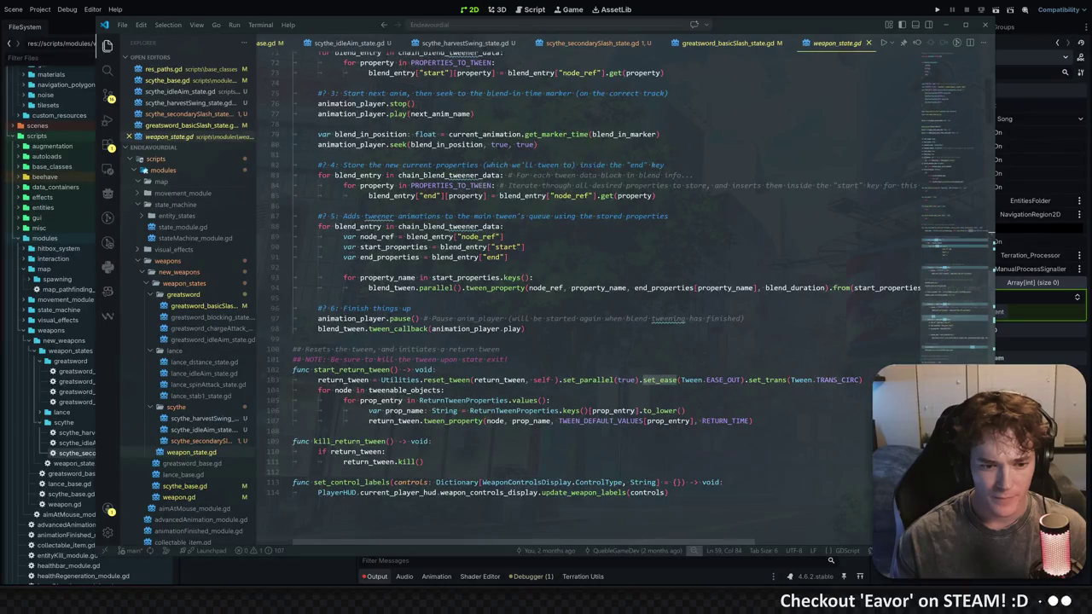
Go back to the greatsword script, then return to the scythe secondary slash script
{"action": "key", "text": "alt+Left"}
{"action": "scroll", "coordinate": [597, 291], "scroll_direction": "up", "scroll_amount": 4}
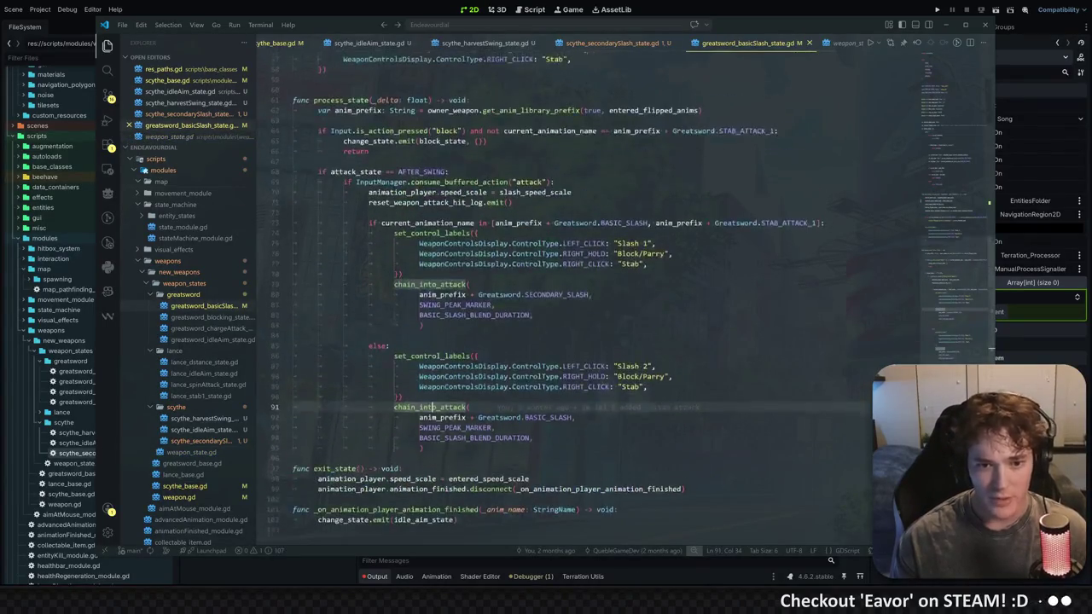
{"action": "scroll", "coordinate": [512, 290], "scroll_direction": "up", "scroll_amount": 3}
{"action": "left_click", "coordinate": [610, 42]}
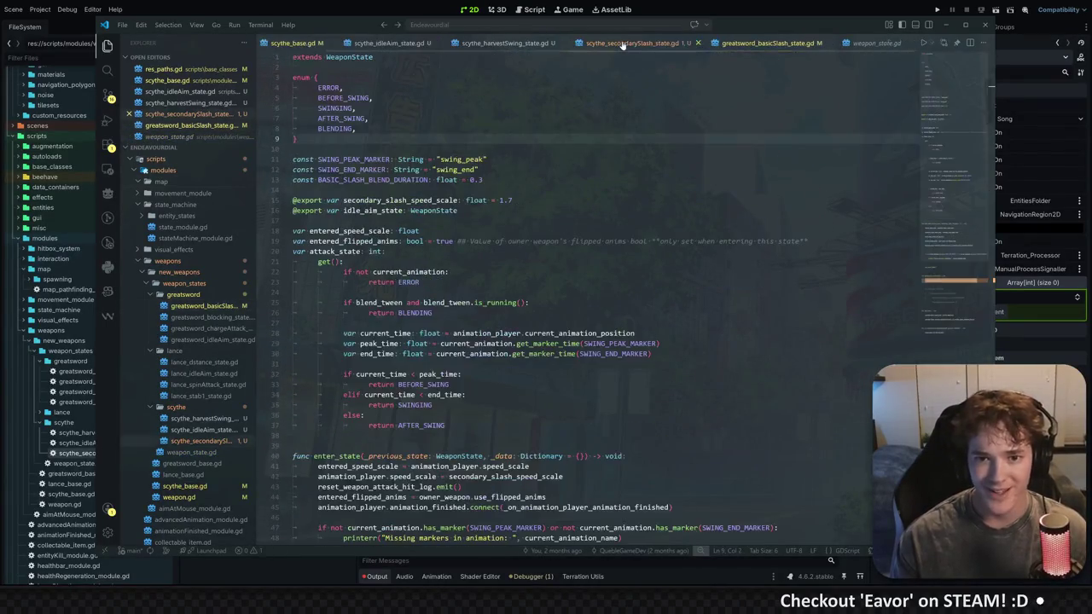
Paste the chain_into_attack call after line 59 of the harvest swing script and fix its indentation
{"action": "left_click", "coordinate": [499, 44]}
{"action": "scroll", "coordinate": [561, 161], "scroll_direction": "down", "scroll_amount": 2}
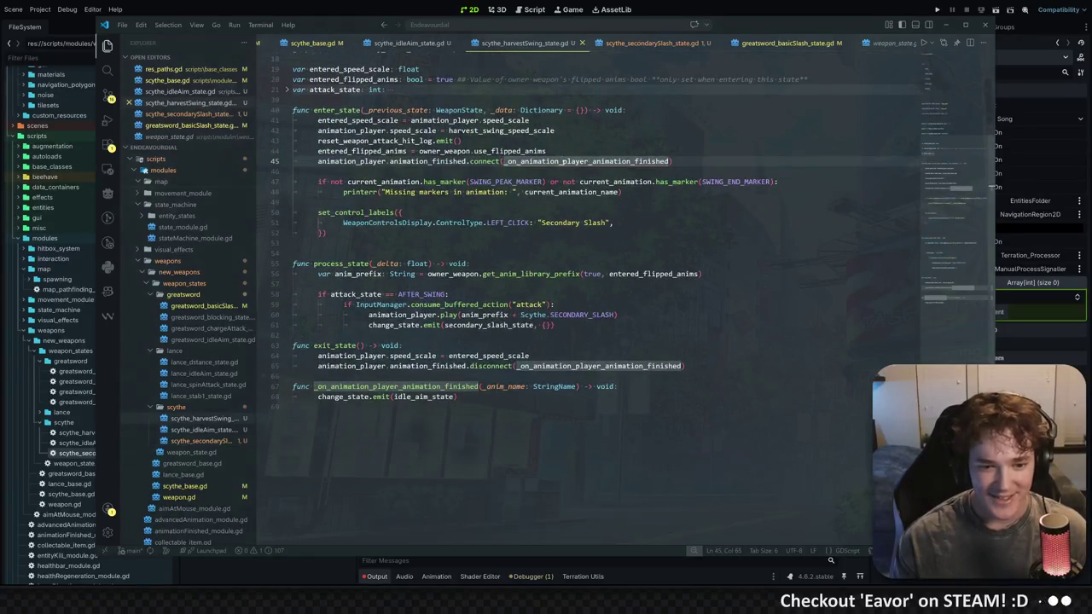
{"action": "left_click", "coordinate": [555, 304]}
{"action": "key", "text": "Return"}
{"action": "key", "text": "ctrl+v"}
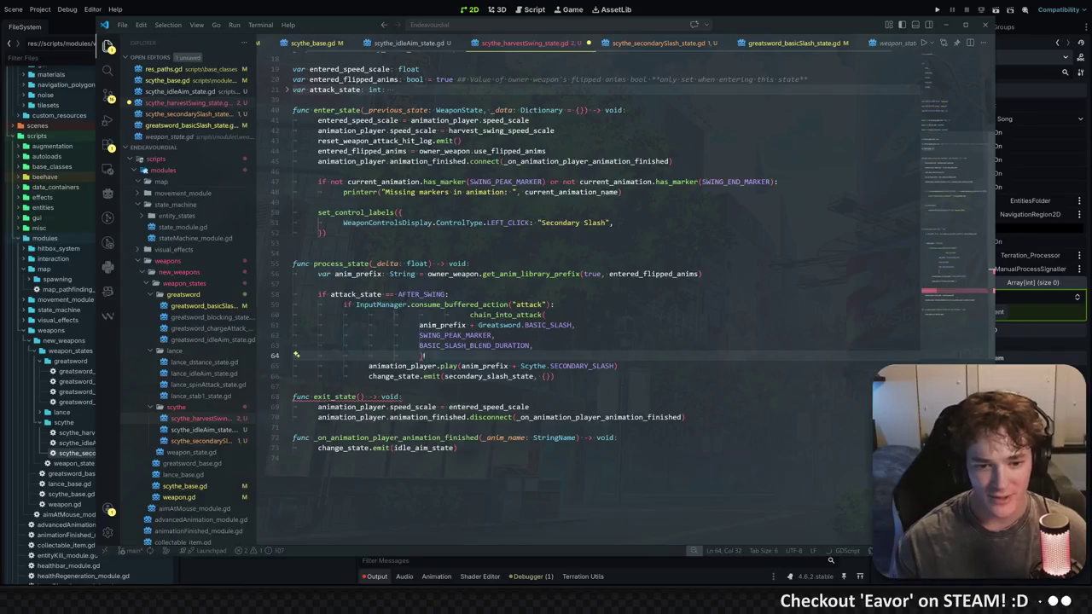
{"action": "key", "text": "shift+Tab"}
{"action": "key", "text": "shift+Tab"}
{"action": "key", "text": "shift+Tab"}
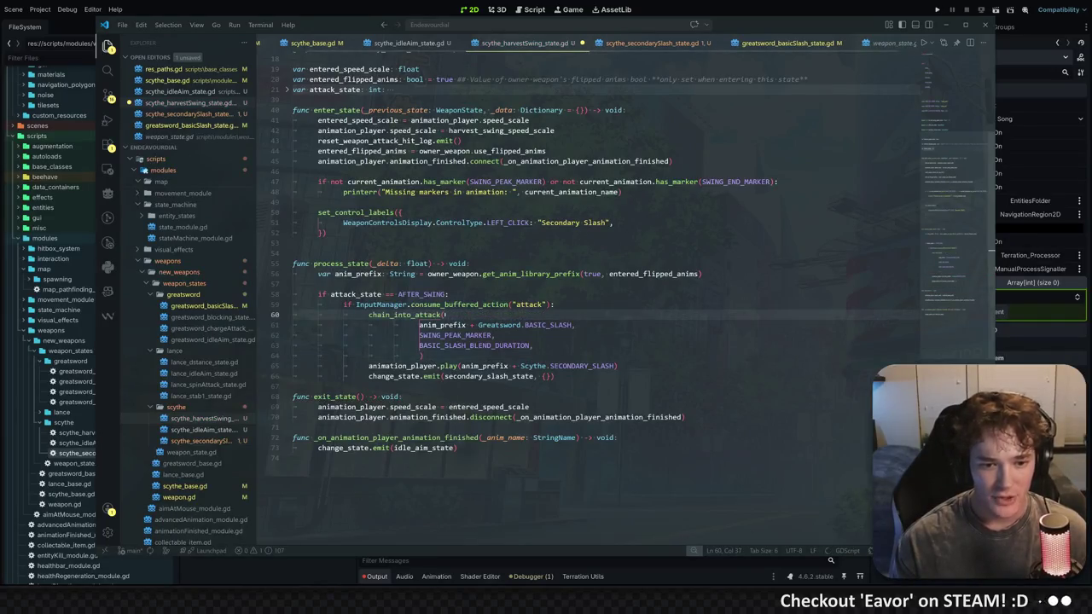
{"action": "key", "text": "shift+Down"}
{"action": "key", "text": "shift+Down"}
{"action": "key", "text": "shift+Down"}
{"action": "key", "text": "shift+Tab"}
Replace the Greatsword.BASIC_SLASH argument with Scythe.SECONDARY_SLASH in the pasted call
{"action": "left_click", "coordinate": [293, 284]}
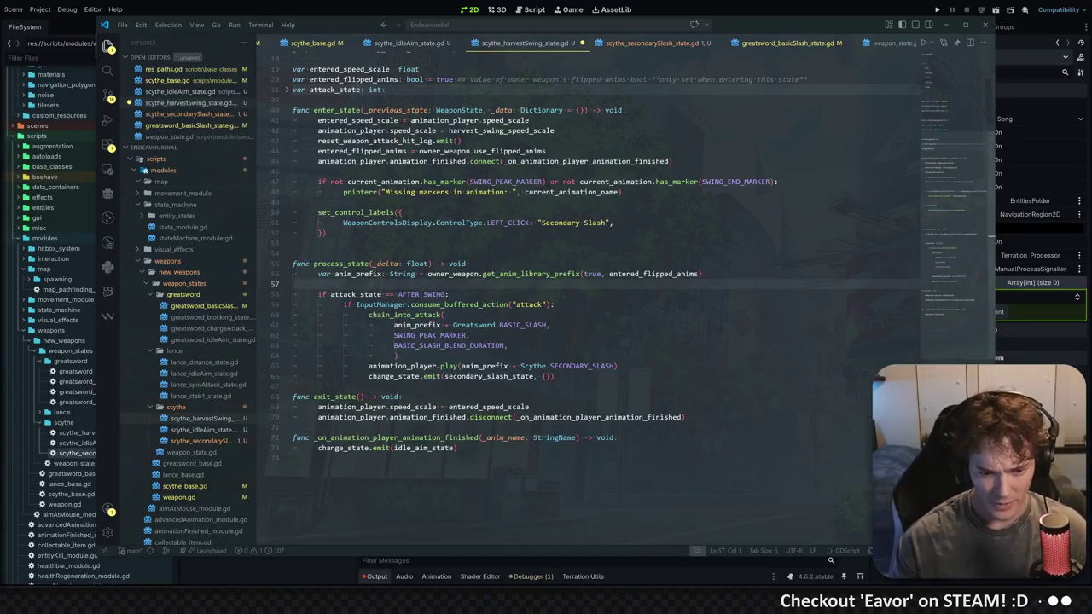
{"action": "left_click_drag", "start_coordinate": [616, 366], "coordinate": [461, 366]}
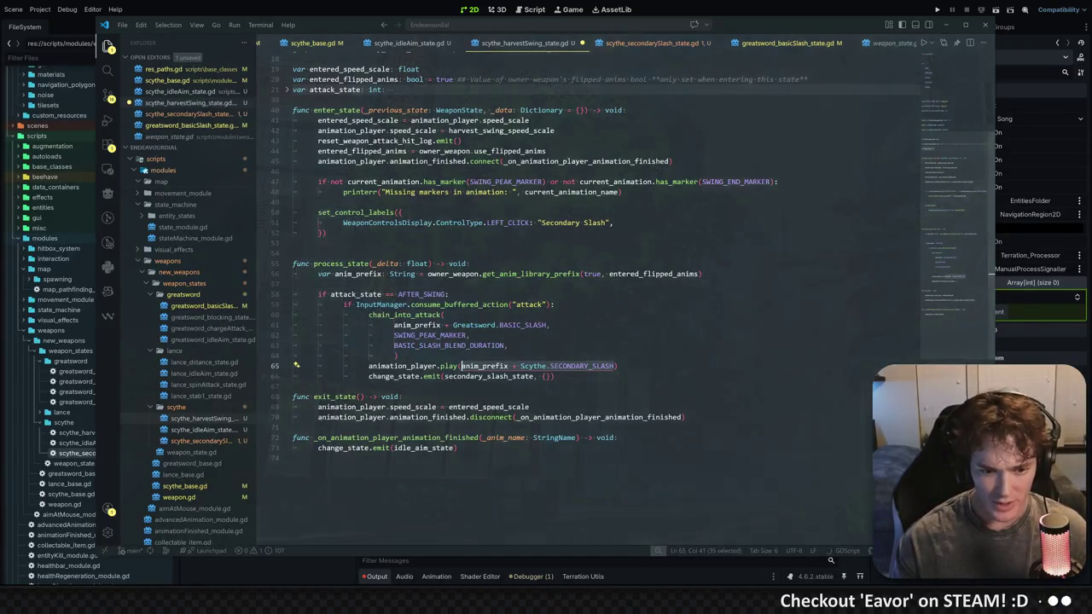
{"action": "key", "text": "ctrl+c"}
{"action": "left_click_drag", "start_coordinate": [546, 325], "coordinate": [393, 325]}
{"action": "key", "text": "ctrl+v"}
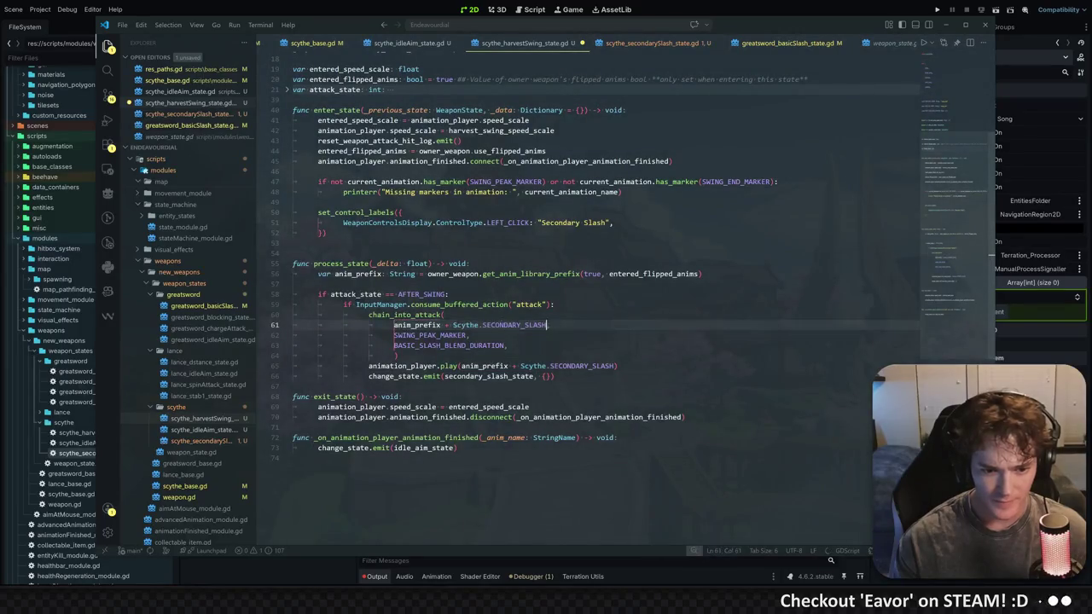
{"action": "left_click", "coordinate": [554, 305]}
Delete the leftover secondary-slash animation play line and save the harvest swing script
{"action": "scroll", "coordinate": [512, 298], "scroll_direction": "up", "scroll_amount": 6}
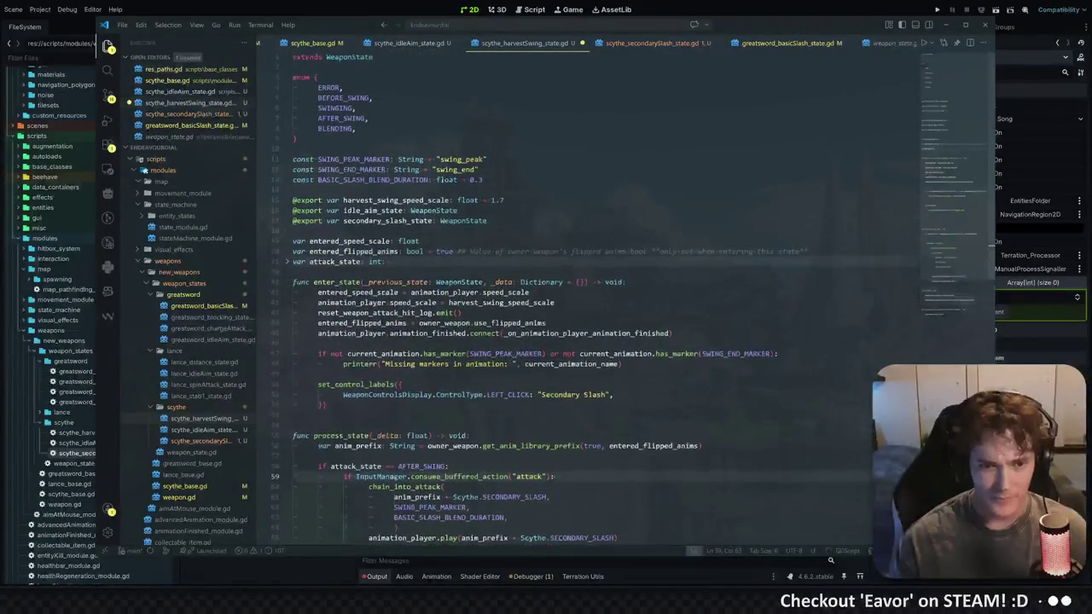
{"action": "double_click", "coordinate": [366, 179]}
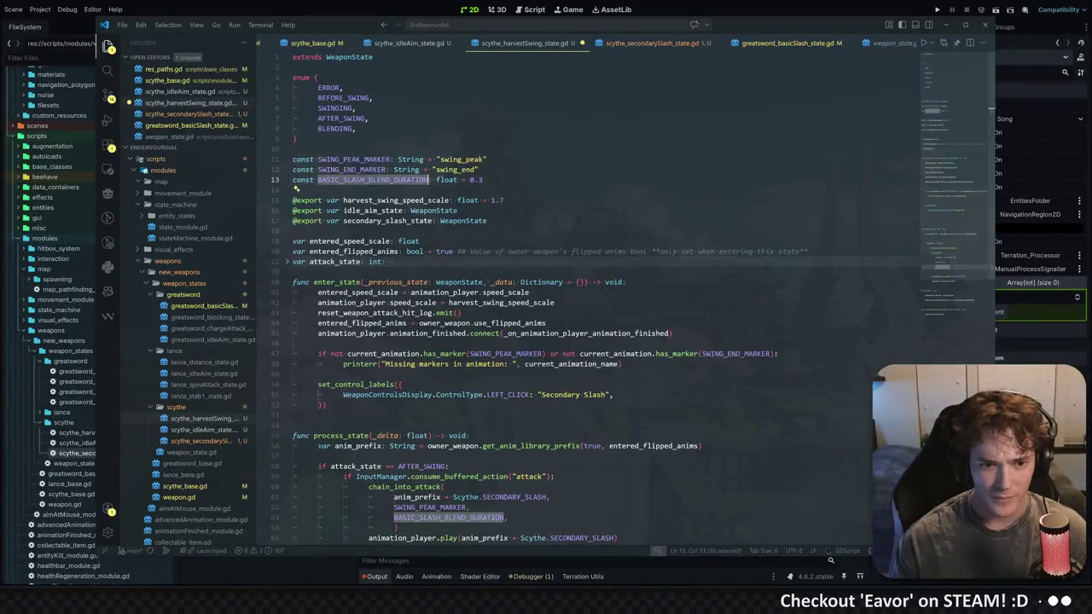
{"action": "scroll", "coordinate": [512, 299], "scroll_direction": "down", "scroll_amount": 4}
{"action": "triple_click", "coordinate": [495, 411]}
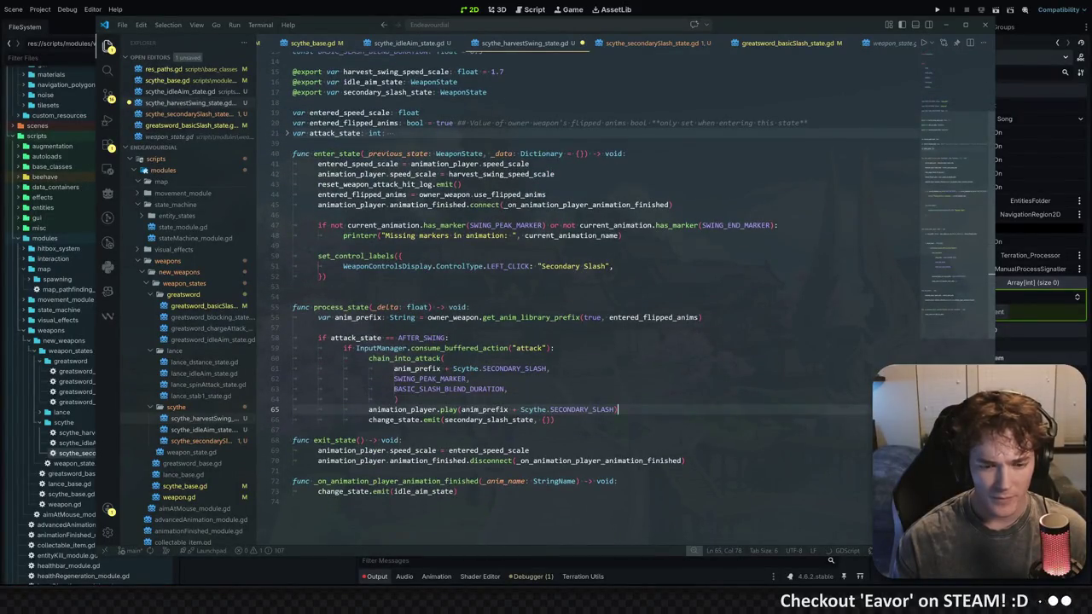
{"action": "key", "text": "BackSpace"}
{"action": "left_click", "coordinate": [555, 348]}
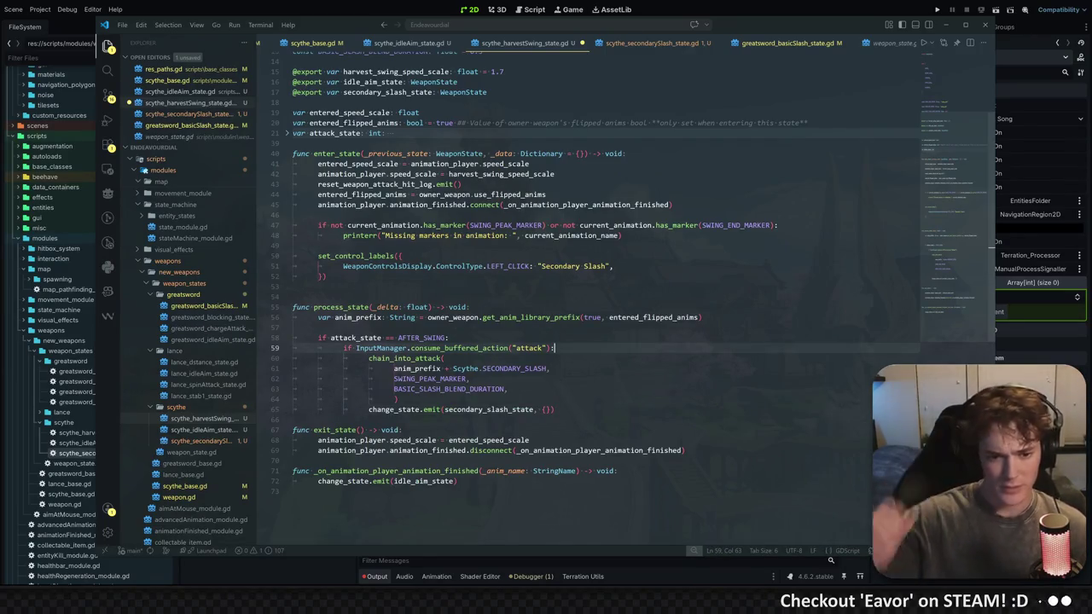
{"action": "key", "text": "ctrl+s"}
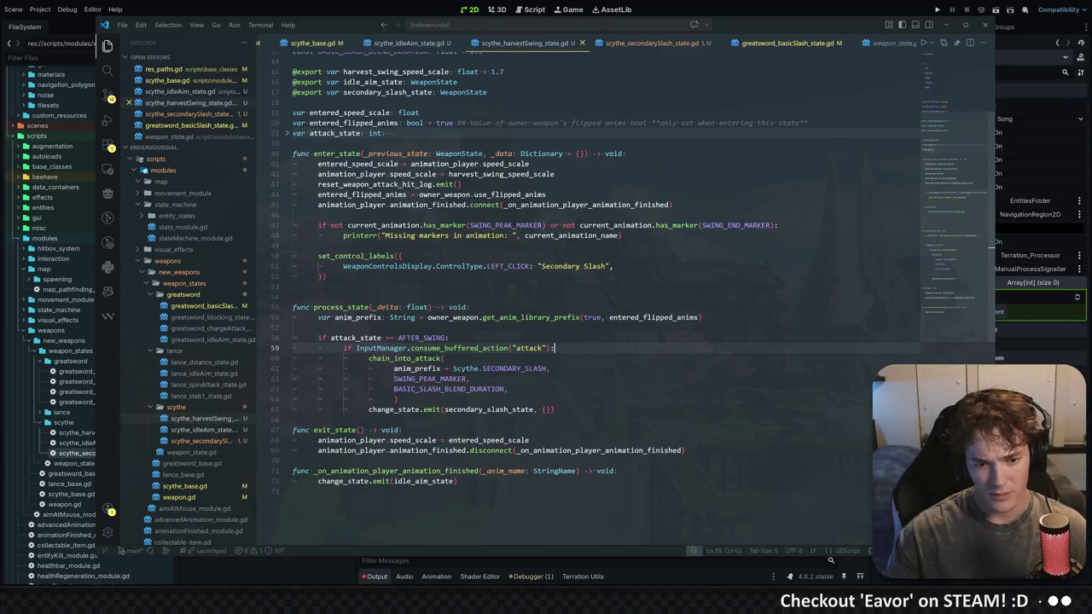
{"action": "mouse_move", "coordinate": [405, 359]}
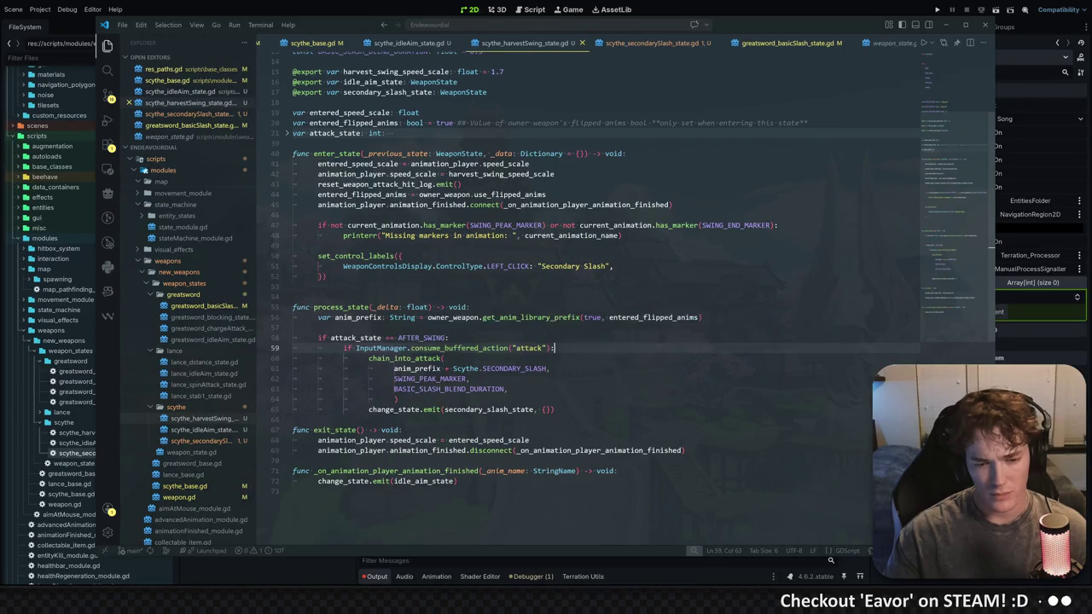
Read the chain_into_attack definition in weapon_state.gd via the greatsword script
{"action": "left_click", "coordinate": [819, 44]}
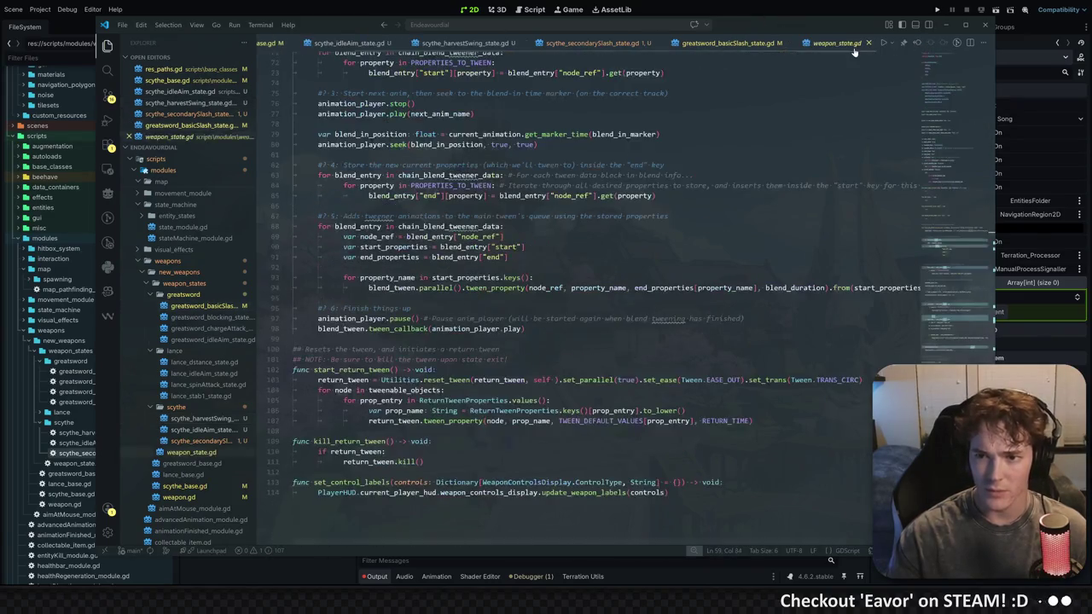
{"action": "key", "text": "F12"}
{"action": "mouse_move", "coordinate": [499, 410]}
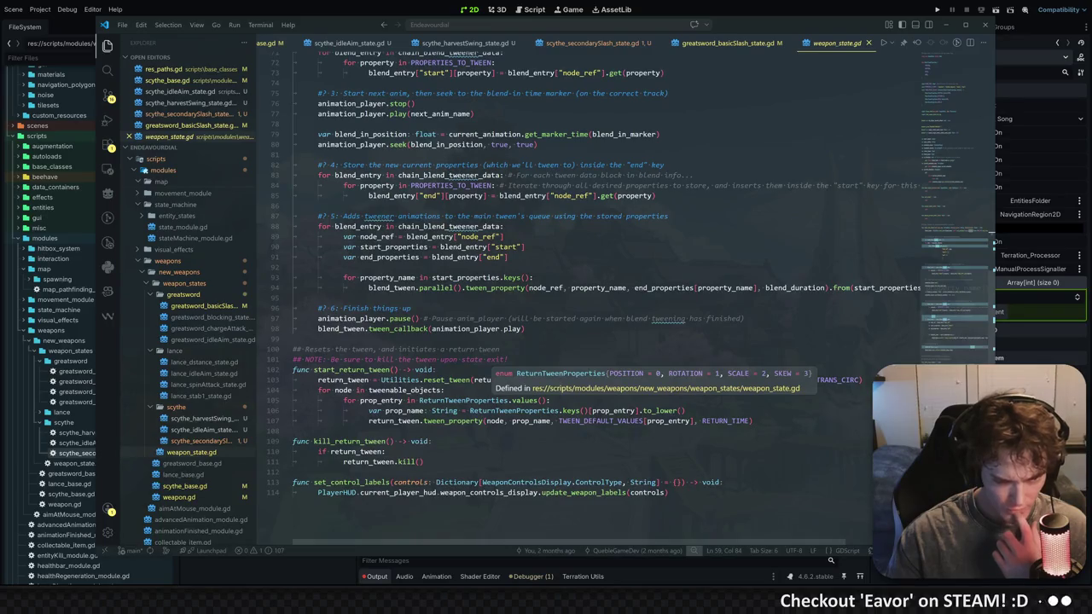
{"action": "scroll", "coordinate": [597, 298], "scroll_direction": "up", "scroll_amount": 5}
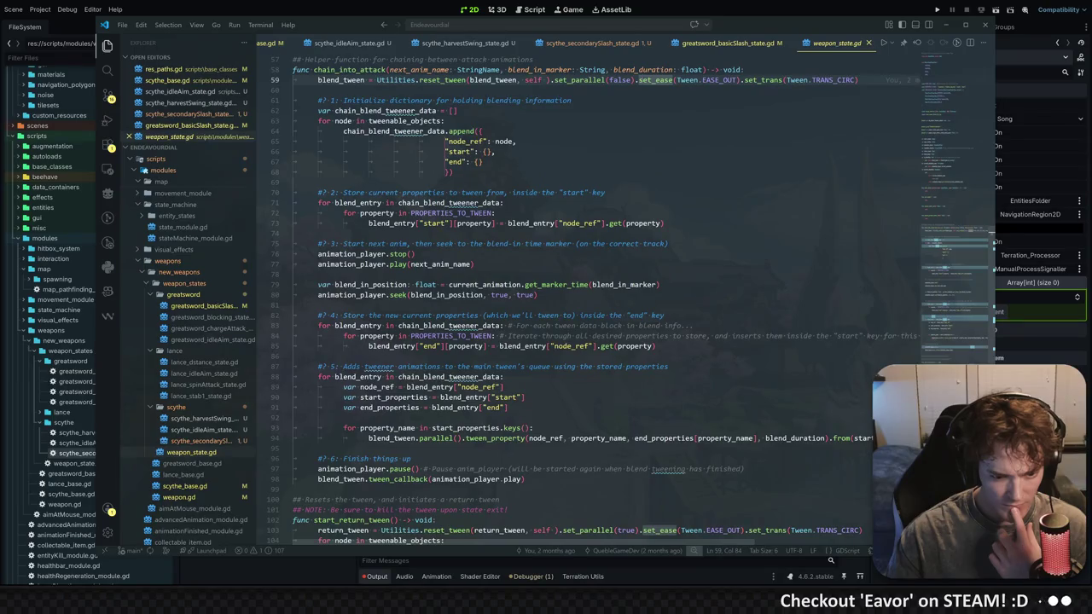
{"action": "scroll", "coordinate": [631, 299], "scroll_direction": "up", "scroll_amount": 3}
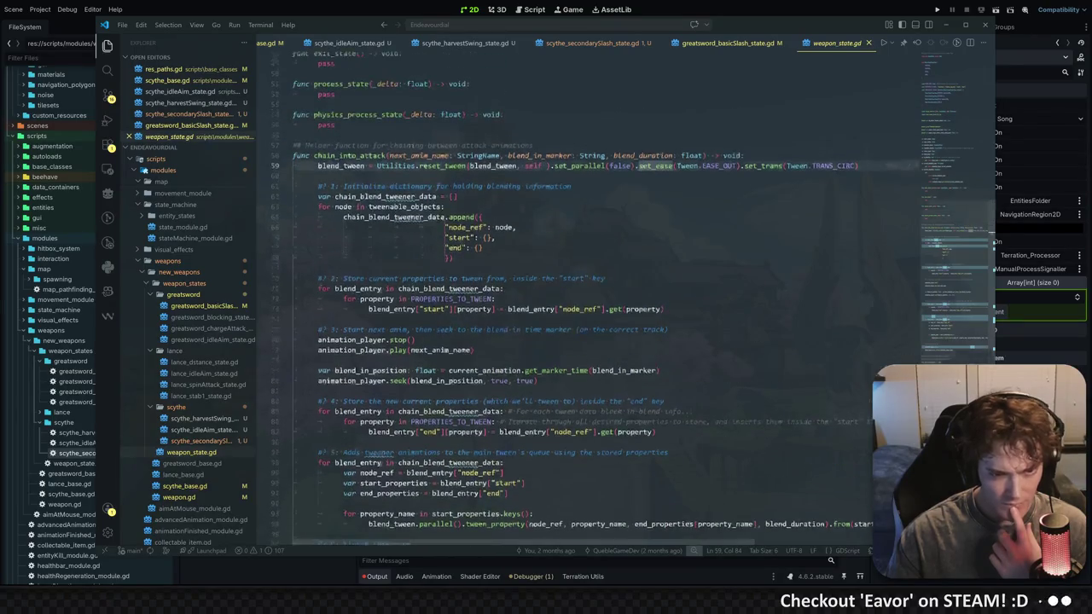
{"action": "scroll", "coordinate": [597, 299], "scroll_direction": "down", "scroll_amount": 4}
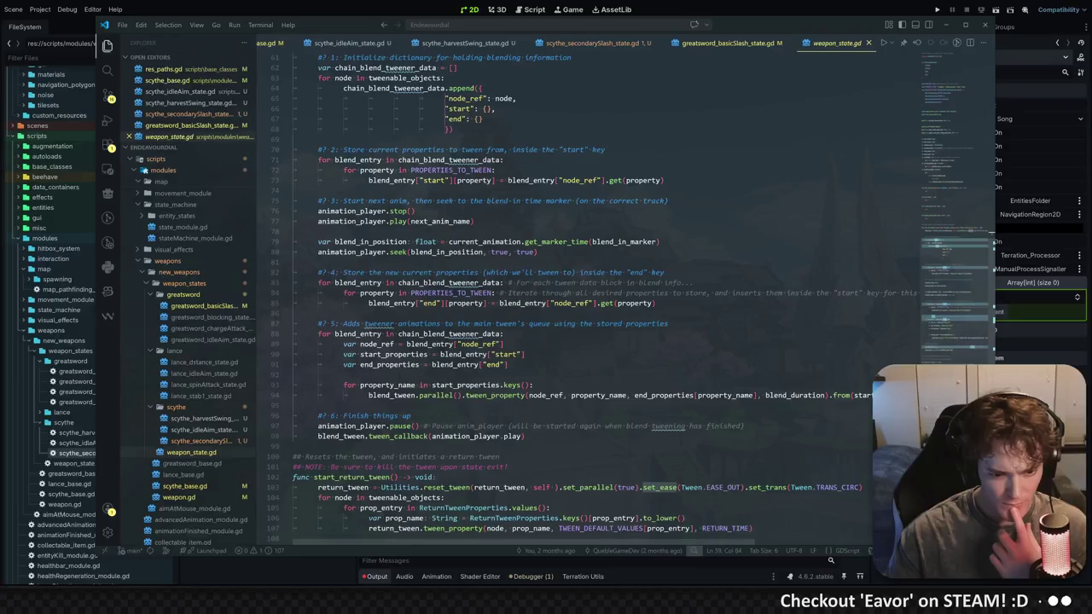
{"action": "scroll", "coordinate": [597, 299], "scroll_direction": "up", "scroll_amount": 3}
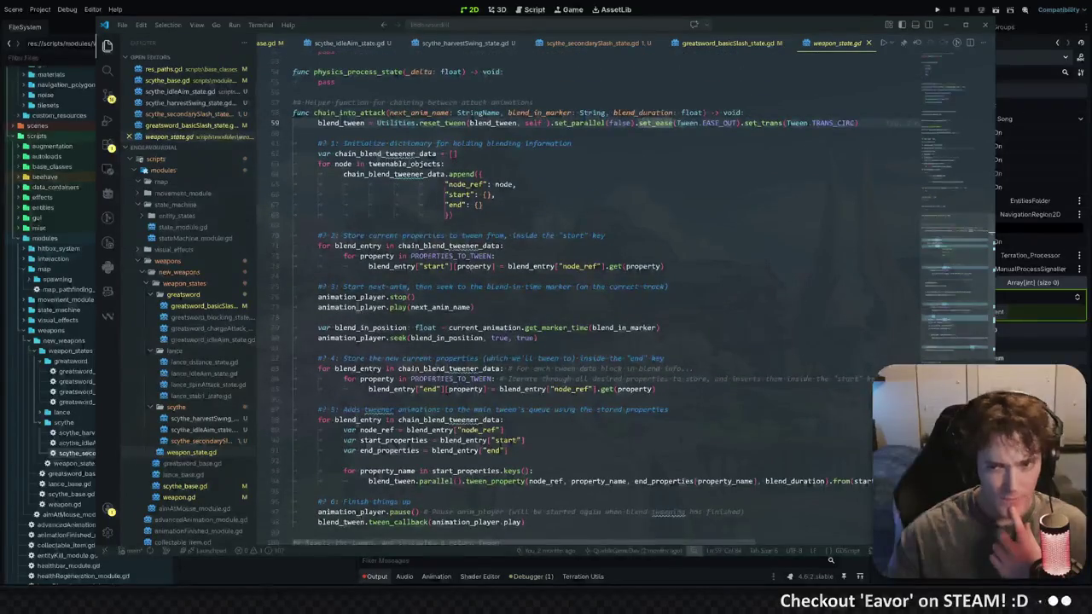
Check the greatsword's process_state attack chaining branch, then close greatsword_basicSlash_state.gd
{"action": "left_click", "coordinate": [709, 44]}
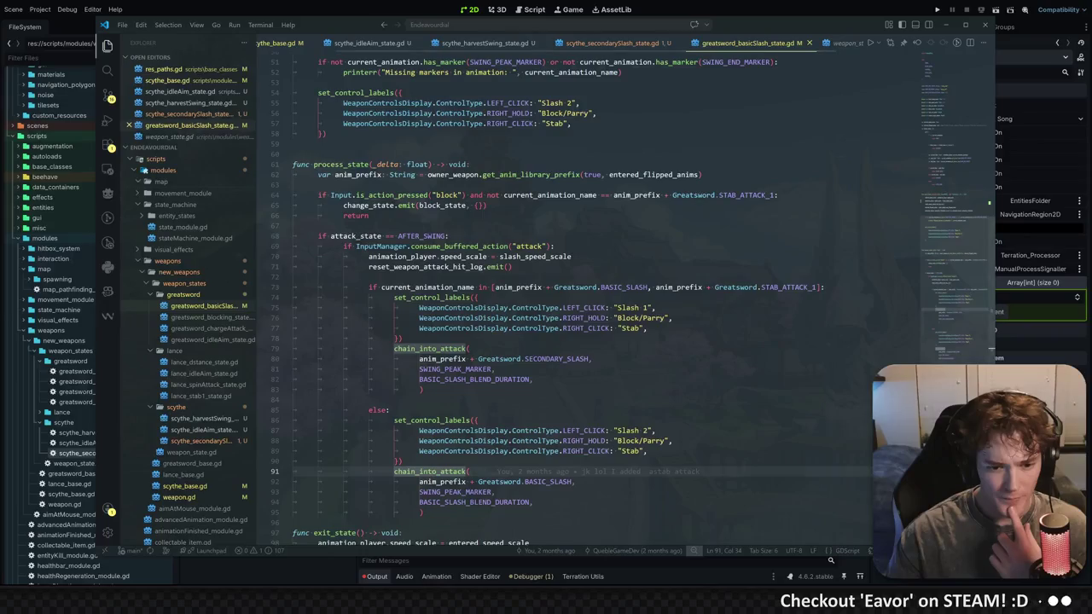
{"action": "left_click", "coordinate": [469, 164]}
{"action": "scroll", "coordinate": [597, 298], "scroll_direction": "down", "scroll_amount": 1}
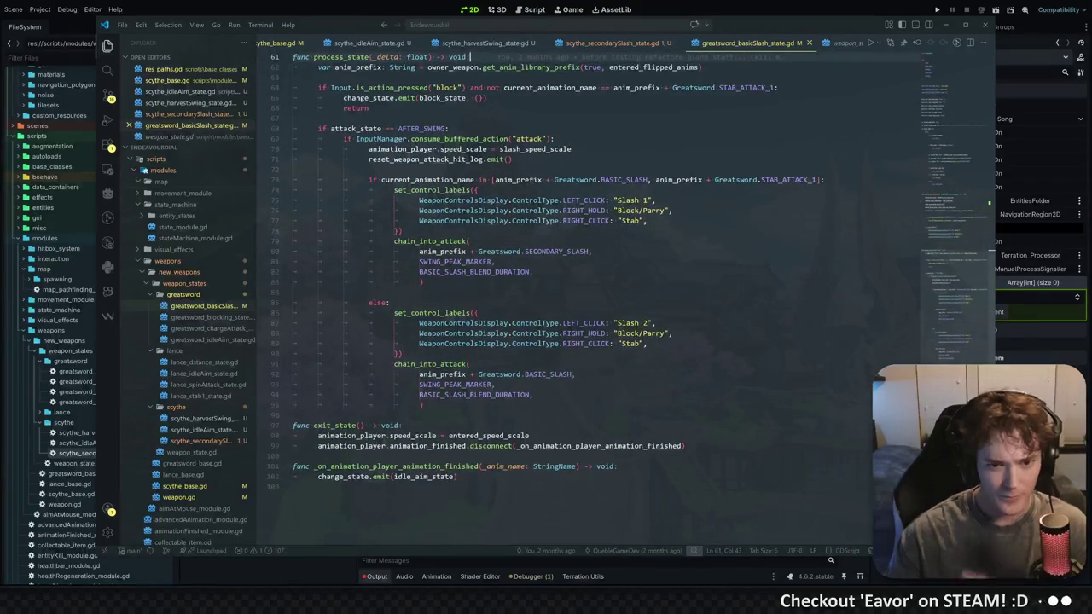
{"action": "left_click", "coordinate": [401, 299]}
{"action": "scroll", "coordinate": [597, 299], "scroll_direction": "up", "scroll_amount": 1}
{"action": "key", "text": "ctrl+w"}
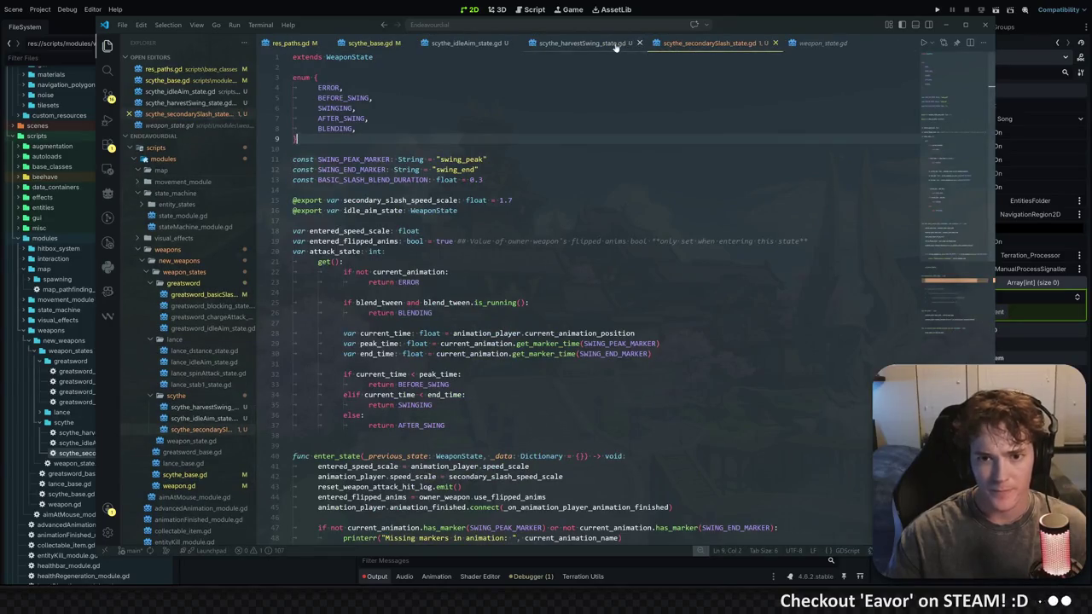
Run the game in Godot, attack to trigger the secondary slash, and stop the crashed run
{"action": "left_click", "coordinate": [588, 42]}
{"action": "left_click", "coordinate": [821, 16]}
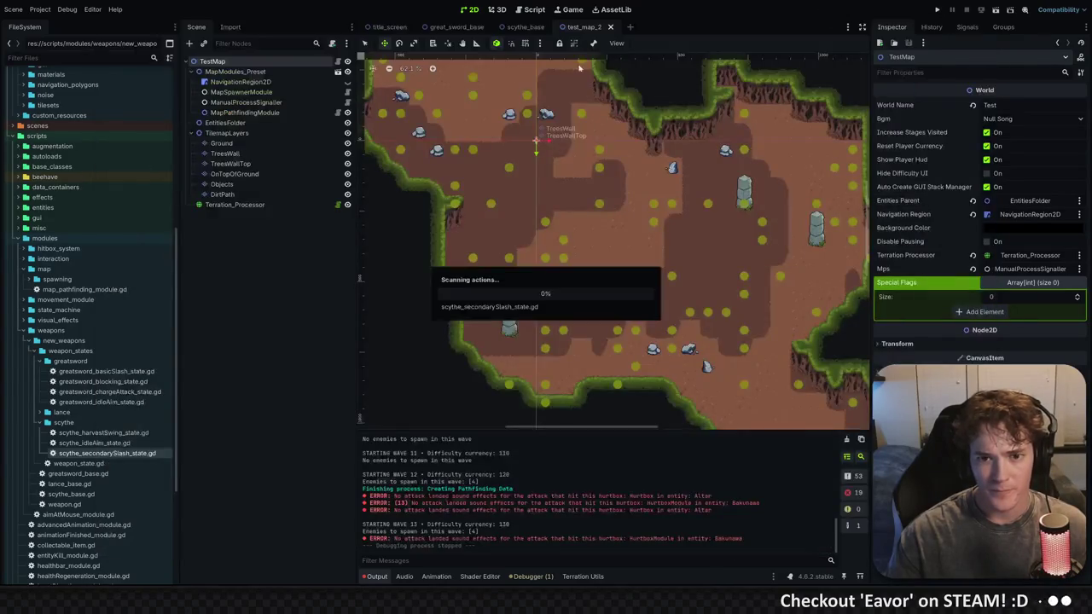
{"action": "left_click", "coordinate": [996, 14]}
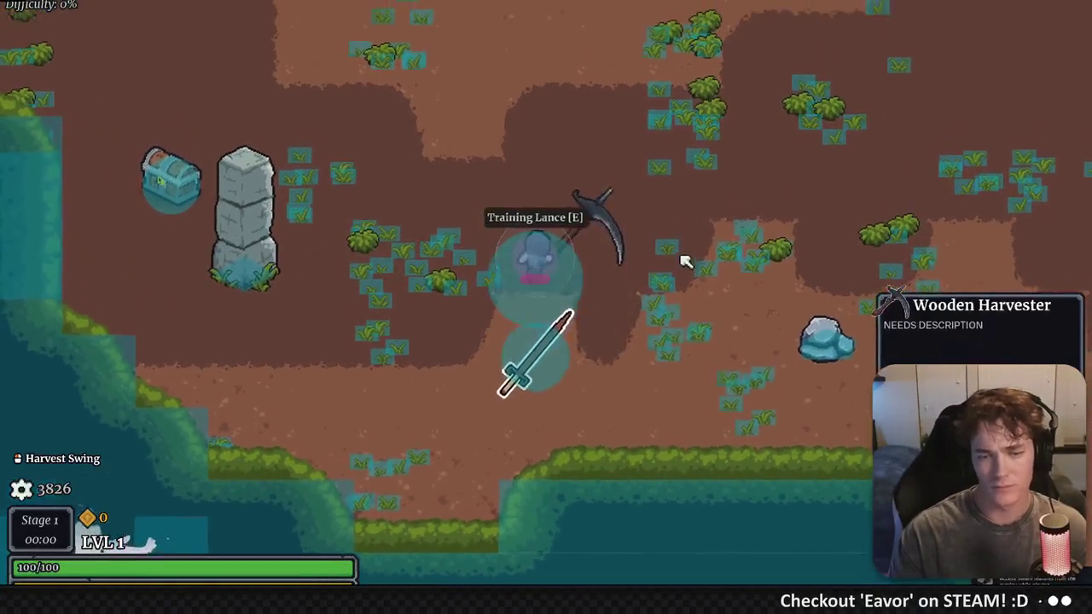
{"action": "right_click", "coordinate": [677, 259]}
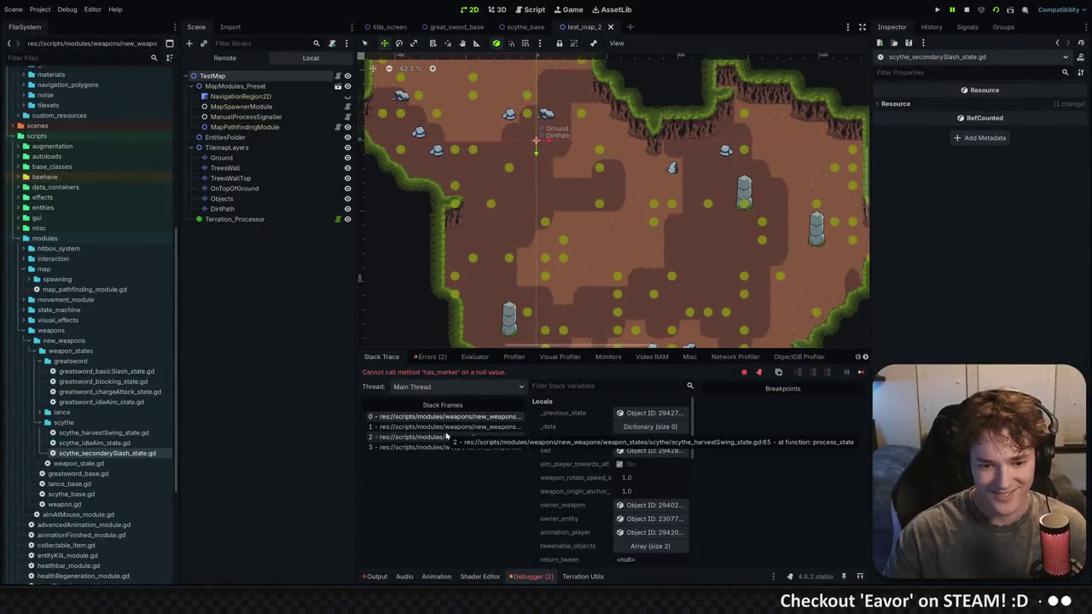
{"action": "left_click", "coordinate": [967, 10]}
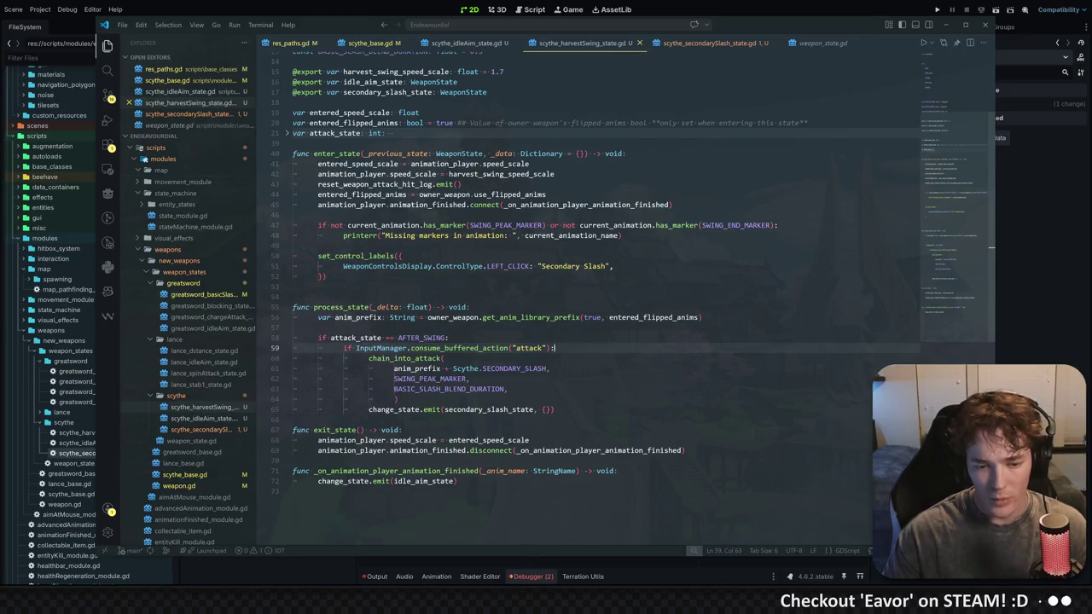
Expand the attack_state getter and look up the blend_tween declaration in weapon_state.gd
{"action": "scroll", "coordinate": [554, 299], "scroll_direction": "up", "scroll_amount": 4}
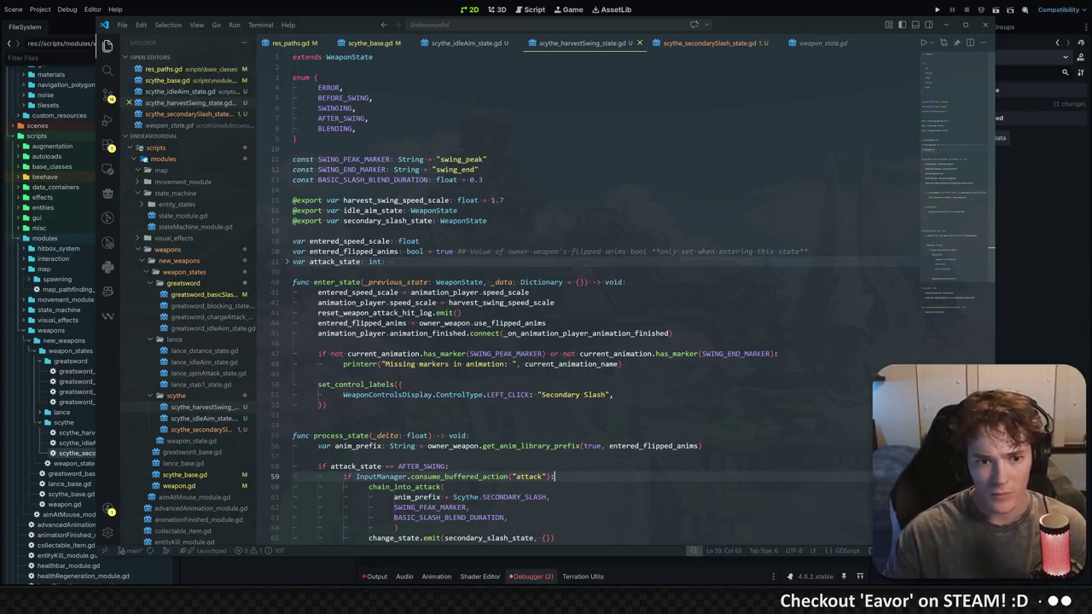
{"action": "left_click", "coordinate": [288, 262]}
{"action": "left_click", "coordinate": [449, 281]}
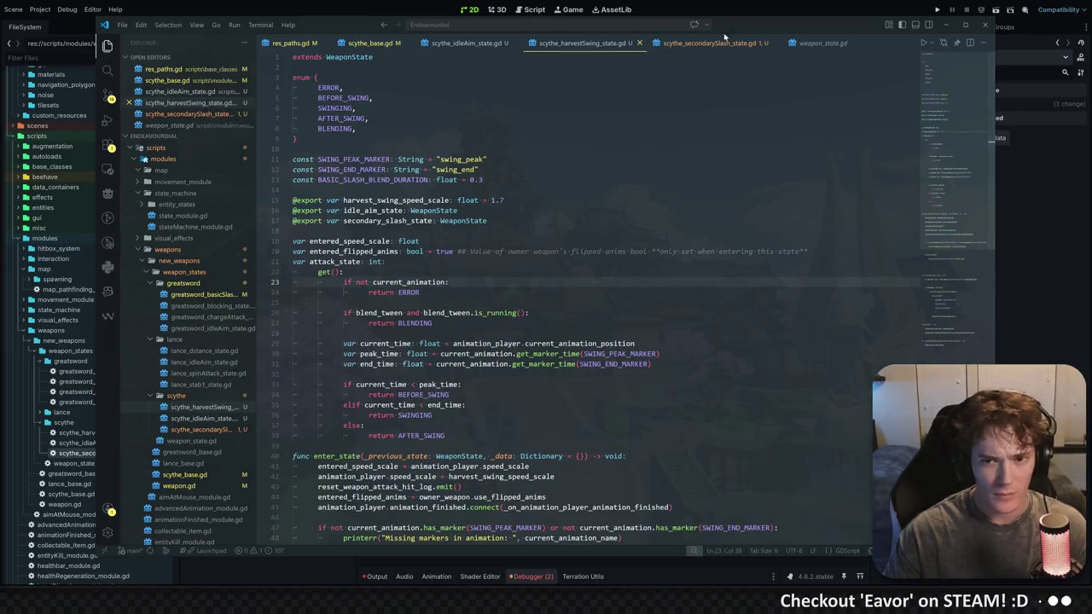
{"action": "left_click", "coordinate": [821, 42]}
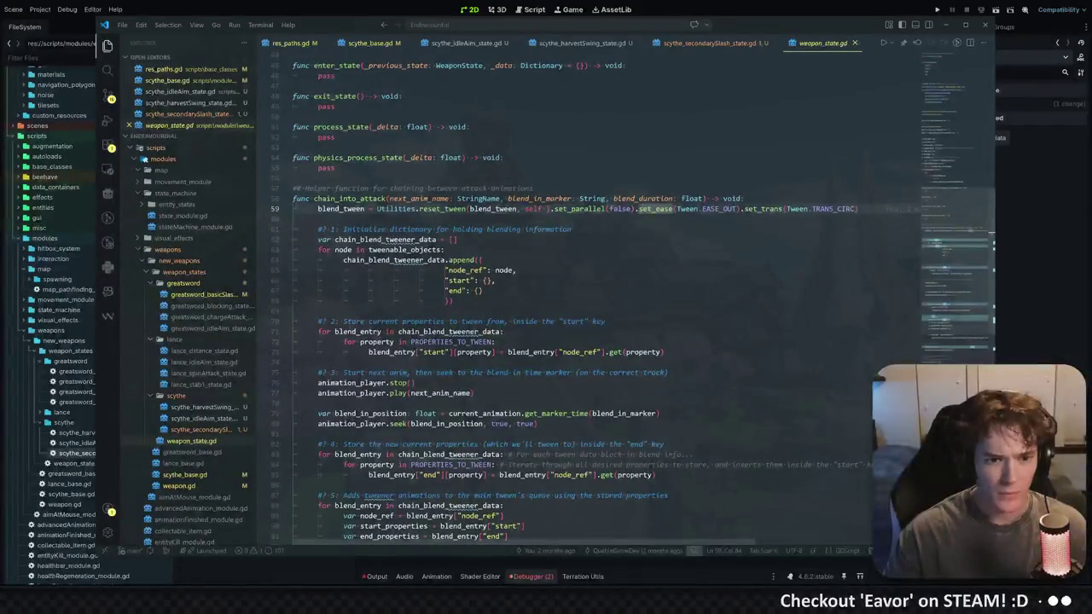
{"action": "left_click", "coordinate": [337, 206]}
{"action": "key", "text": "F12"}
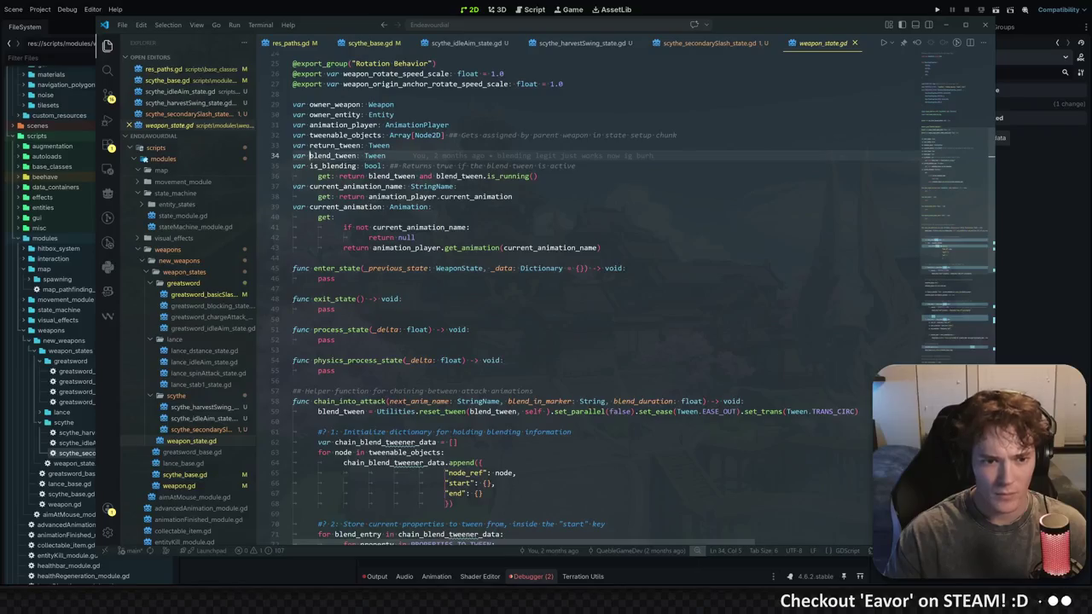
{"action": "left_click", "coordinate": [592, 44]}
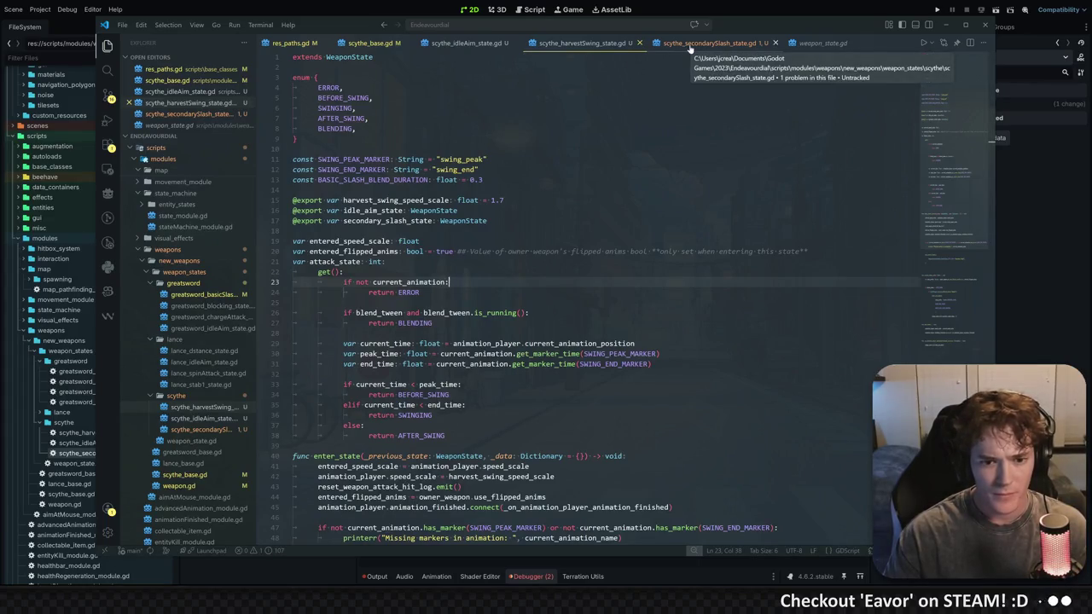
{"action": "left_click", "coordinate": [821, 42]}
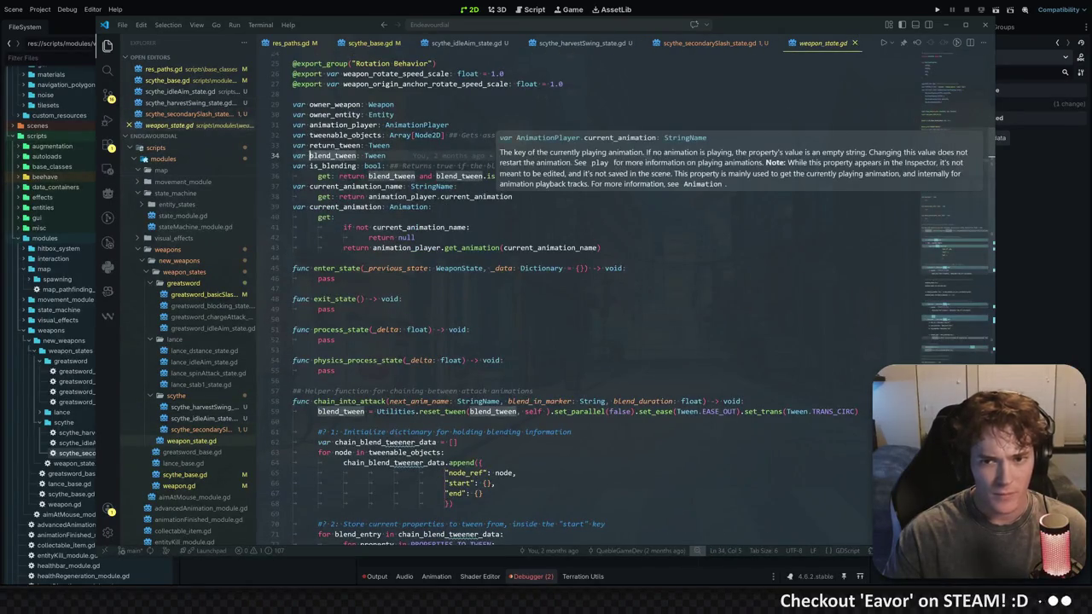
{"action": "left_click", "coordinate": [692, 43]}
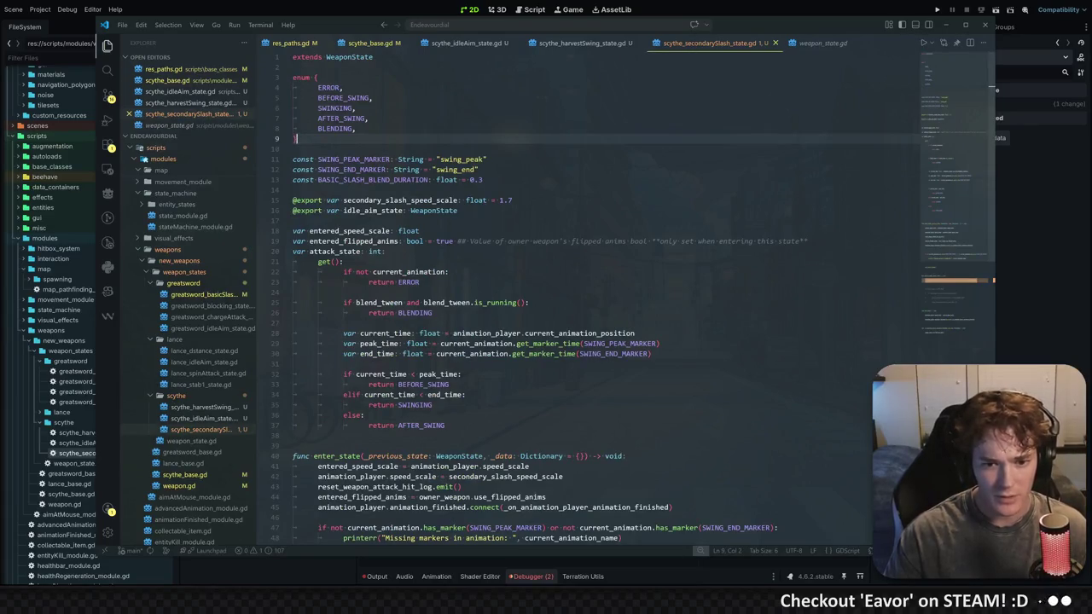
Replace the blend_tween check on line 25 of the secondary slash script with is_blending
{"action": "left_click", "coordinate": [358, 302]}
{"action": "right_click", "coordinate": [359, 306]}
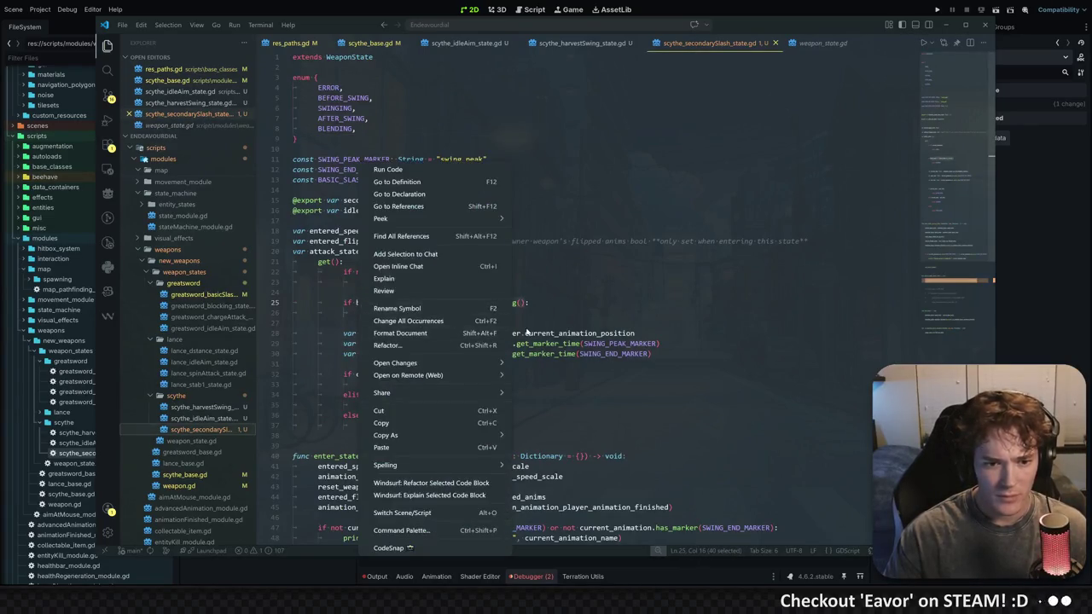
{"action": "left_click", "coordinate": [526, 302]}
{"action": "left_click_drag", "start_coordinate": [526, 302], "coordinate": [362, 302]}
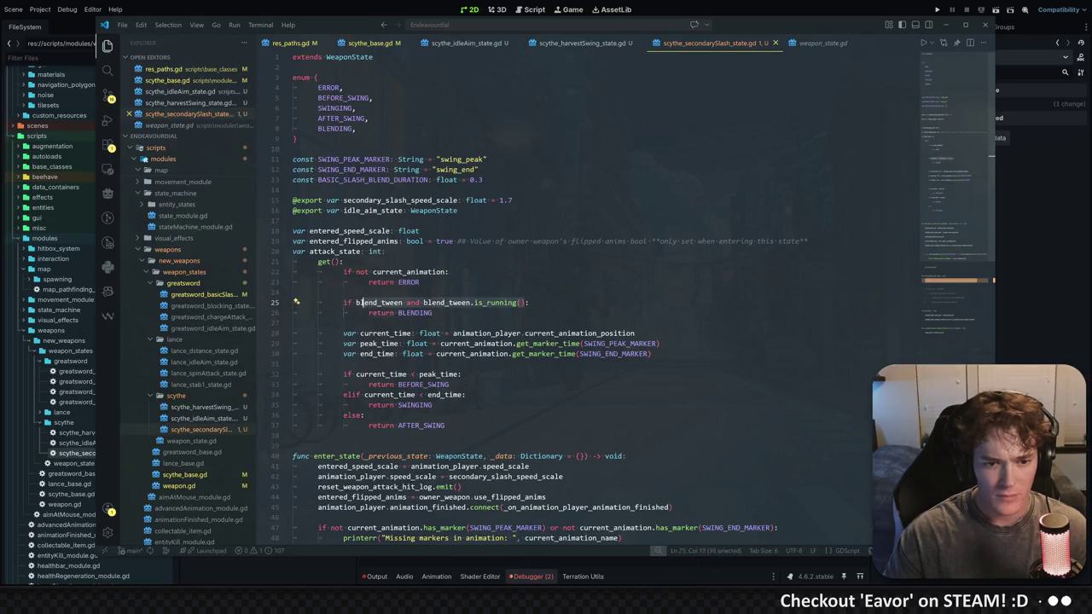
{"action": "type", "text": "isbl"}
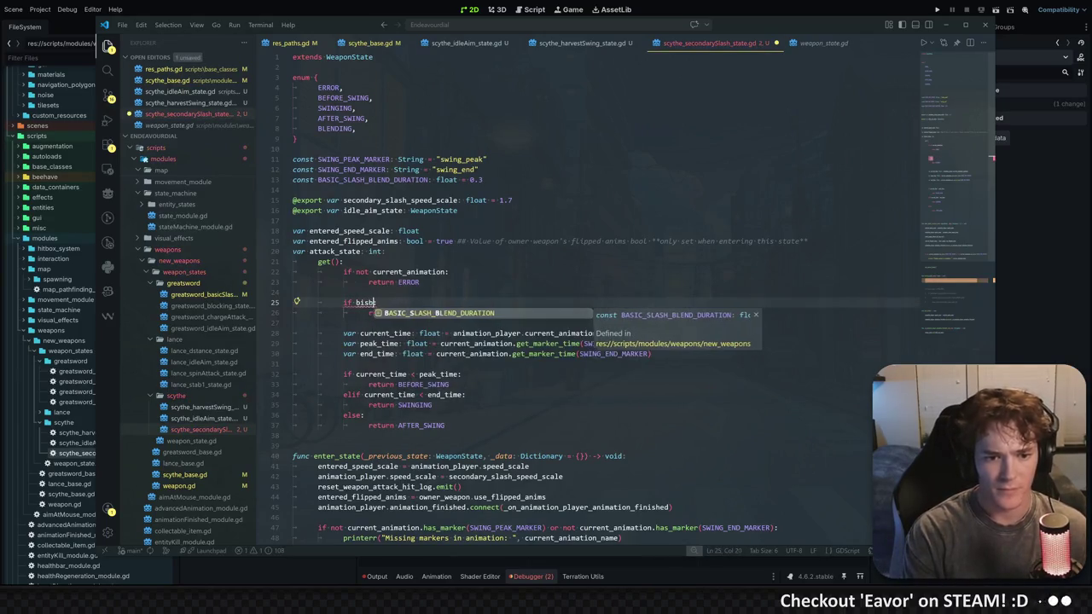
{"action": "key", "text": "BackSpace"}
{"action": "key", "text": "BackSpace"}
{"action": "key", "text": "BackSpace"}
{"action": "type", "text": "isl"}
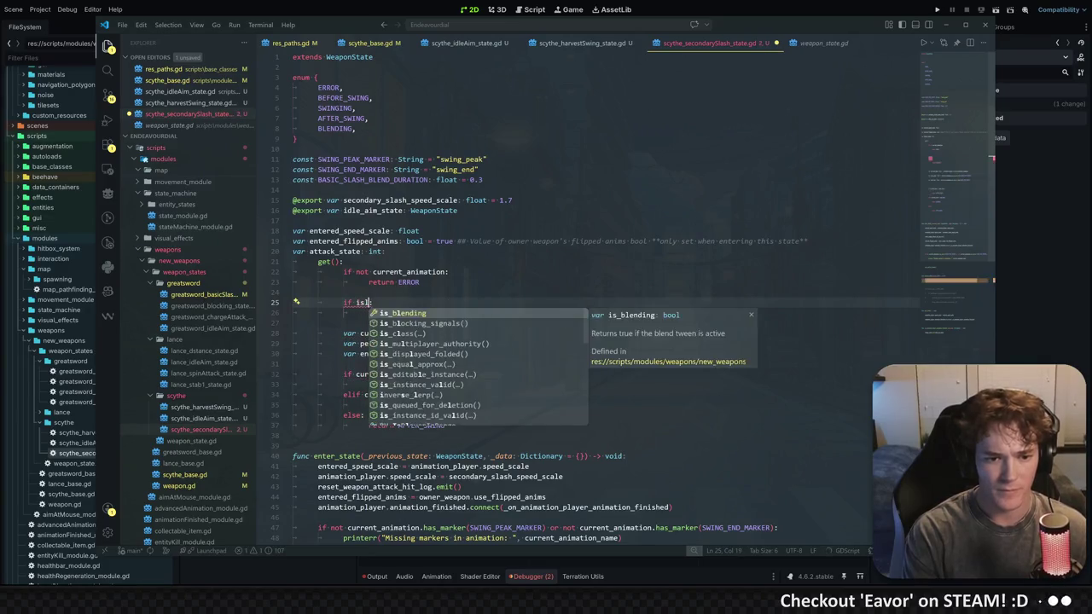
{"action": "key", "text": "Return"}
Examine the harvest swing script's blend_tween running condition, then return to Godot
{"action": "left_click", "coordinate": [602, 49]}
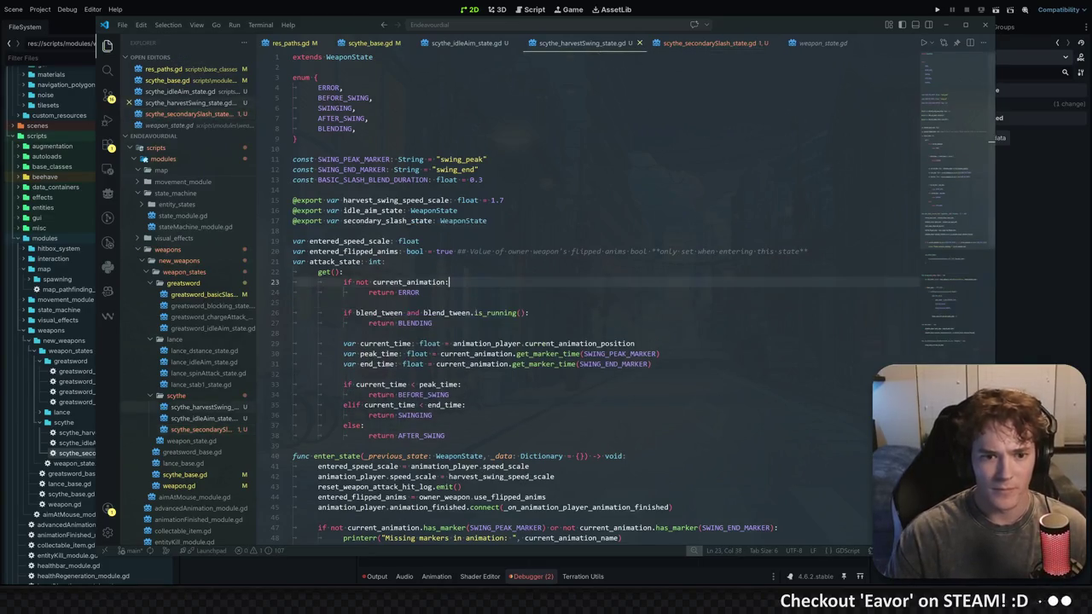
{"action": "left_click", "coordinate": [461, 313]}
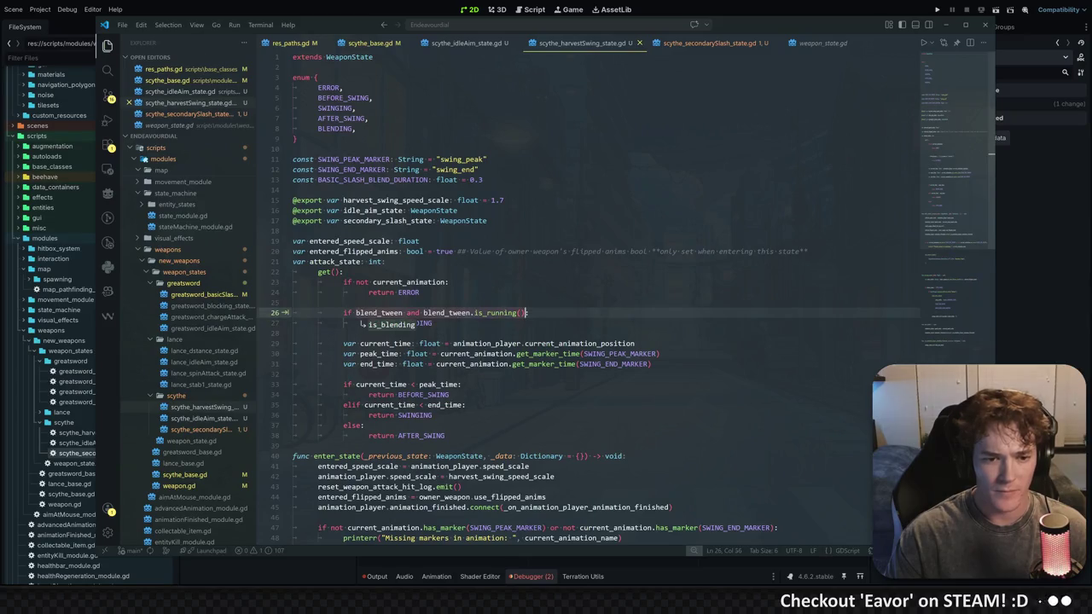
{"action": "key", "text": "alt+Tab"}
Follow the has_marker error to line 47, delete the marker check, and run the test scene
{"action": "left_click", "coordinate": [423, 359]}
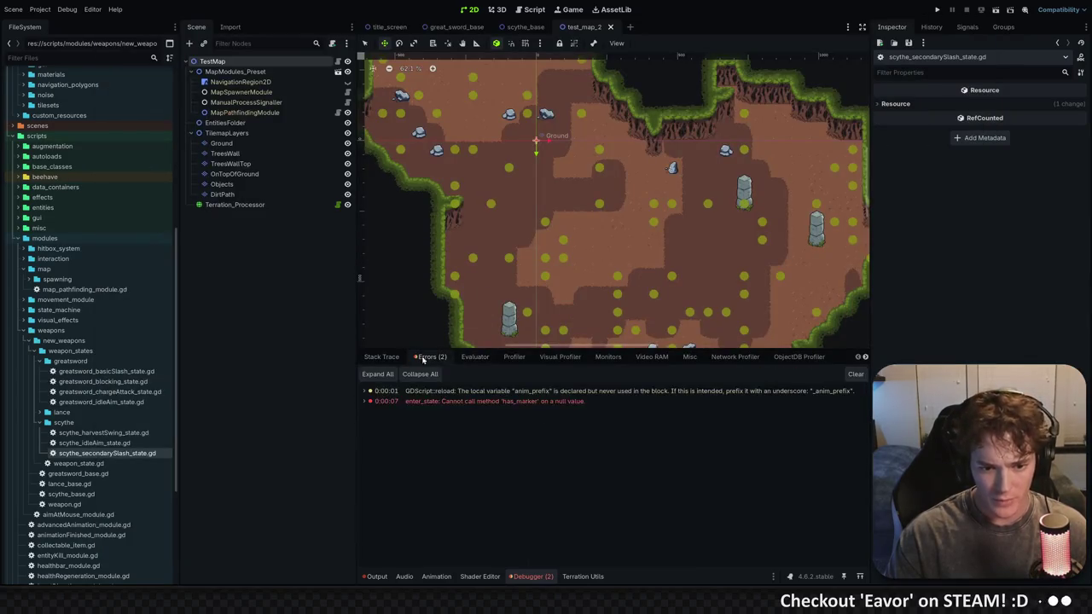
{"action": "double_click", "coordinate": [511, 404]}
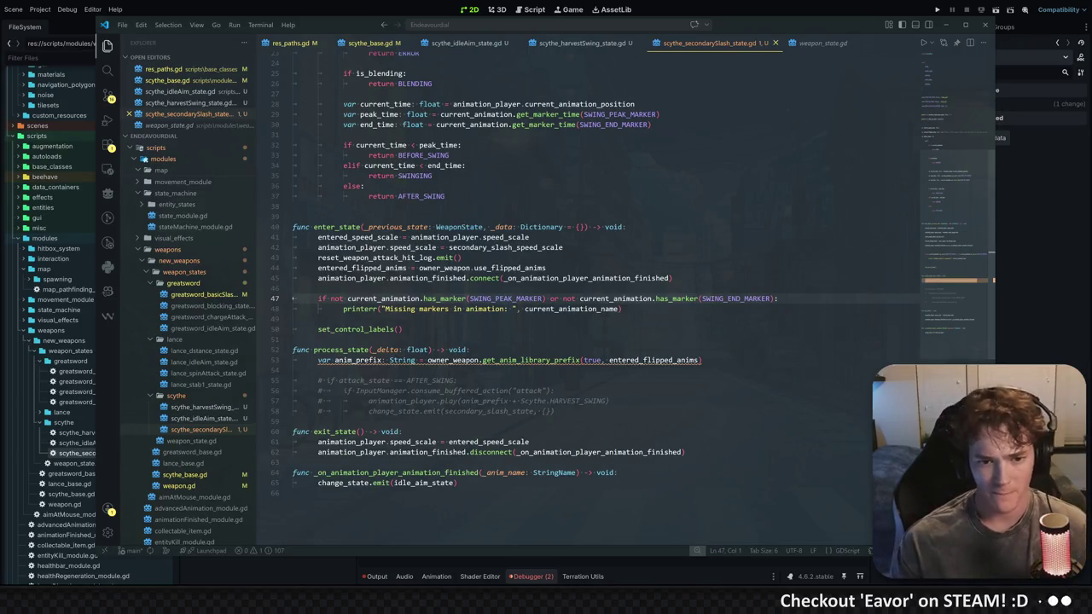
{"action": "left_click_drag", "start_coordinate": [622, 309], "coordinate": [295, 297]}
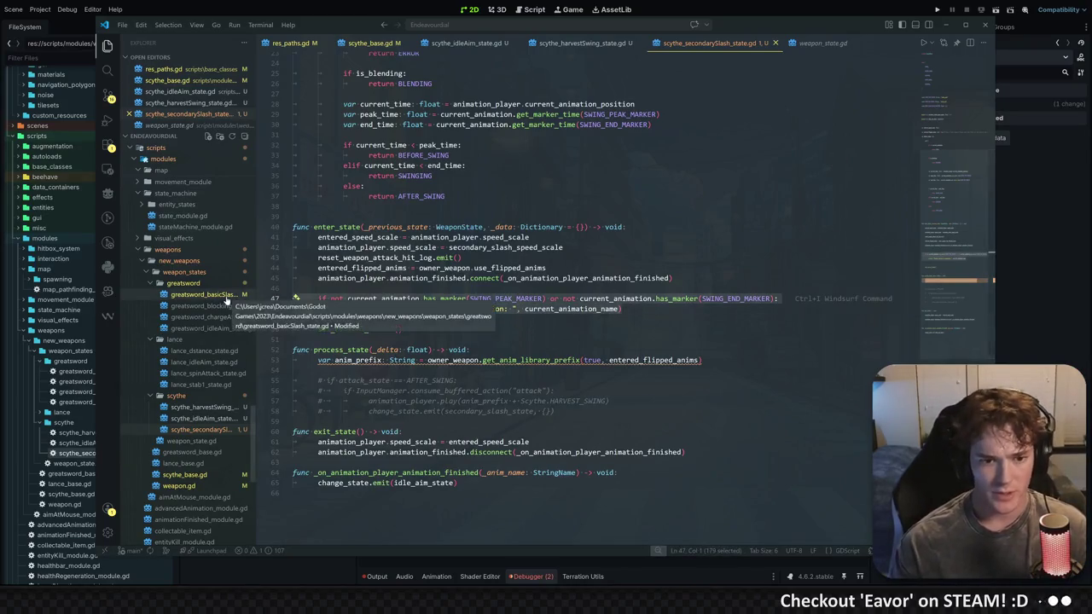
{"action": "key", "text": "BackSpace"}
{"action": "key", "text": "BackSpace"}
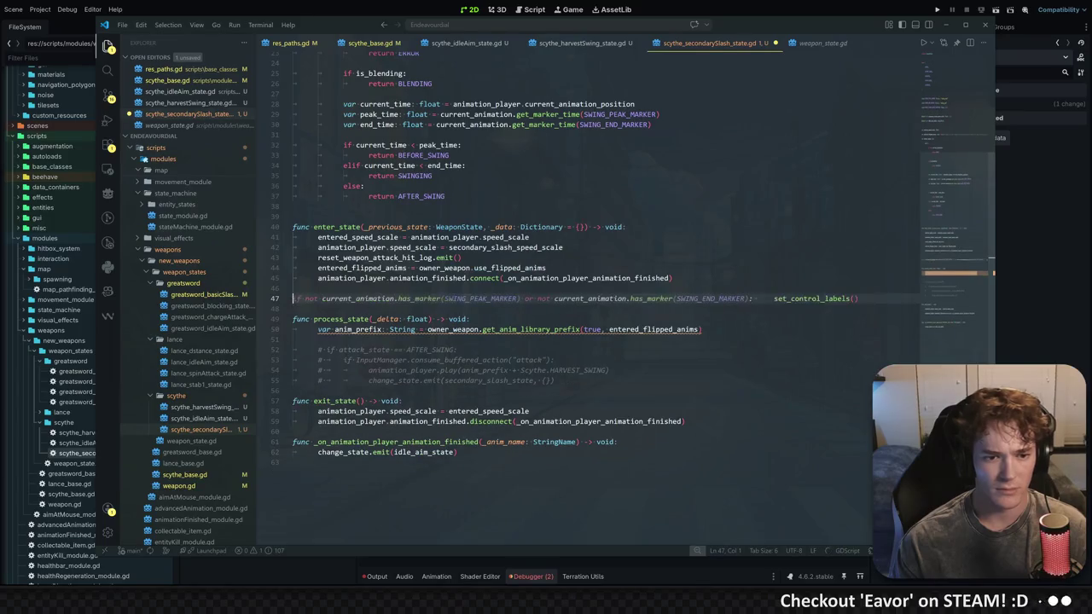
{"action": "left_click", "coordinate": [626, 226]}
{"action": "key", "text": "alt+Tab"}
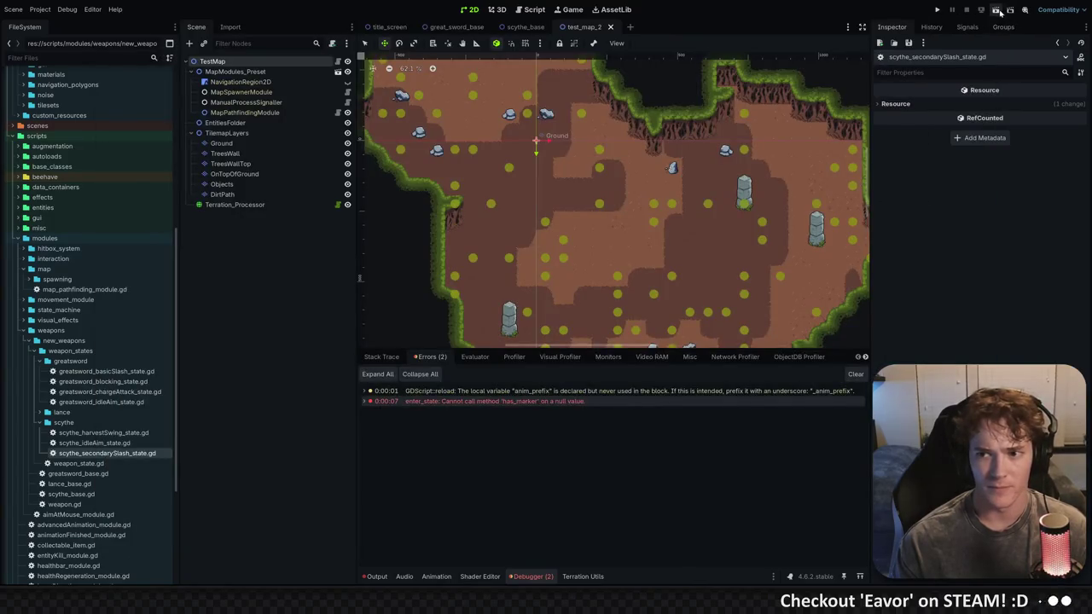
{"action": "left_click", "coordinate": [998, 10]}
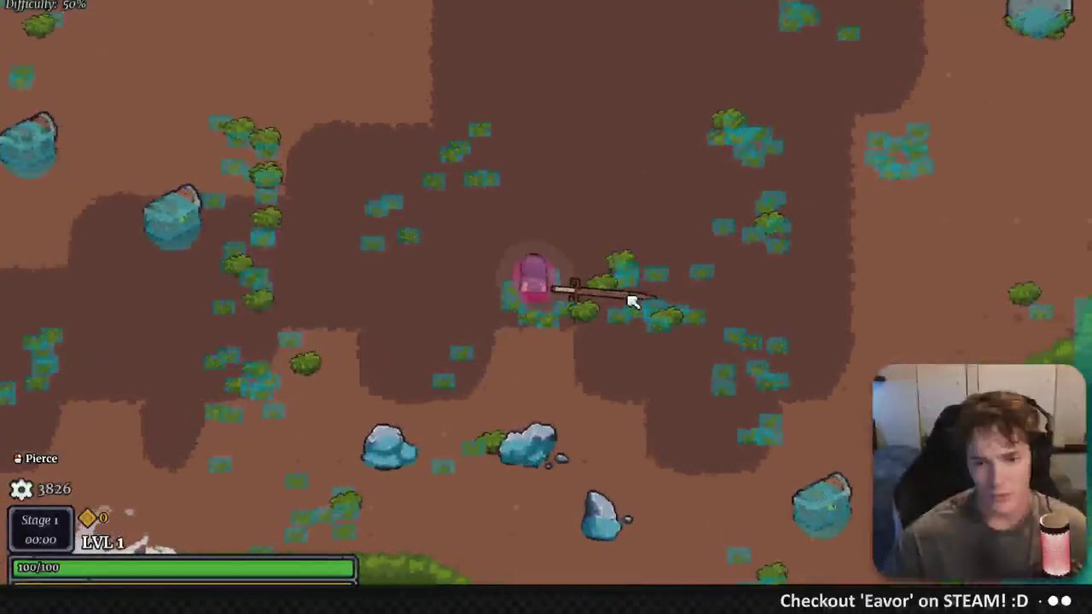
Walk the player up-left, then down and left toward Bakunawa while the scythe auto-swings
{"action": "key", "text": "w"}
{"action": "key", "text": "a"}
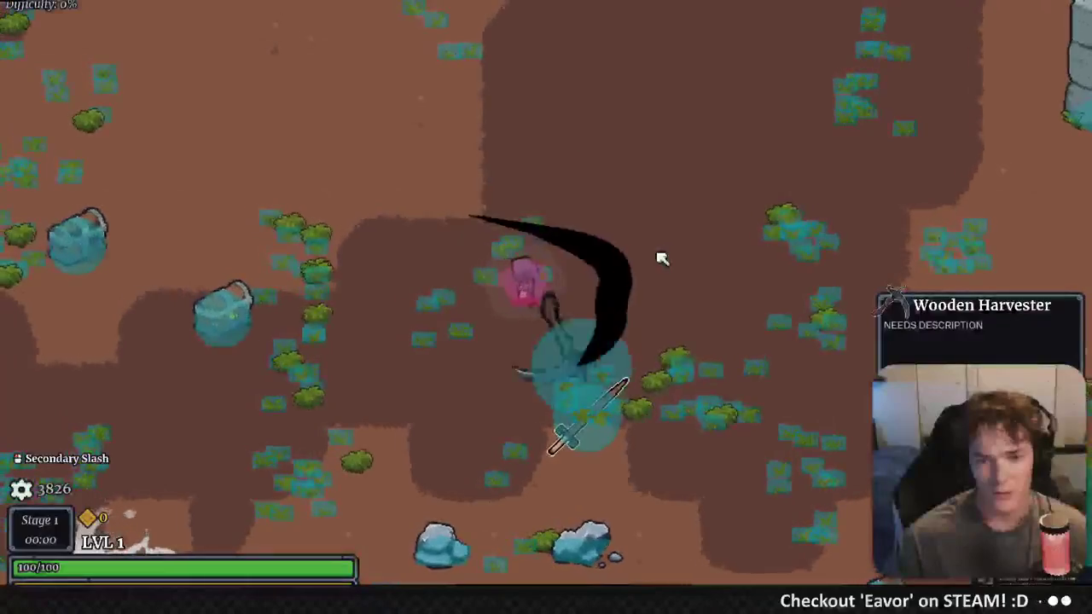
{"action": "key", "text": "a"}
{"action": "key", "text": "w"}
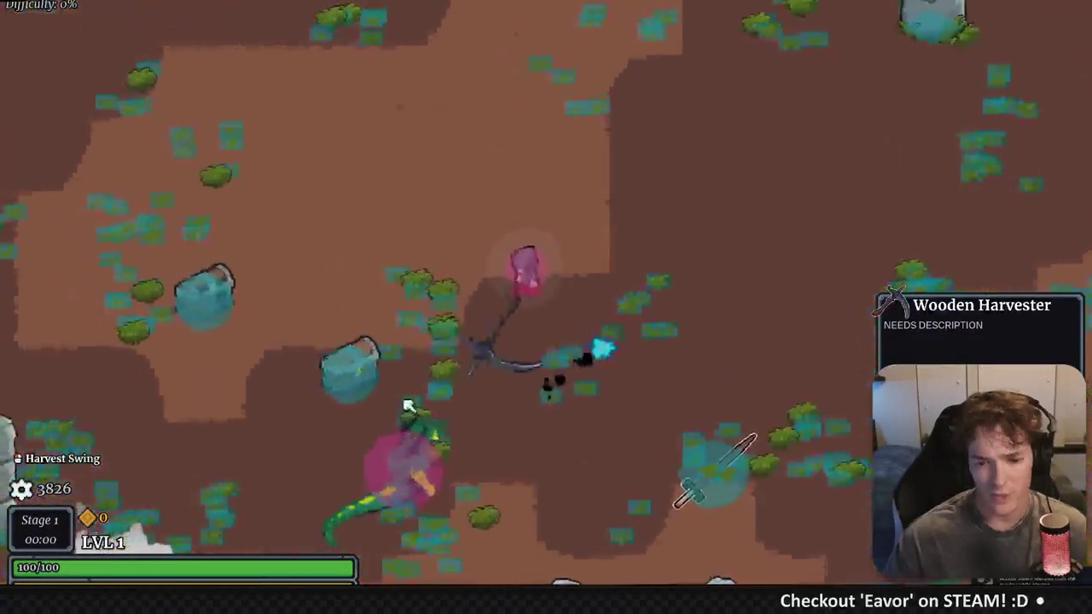
{"action": "key", "text": "s"}
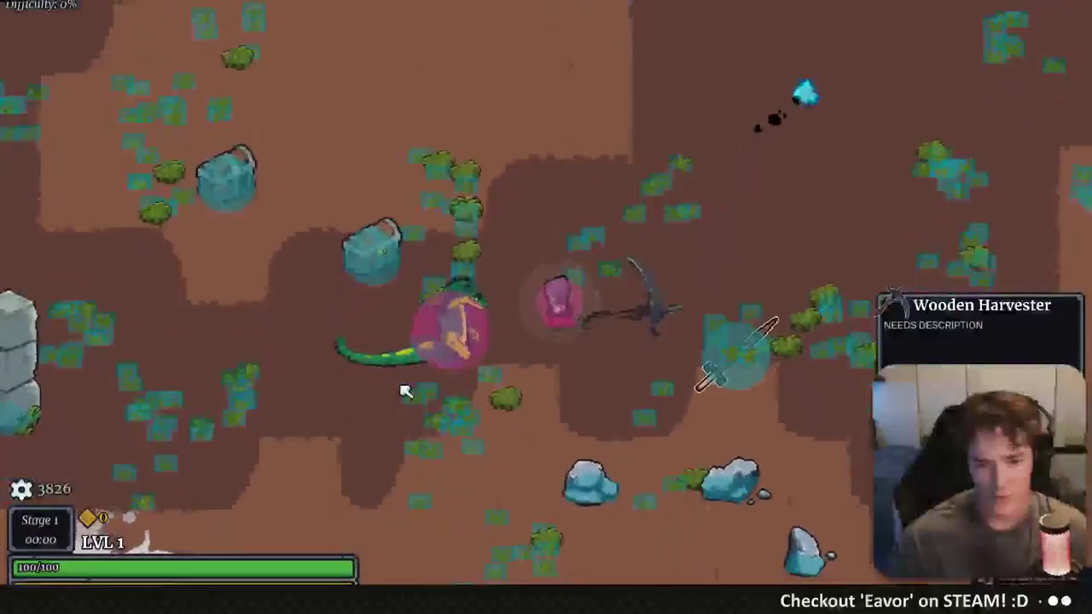
{"action": "key", "text": "a"}
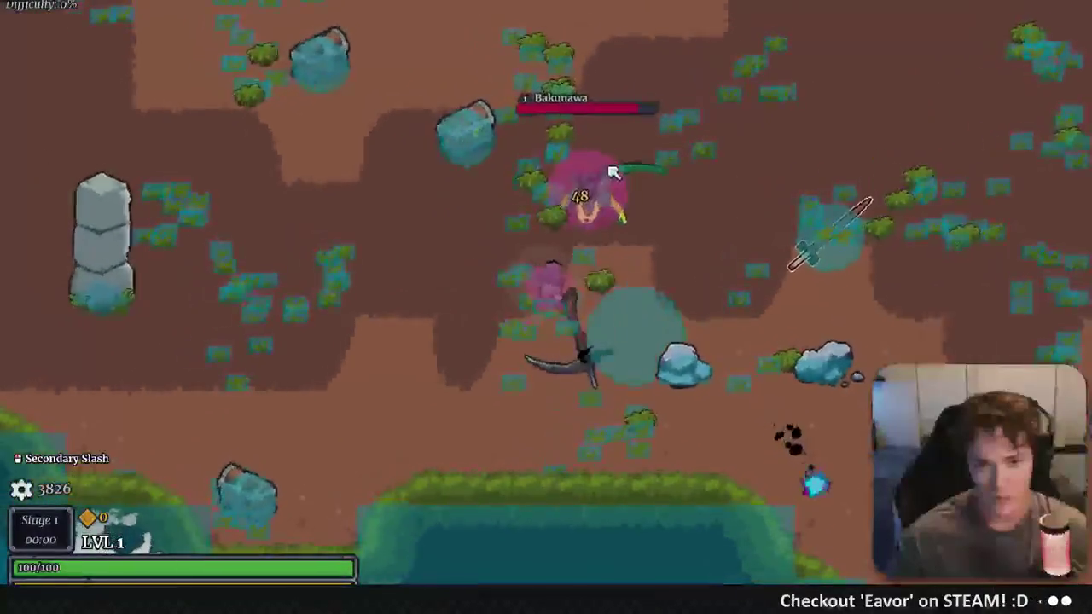
{"action": "key", "text": "a"}
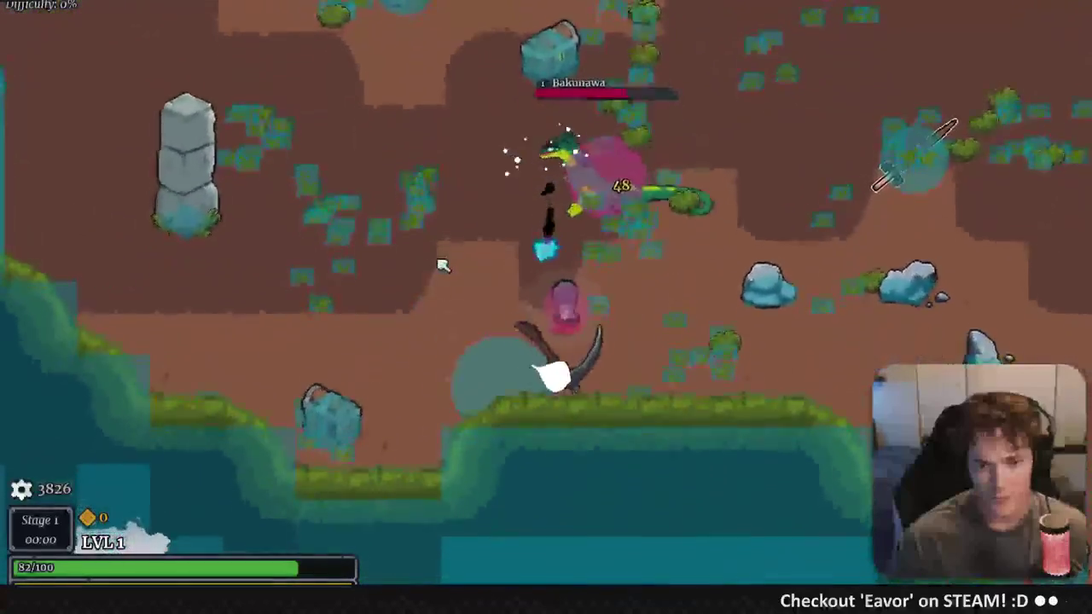
{"action": "key", "text": "d"}
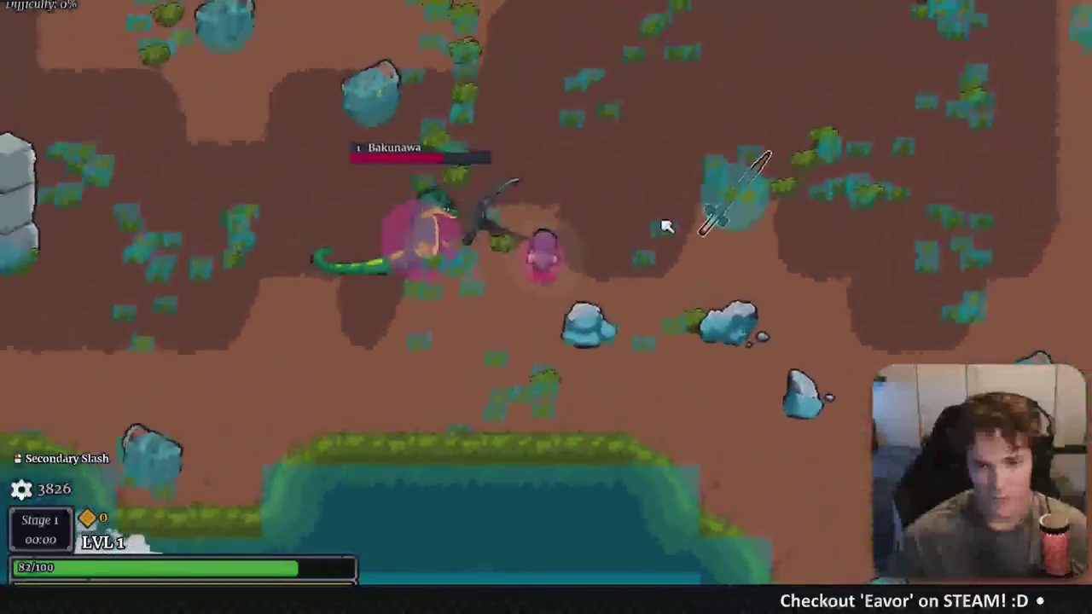
{"action": "key", "text": "w"}
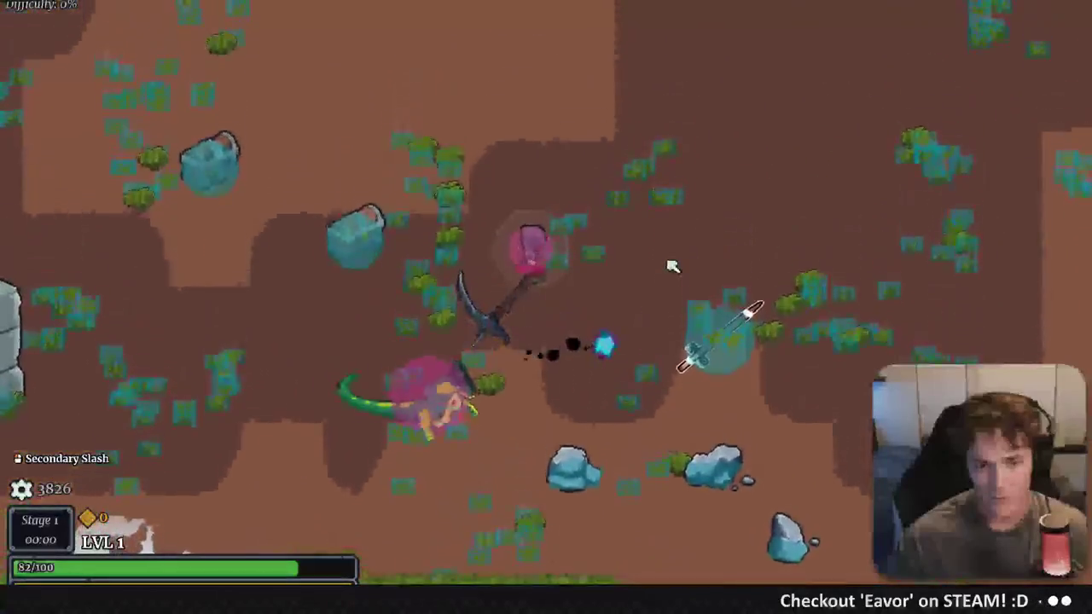
{"action": "key", "text": "w"}
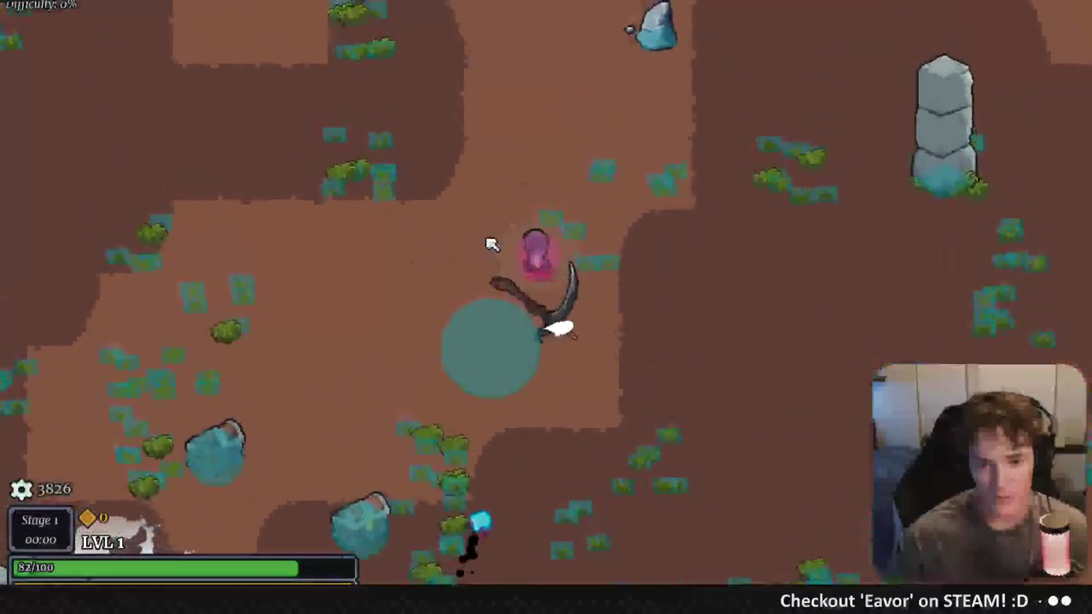
{"action": "key", "text": "w"}
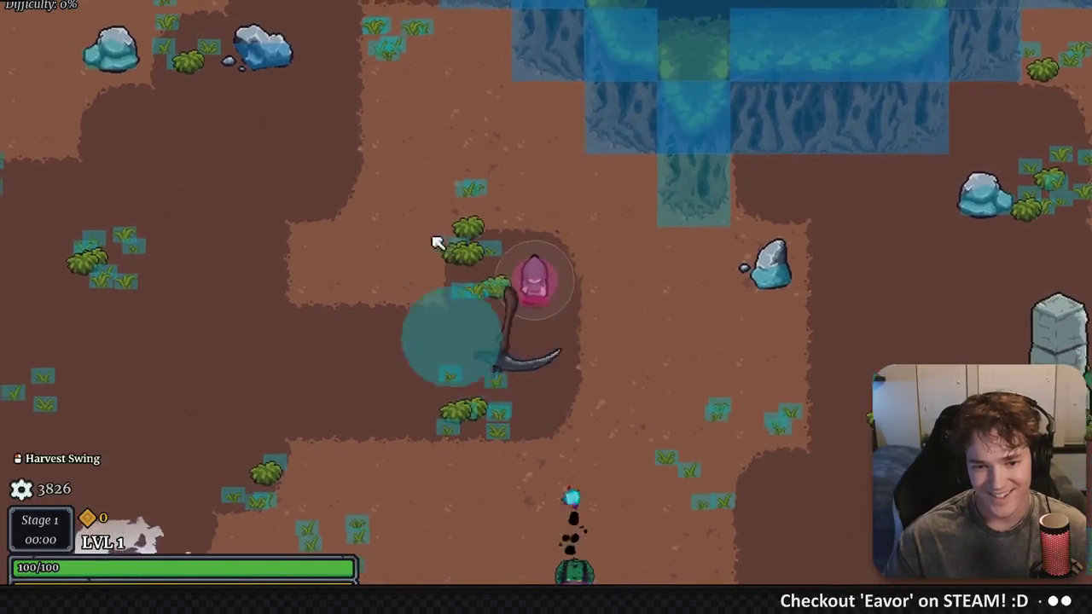
{"action": "key", "text": "a"}
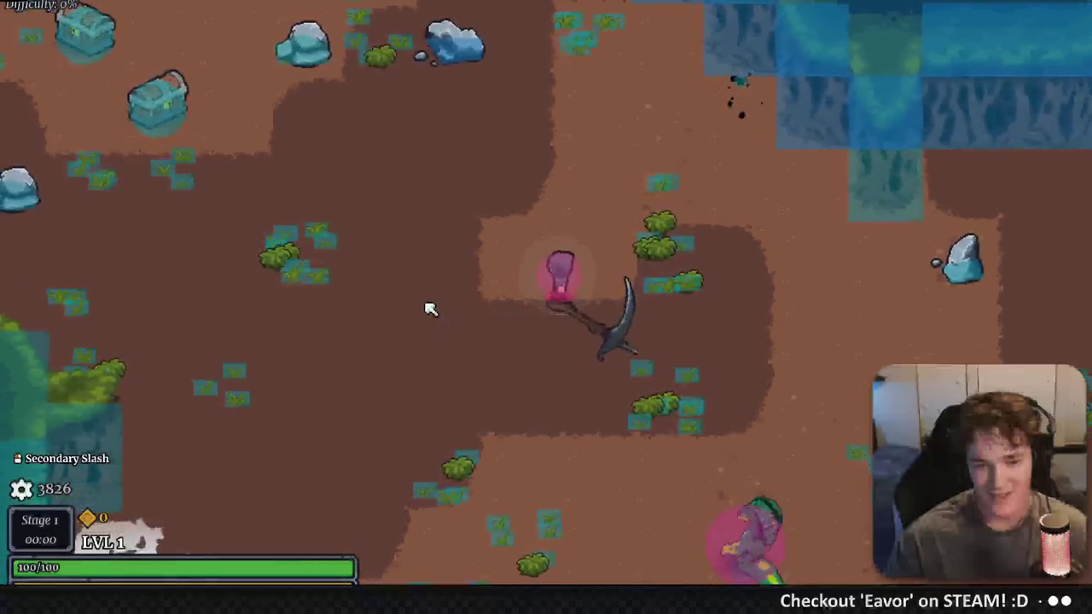
{"action": "key", "text": "d"}
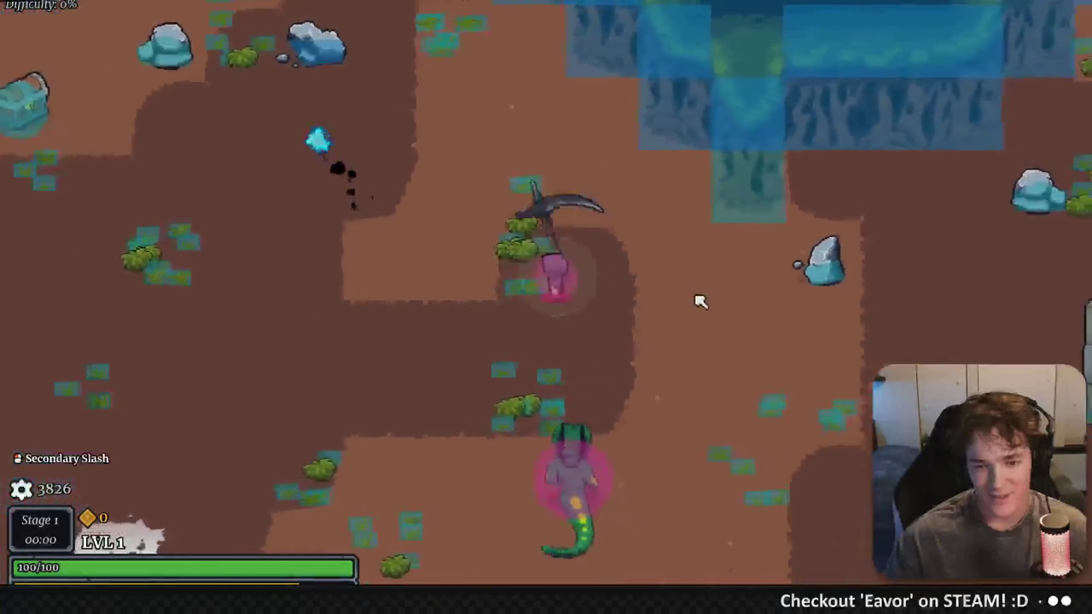
{"action": "key", "text": "s"}
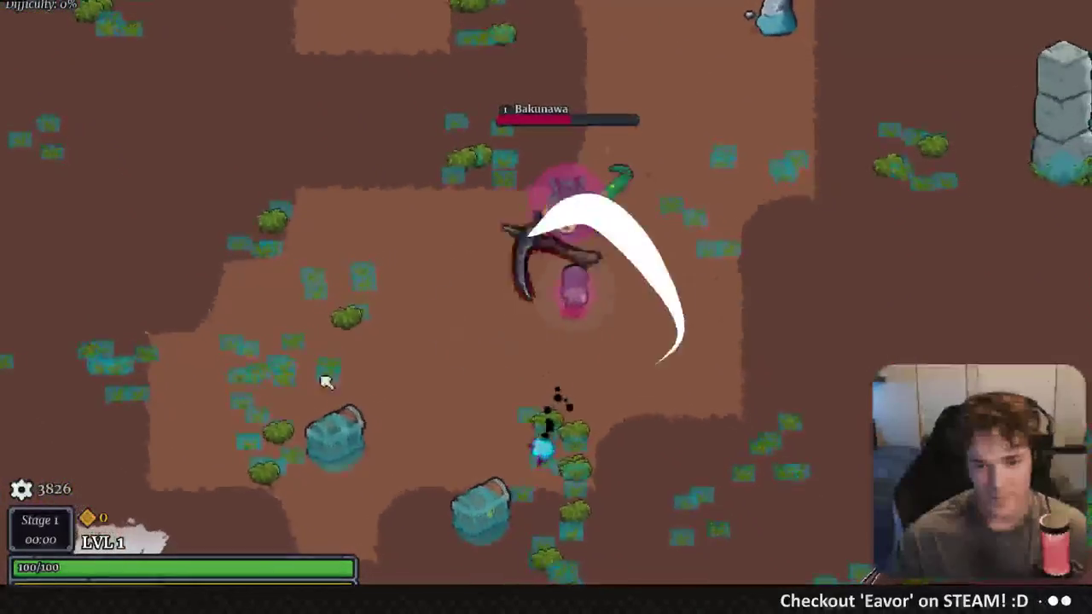
Circle Bakunawa, gather the dropped gems, and head up-right as the combo chains
{"action": "key", "text": "w"}
{"action": "key", "text": "a"}
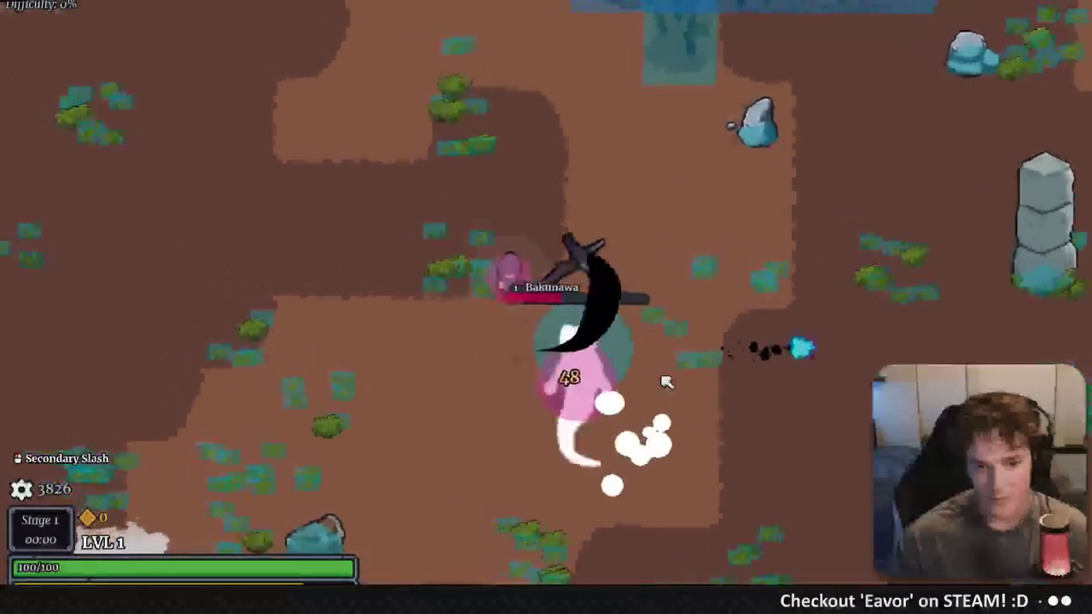
{"action": "key", "text": "s"}
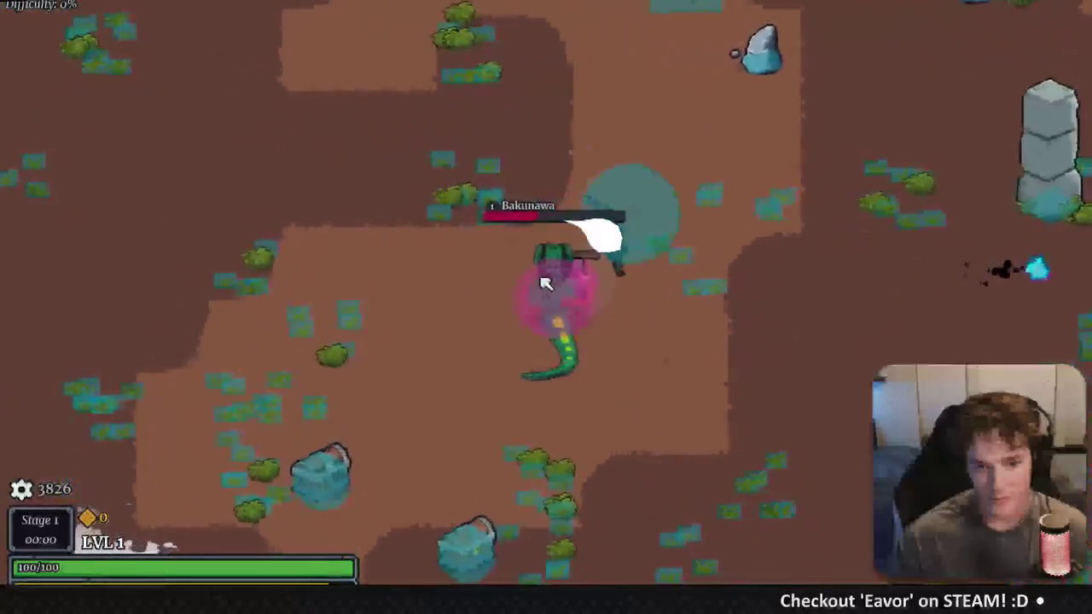
{"action": "key", "text": "s"}
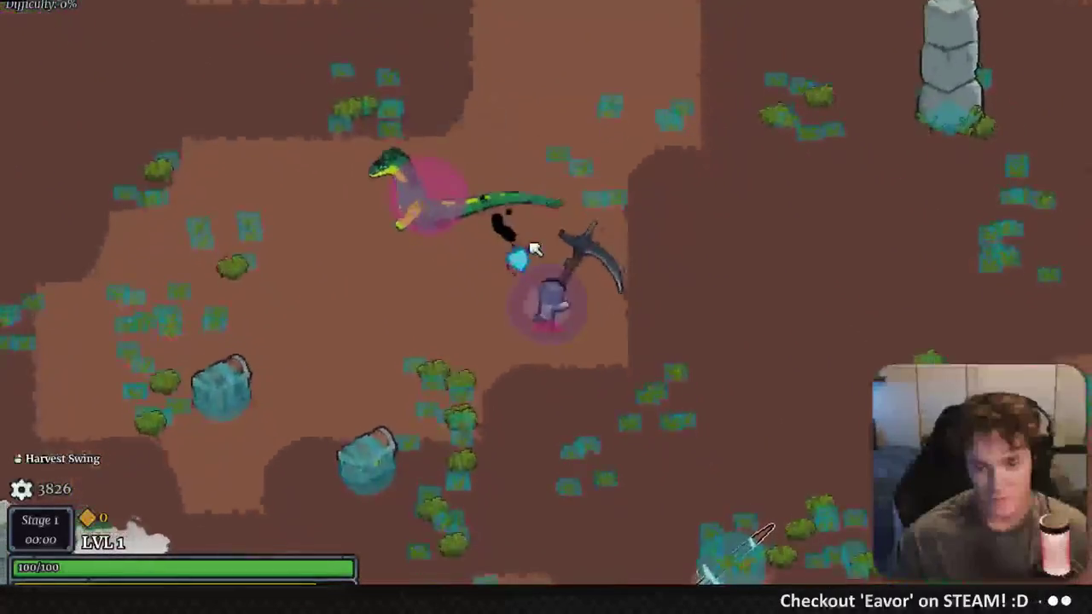
{"action": "key", "text": "a"}
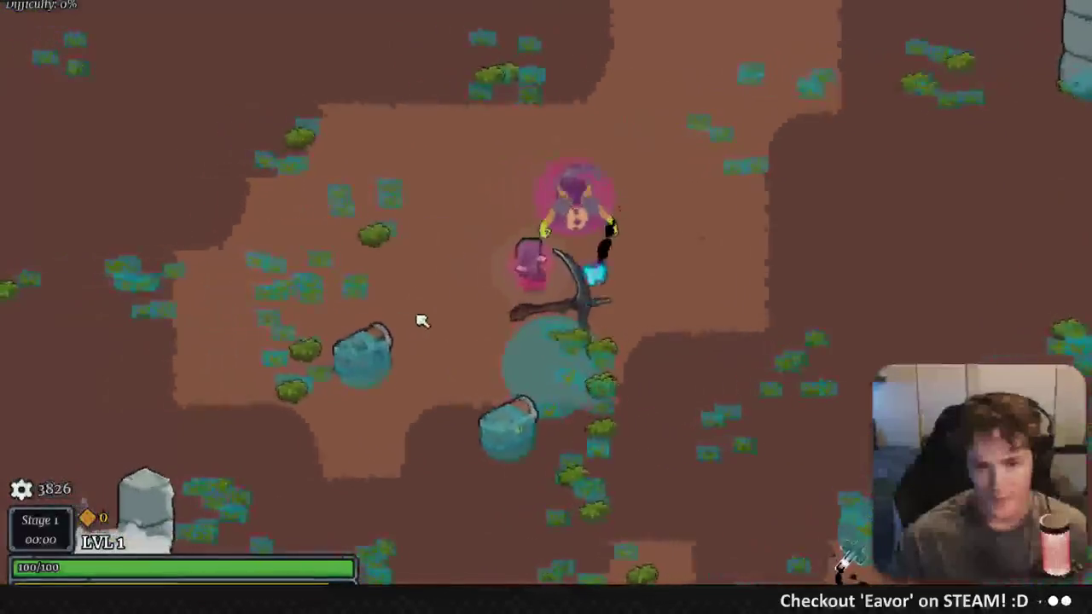
{"action": "key", "text": "w"}
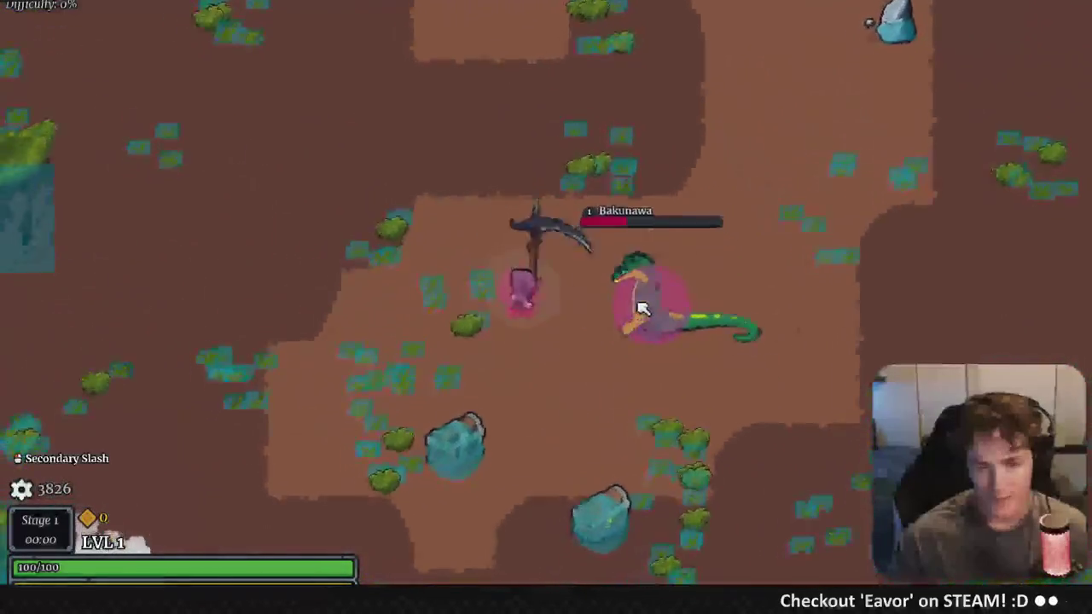
{"action": "key", "text": "s"}
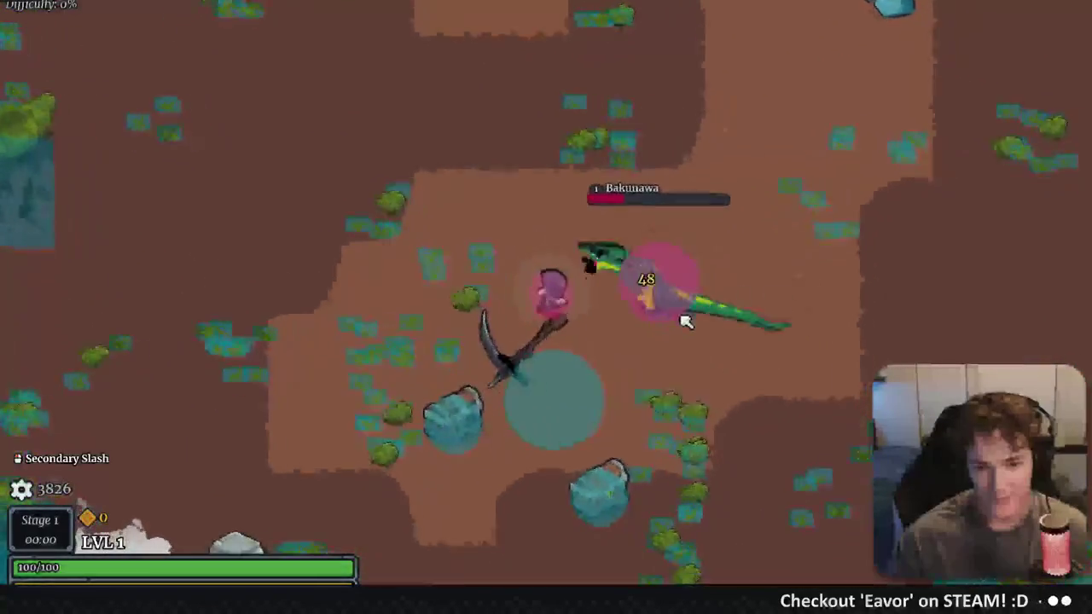
{"action": "key", "text": "d"}
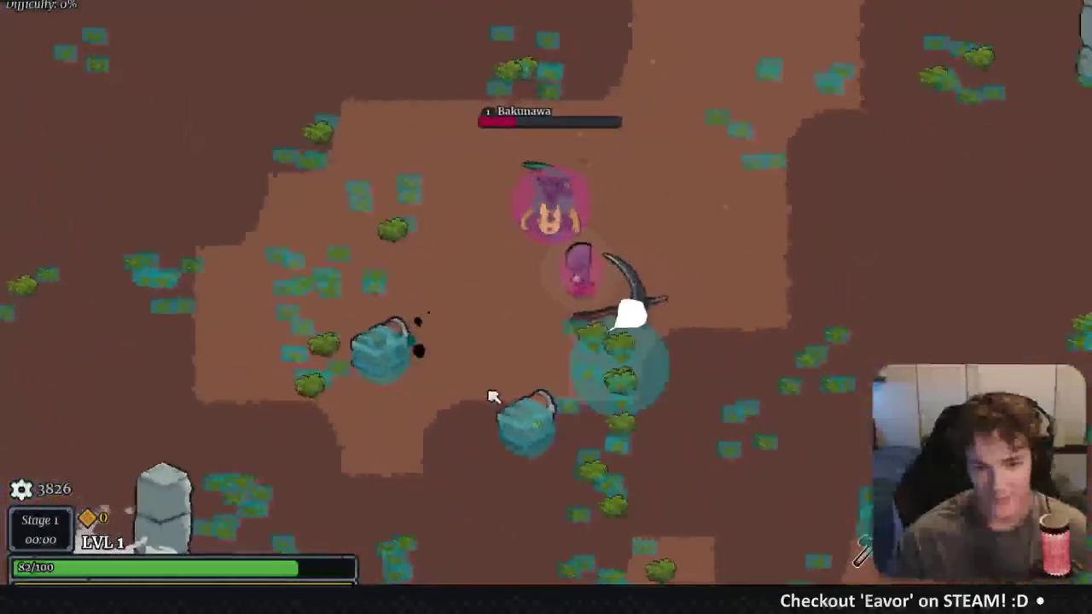
{"action": "key", "text": "w"}
{"action": "key", "text": "d"}
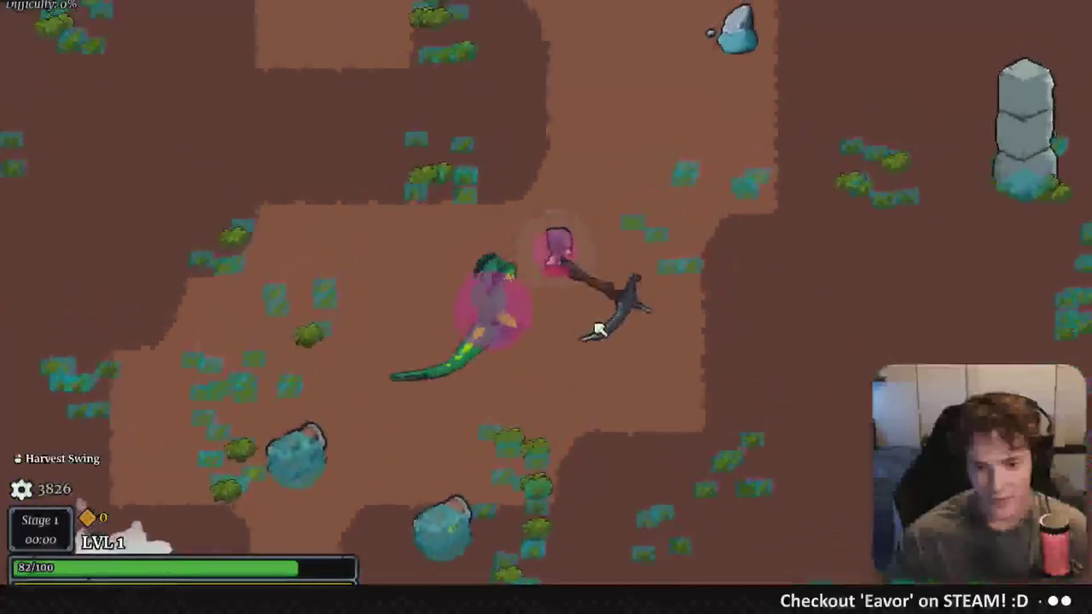
{"action": "key", "text": "s"}
{"action": "key", "text": "a"}
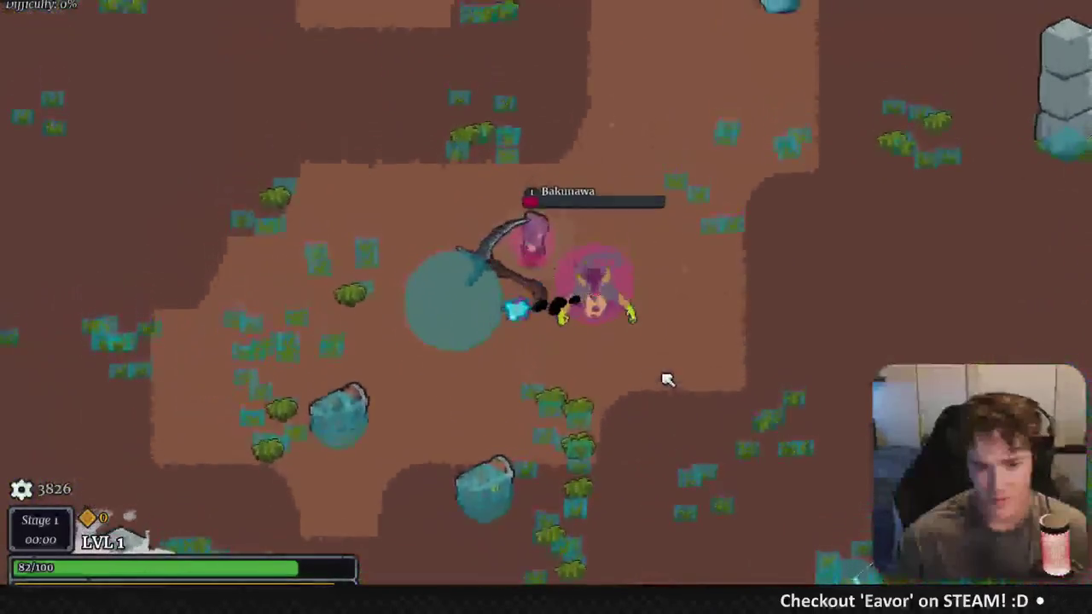
{"action": "key", "text": "d"}
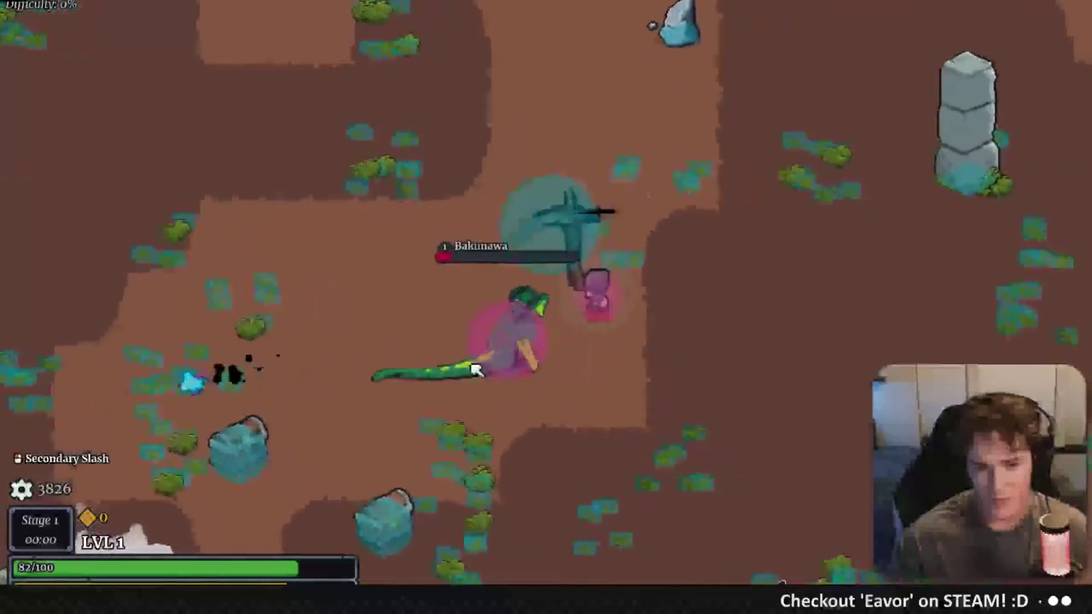
{"action": "key", "text": "s"}
{"action": "key", "text": "w"}
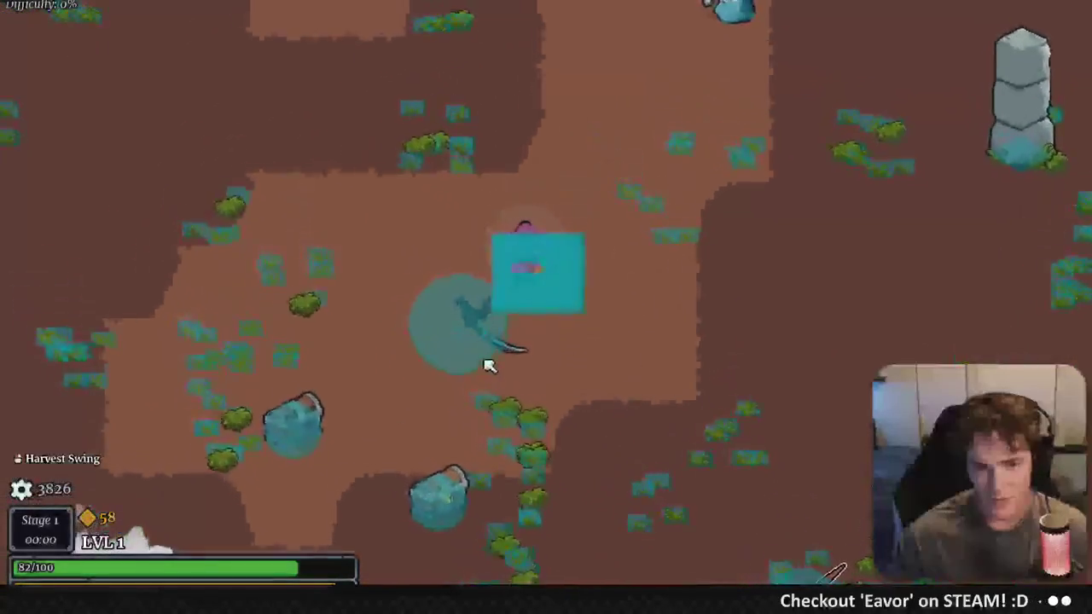
{"action": "key", "text": "s"}
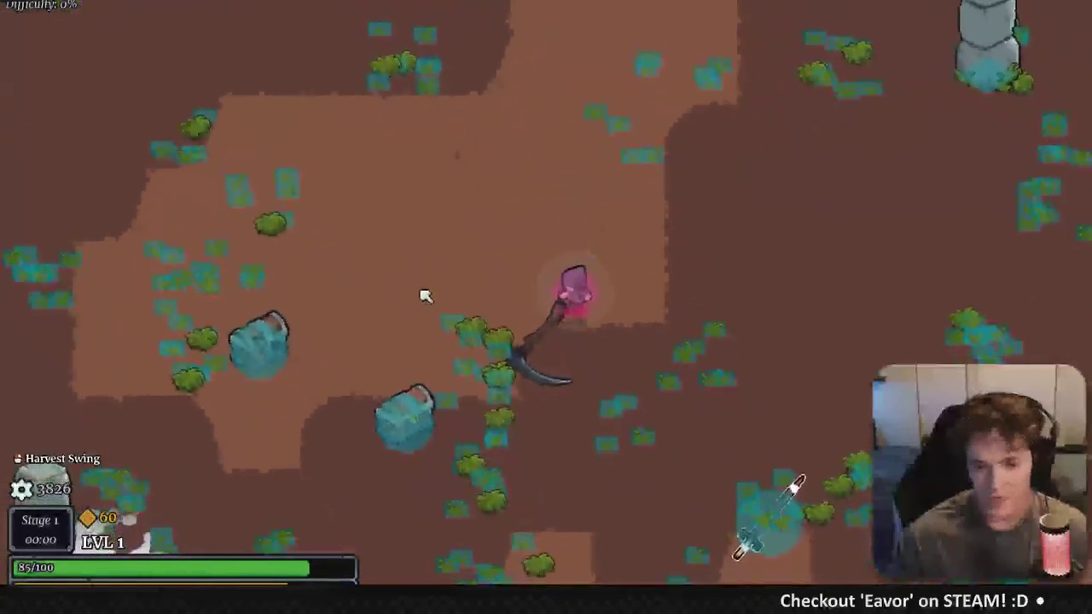
{"action": "key", "text": "s"}
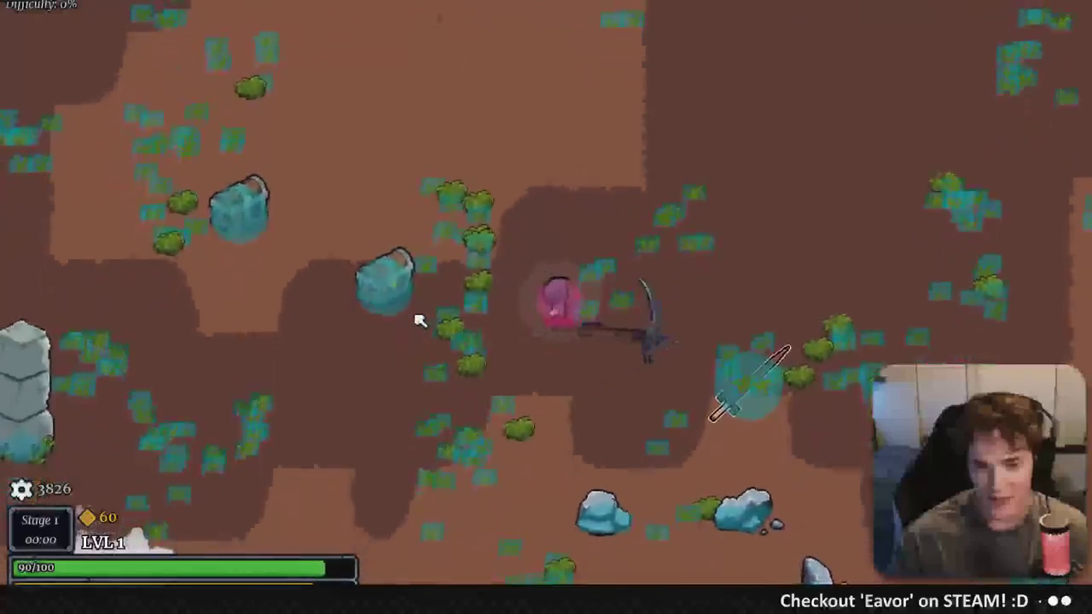
{"action": "key", "text": "d"}
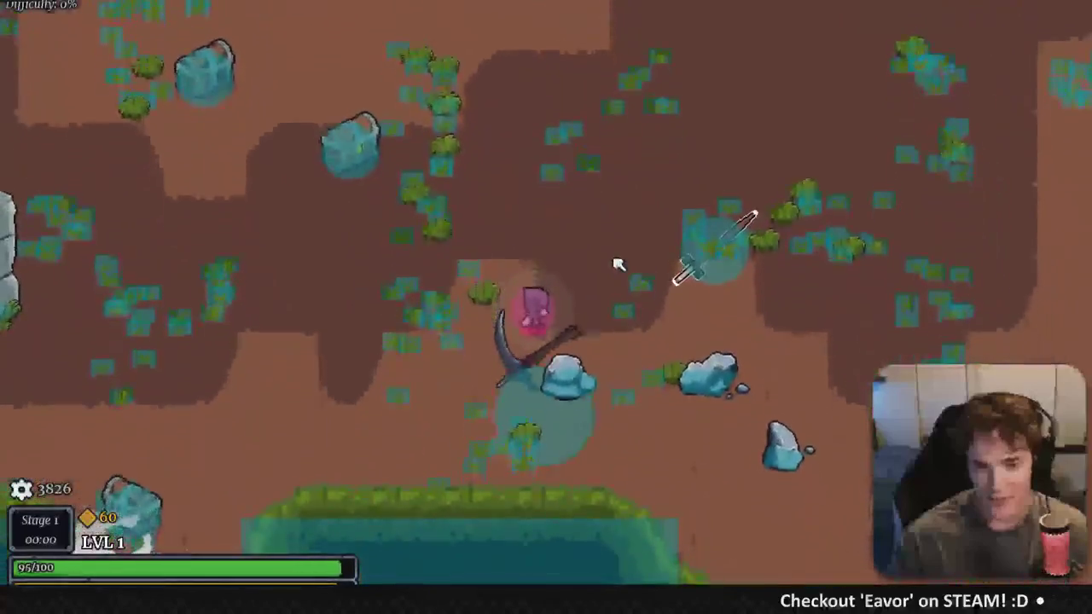
{"action": "key", "text": "a"}
{"action": "key", "text": "w"}
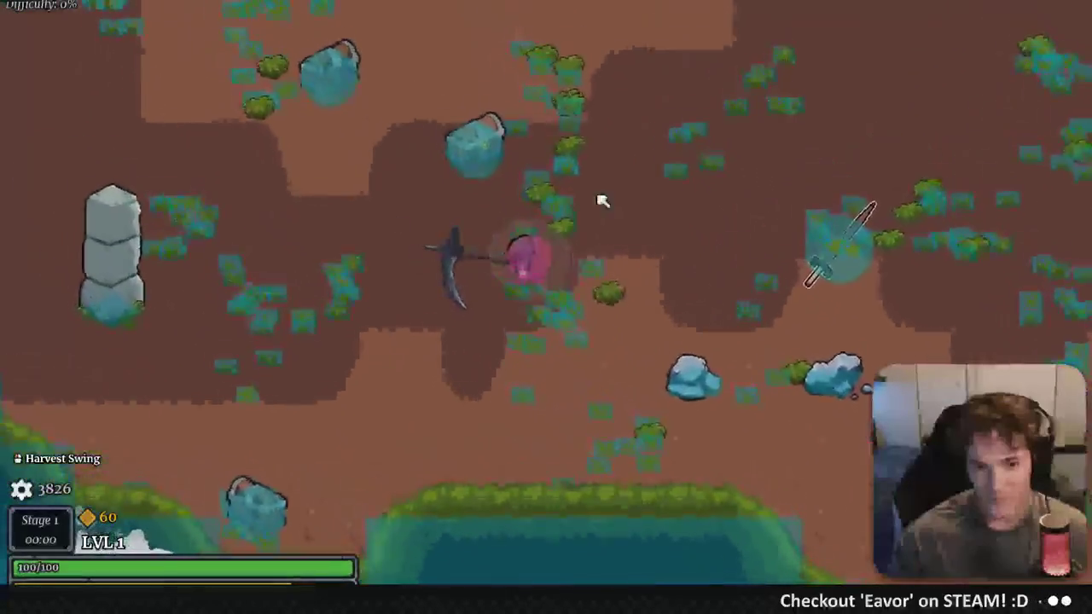
{"action": "key", "text": "d"}
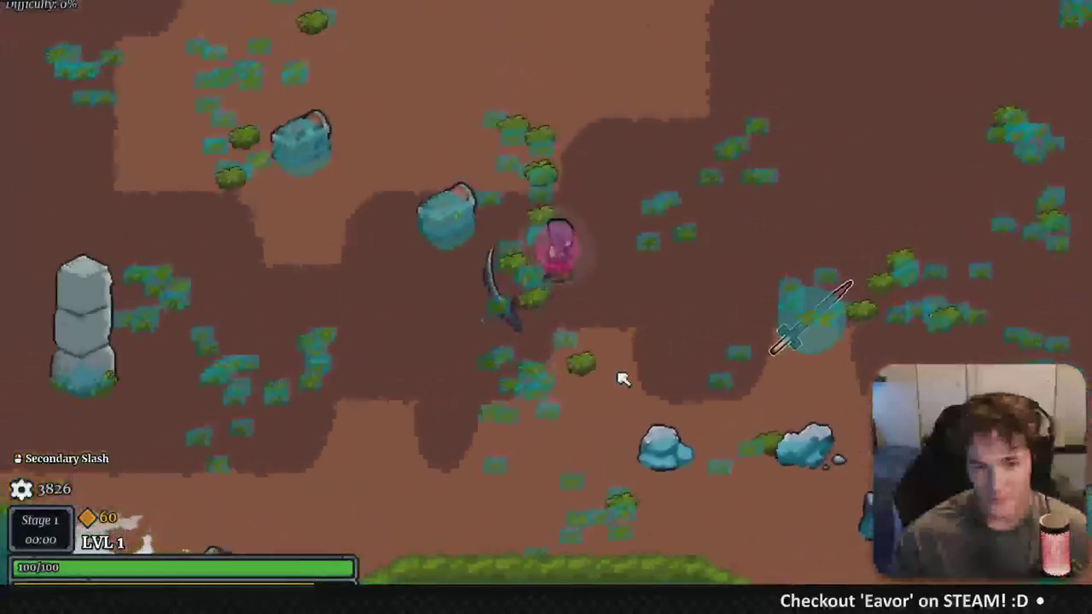
{"action": "key", "text": "w"}
{"action": "key", "text": "d"}
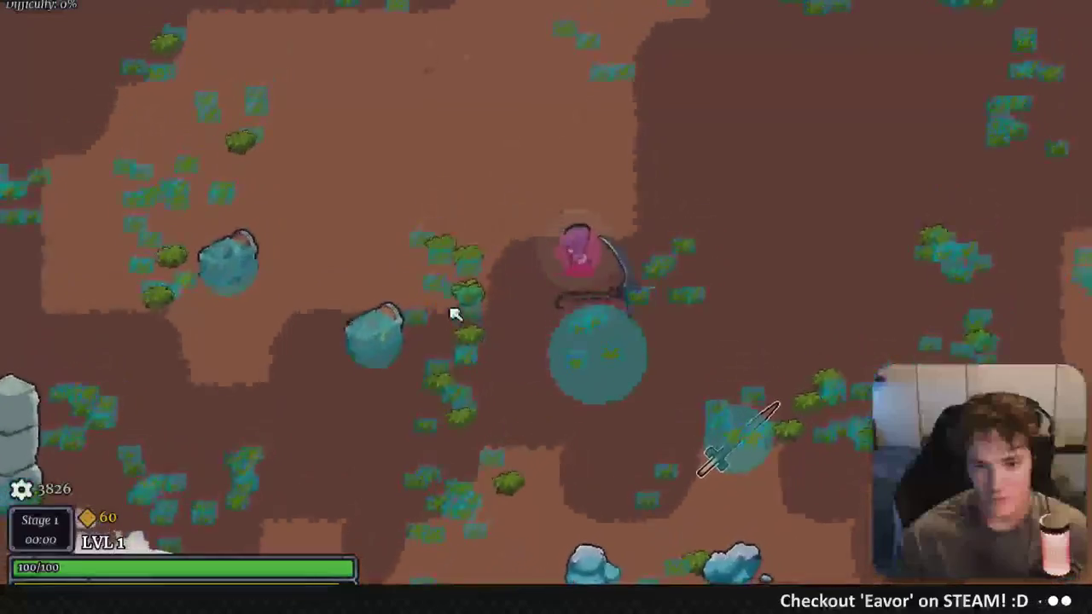
{"action": "key", "text": "w"}
{"action": "key", "text": "d"}
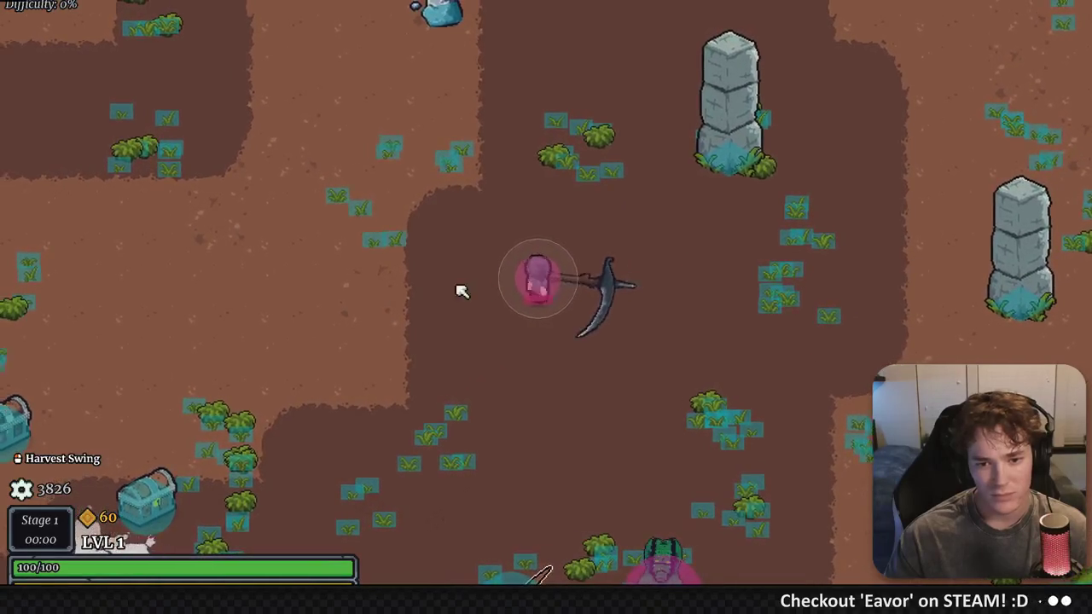
Attack Bakunawa with Harvest Swings, repeated Secondary Slashes and two lance (Q) casts
{"action": "key", "text": "s"}
{"action": "right_click", "coordinate": [673, 319]}
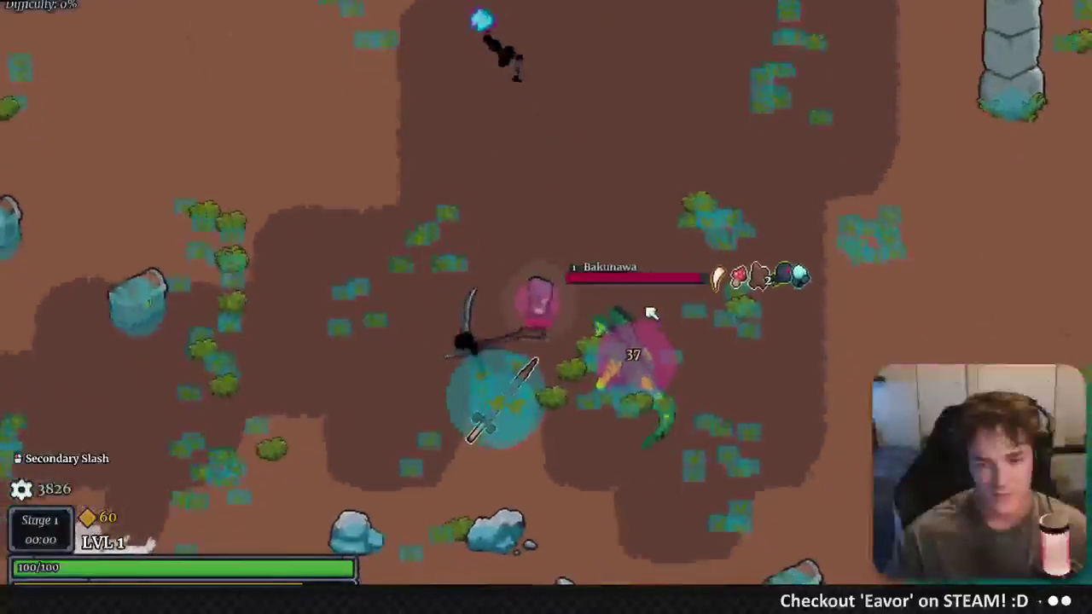
{"action": "key", "text": "s"}
{"action": "left_click", "coordinate": [443, 316]}
{"action": "right_click", "coordinate": [439, 273]}
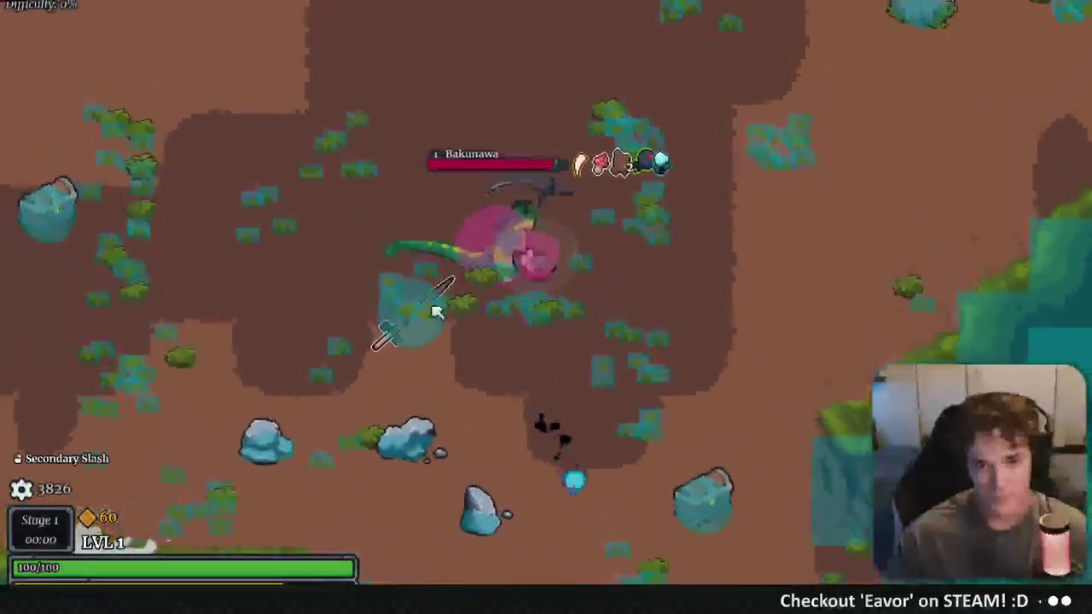
{"action": "left_click", "coordinate": [648, 386]}
{"action": "key", "text": "q"}
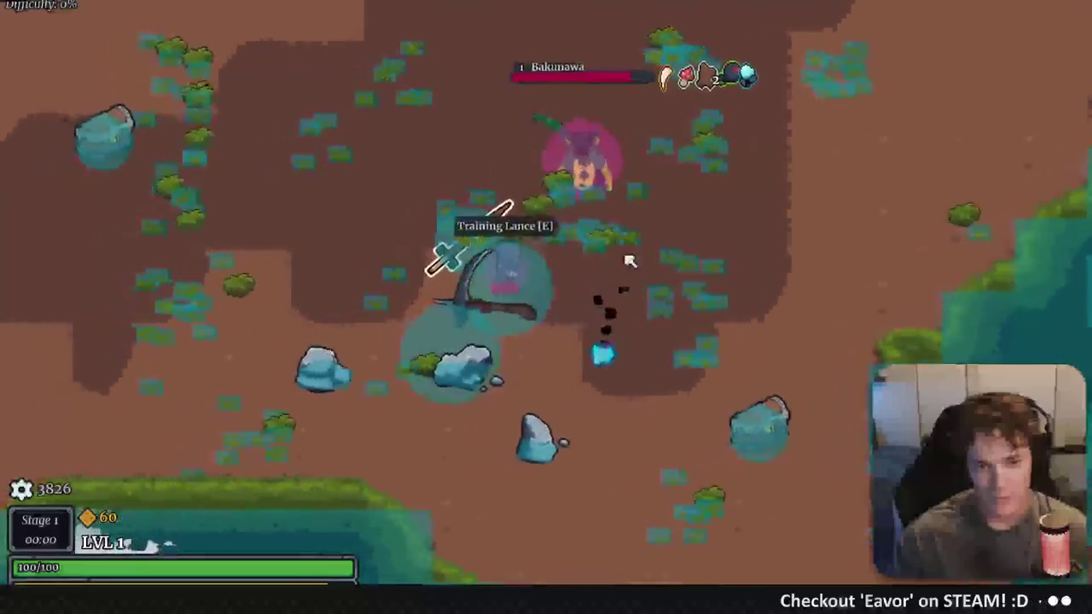
{"action": "key", "text": "w"}
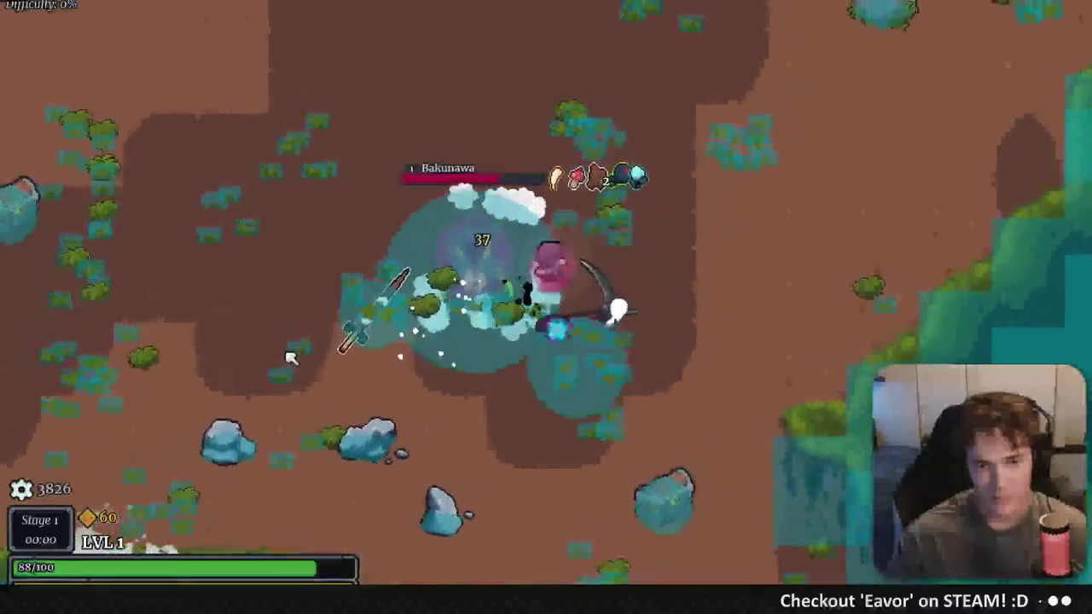
{"action": "right_click", "coordinate": [377, 256]}
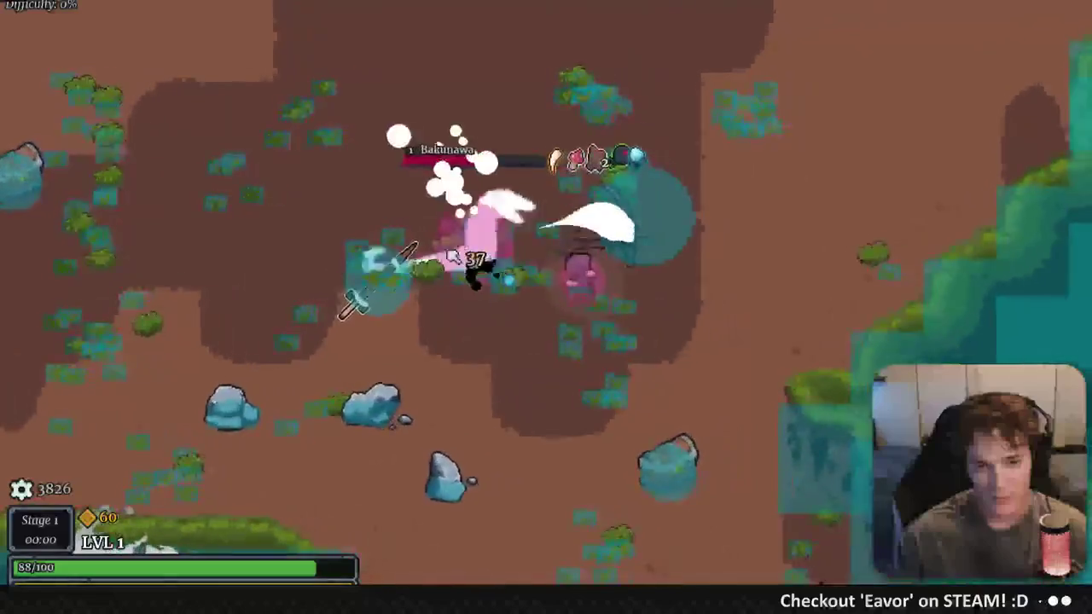
{"action": "right_click", "coordinate": [415, 366]}
{"action": "key", "text": "q"}
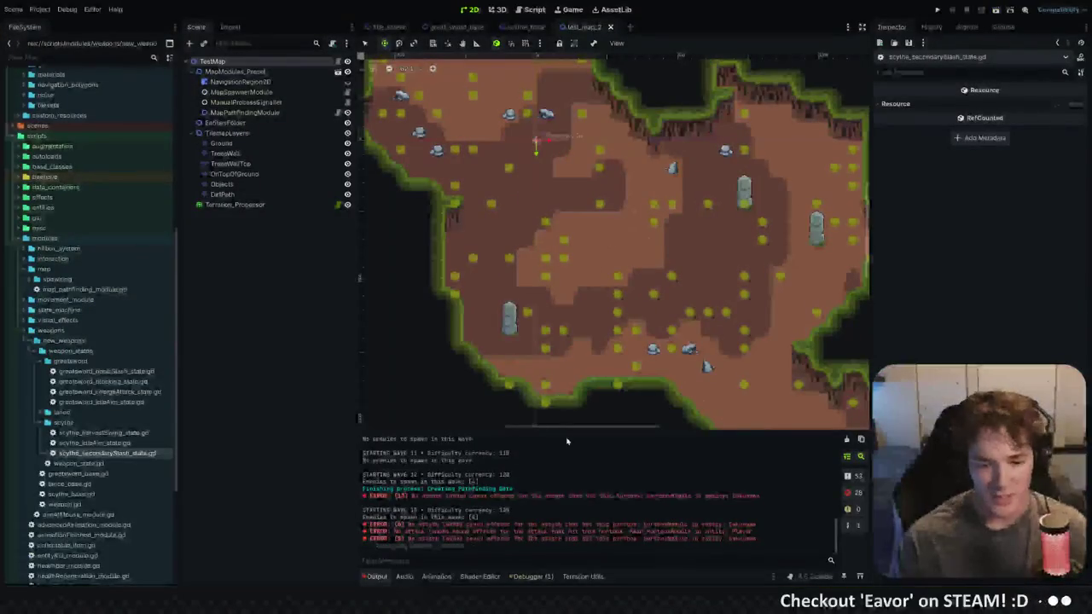
Check the script error, inspecting consume_buffered_action on line 53 in VS Code
{"action": "left_click", "coordinate": [530, 576]}
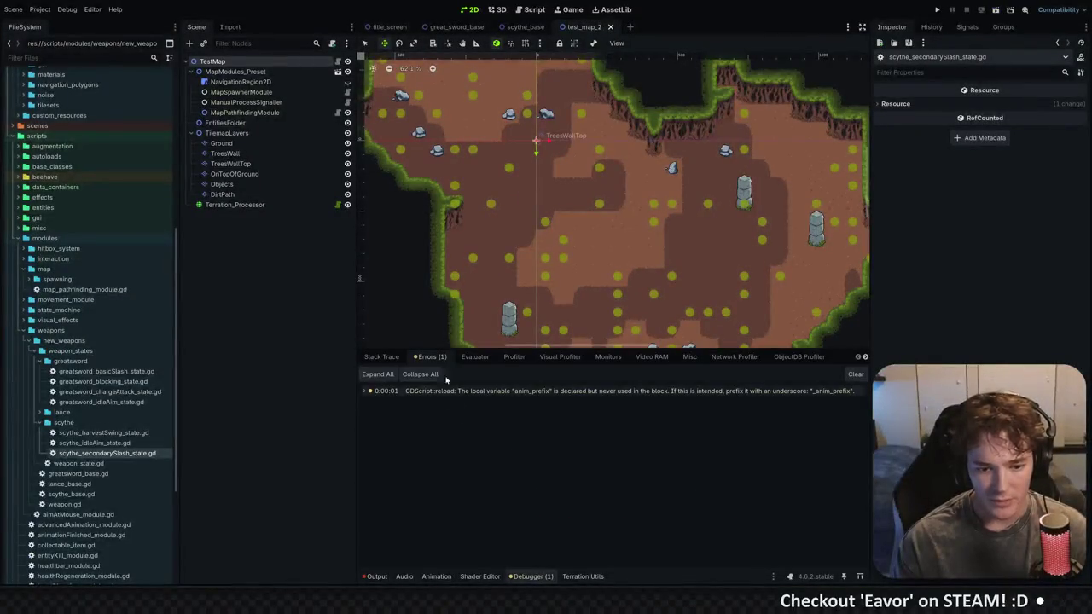
{"action": "double_click", "coordinate": [535, 392]}
{"action": "double_click", "coordinate": [465, 329]}
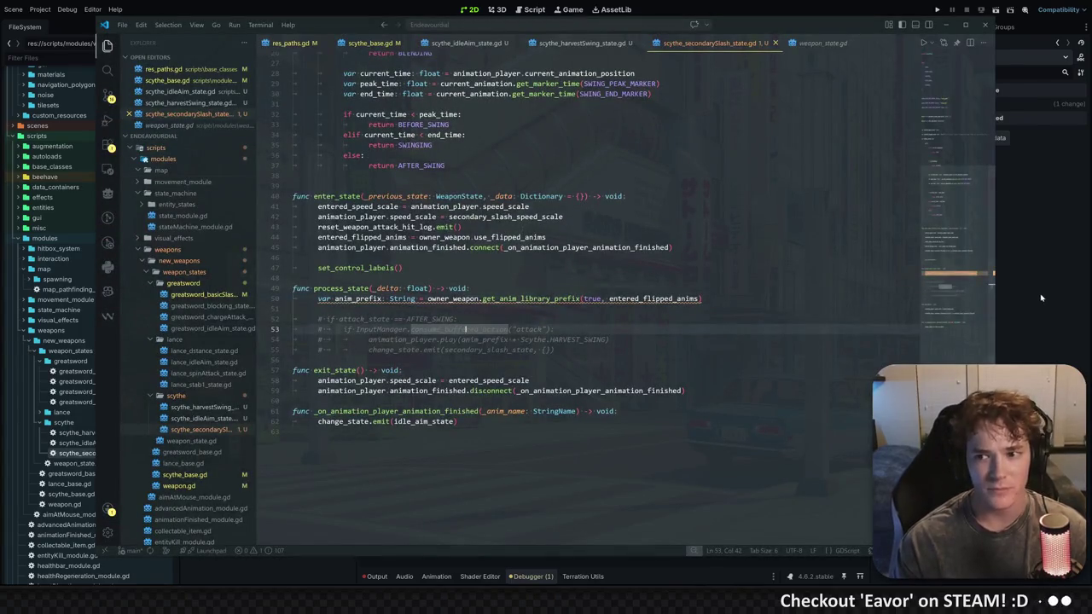
{"action": "left_click", "coordinate": [1041, 297]}
In scythe_base, set the Secondary Slash hitbox lifetime to 0.35 and save the scene
{"action": "left_click", "coordinate": [525, 27]}
{"action": "left_click", "coordinate": [219, 60]}
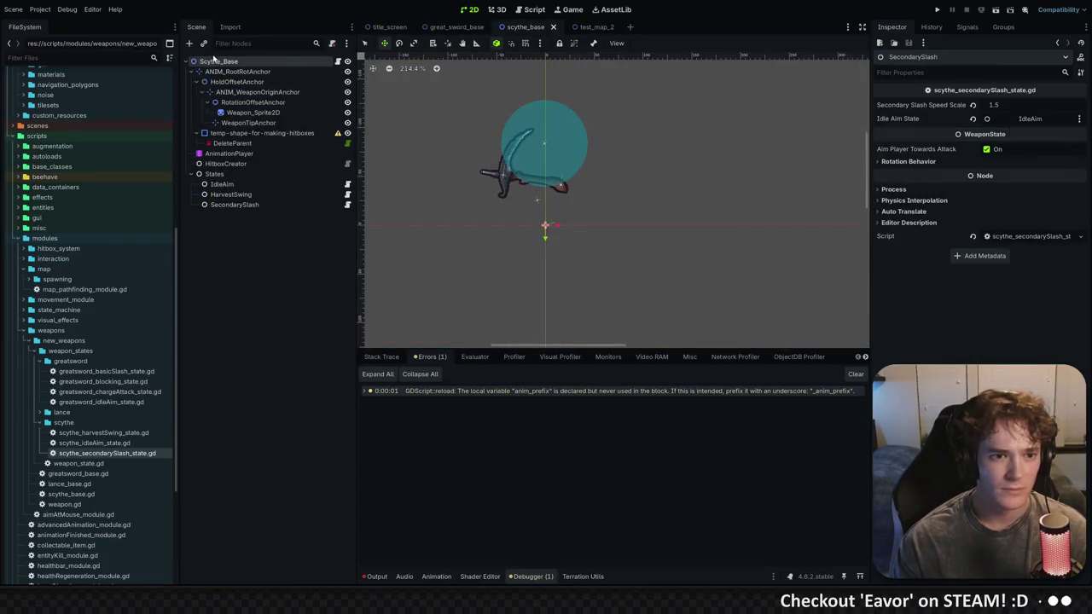
{"action": "left_click", "coordinate": [1022, 287]}
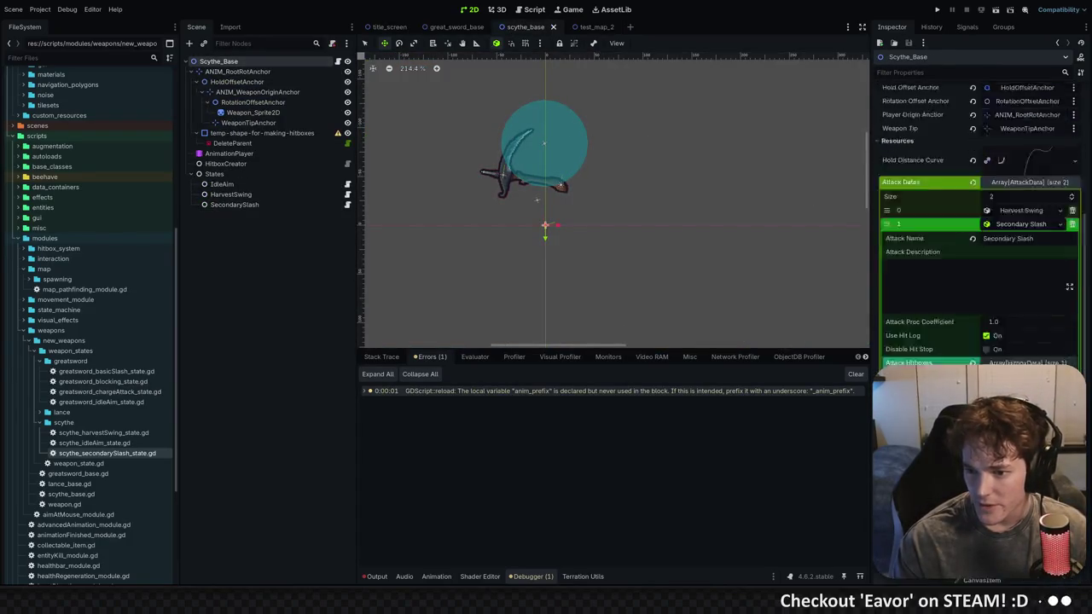
{"action": "left_click", "coordinate": [1011, 268]}
{"action": "scroll", "coordinate": [982, 314], "scroll_direction": "down", "scroll_amount": 2}
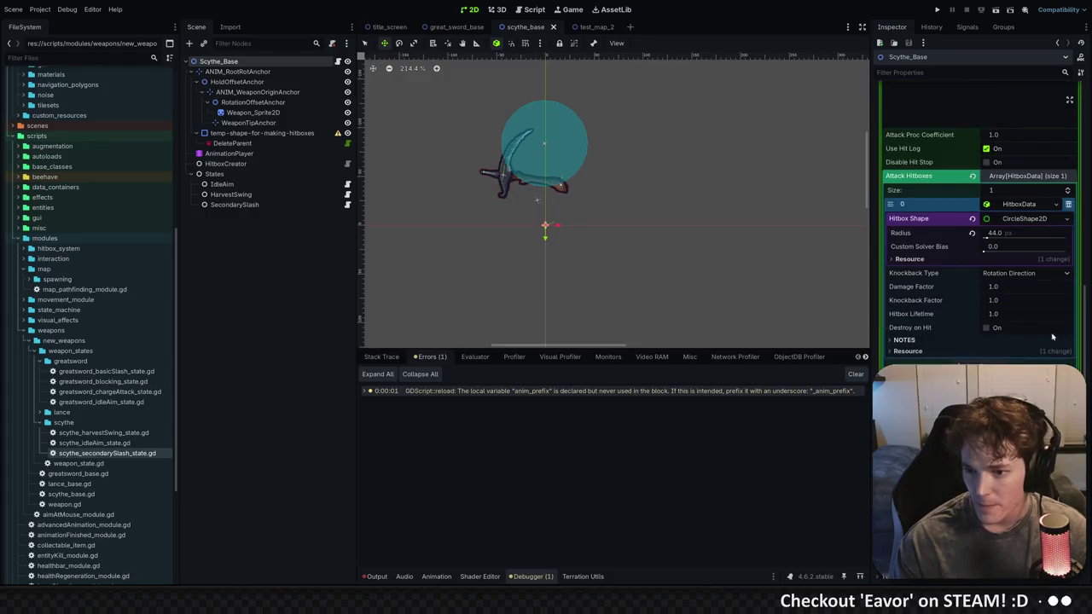
{"action": "key", "text": "ctrl+s"}
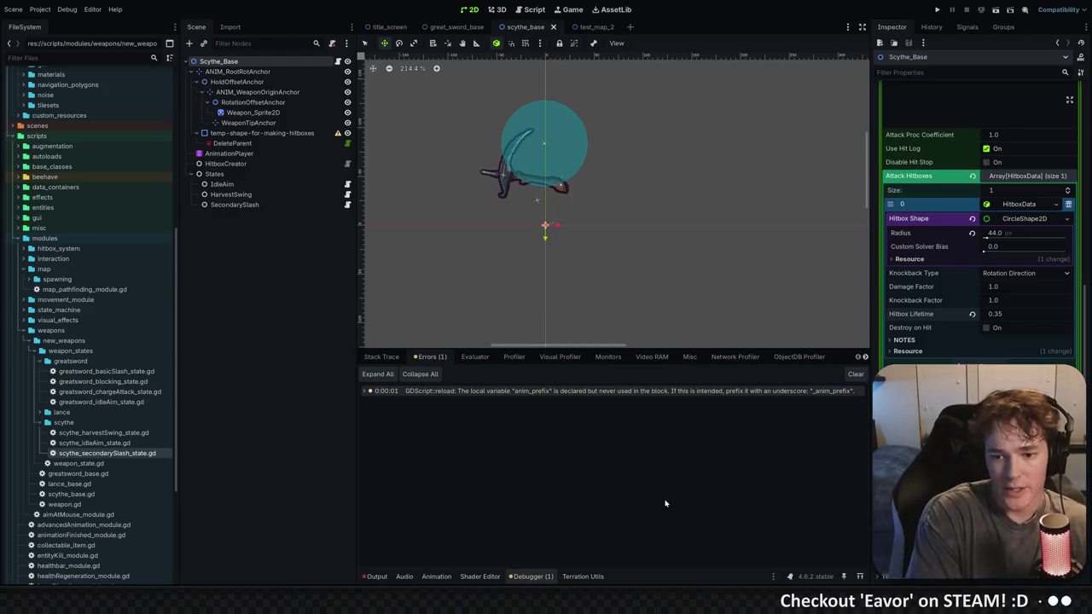
Run the project again to test the change
{"action": "left_click", "coordinate": [67, 9]}
{"action": "left_click", "coordinate": [128, 51]}
{"action": "left_click", "coordinate": [935, 10]}
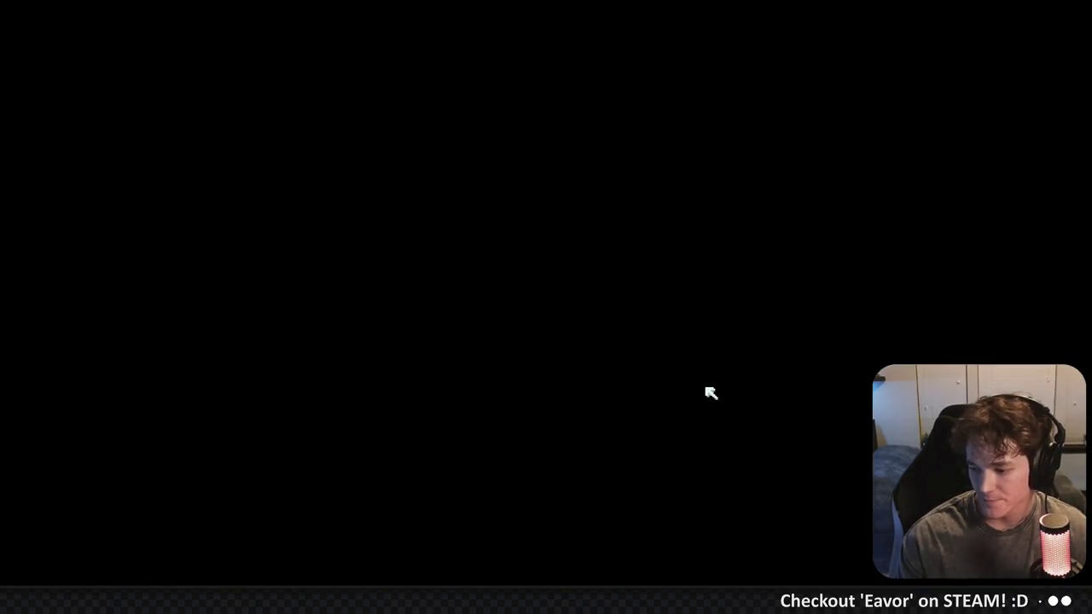
Start a new game and enter the blue portal
{"action": "left_click", "coordinate": [532, 285]}
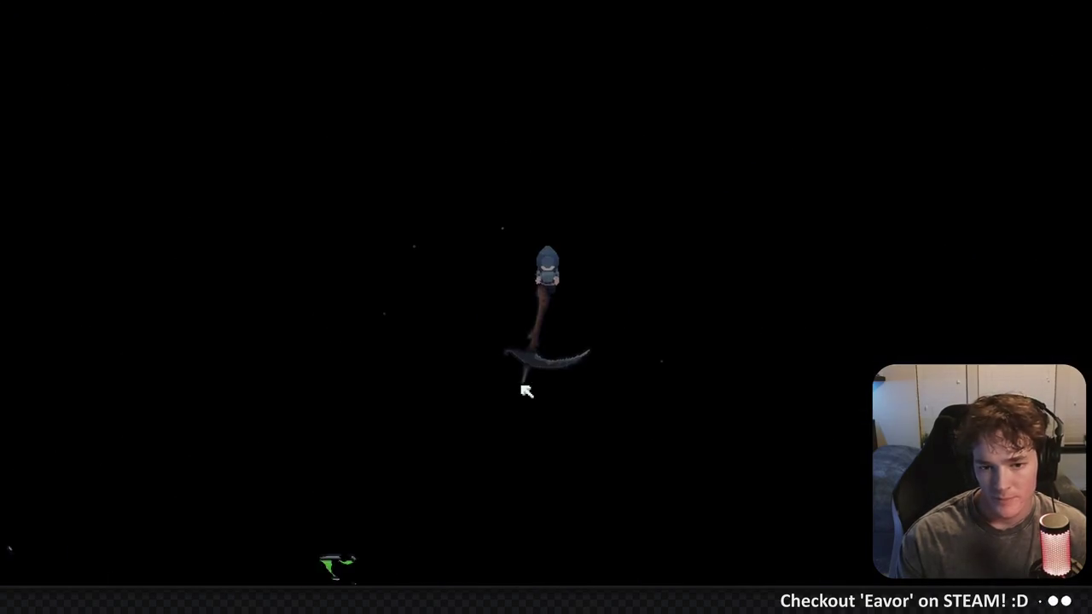
{"action": "key", "text": "w"}
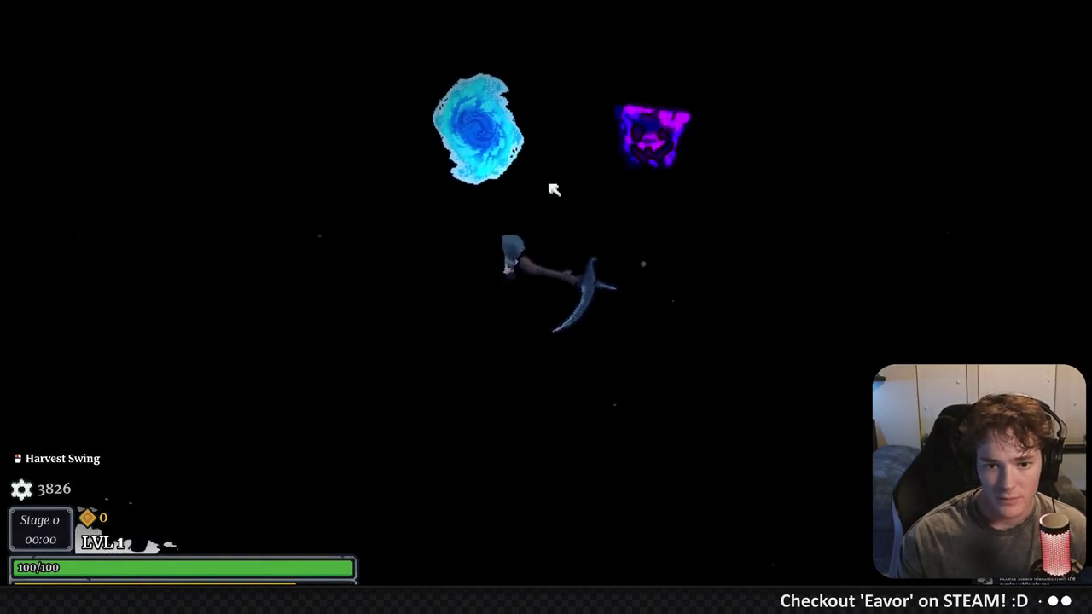
{"action": "key", "text": "e"}
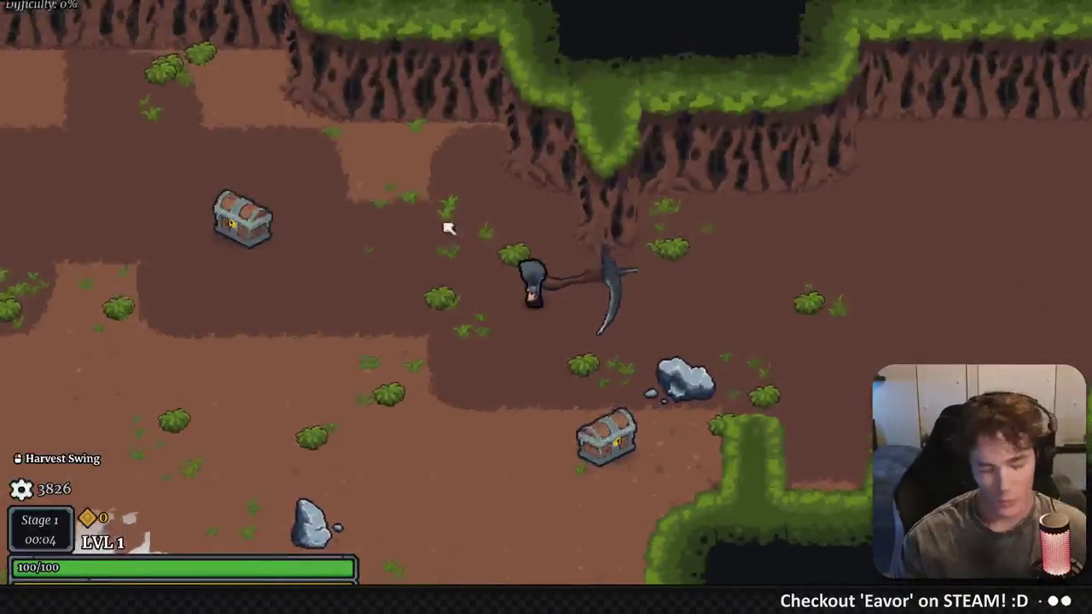
Walk the character left and down through the level while the scythe swings
{"action": "key", "text": "a"}
{"action": "key", "text": "s"}
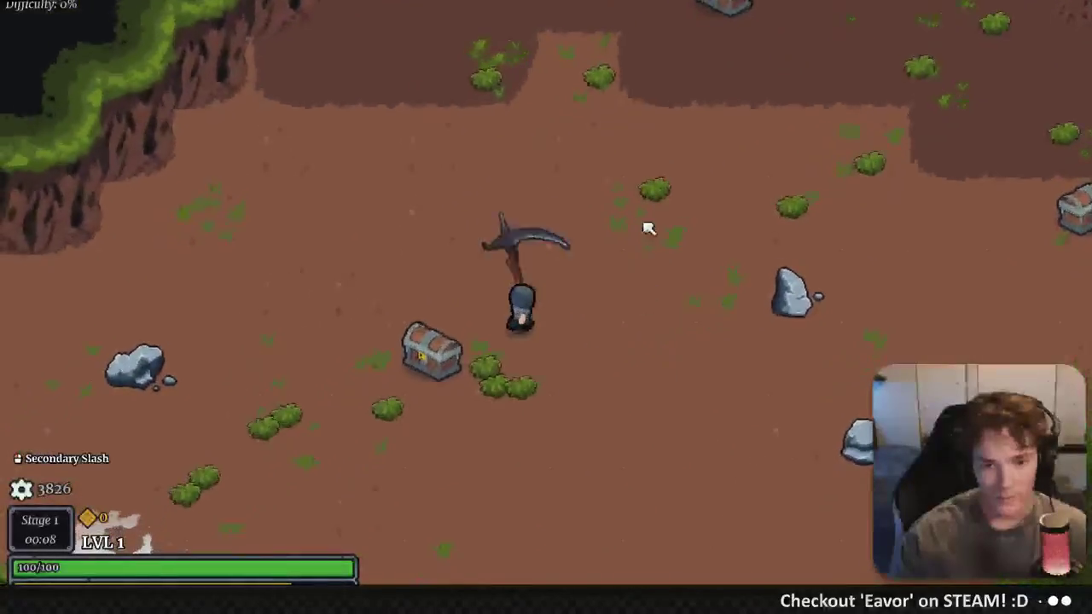
{"action": "key", "text": "s"}
{"action": "key", "text": "s"}
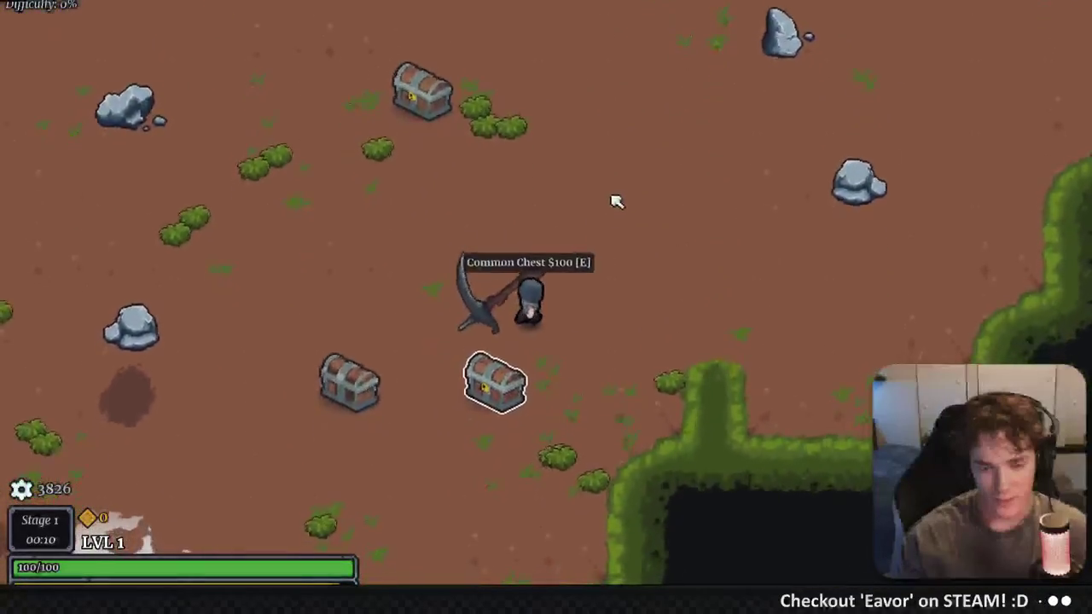
{"action": "key", "text": "w"}
{"action": "key", "text": "a"}
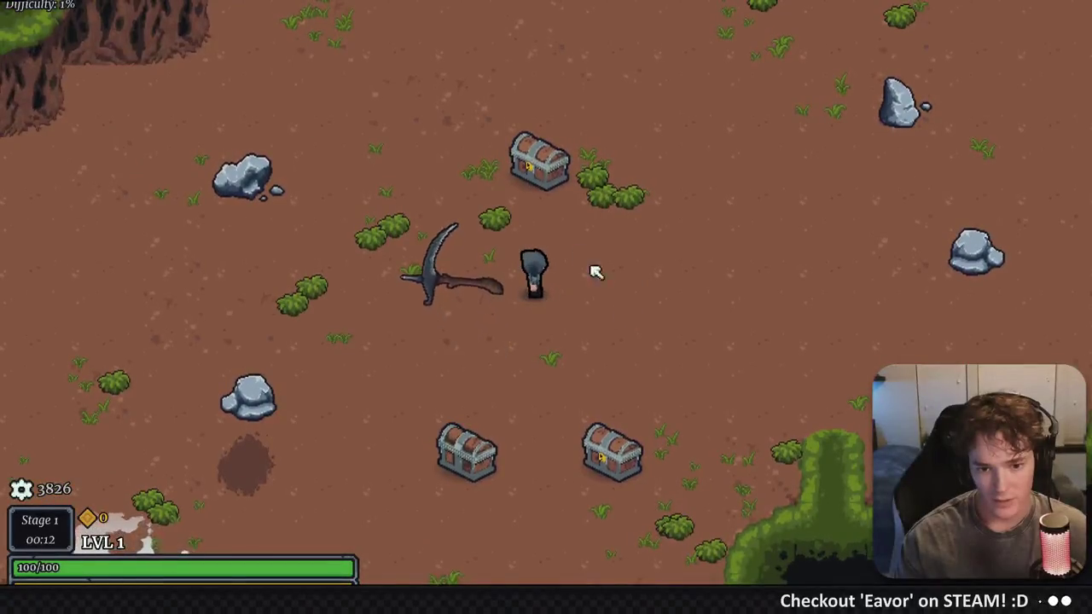
{"action": "key", "text": "w"}
{"action": "key", "text": "d"}
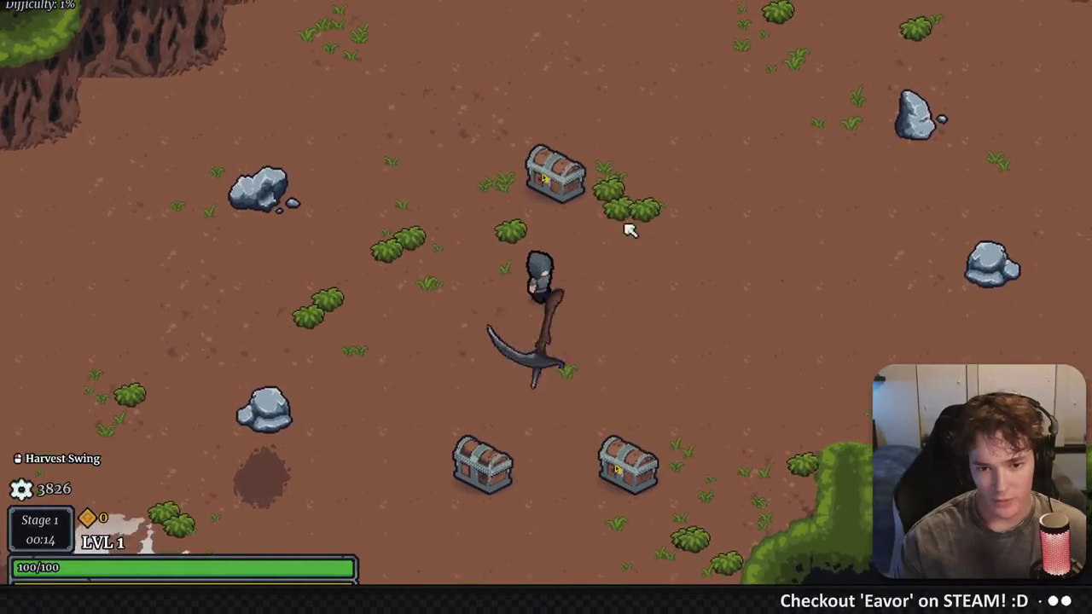
{"action": "key", "text": "a"}
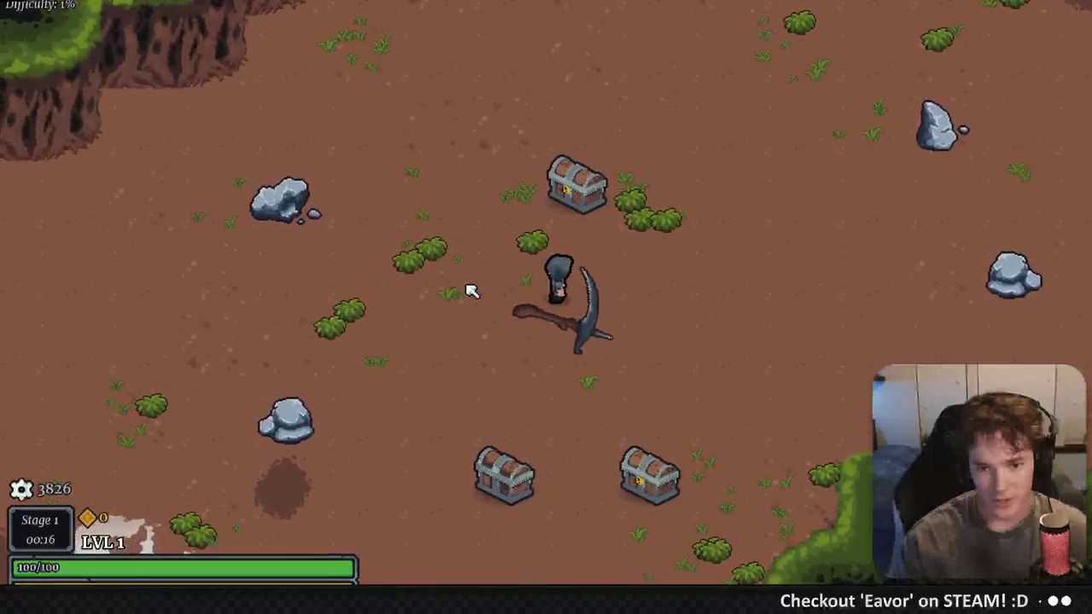
{"action": "key", "text": "s"}
{"action": "key", "text": "a"}
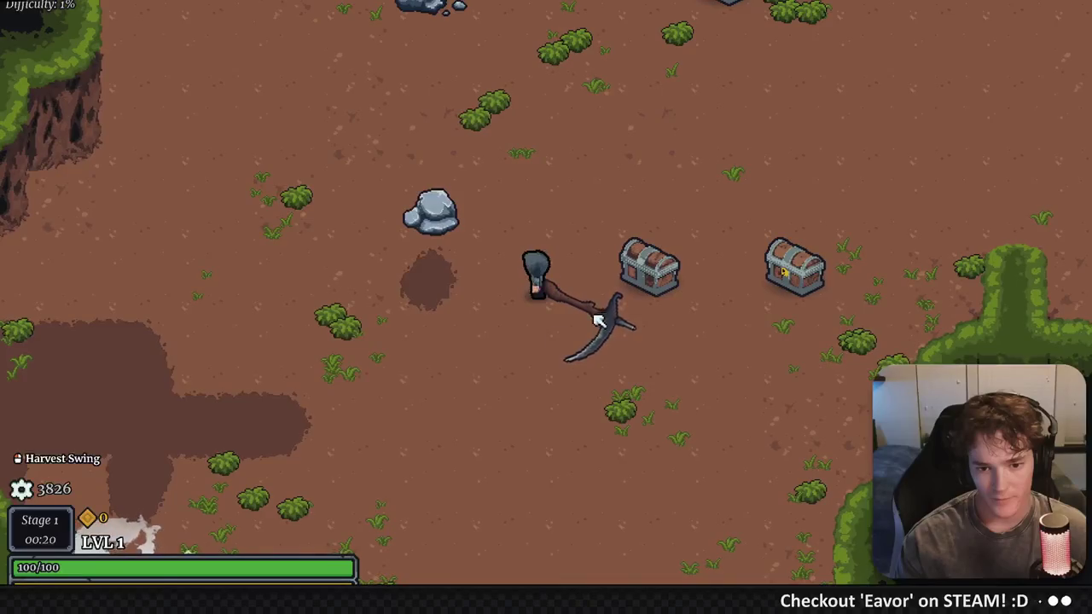
{"action": "key", "text": "a"}
{"action": "key", "text": "s"}
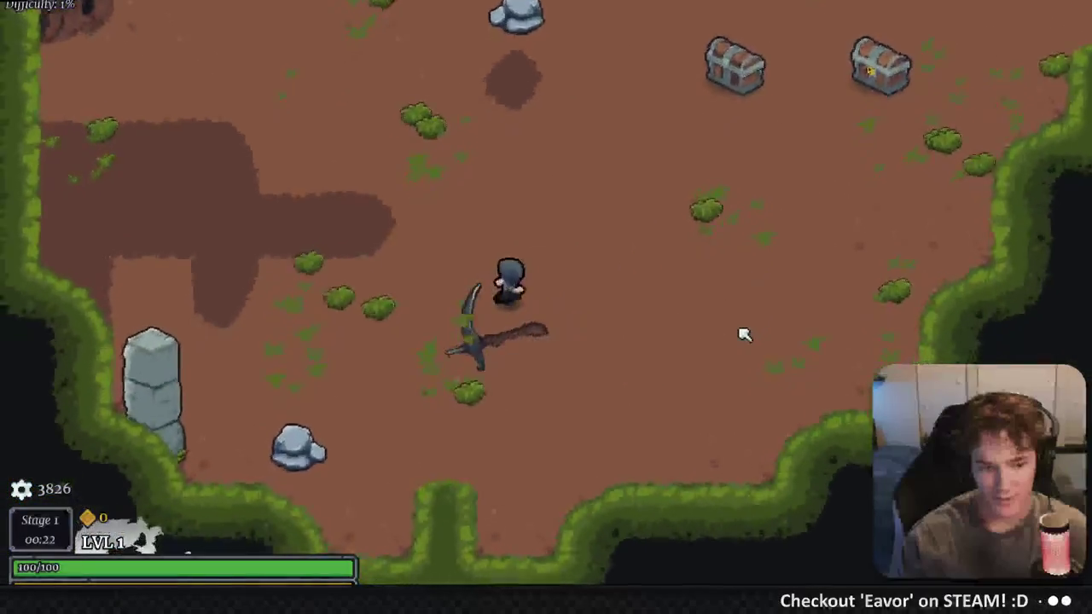
Walk up-right as Secondary Slash triggers, then up-left past the pillars and rare chest to the altar
{"action": "key", "text": "w"}
{"action": "key", "text": "d"}
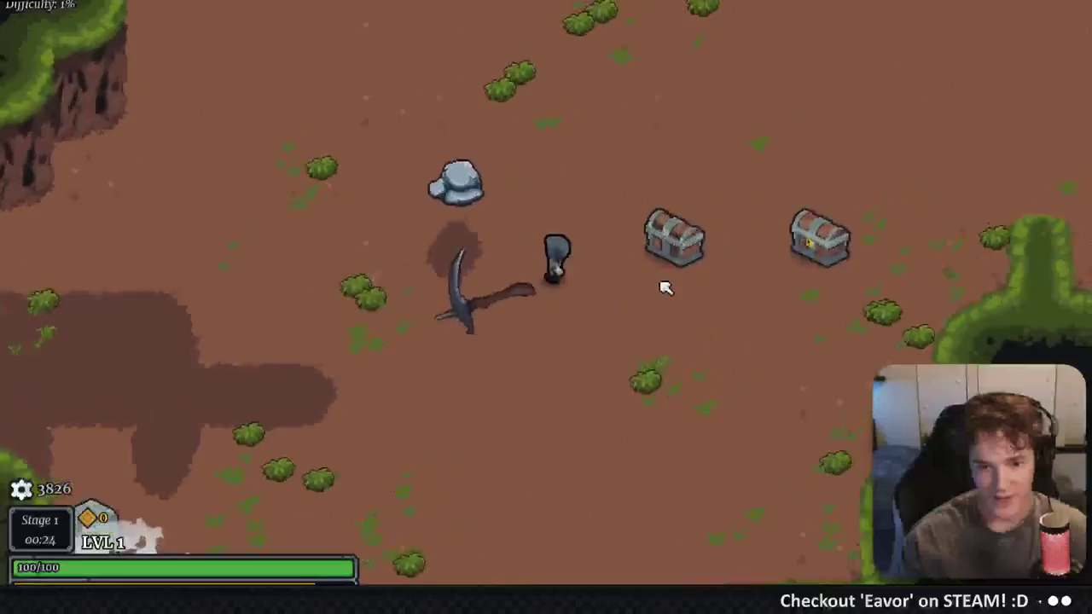
{"action": "key", "text": "w"}
{"action": "key", "text": "d"}
{"action": "key", "text": "d"}
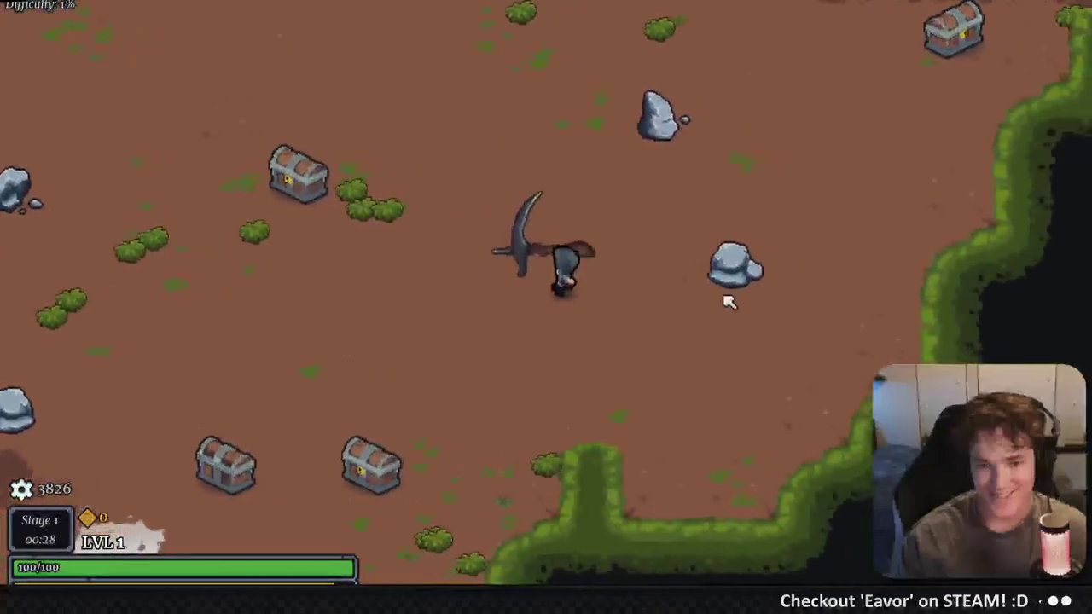
{"action": "key", "text": "w"}
{"action": "key", "text": "d"}
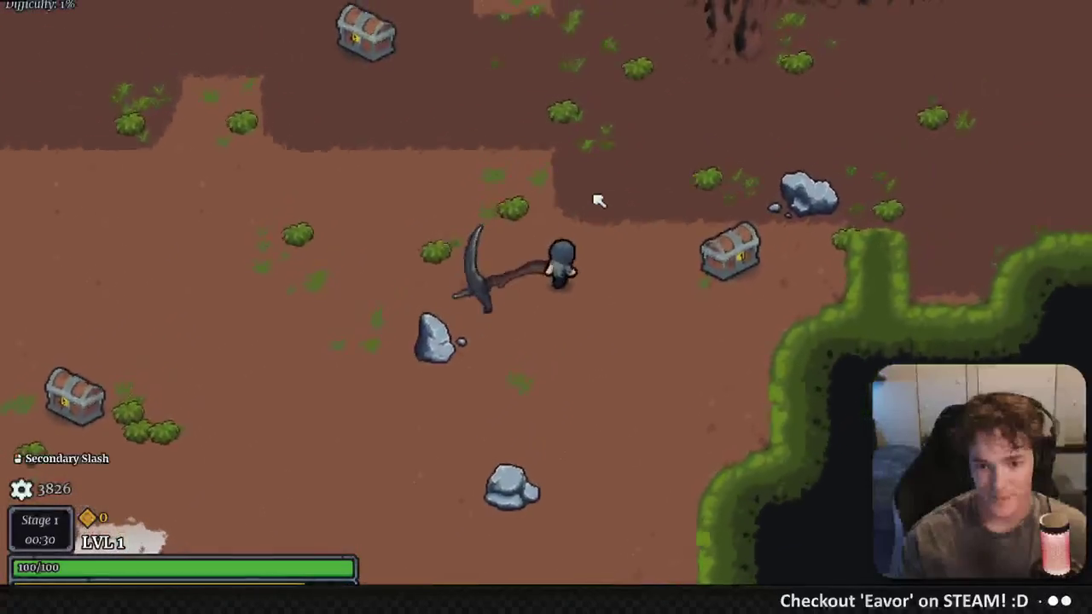
{"action": "key", "text": "w"}
{"action": "key", "text": "d"}
{"action": "key", "text": "w+d"}
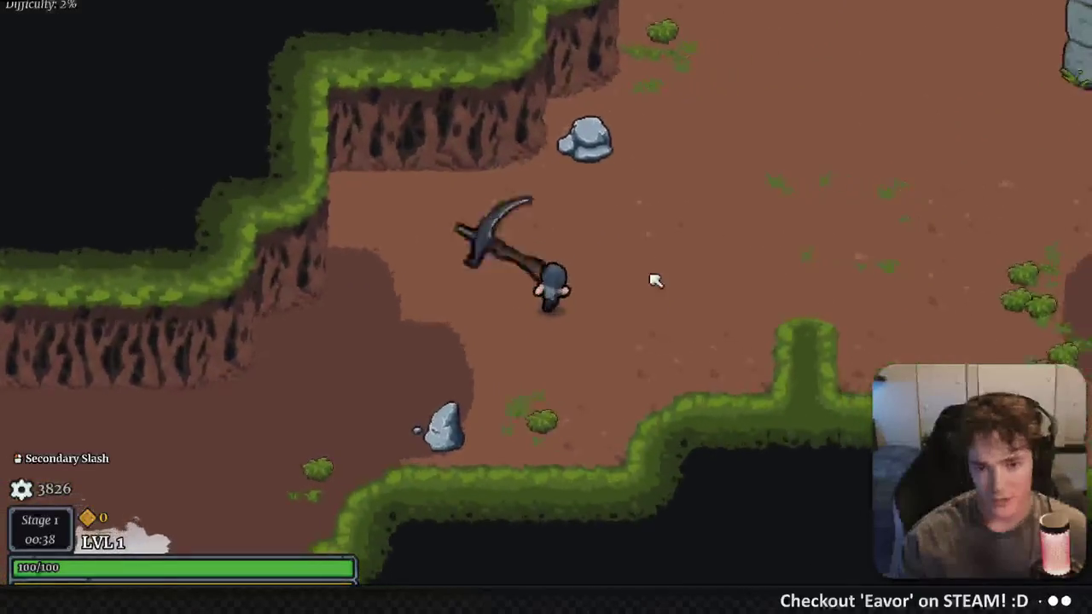
{"action": "key", "text": "d"}
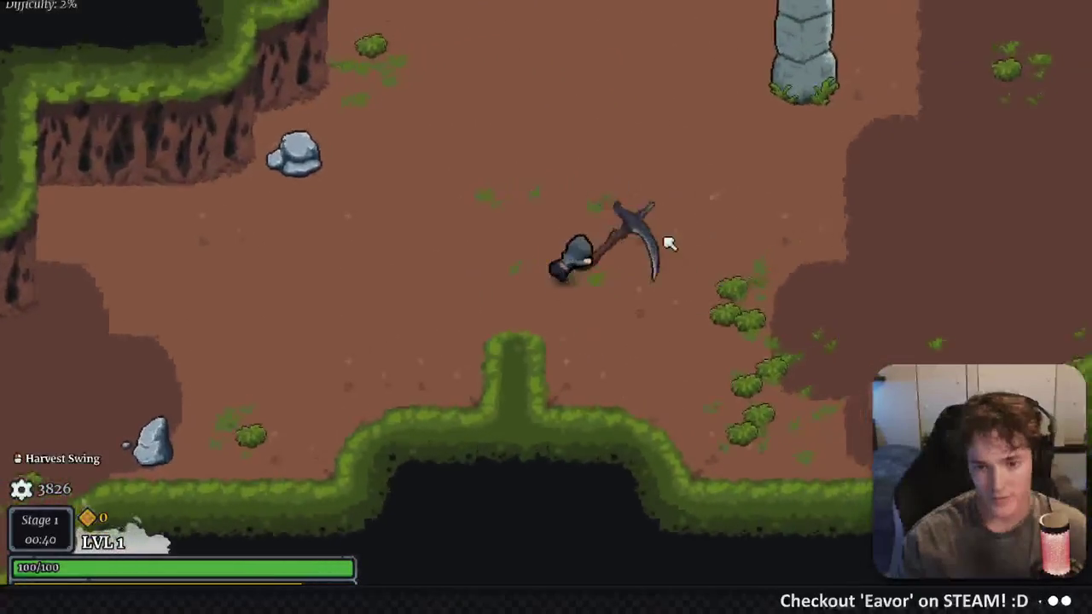
{"action": "key", "text": "w+d"}
{"action": "key", "text": "w+a"}
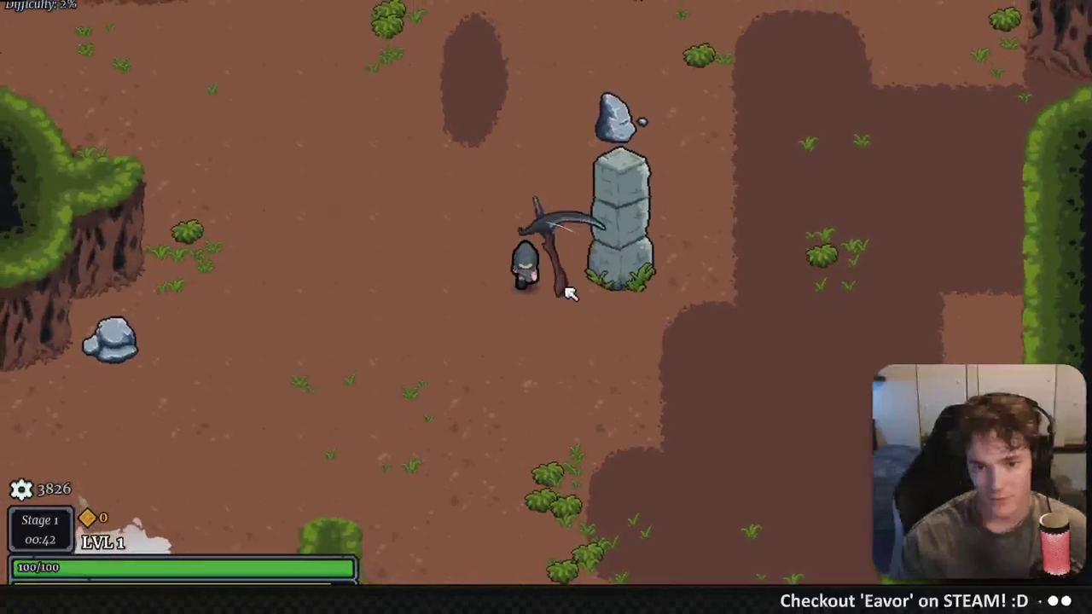
{"action": "key", "text": "w+a"}
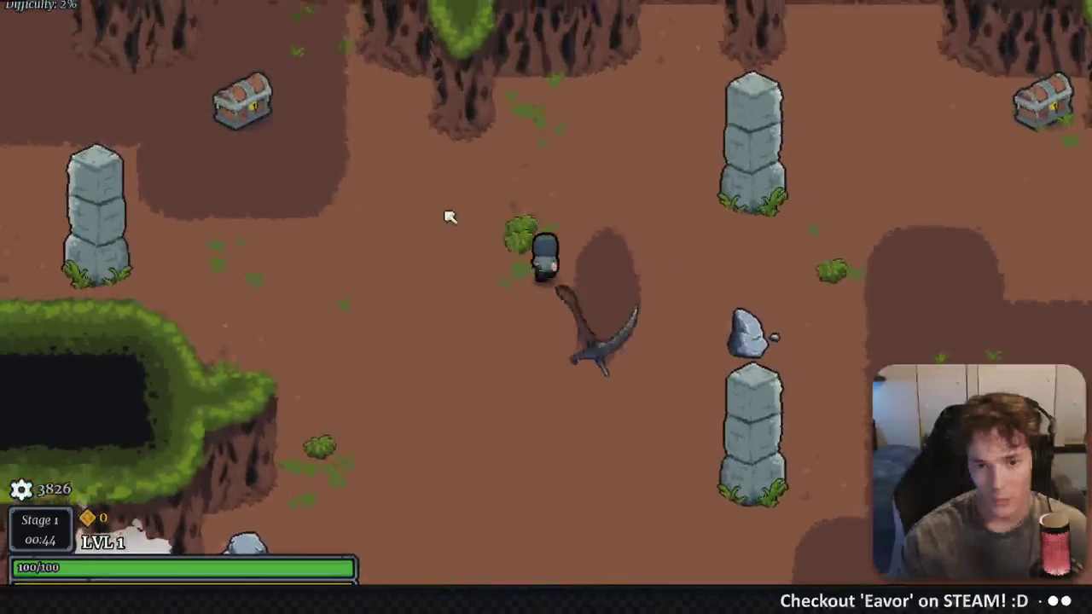
{"action": "key", "text": "w+a"}
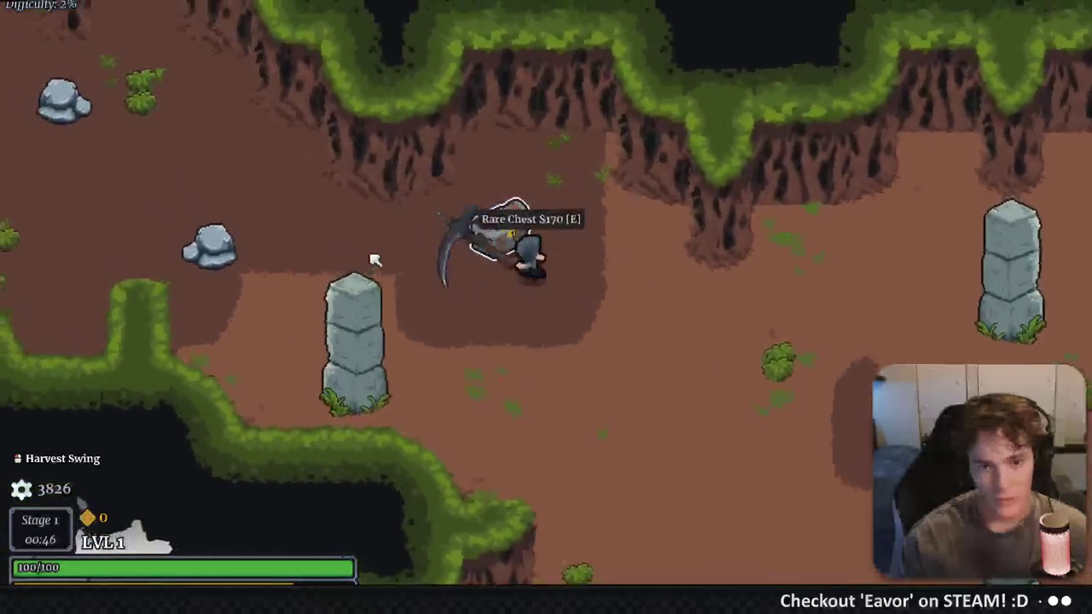
{"action": "key", "text": "w+a"}
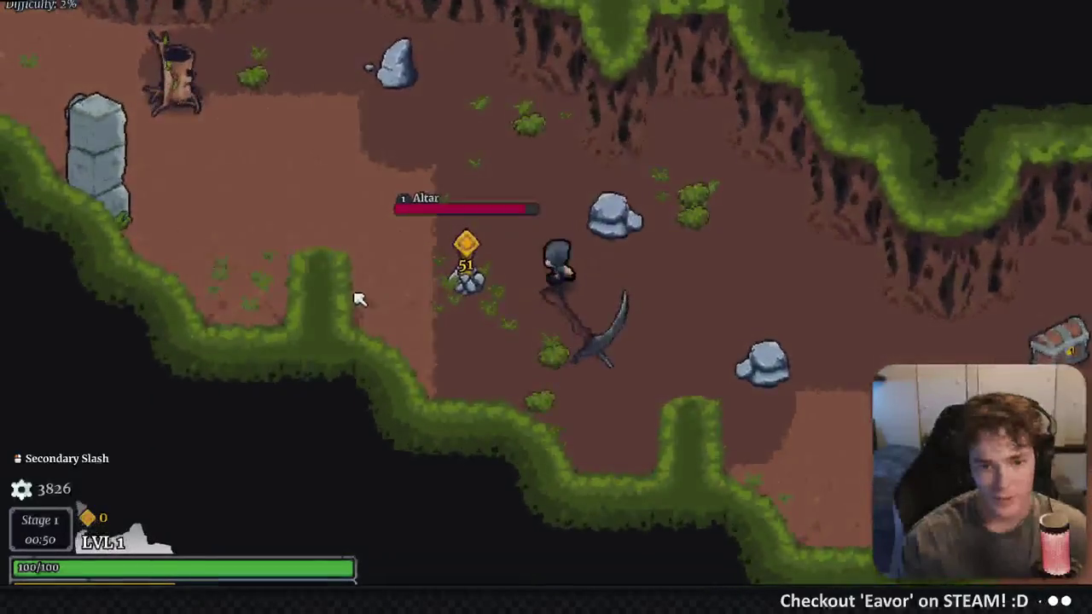
Destroy the altar and finish the nearby Barkling with swings and Secondary Slashes
{"action": "key", "text": "w"}
{"action": "right_click", "coordinate": [384, 305]}
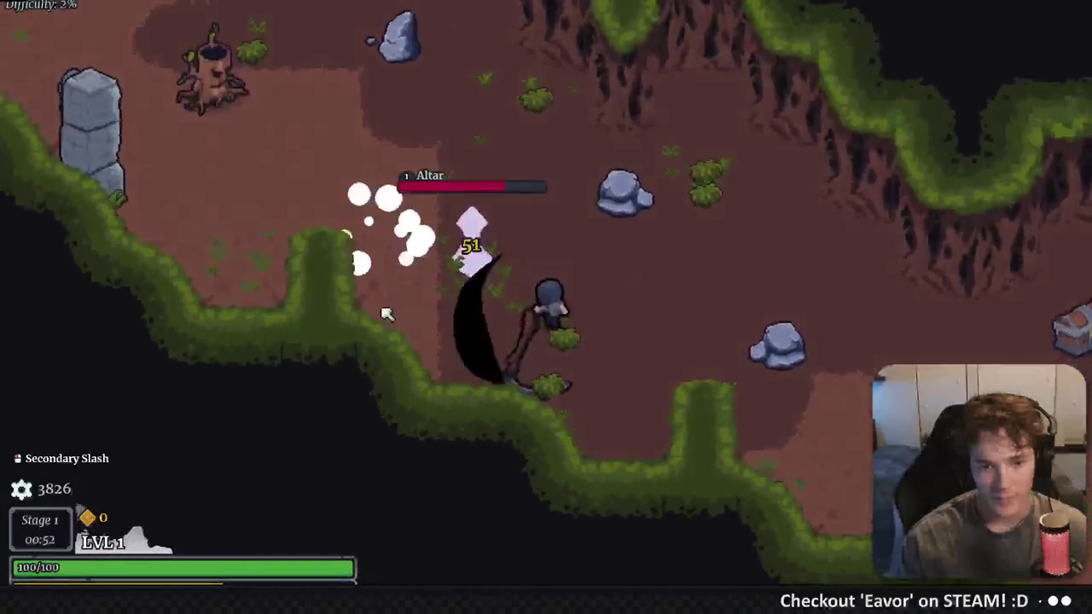
{"action": "key", "text": "w+d"}
{"action": "left_click", "coordinate": [588, 353]}
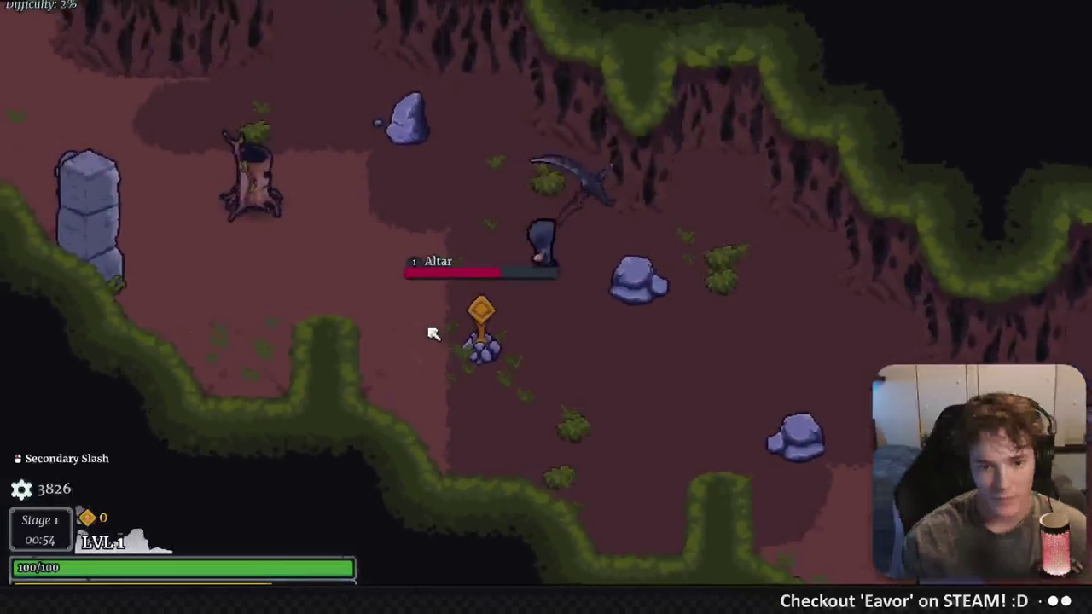
{"action": "left_click", "coordinate": [434, 333]}
{"action": "key", "text": "a+s"}
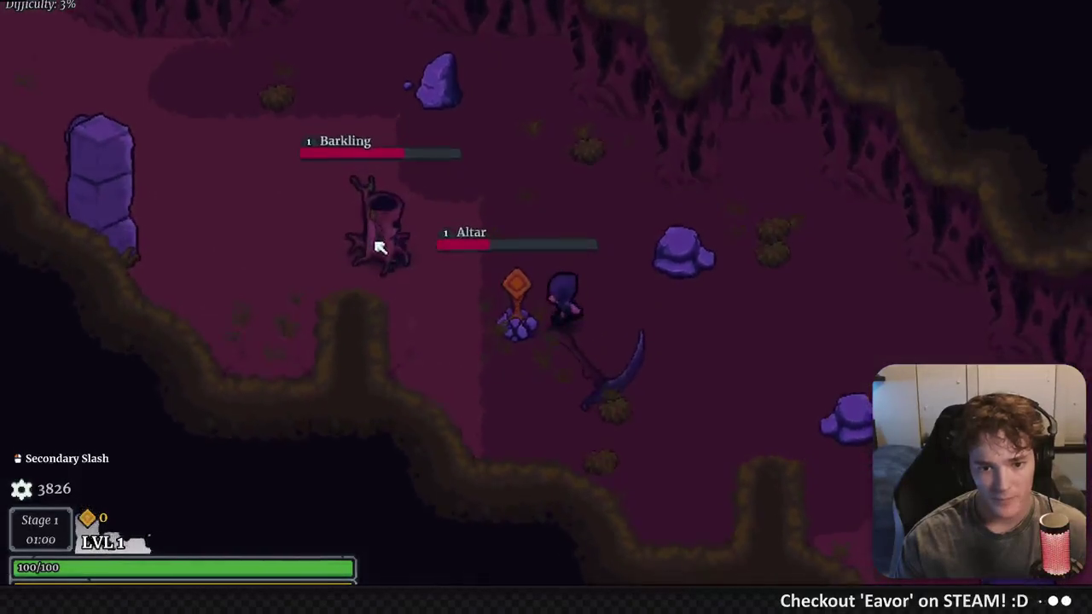
{"action": "left_click", "coordinate": [427, 258]}
{"action": "right_click", "coordinate": [391, 247]}
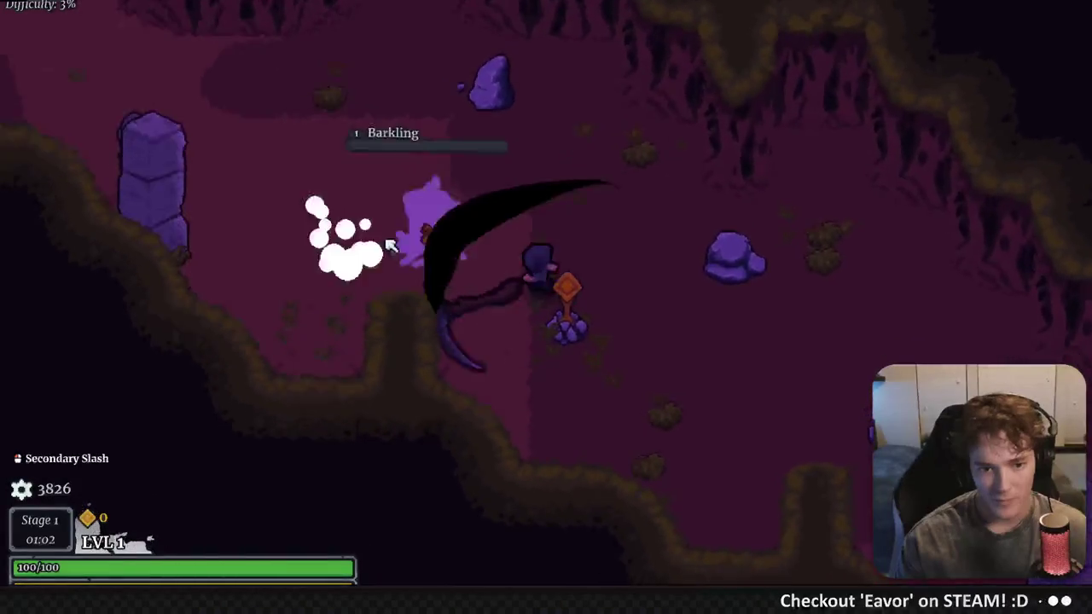
Walk up-left past the common chests, then right across the clearing to the stone pillar
{"action": "key", "text": "w"}
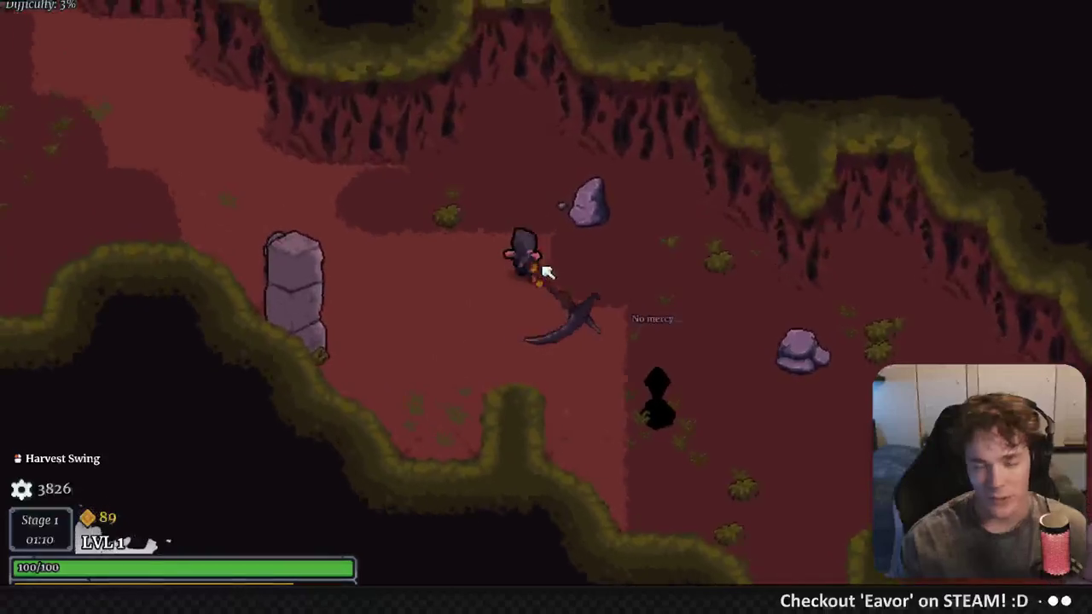
{"action": "key", "text": "a"}
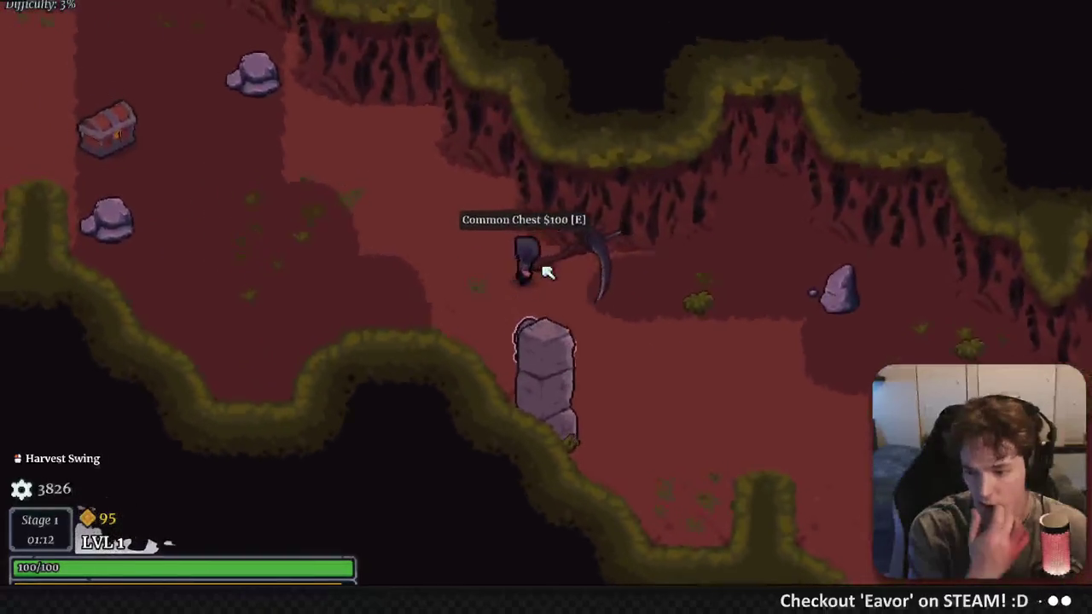
{"action": "key", "text": "w"}
{"action": "key", "text": "a"}
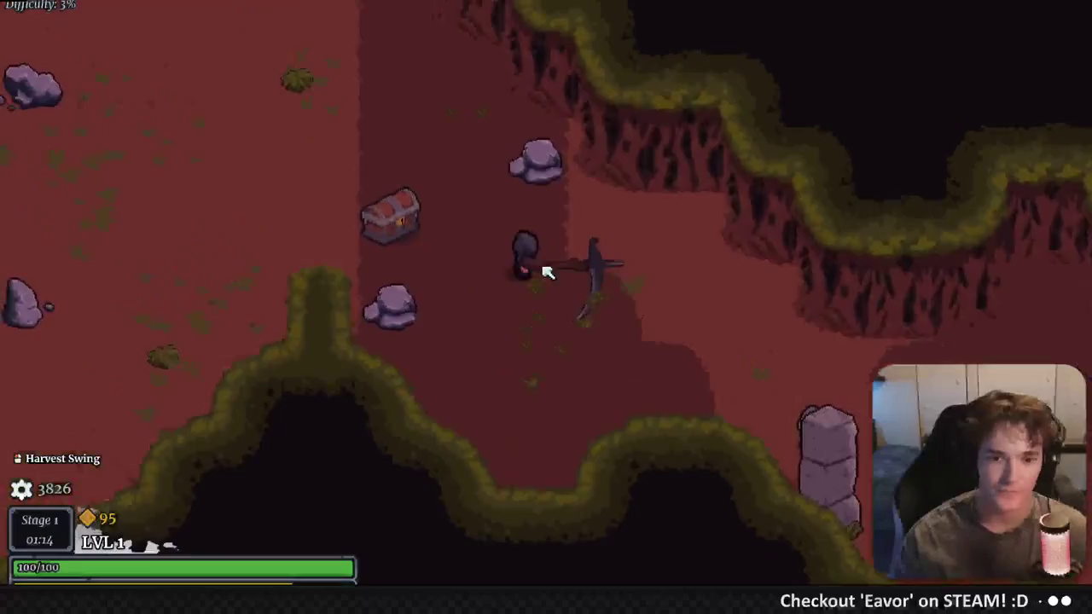
{"action": "key", "text": "w"}
{"action": "key", "text": "a"}
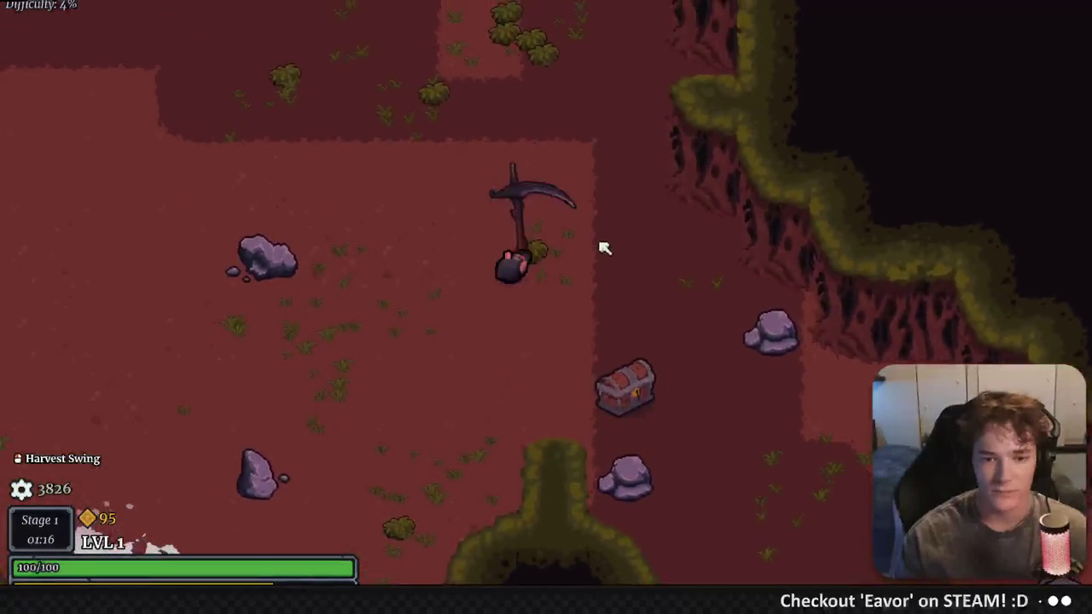
{"action": "key", "text": "w"}
{"action": "key", "text": "a"}
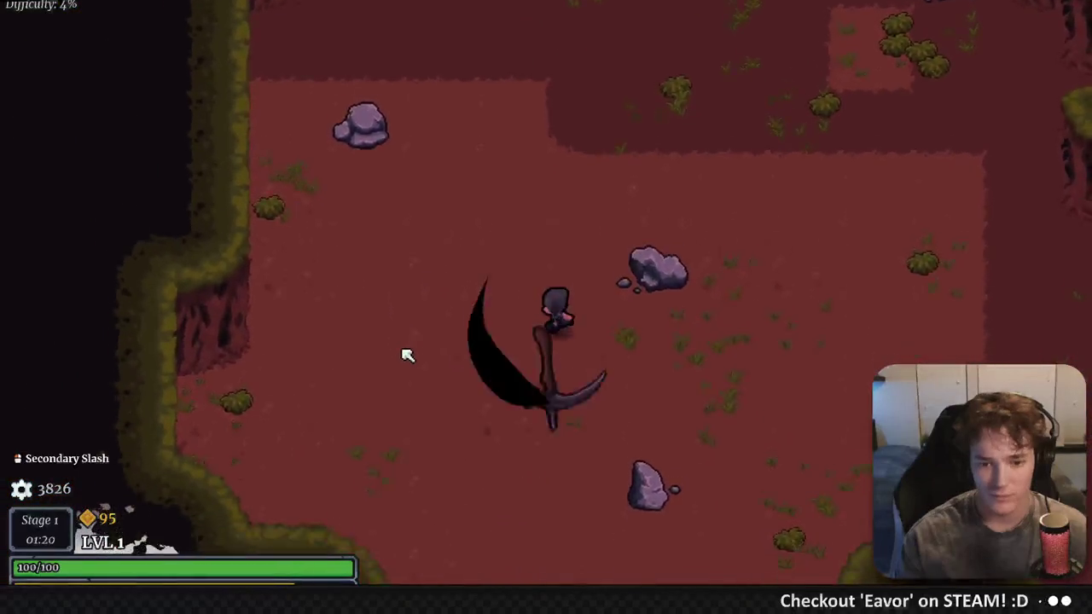
{"action": "key", "text": "d"}
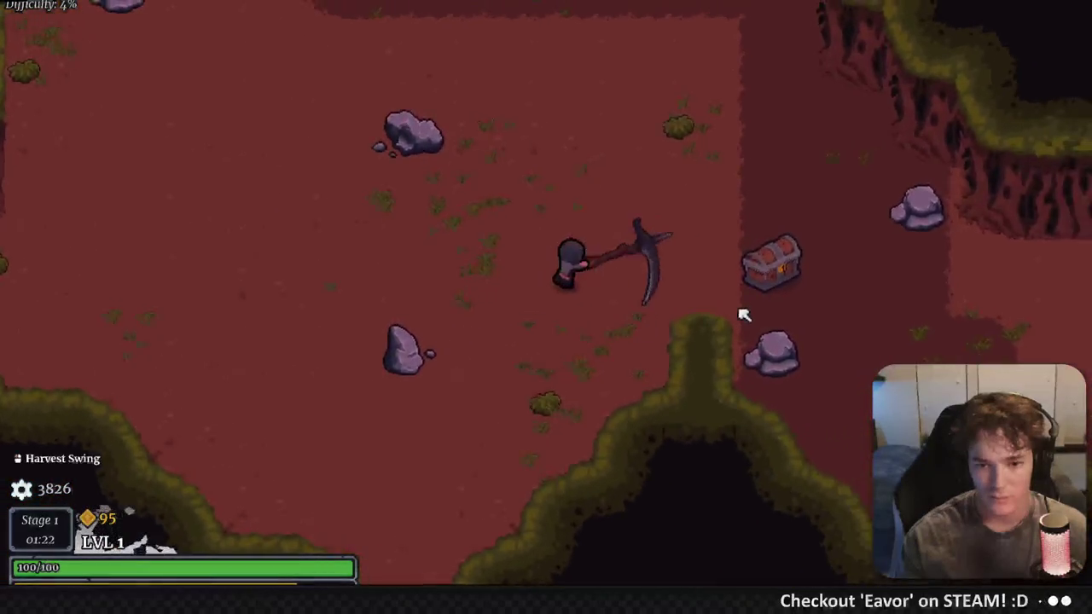
{"action": "key", "text": "d"}
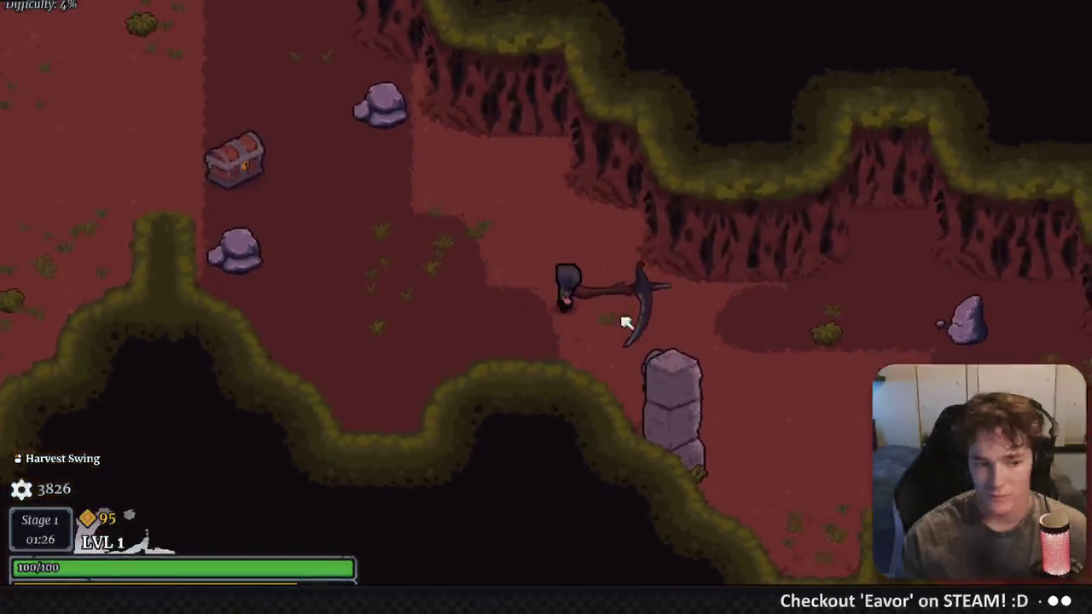
{"action": "key", "text": "d"}
{"action": "key", "text": "s"}
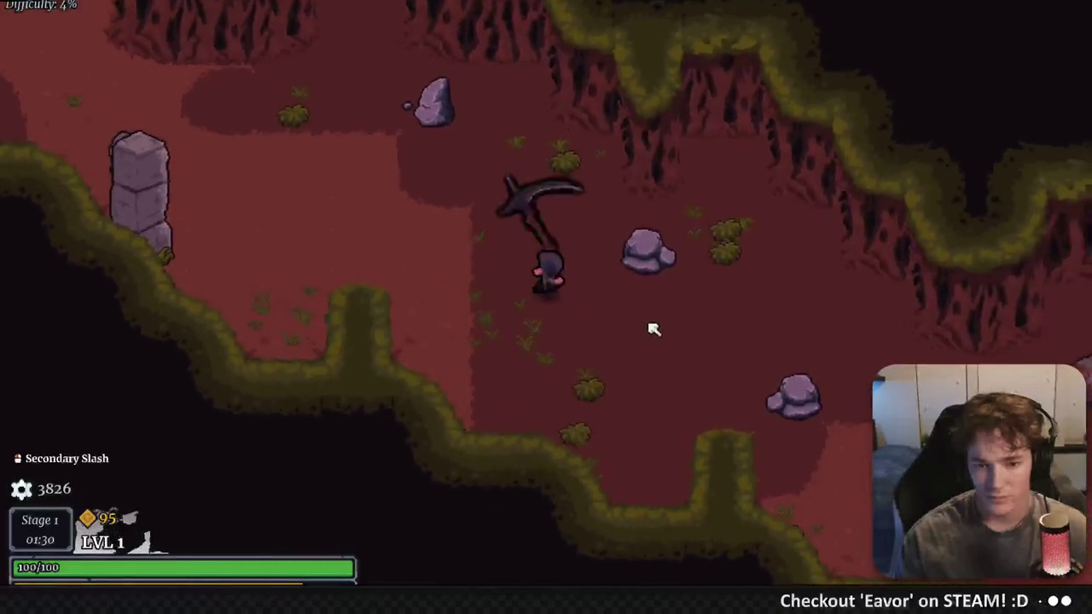
{"action": "key", "text": "d"}
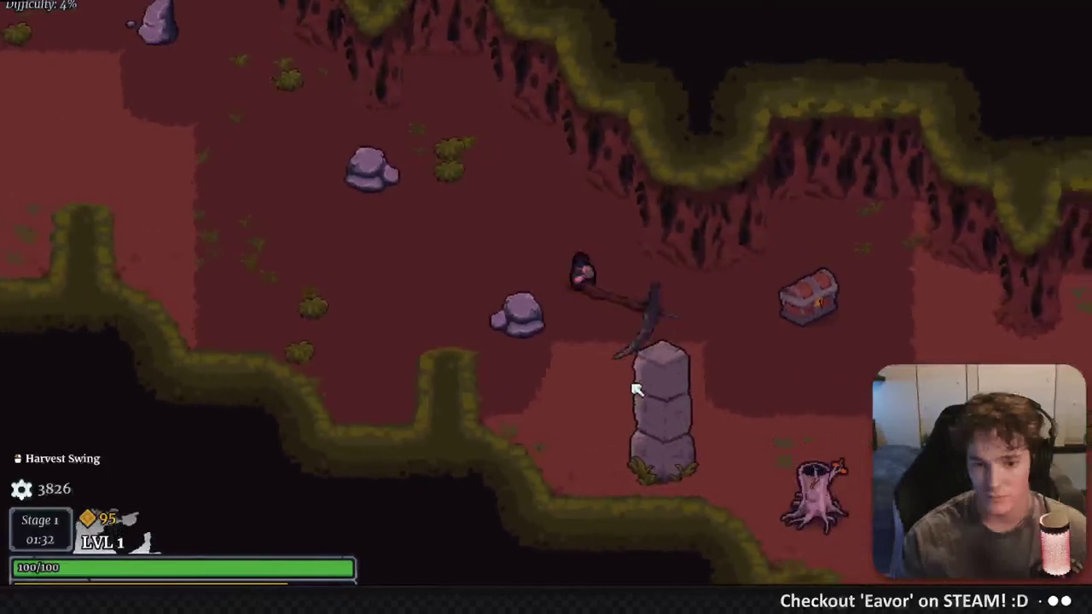
Kill the Birch Barkling with scythe swings and collect its dropped gold
{"action": "key", "text": "d"}
{"action": "key", "text": "s"}
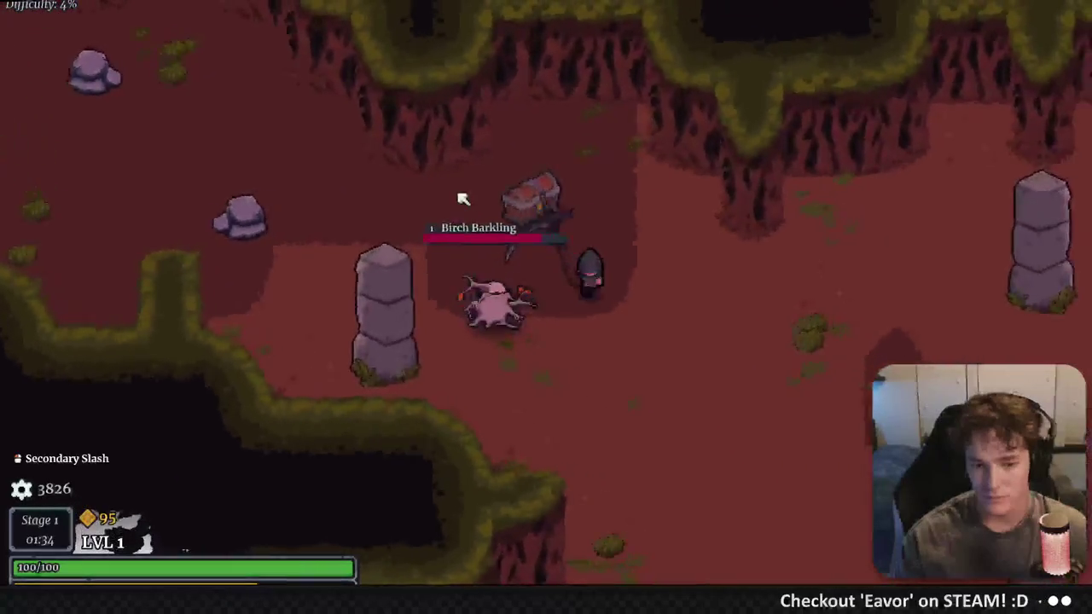
{"action": "key", "text": "a"}
{"action": "left_click", "coordinate": [369, 317]}
{"action": "key", "text": "d"}
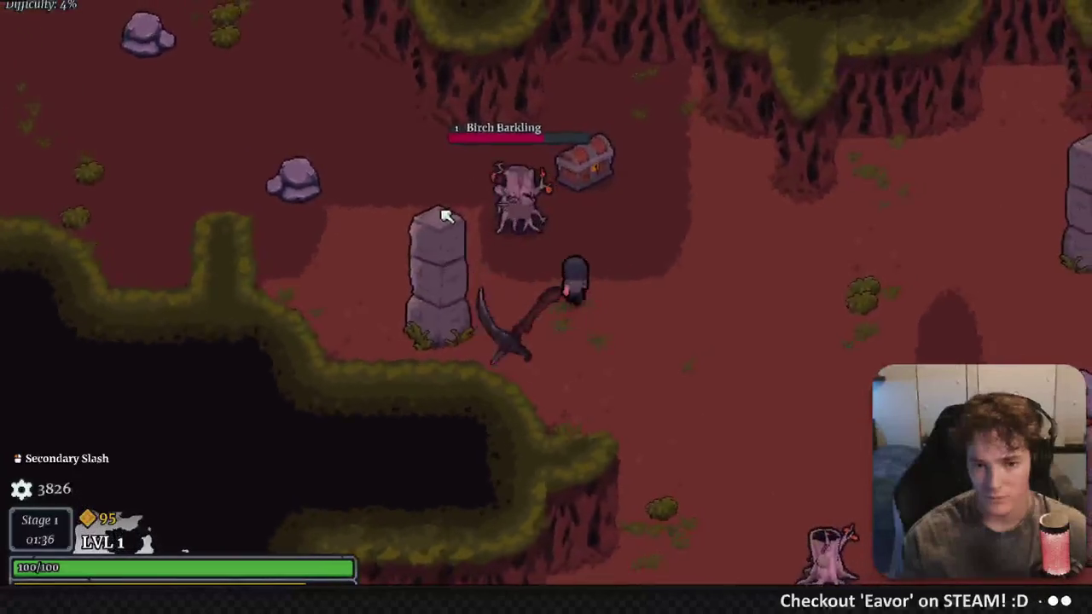
{"action": "key", "text": "d"}
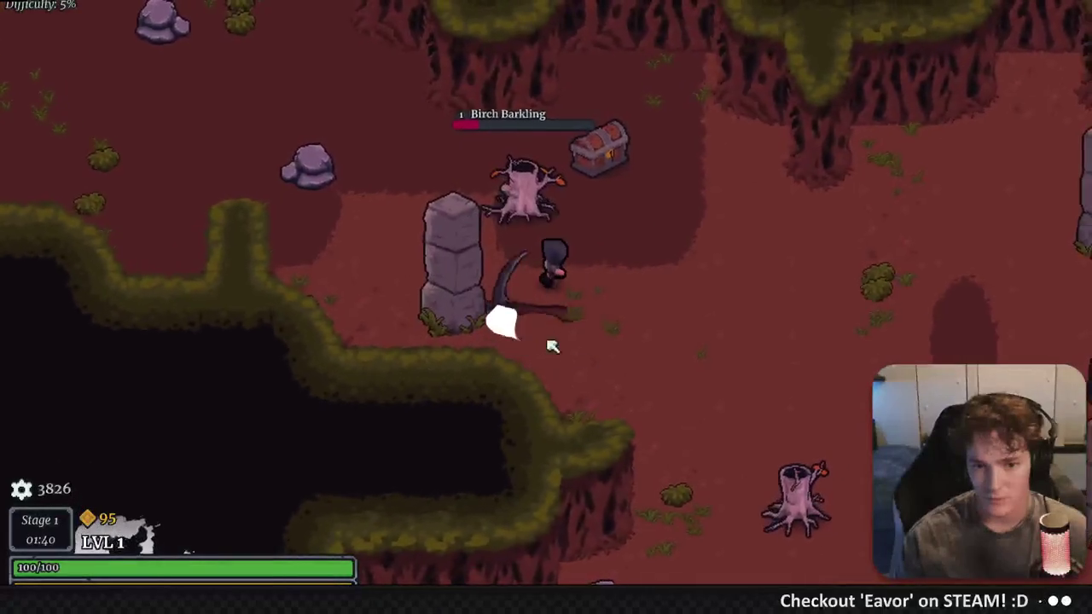
{"action": "key", "text": "w"}
{"action": "left_click", "coordinate": [463, 206]}
{"action": "key", "text": "w"}
{"action": "key", "text": "a"}
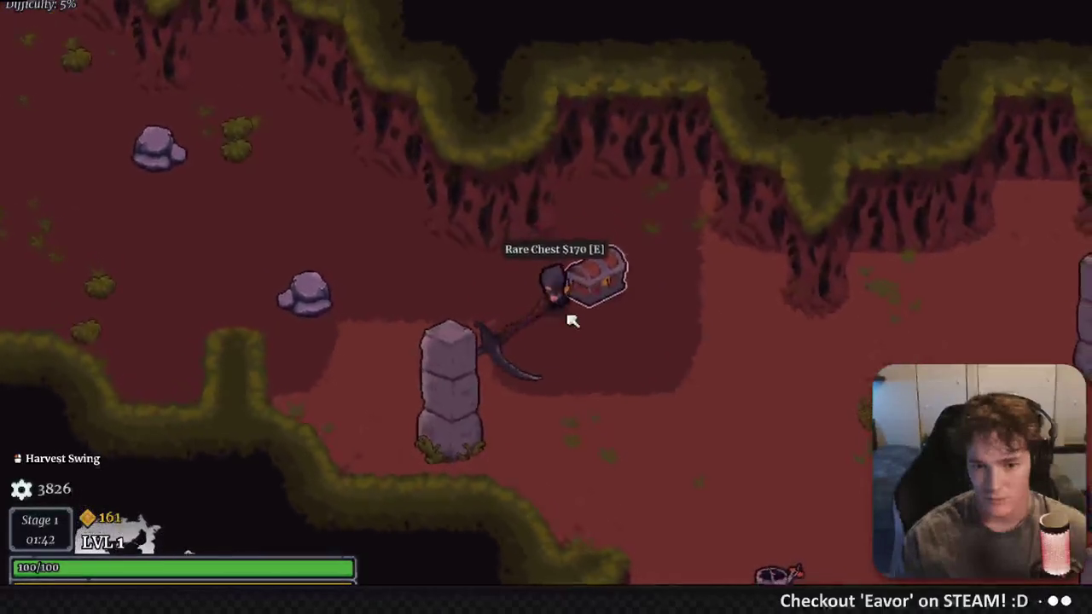
{"action": "key", "text": "s"}
{"action": "key", "text": "d"}
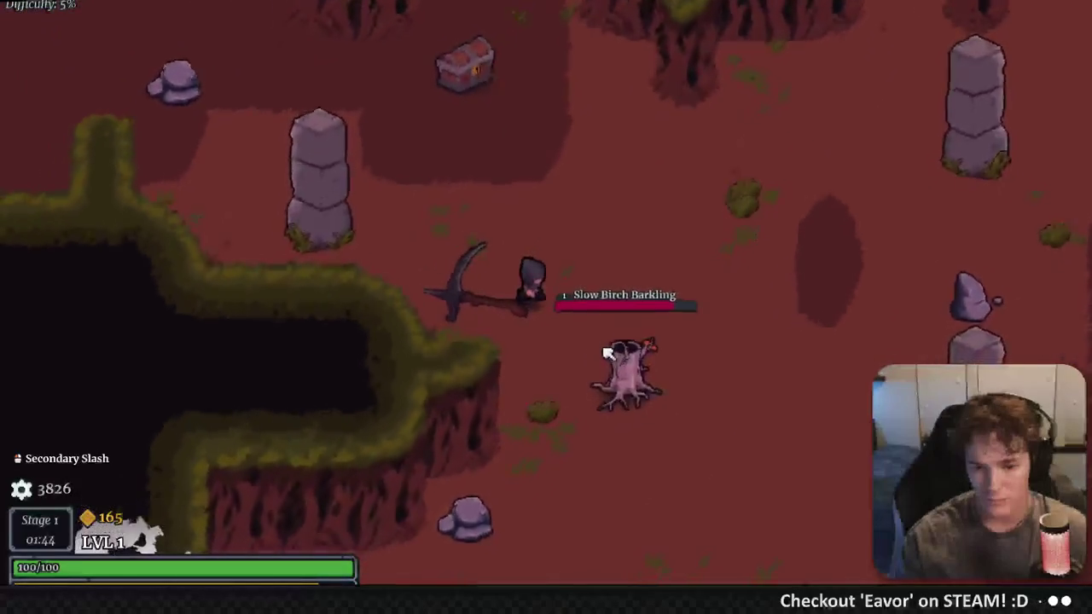
Kill the Slow Birch Barkling with repeated scythe swings
{"action": "key", "text": "d"}
{"action": "left_click", "coordinate": [397, 361]}
{"action": "key", "text": "a"}
{"action": "key", "text": "w"}
{"action": "key", "text": "d"}
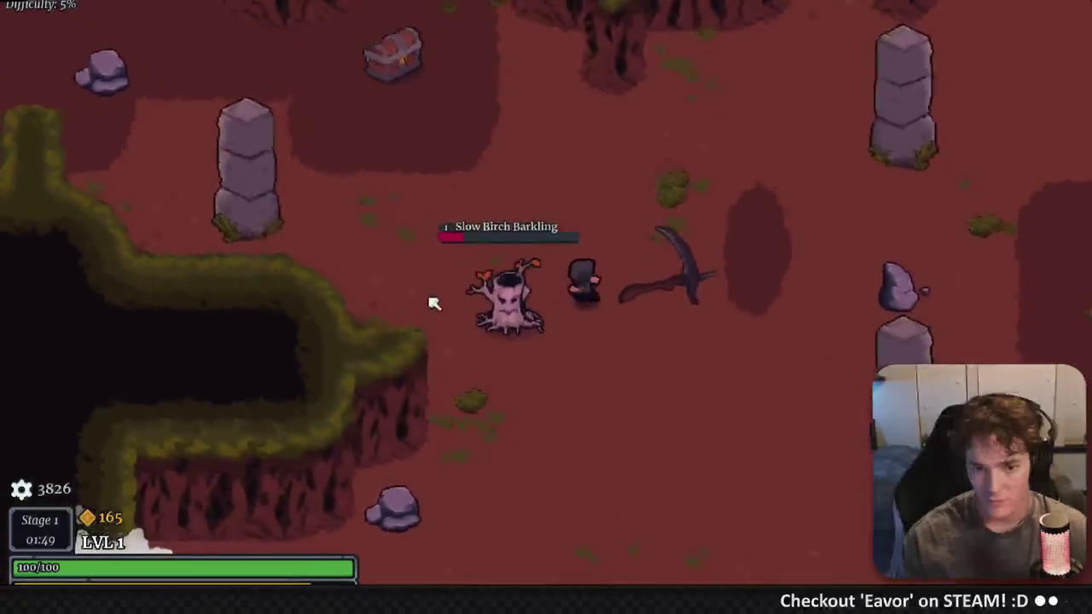
{"action": "left_click", "coordinate": [695, 349]}
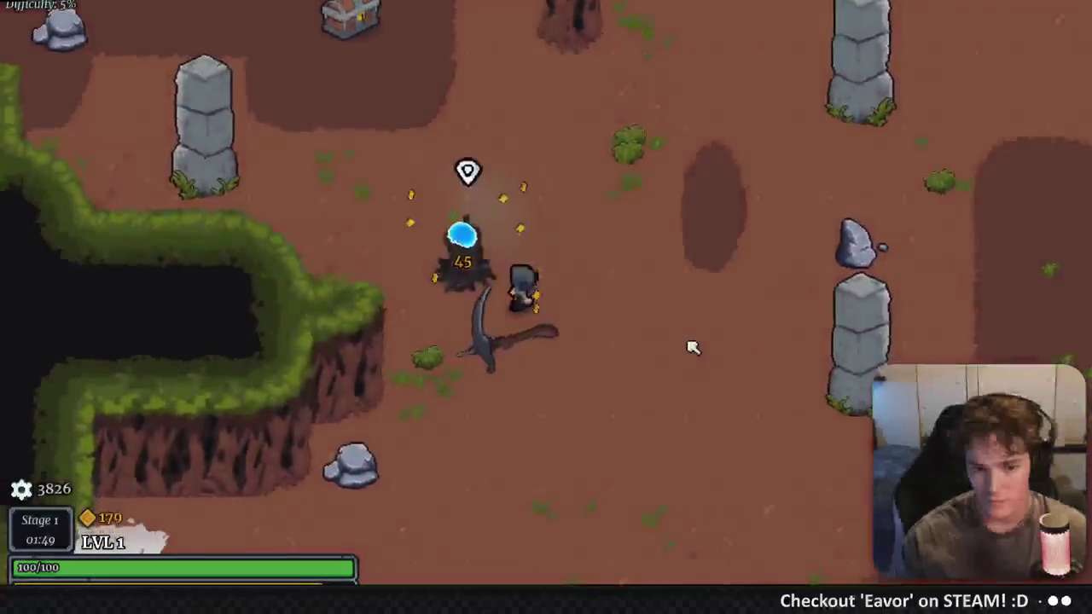
Open the rare chest for R0G-U3 CORE and enter the blue portal to Stage 2
{"action": "key", "text": "w"}
{"action": "key", "text": "a"}
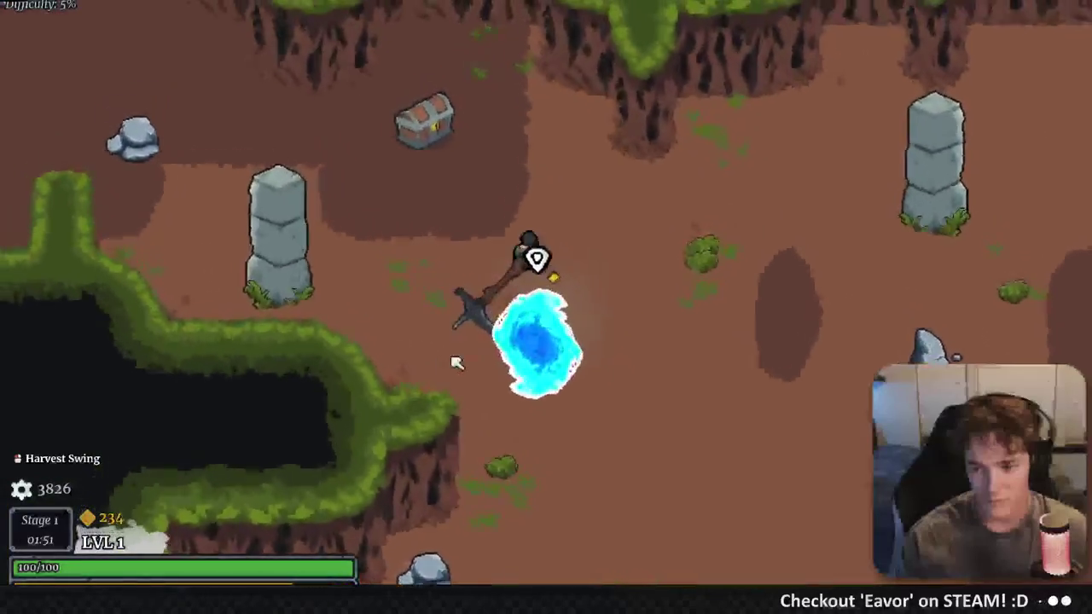
{"action": "key", "text": "e"}
{"action": "key", "text": "d"}
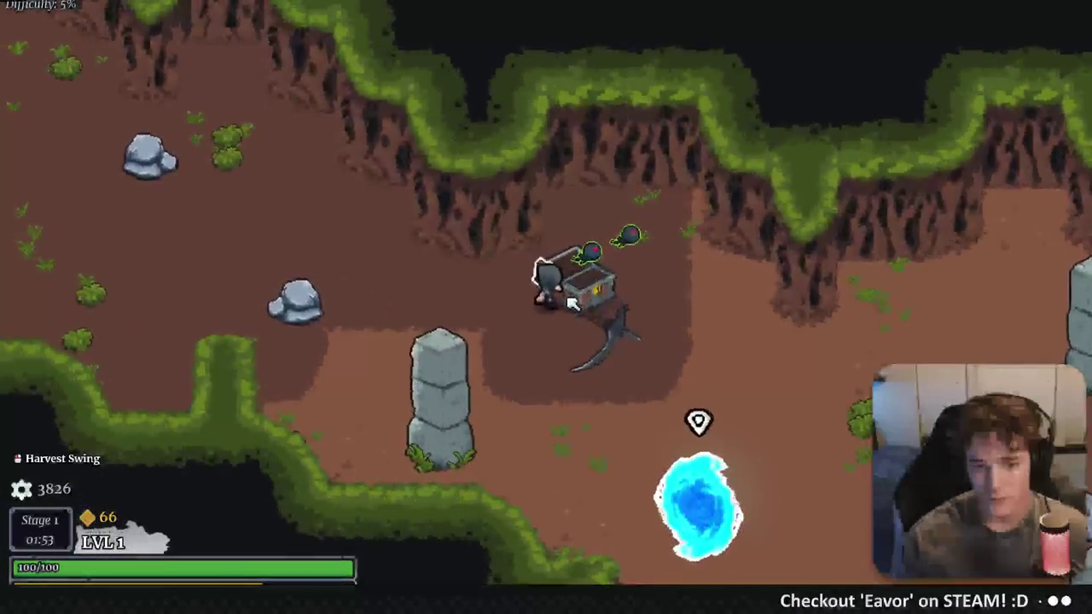
{"action": "key", "text": "s"}
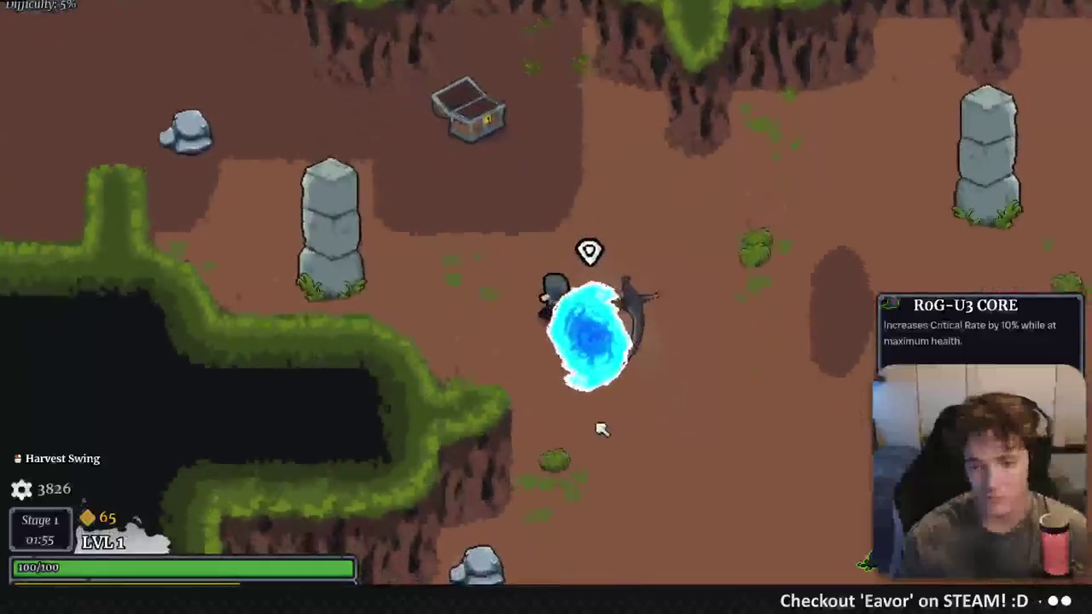
{"action": "key", "text": "e"}
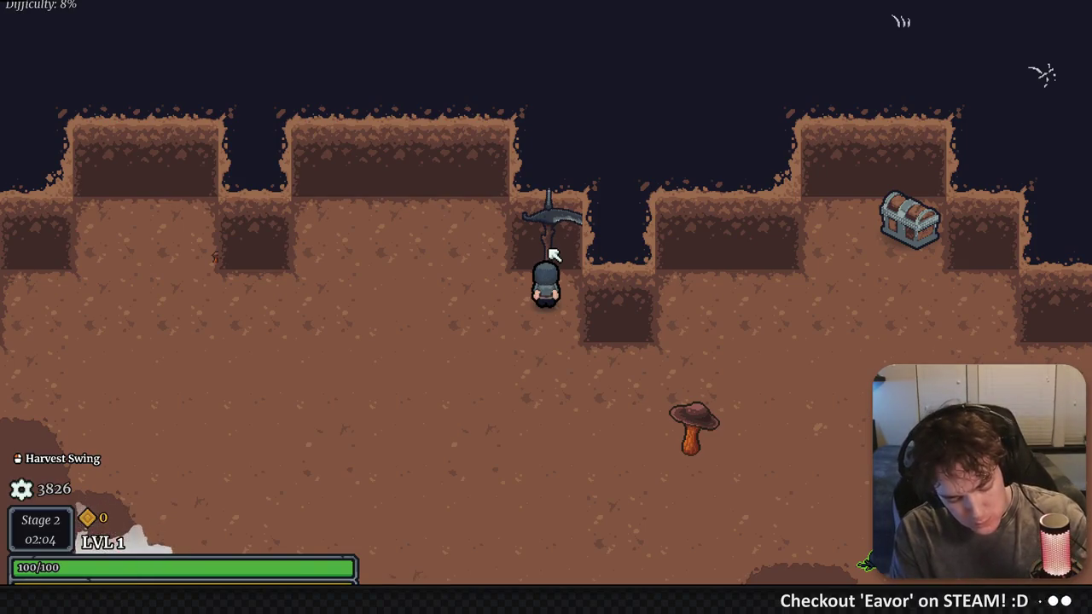
Walk south and east through the cave and kill the Speedy Barkling with the scythe
{"action": "key", "text": "s"}
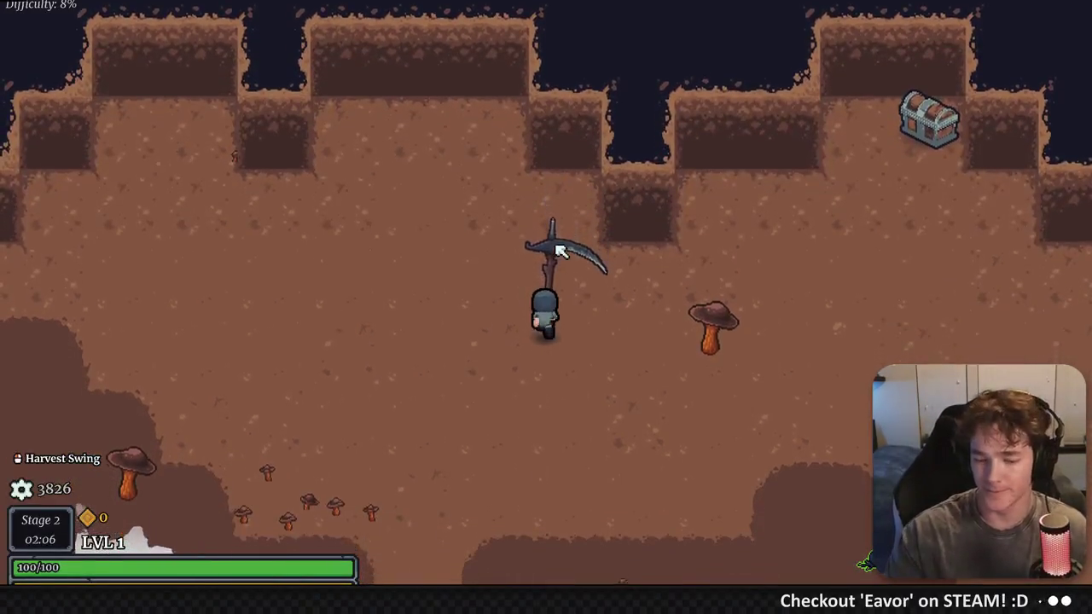
{"action": "key", "text": "s"}
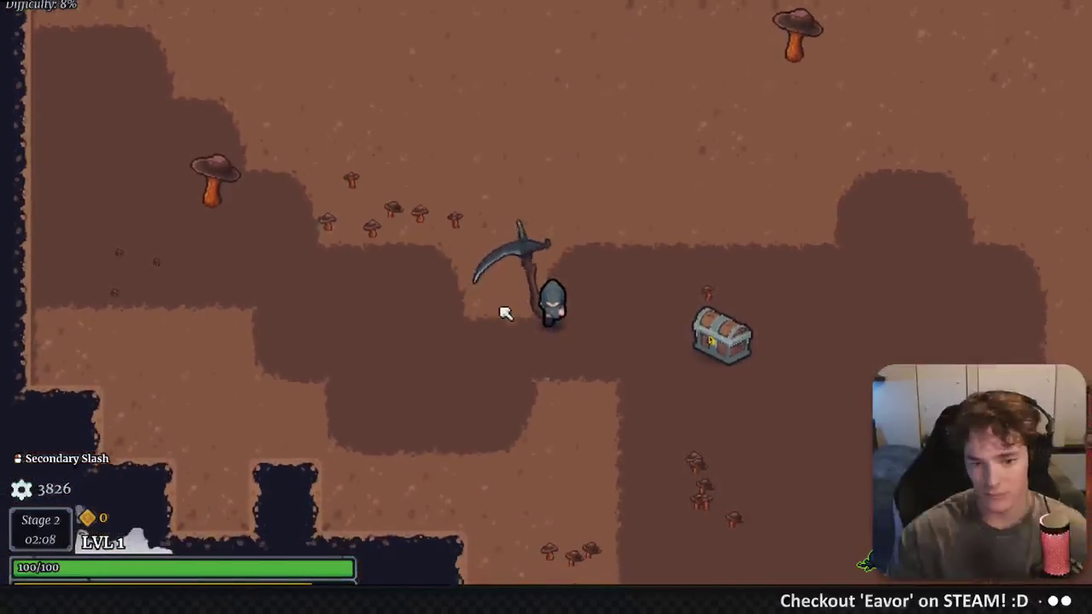
{"action": "key", "text": "s"}
{"action": "key", "text": "d"}
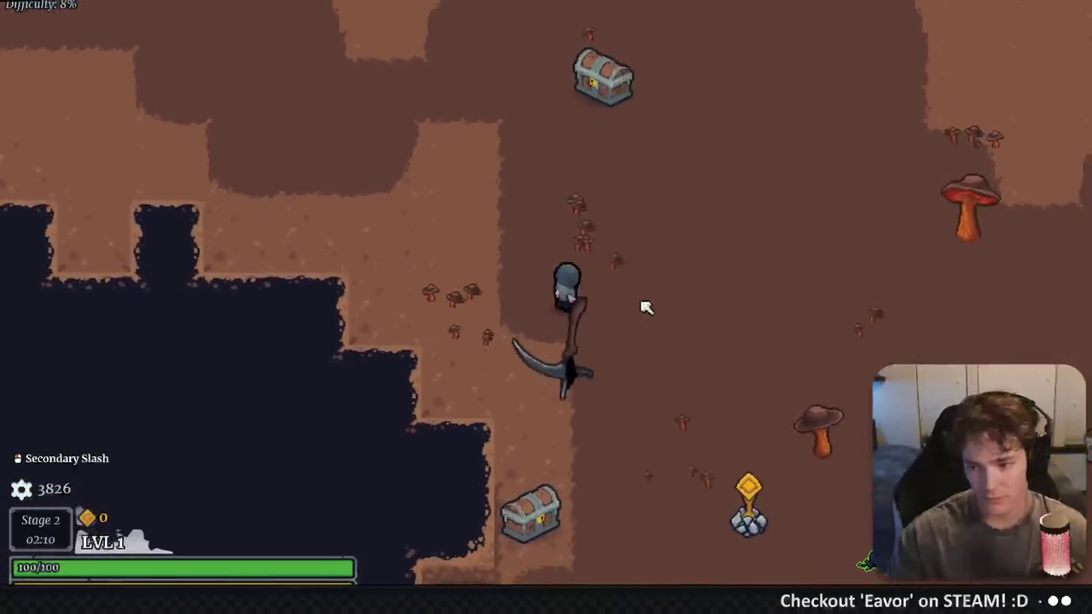
{"action": "key", "text": "d"}
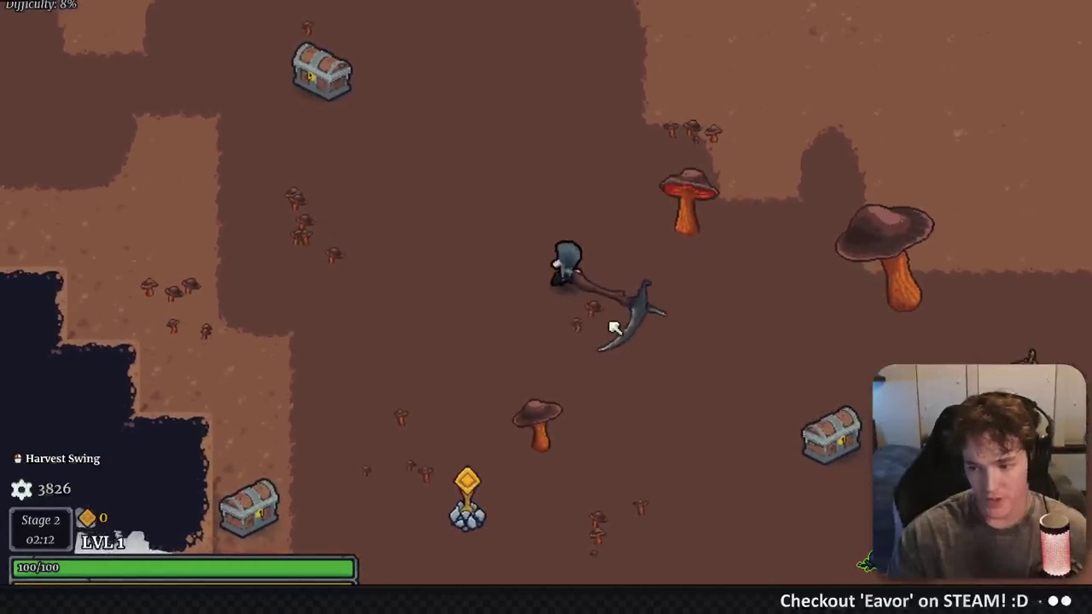
{"action": "key", "text": "s"}
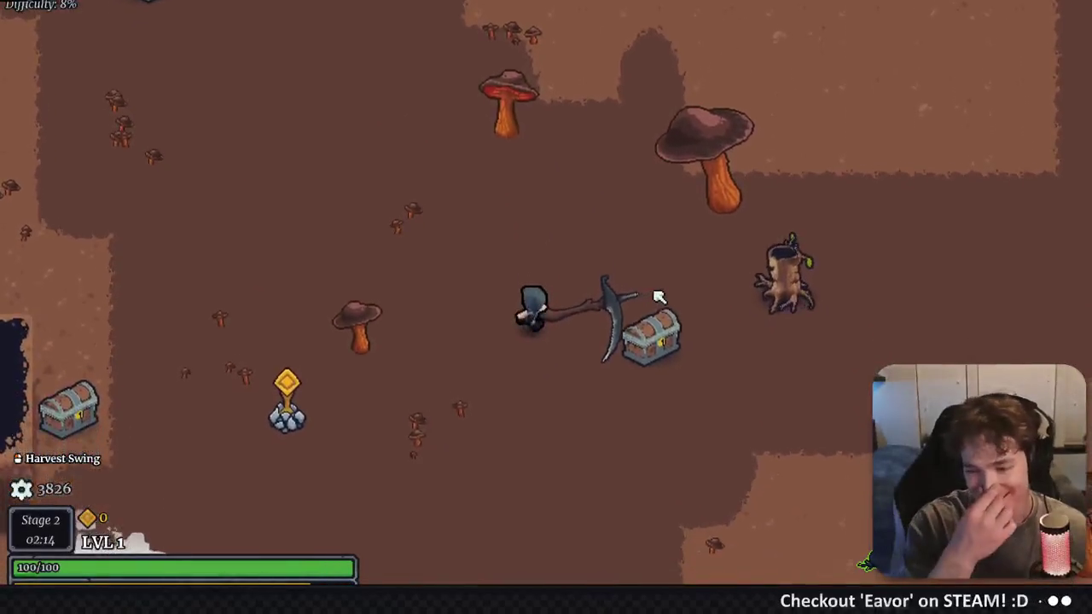
{"action": "key", "text": "s"}
{"action": "key", "text": "d"}
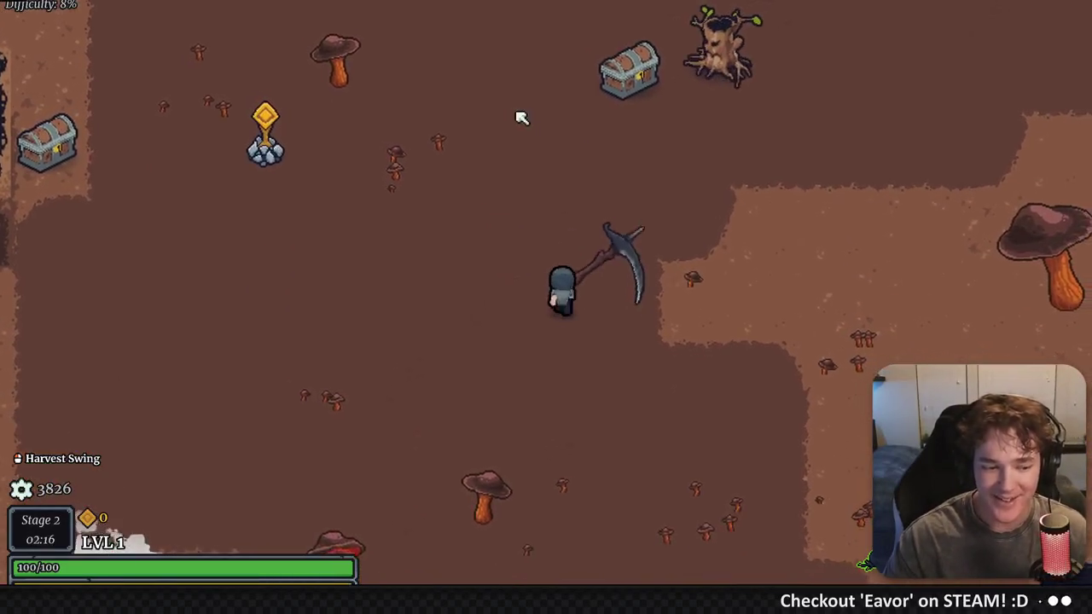
{"action": "key", "text": "w"}
{"action": "key", "text": "d"}
{"action": "key", "text": "s"}
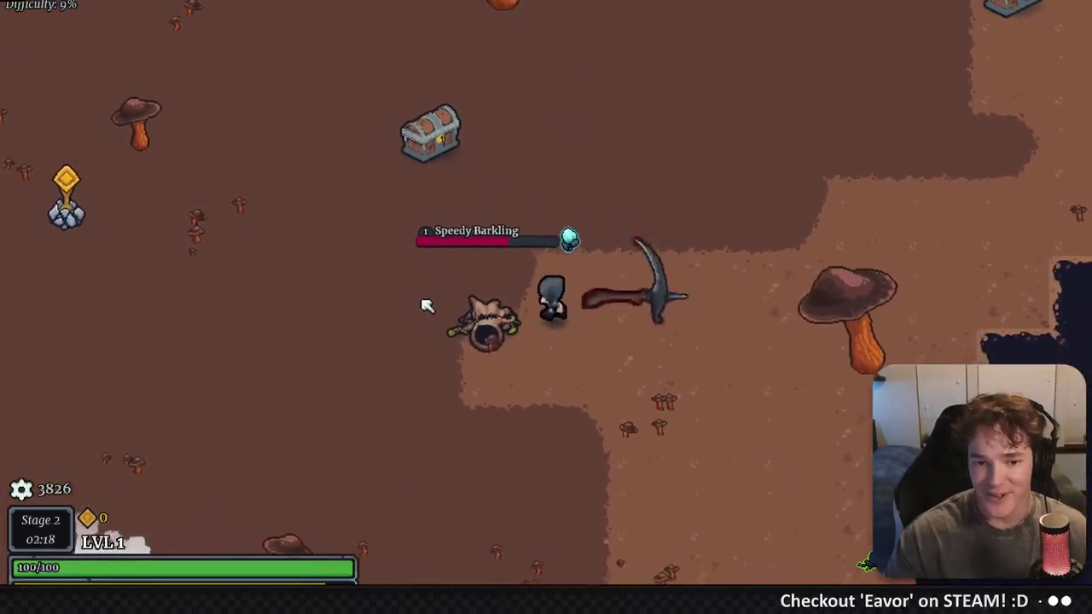
{"action": "key", "text": "a"}
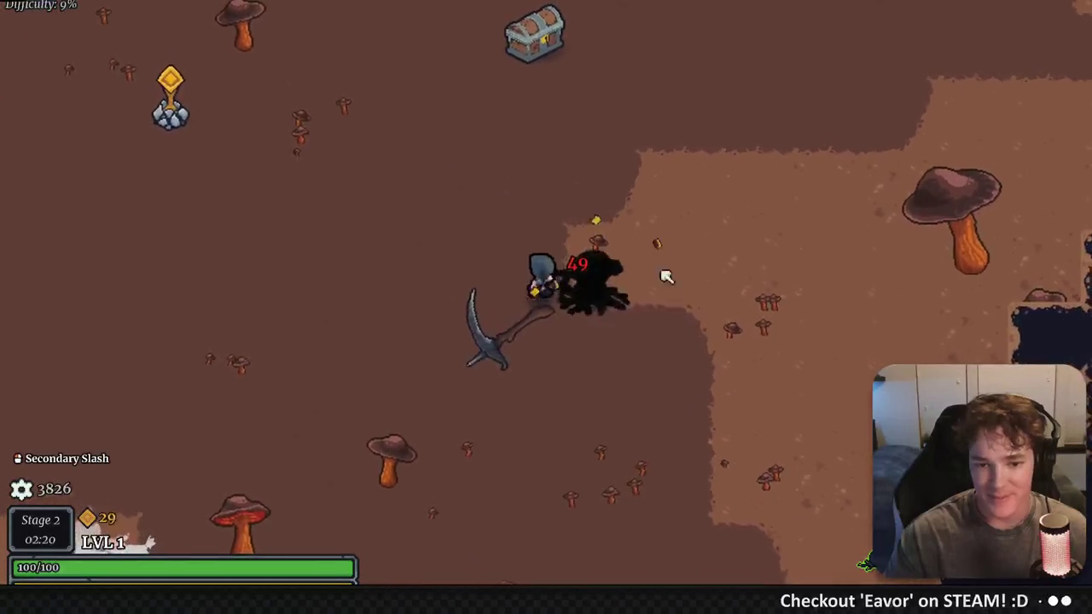
{"action": "key", "text": "d"}
Collect the dropped gold, pass the Common Chest, and head west to the Altar
{"action": "key", "text": "w"}
{"action": "key", "text": "d"}
{"action": "key", "text": "s"}
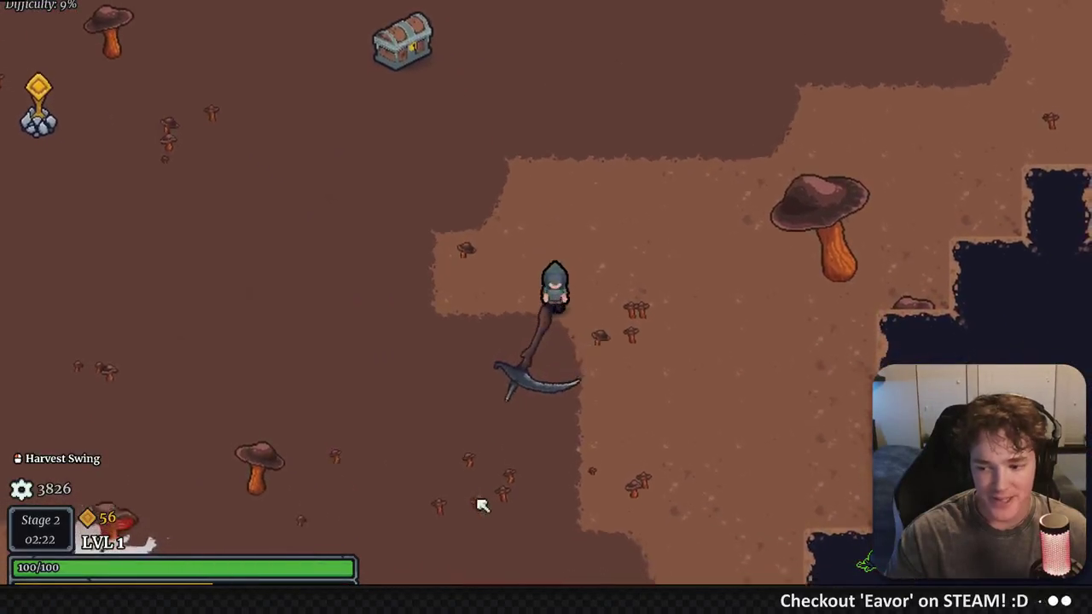
{"action": "key", "text": "a"}
{"action": "key", "text": "s"}
{"action": "key", "text": "a"}
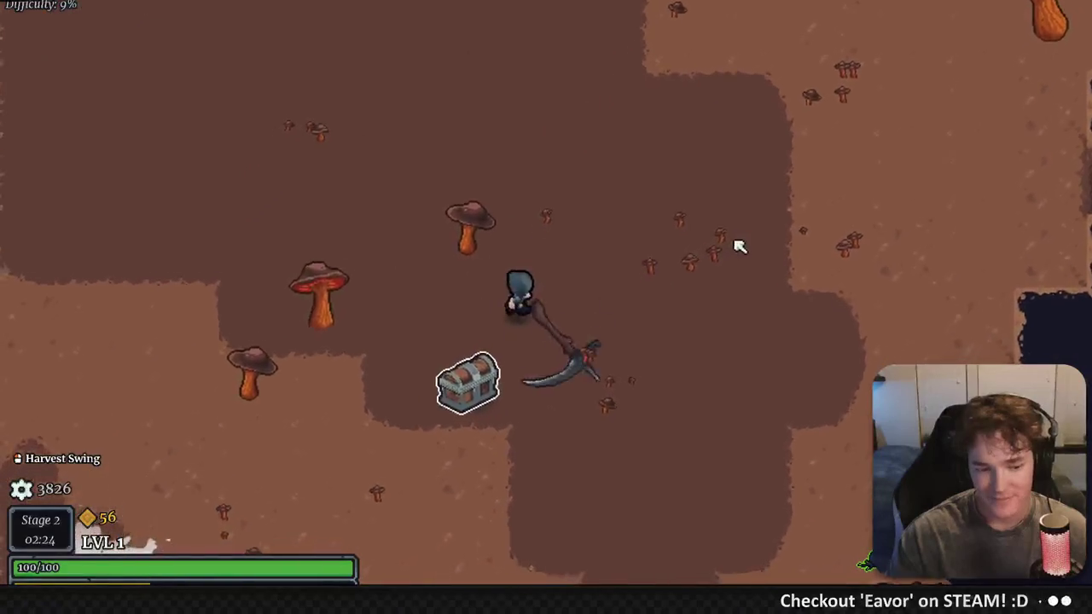
{"action": "key", "text": "w"}
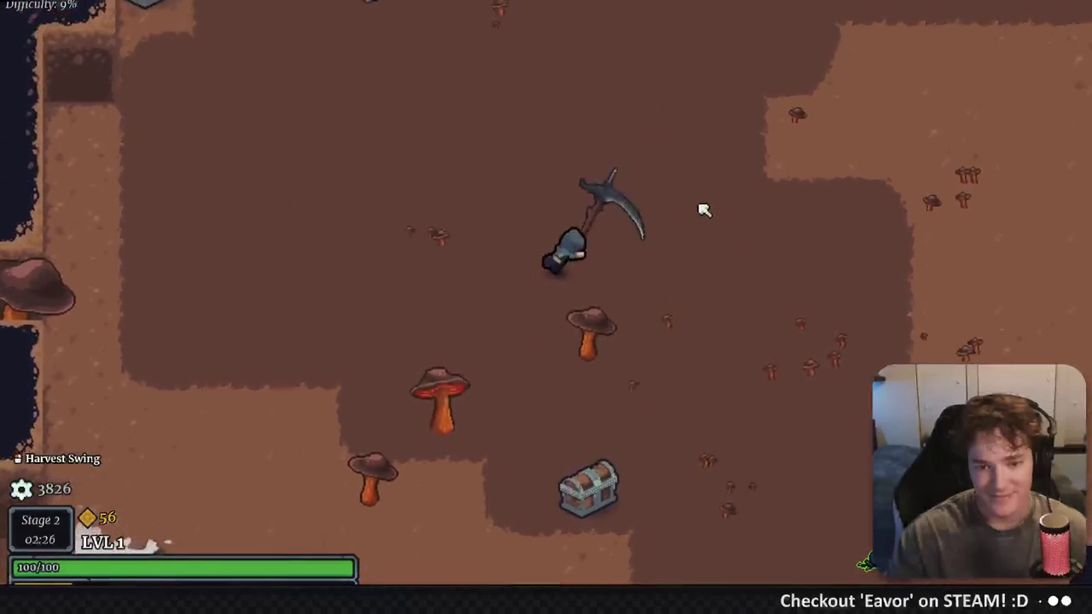
{"action": "key", "text": "d"}
{"action": "key", "text": "w"}
{"action": "key", "text": "a"}
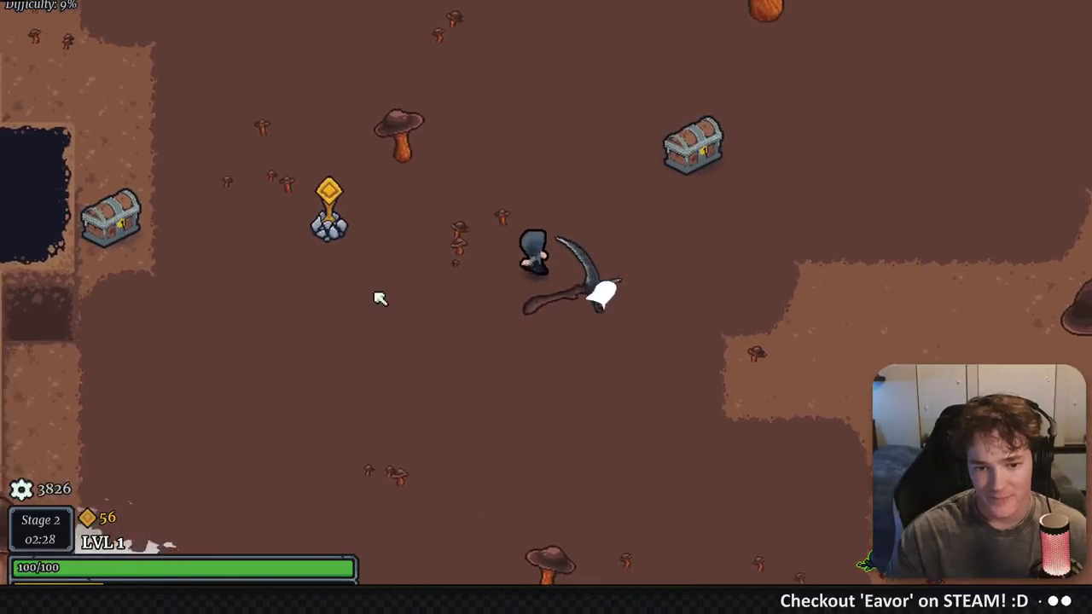
{"action": "key", "text": "a"}
Circle the Altar and hit it with a Harvest Swing chained into a Secondary Slash
{"action": "key", "text": "s"}
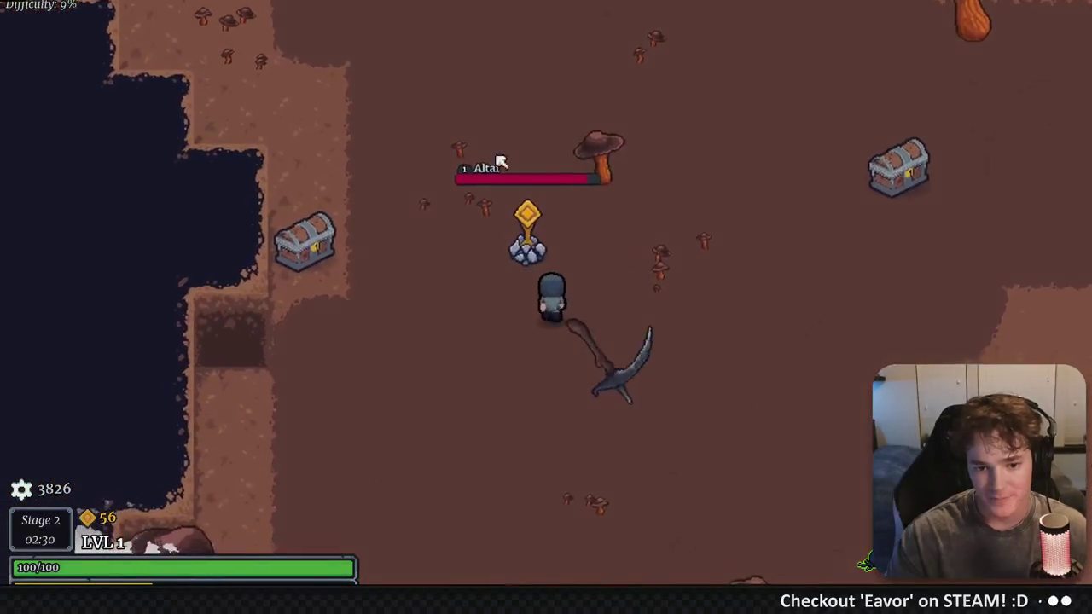
{"action": "key", "text": "w"}
{"action": "key", "text": "s"}
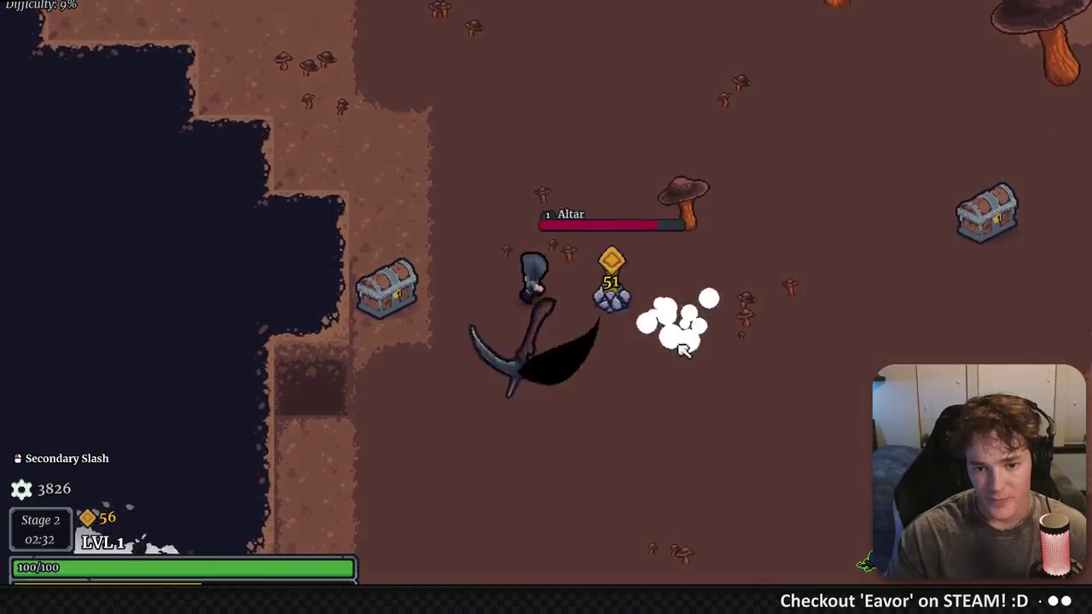
{"action": "key", "text": "d"}
{"action": "key", "text": "w"}
{"action": "key", "text": "d"}
{"action": "left_click", "coordinate": [446, 275]}
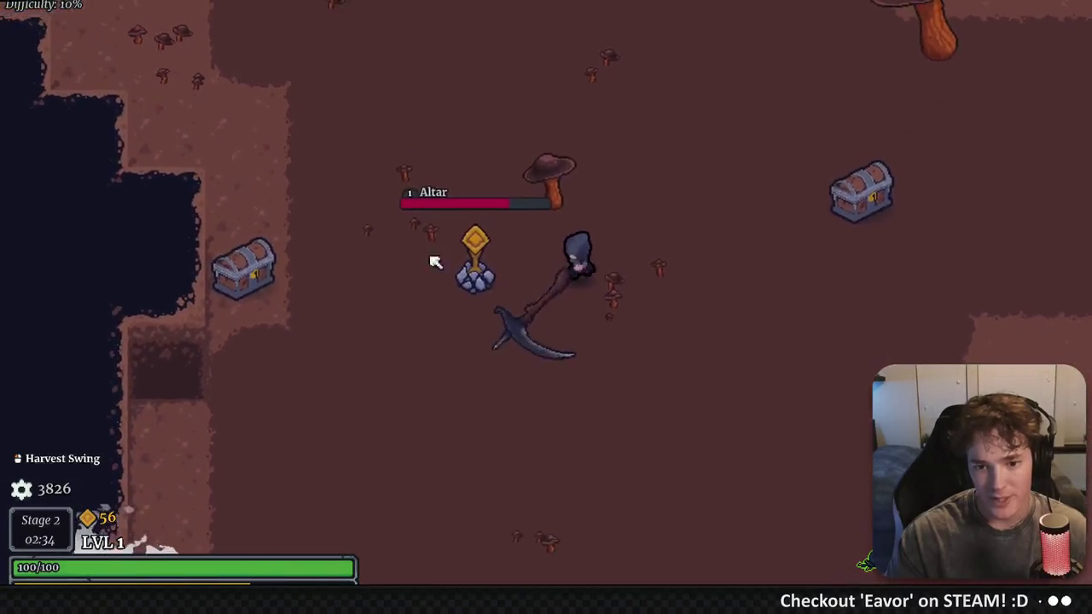
{"action": "right_click", "coordinate": [377, 344]}
{"action": "key", "text": "s"}
{"action": "key", "text": "a"}
{"action": "key", "text": "d"}
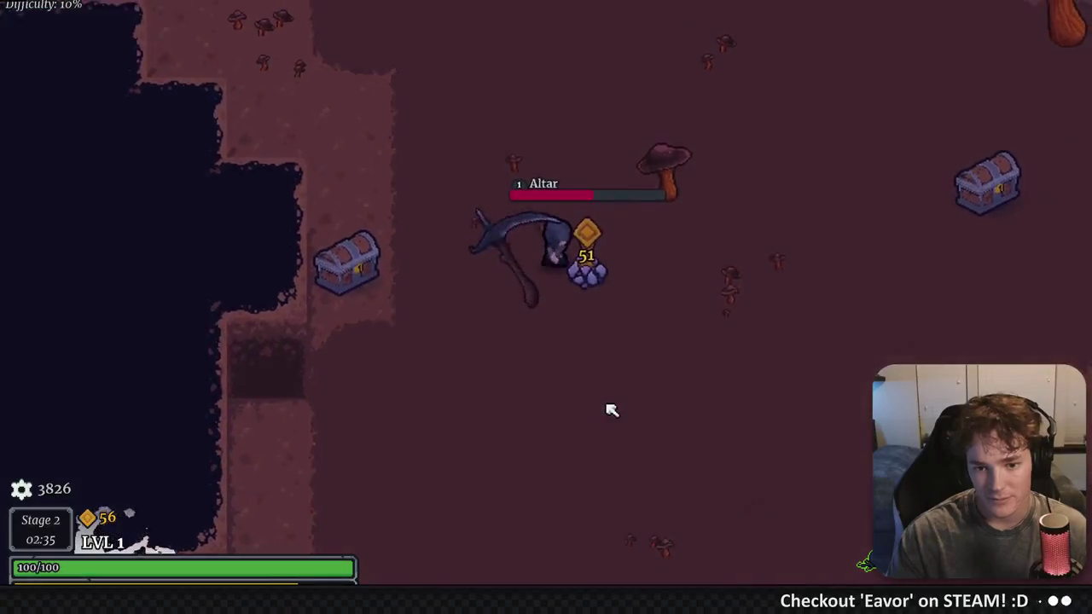
{"action": "key", "text": "w"}
Keep alternating Harvest Swings and Secondary Slashes on the Altar, then activate it with E
{"action": "left_click", "coordinate": [404, 319]}
{"action": "key", "text": "d"}
{"action": "right_click", "coordinate": [444, 458]}
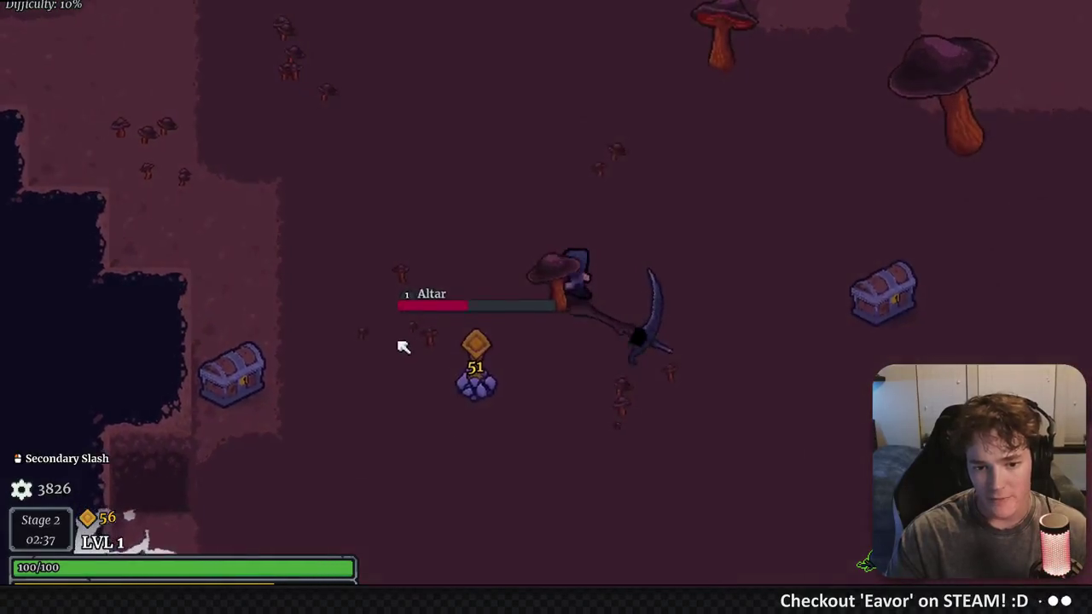
{"action": "key", "text": "s"}
{"action": "left_click", "coordinate": [686, 350]}
{"action": "left_click", "coordinate": [422, 250]}
{"action": "right_click", "coordinate": [378, 324]}
{"action": "key", "text": "a"}
{"action": "left_click", "coordinate": [425, 259]}
{"action": "key", "text": "s"}
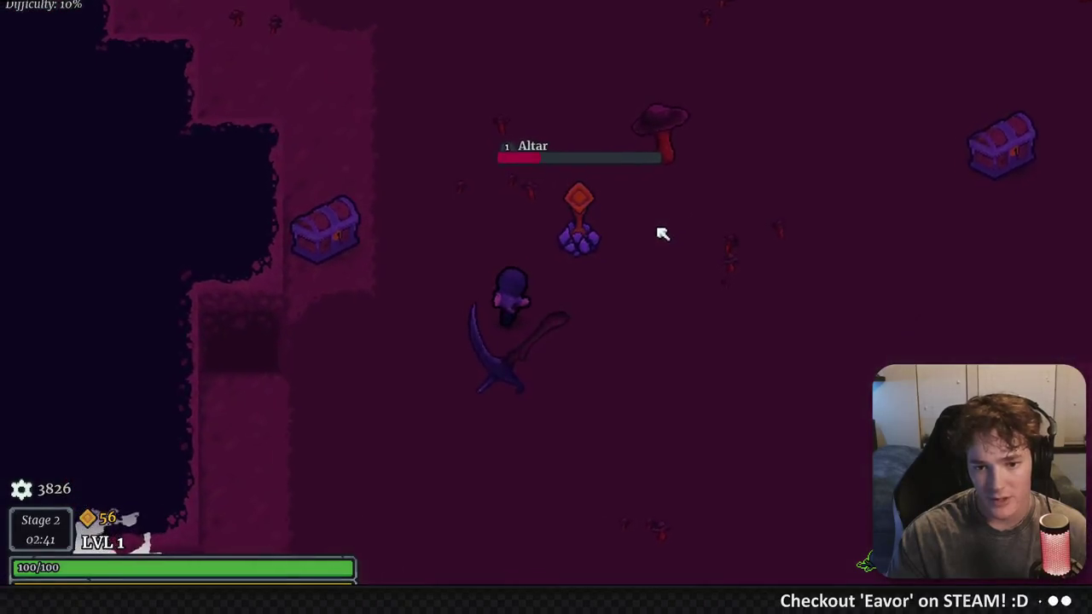
{"action": "right_click", "coordinate": [638, 217]}
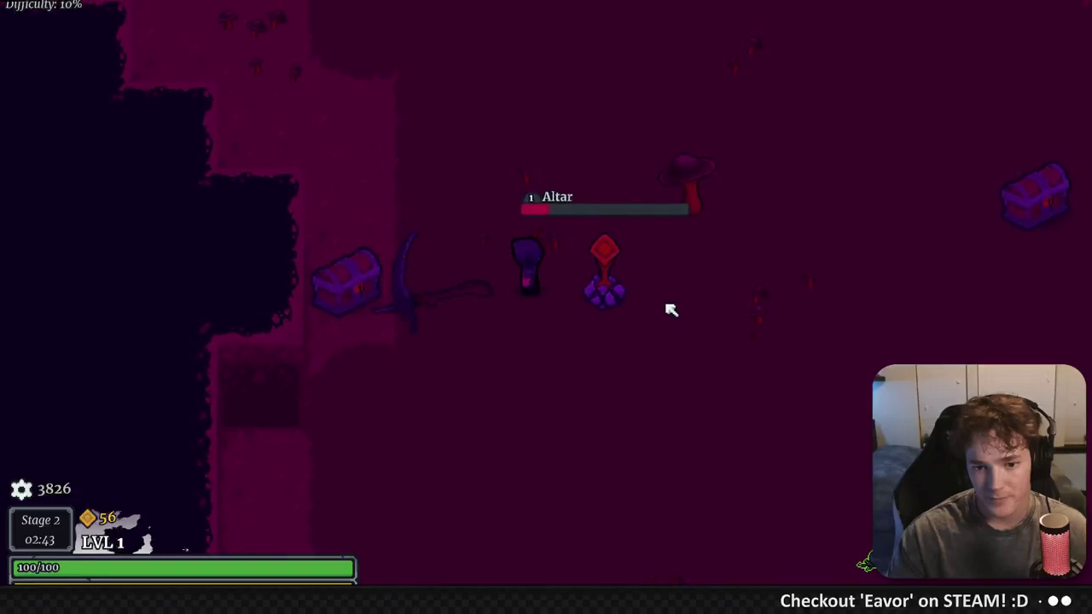
{"action": "key", "text": "e"}
{"action": "left_click", "coordinate": [624, 316]}
Fight the Birch Barkling with Harvest Swings chained into 35-damage Secondary Slashes
{"action": "key", "text": "d"}
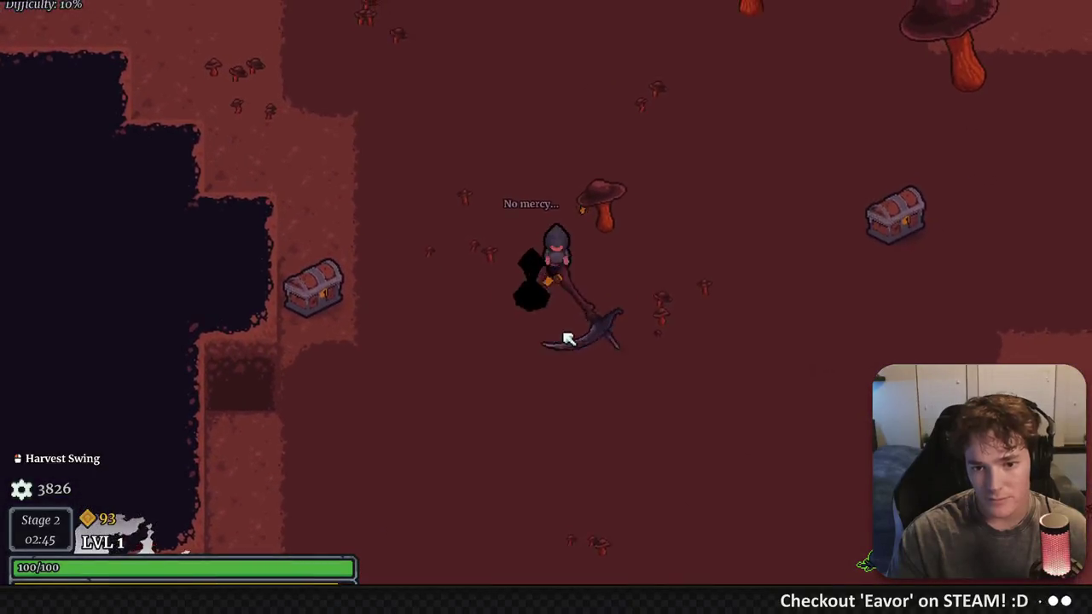
{"action": "key", "text": "w"}
{"action": "key", "text": "s"}
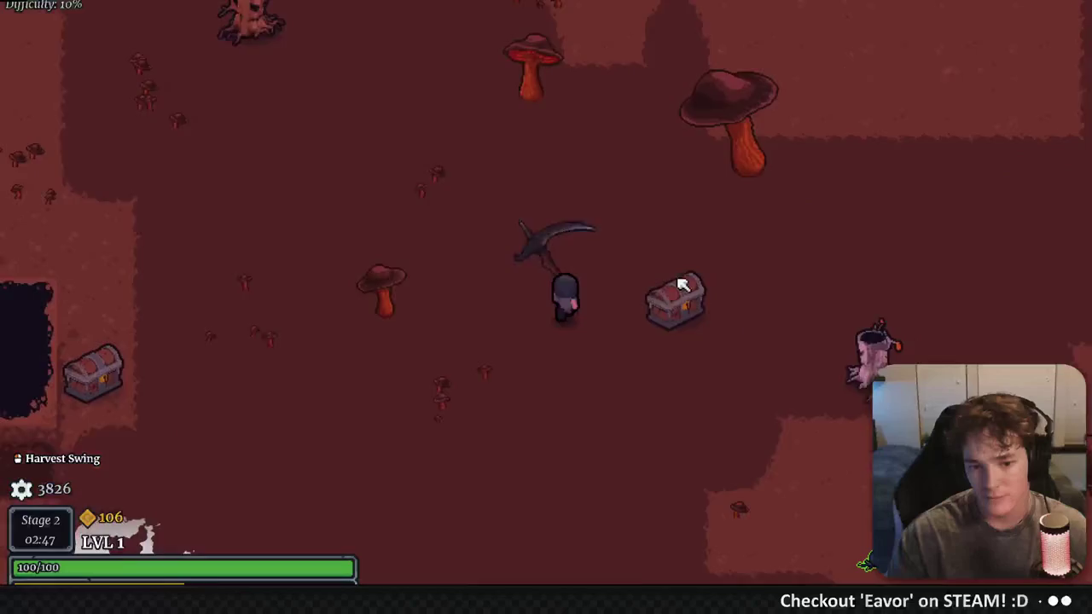
{"action": "right_click", "coordinate": [691, 290]}
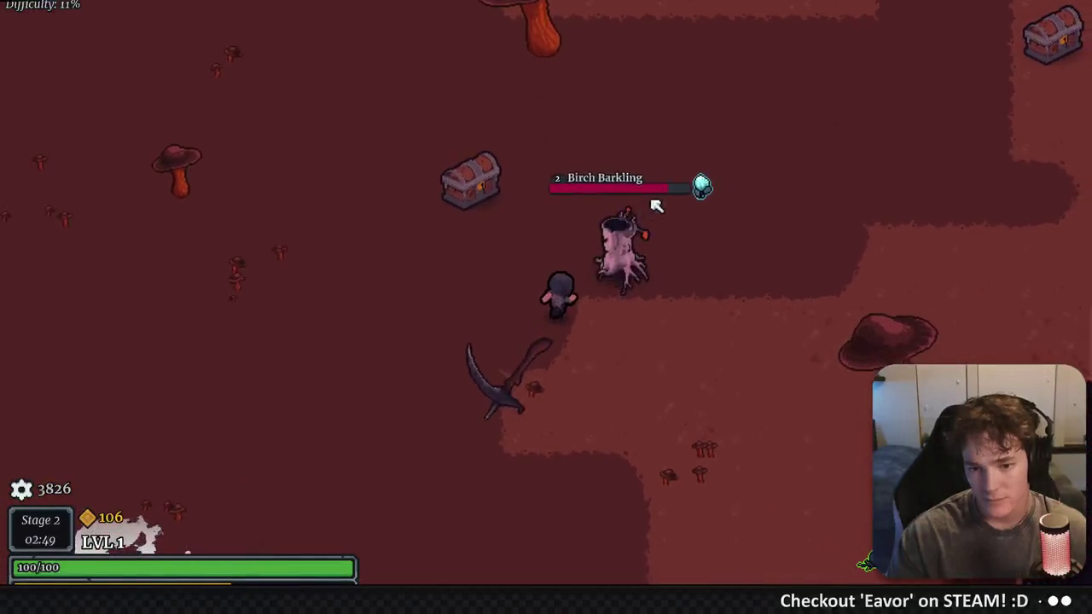
{"action": "key", "text": "a"}
{"action": "key", "text": "w"}
{"action": "key", "text": "s"}
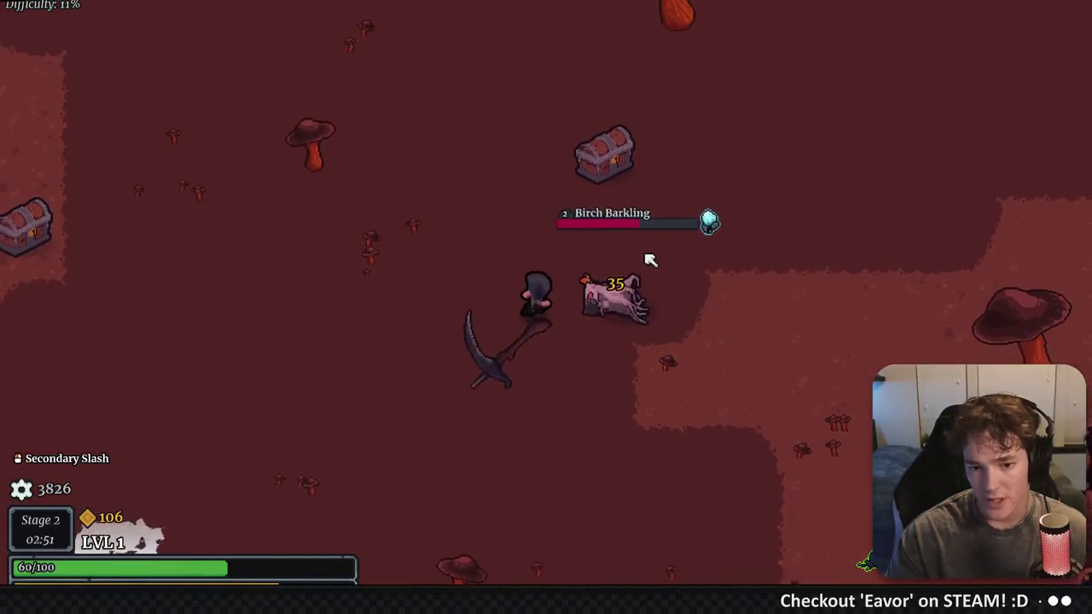
{"action": "left_click", "coordinate": [589, 260]}
{"action": "right_click", "coordinate": [675, 273]}
{"action": "key", "text": "s"}
{"action": "key", "text": "d"}
{"action": "key", "text": "s"}
{"action": "left_click", "coordinate": [475, 227]}
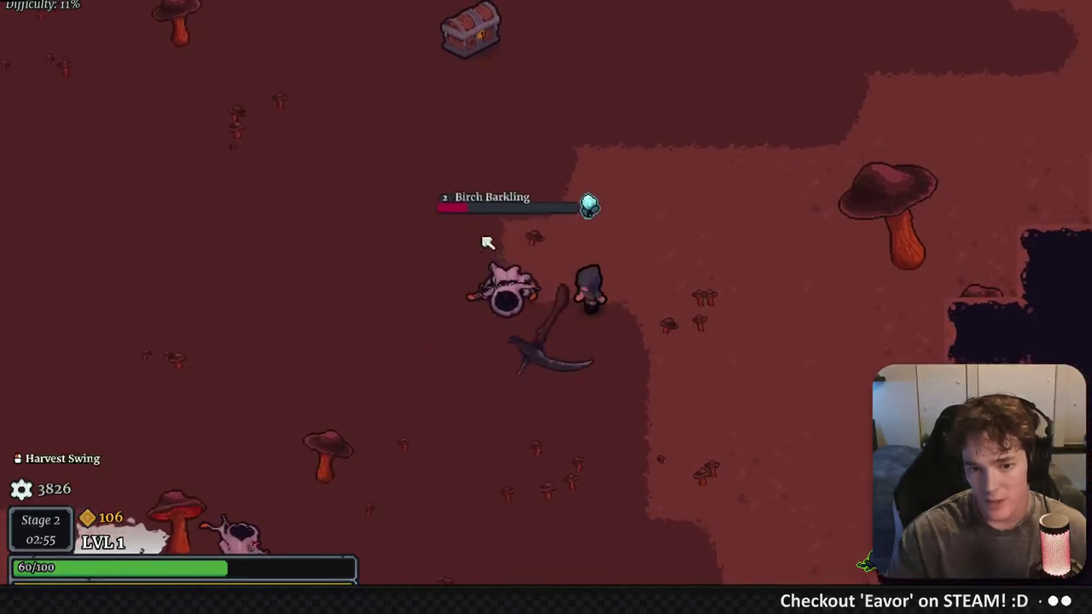
{"action": "right_click", "coordinate": [461, 273]}
{"action": "key", "text": "w"}
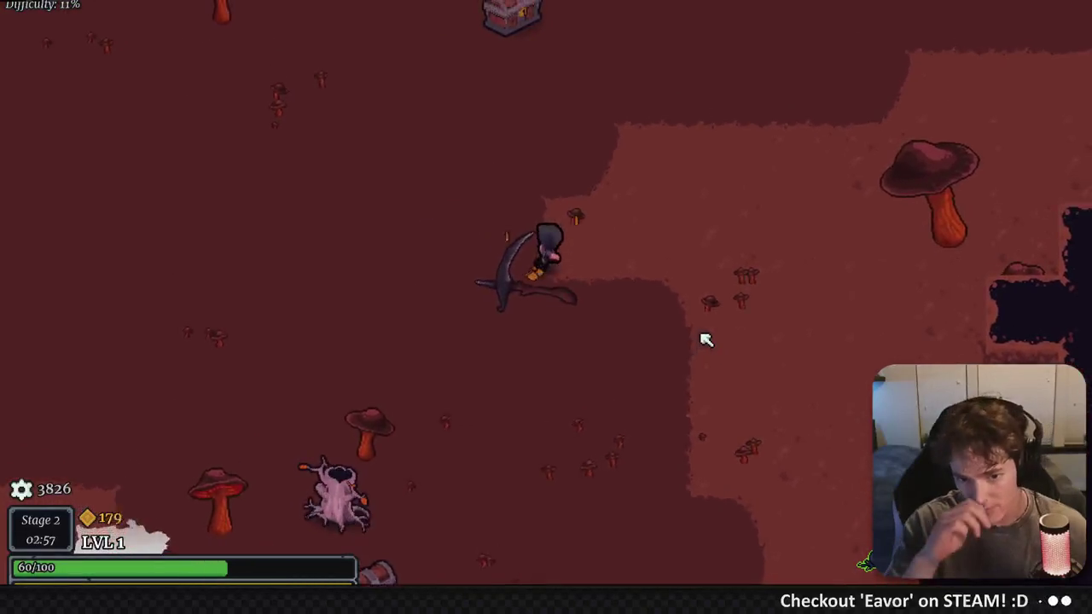
{"action": "left_click", "coordinate": [706, 340]}
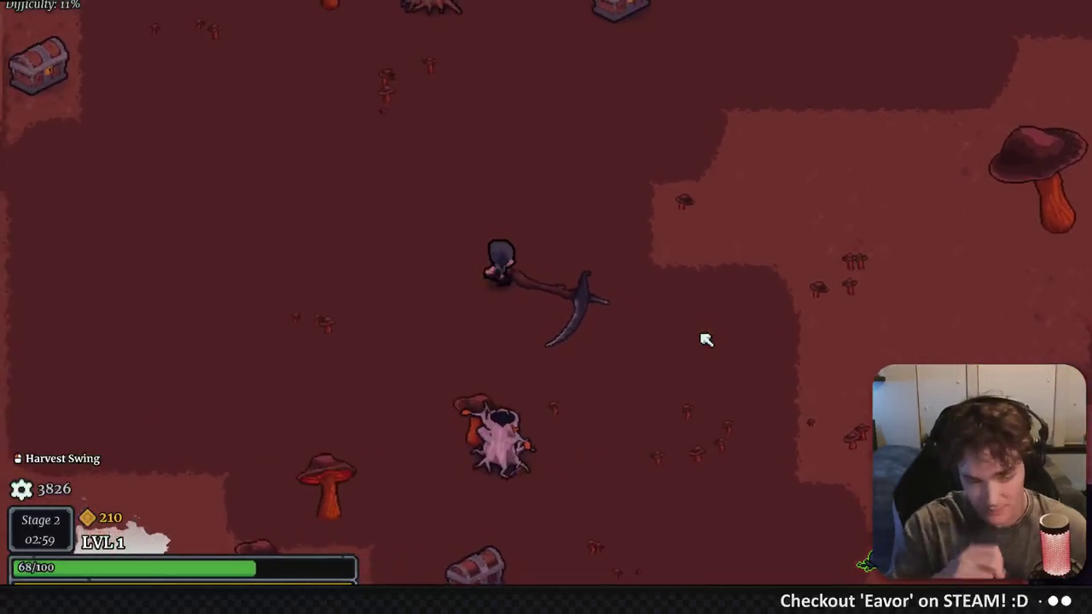
Move toward more enemies and slash down the Speedy Birch Barkling with chained attacks
{"action": "key", "text": "a"}
{"action": "right_click", "coordinate": [498, 144]}
{"action": "key", "text": "s"}
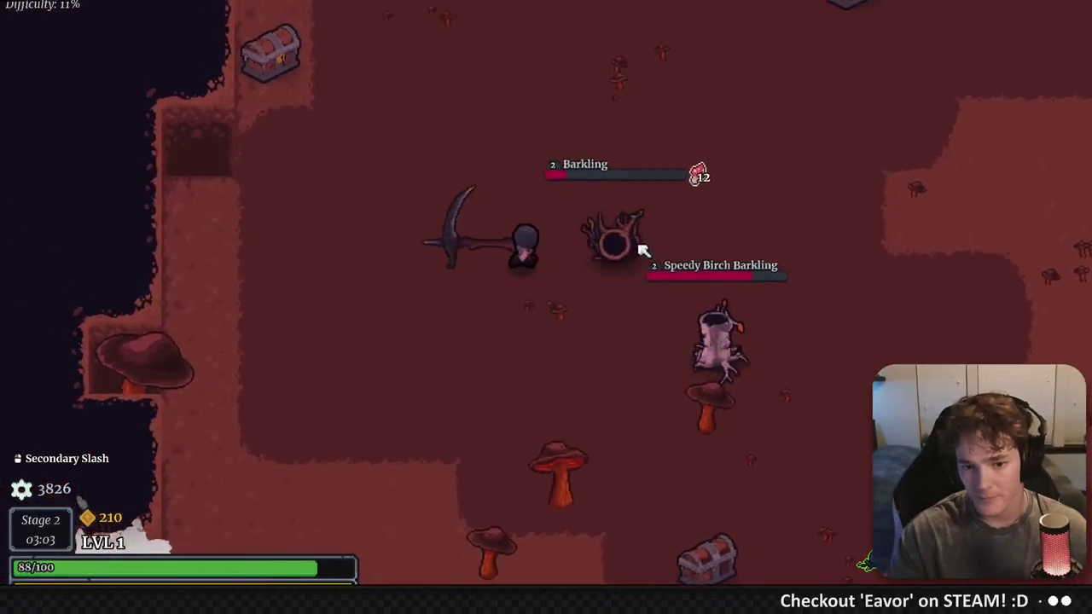
{"action": "left_click", "coordinate": [651, 439]}
{"action": "key", "text": "a"}
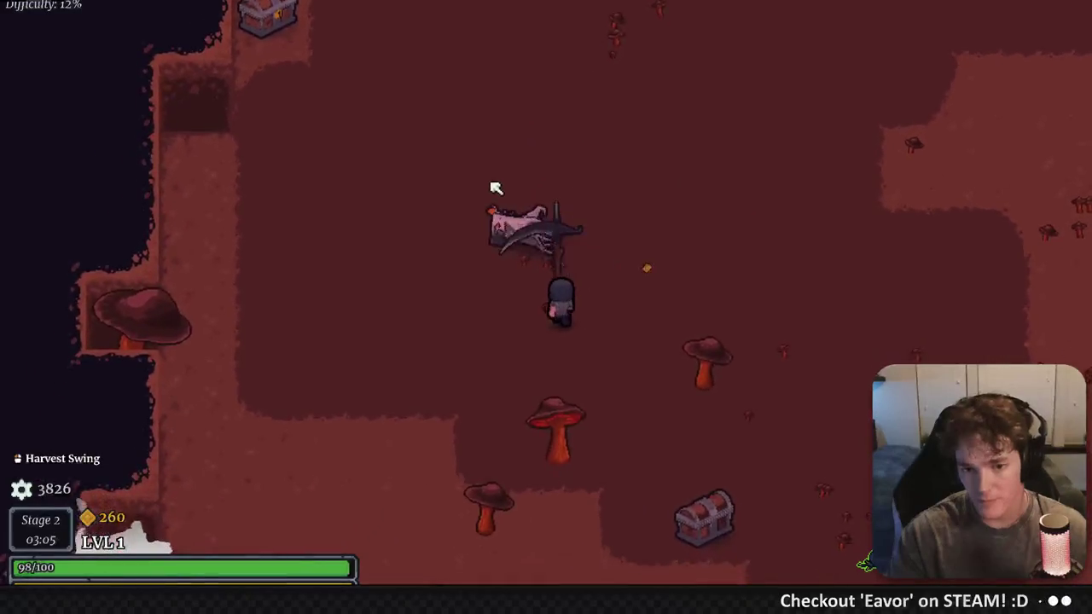
{"action": "right_click", "coordinate": [385, 189]}
{"action": "left_click", "coordinate": [433, 214]}
{"action": "right_click", "coordinate": [585, 205]}
{"action": "key", "text": "s"}
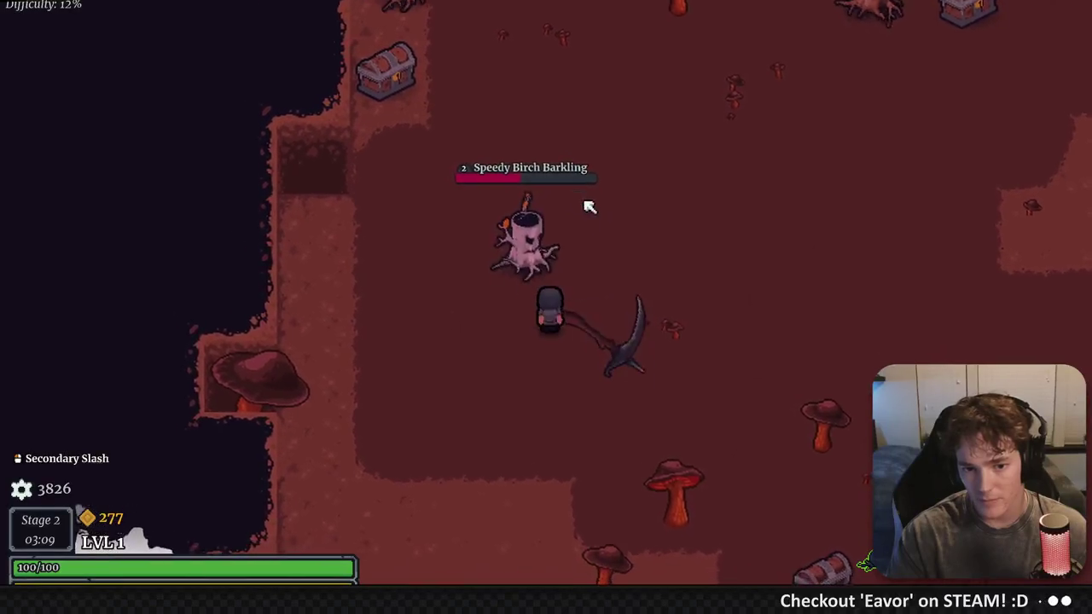
Fight the enemies beside the chest, then open it to get the Tattered Pelt
{"action": "left_click", "coordinate": [646, 373]}
{"action": "key", "text": "d"}
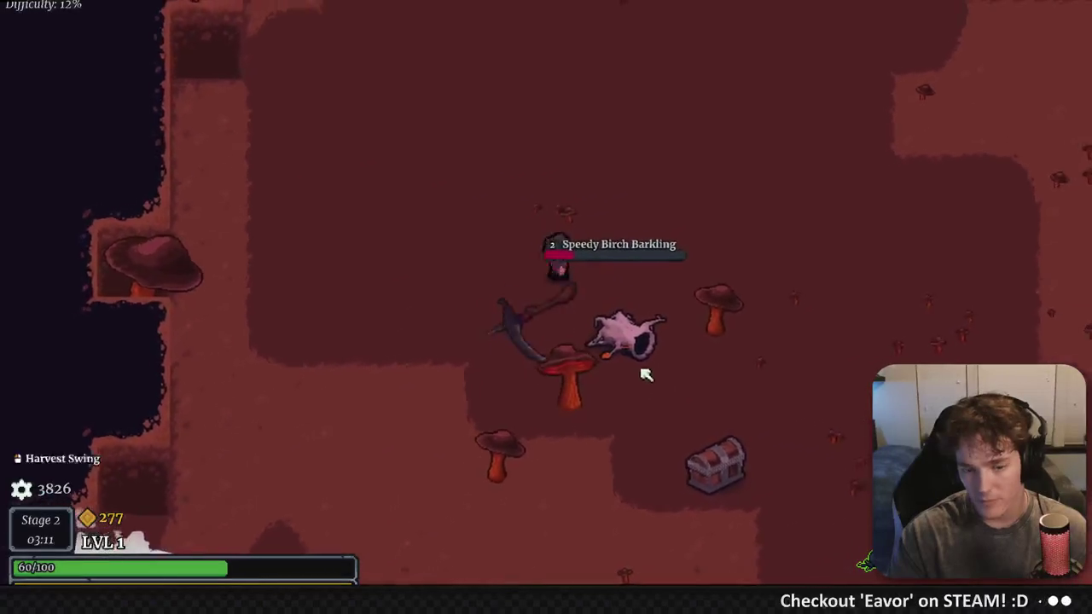
{"action": "right_click", "coordinate": [640, 317]}
{"action": "key", "text": "s"}
{"action": "left_click", "coordinate": [602, 331]}
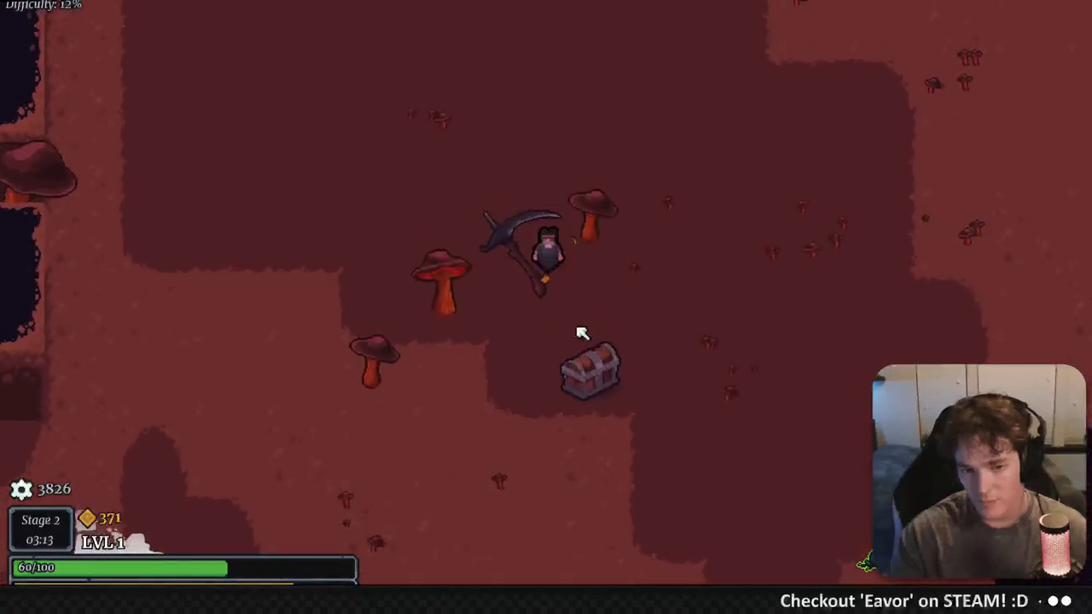
{"action": "left_click", "coordinate": [580, 332]}
{"action": "key", "text": "e"}
{"action": "key", "text": "e"}
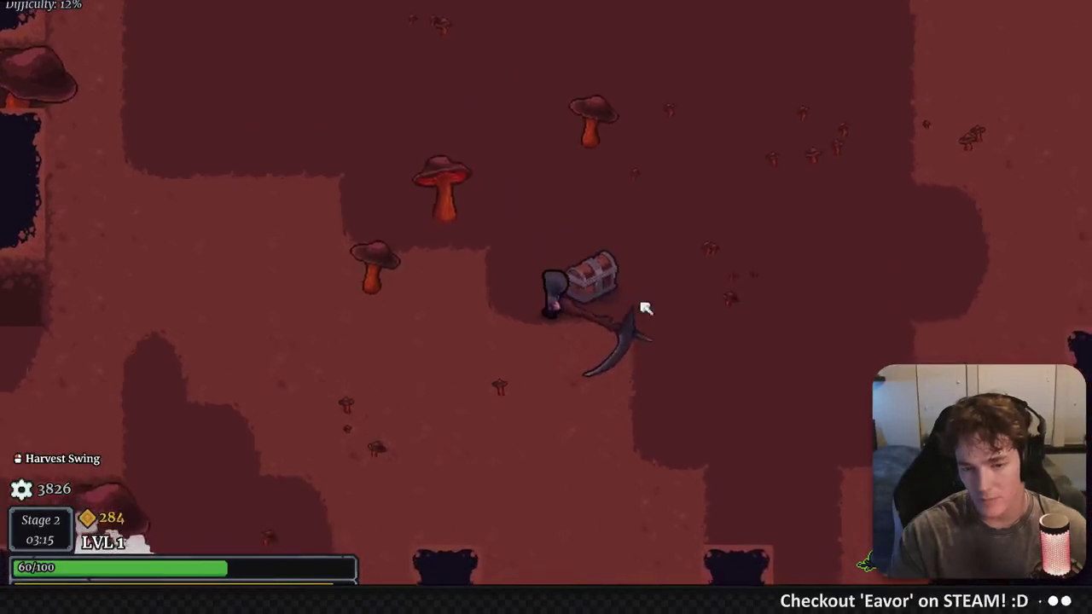
{"action": "key", "text": "w"}
{"action": "key", "text": "w"}
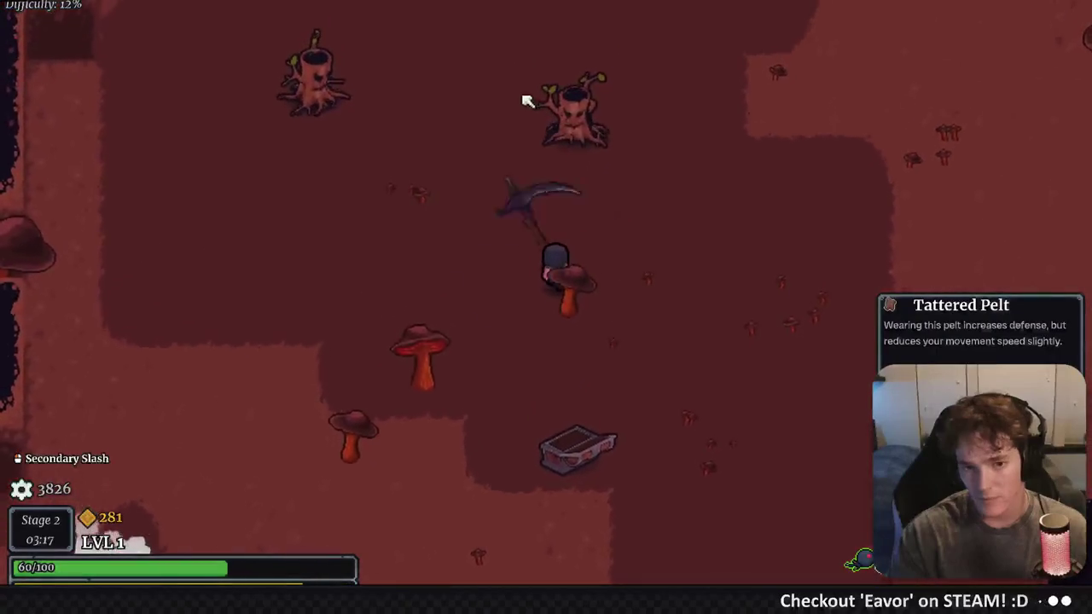
Chain Harvest Swings into Secondary Slashes against the Speedy Barkling while moving around it
{"action": "right_click", "coordinate": [539, 180]}
{"action": "left_click", "coordinate": [476, 193]}
{"action": "key", "text": "s"}
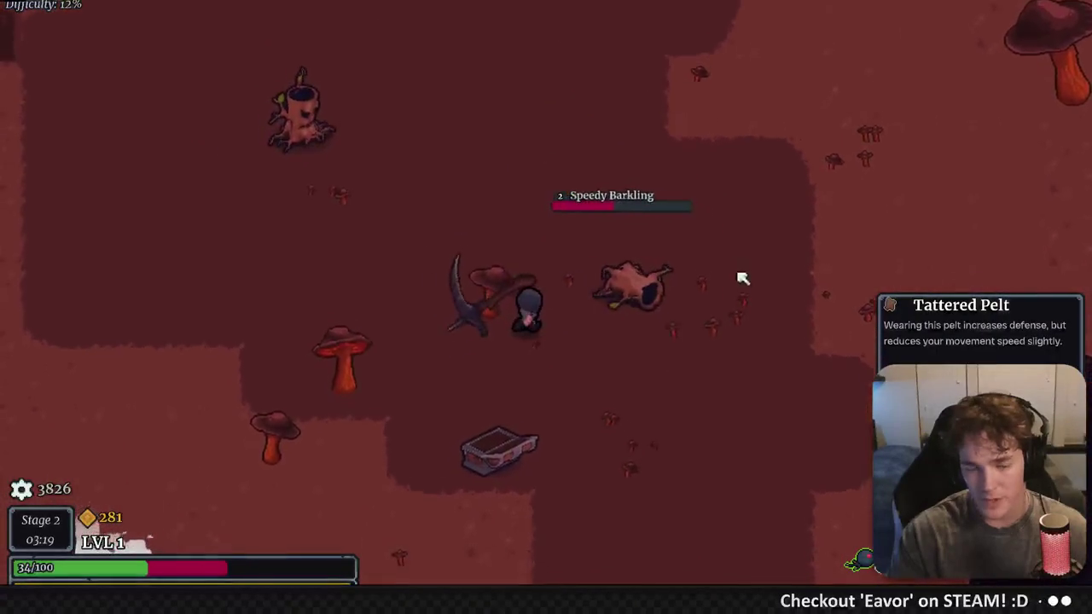
{"action": "right_click", "coordinate": [694, 273]}
{"action": "key", "text": "d"}
{"action": "left_click", "coordinate": [515, 261]}
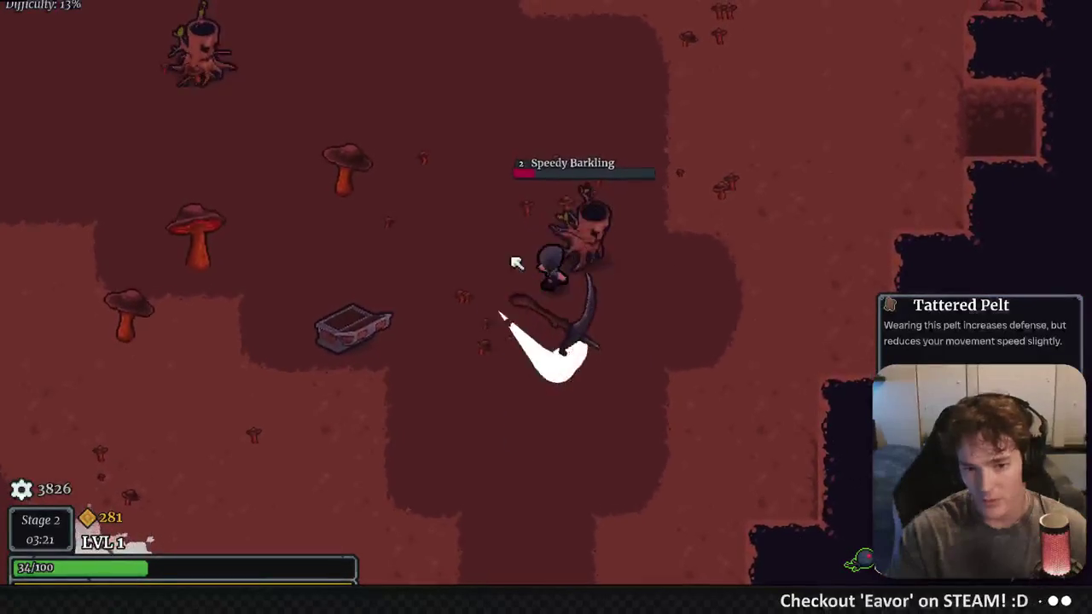
{"action": "key", "text": "w"}
{"action": "right_click", "coordinate": [568, 356]}
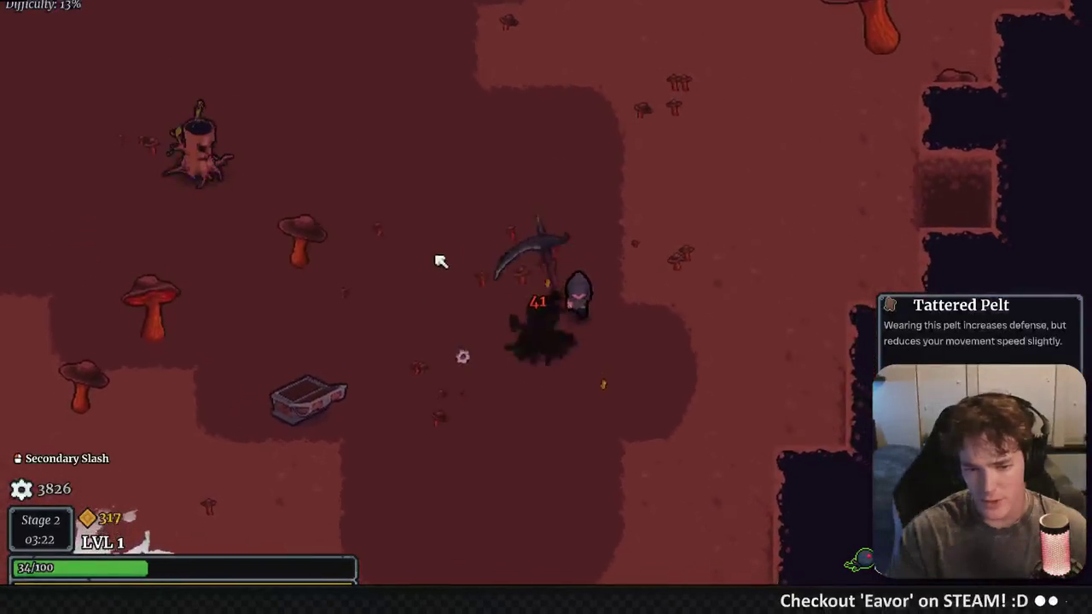
{"action": "key", "text": "s"}
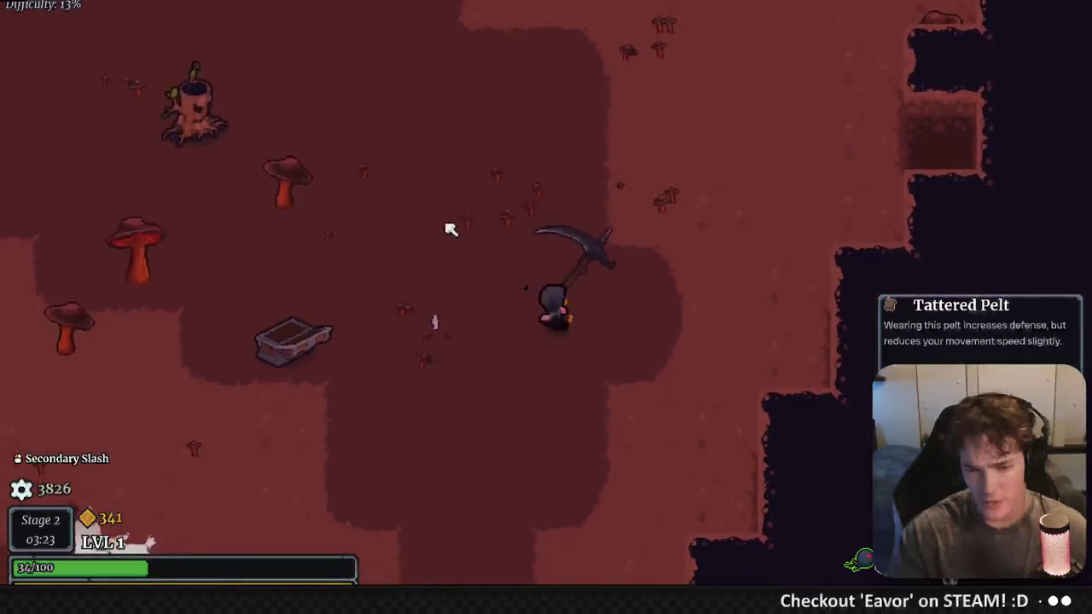
{"action": "key", "text": "a"}
{"action": "left_click", "coordinate": [449, 221]}
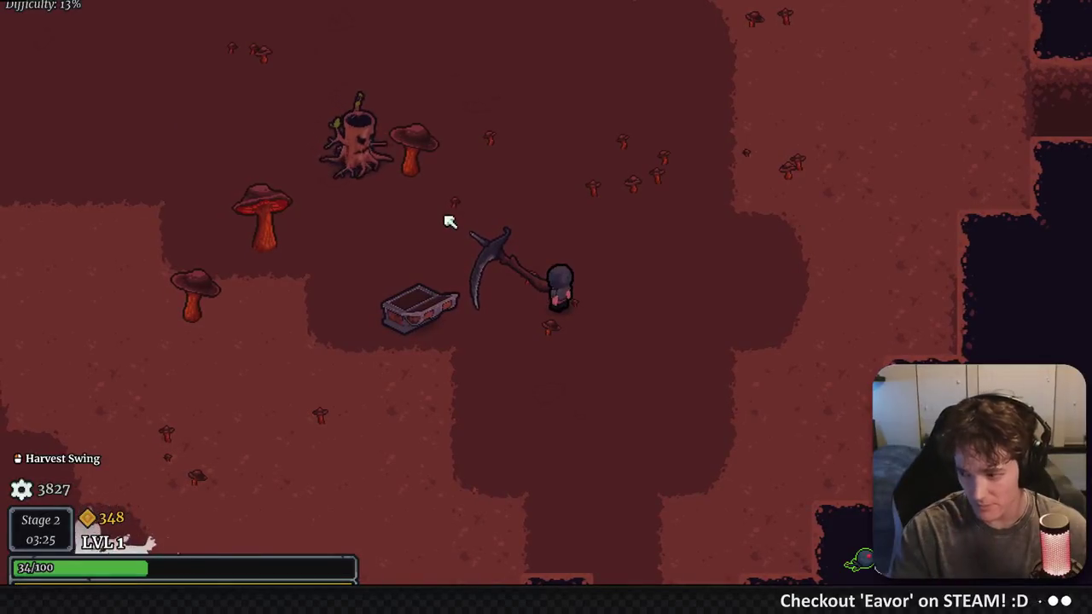
{"action": "right_click", "coordinate": [305, 111]}
{"action": "left_click", "coordinate": [759, 278]}
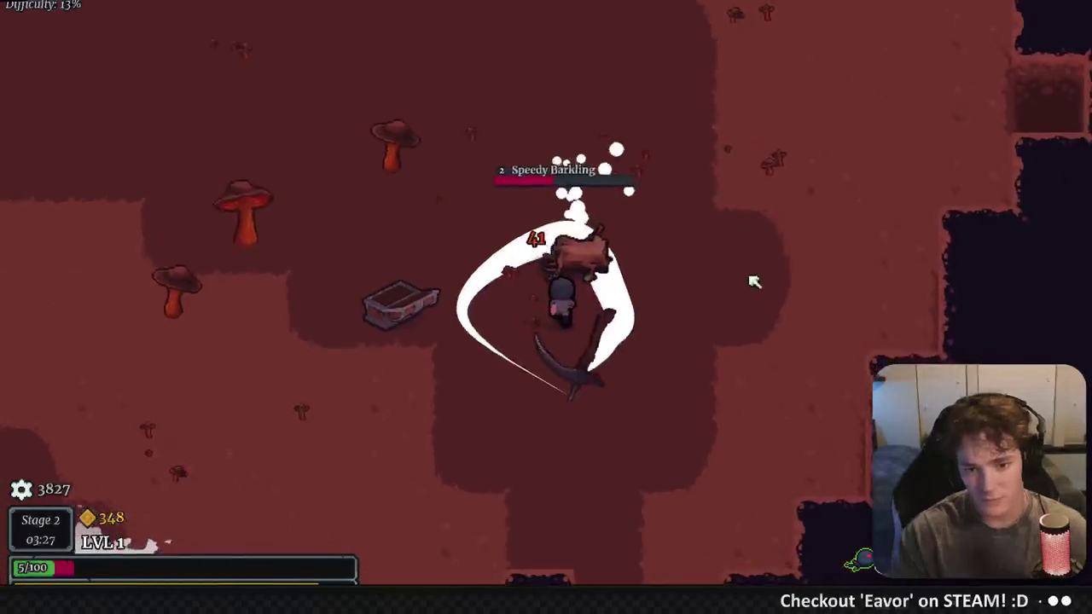
{"action": "key", "text": "d"}
{"action": "right_click", "coordinate": [577, 187]}
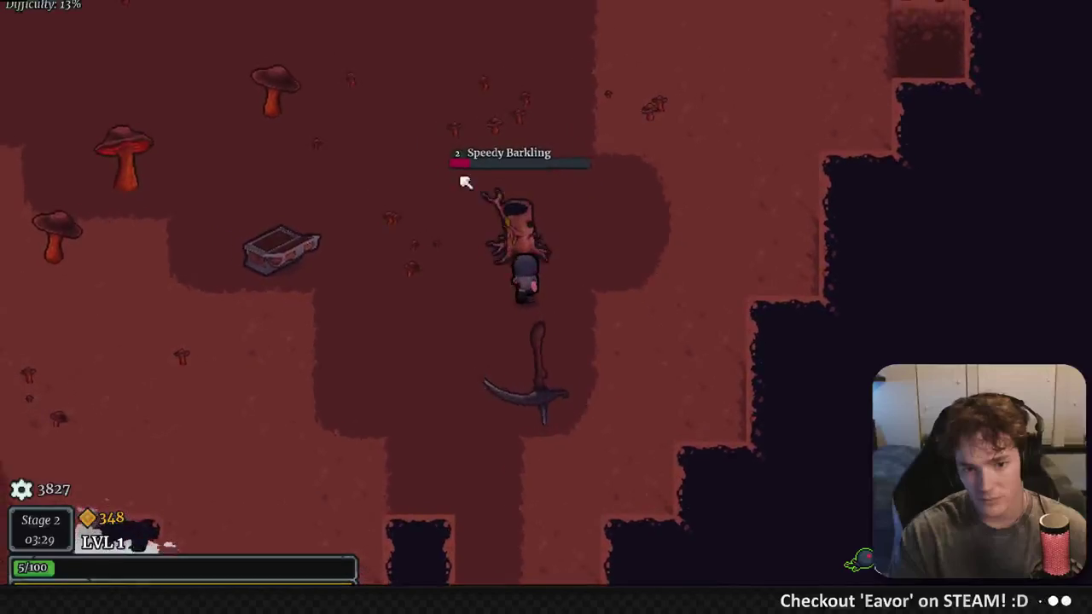
Keep combo-attacking the remaining Barklings with alternating swings and secondary slashes
{"action": "key", "text": "a"}
{"action": "left_click", "coordinate": [555, 263]}
{"action": "key", "text": "w"}
{"action": "right_click", "coordinate": [429, 125]}
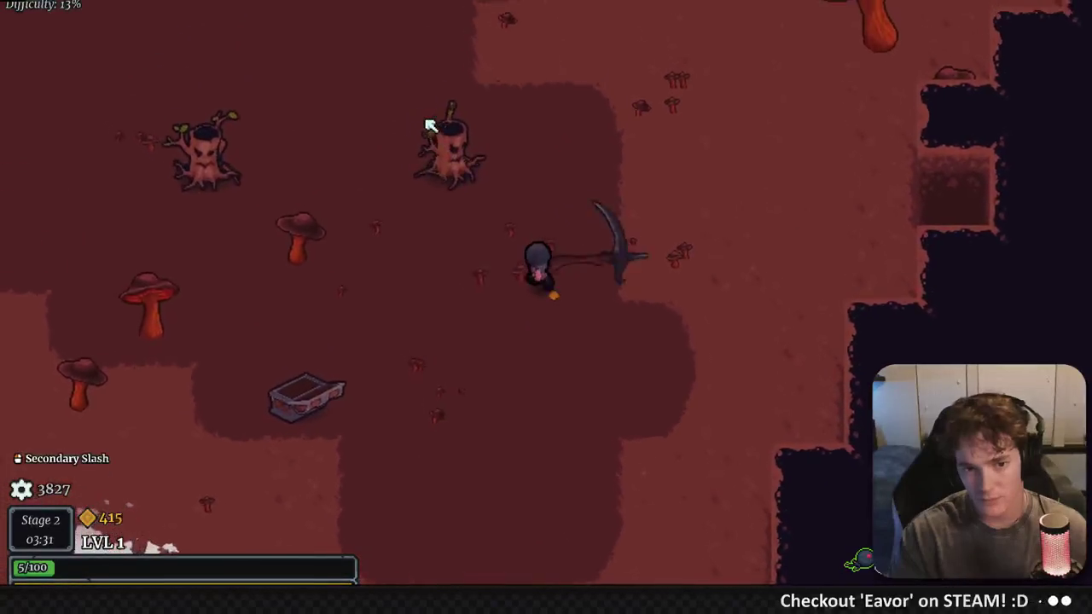
{"action": "key", "text": "a"}
{"action": "left_click", "coordinate": [588, 390]}
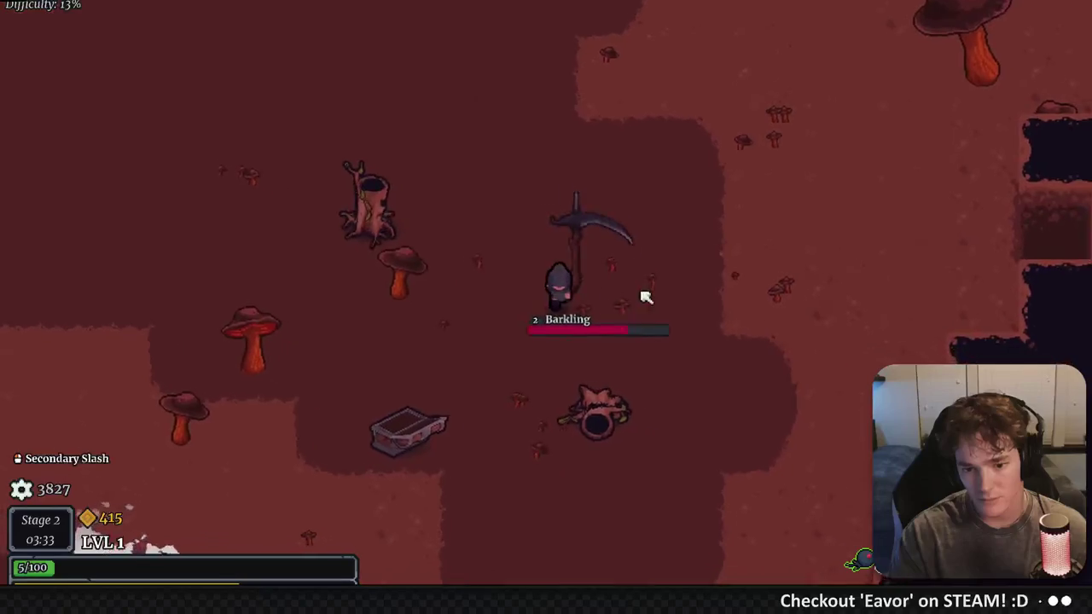
{"action": "key", "text": "s"}
{"action": "left_click", "coordinate": [524, 222]}
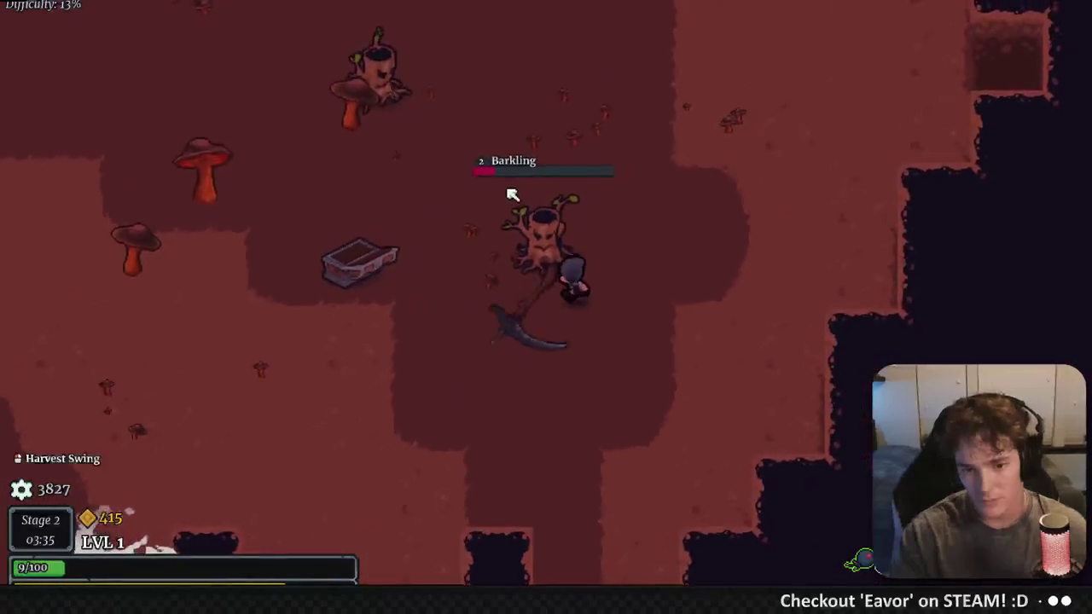
{"action": "right_click", "coordinate": [407, 190]}
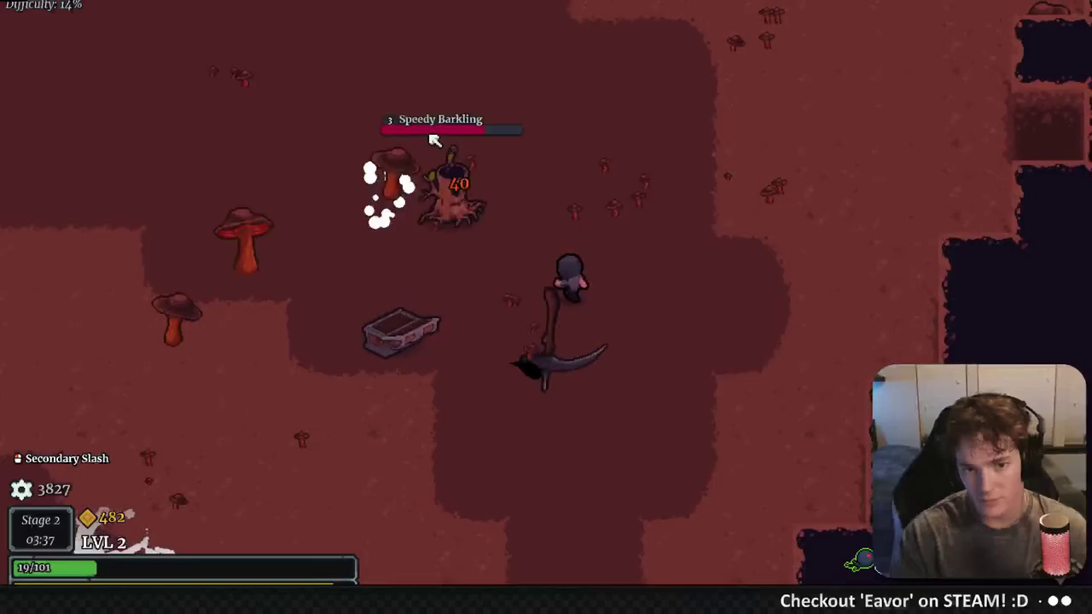
{"action": "left_click", "coordinate": [627, 325]}
{"action": "right_click", "coordinate": [628, 419]}
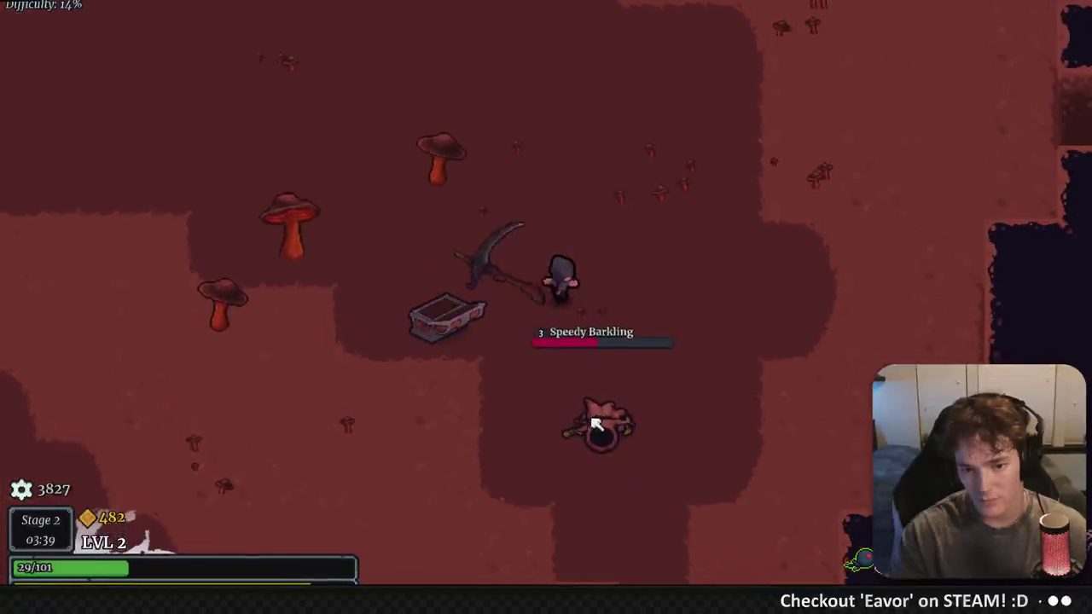
{"action": "key", "text": "w"}
{"action": "left_click", "coordinate": [469, 327]}
{"action": "right_click", "coordinate": [372, 222]}
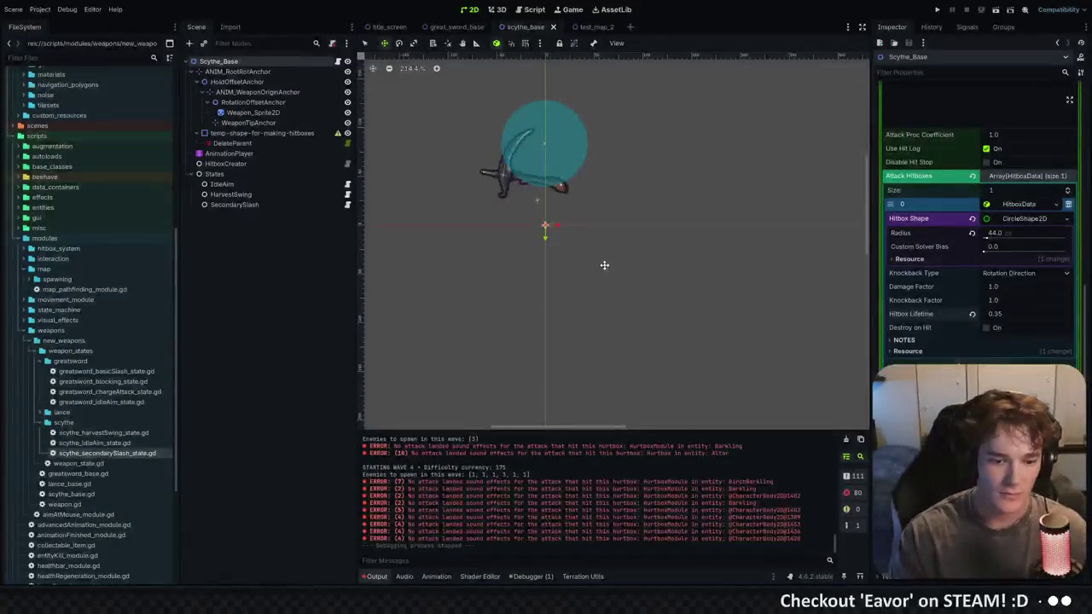
Switch to VS Code and read through scythe_harvestSwing_state.gd down to line 46
{"action": "left_click", "coordinate": [299, 407]}
{"action": "key", "text": "alt+Tab"}
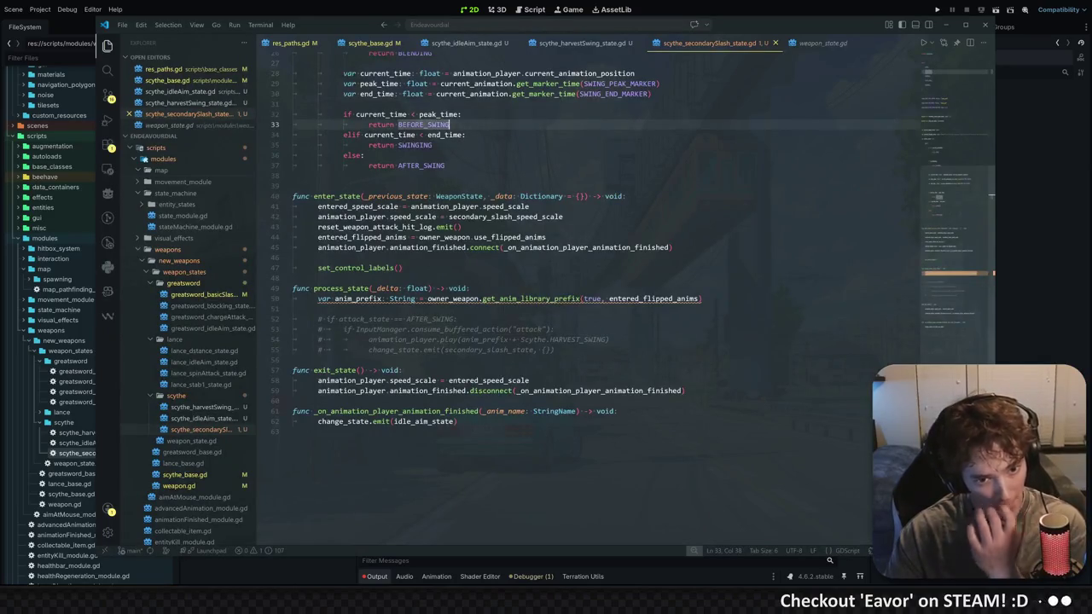
{"action": "left_click", "coordinate": [602, 44]}
{"action": "scroll", "coordinate": [512, 329], "scroll_direction": "down", "scroll_amount": 5}
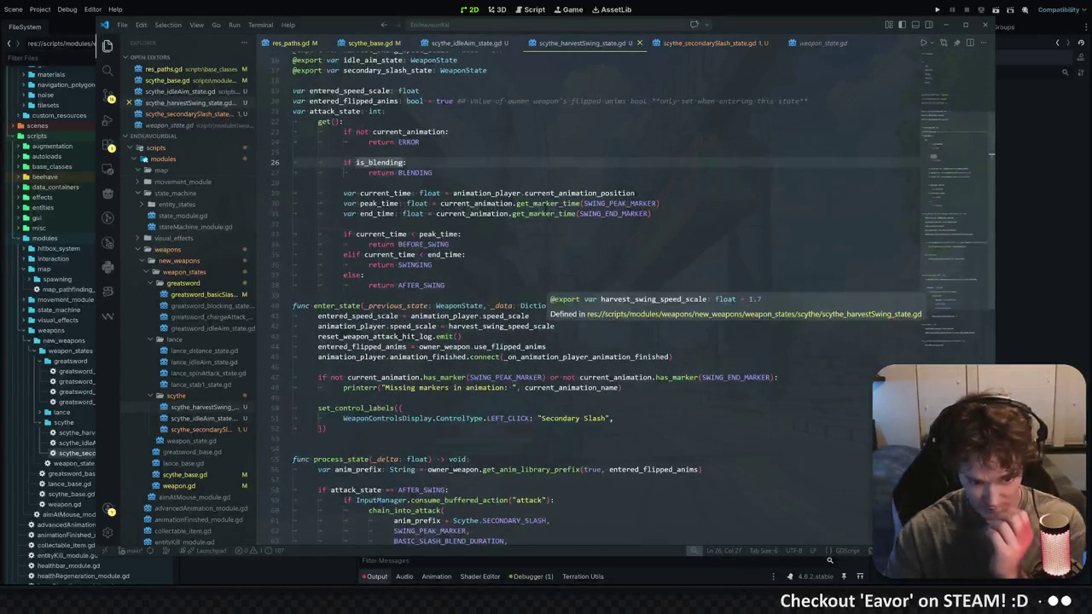
{"action": "scroll", "coordinate": [631, 299], "scroll_direction": "down", "scroll_amount": 3}
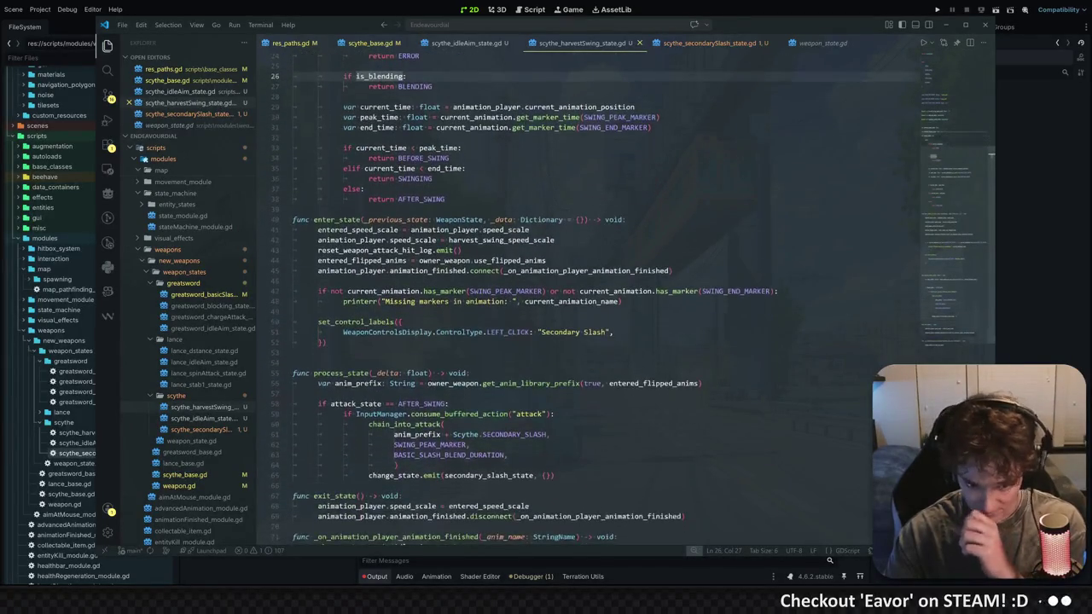
{"action": "left_click", "coordinate": [294, 281]}
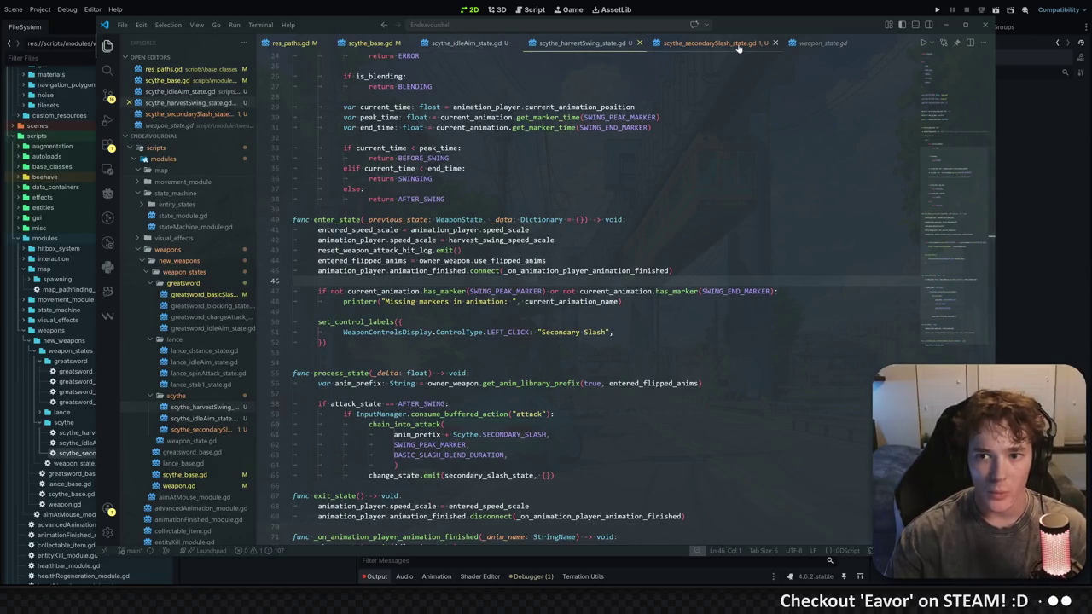
Check weapon_state.gd, close its tab, and return to the Godot editor
{"action": "left_click", "coordinate": [797, 45]}
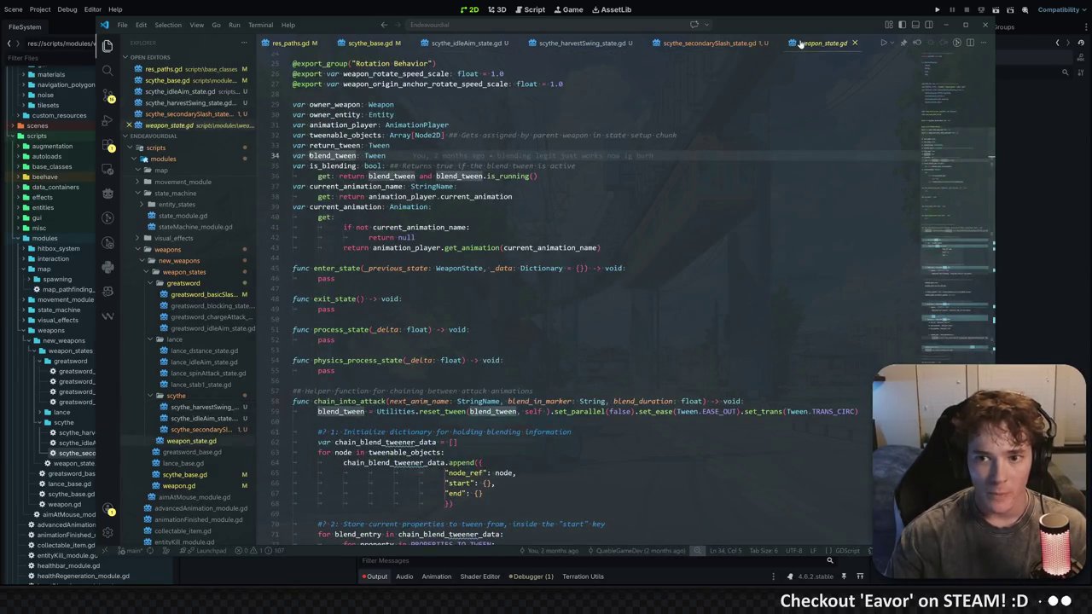
{"action": "middle_click", "coordinate": [800, 44]}
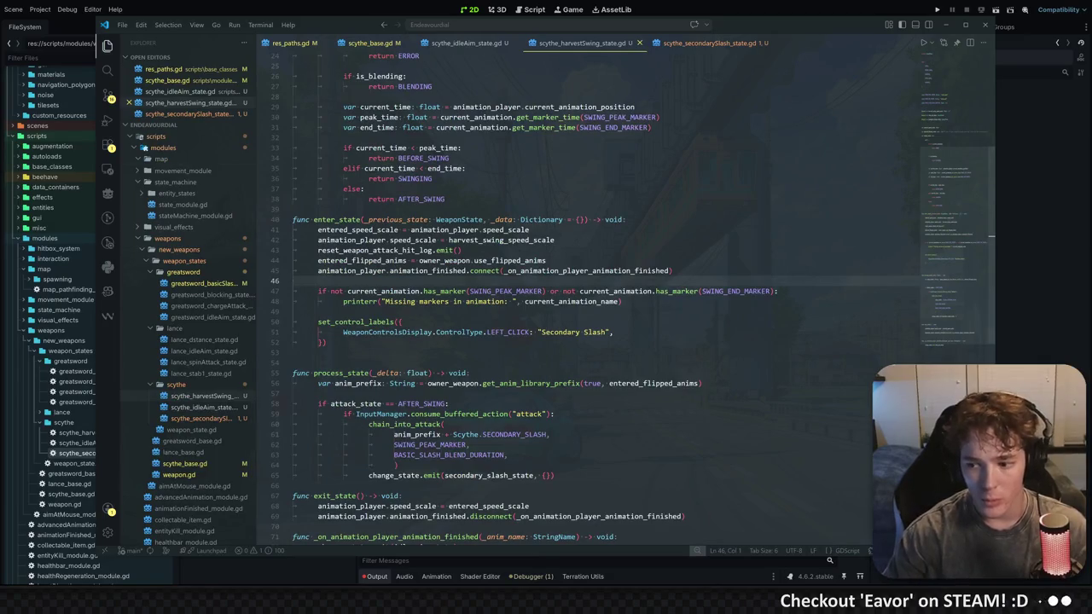
{"action": "left_click", "coordinate": [1059, 232]}
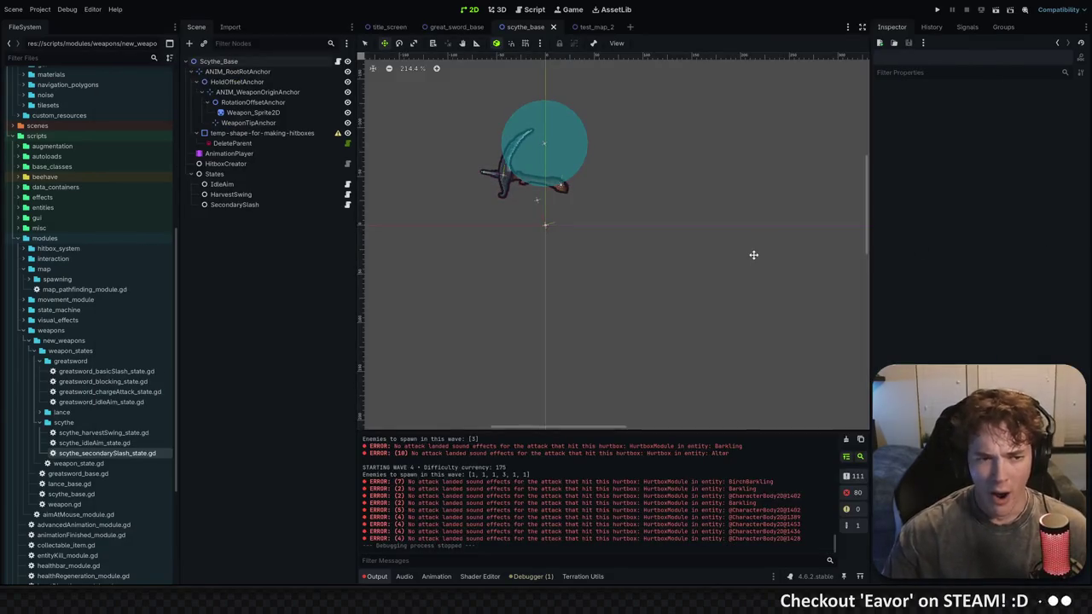
Make the scythe_secondarySlash shader key's weapon trail colour dark red
{"action": "left_click", "coordinate": [229, 154]}
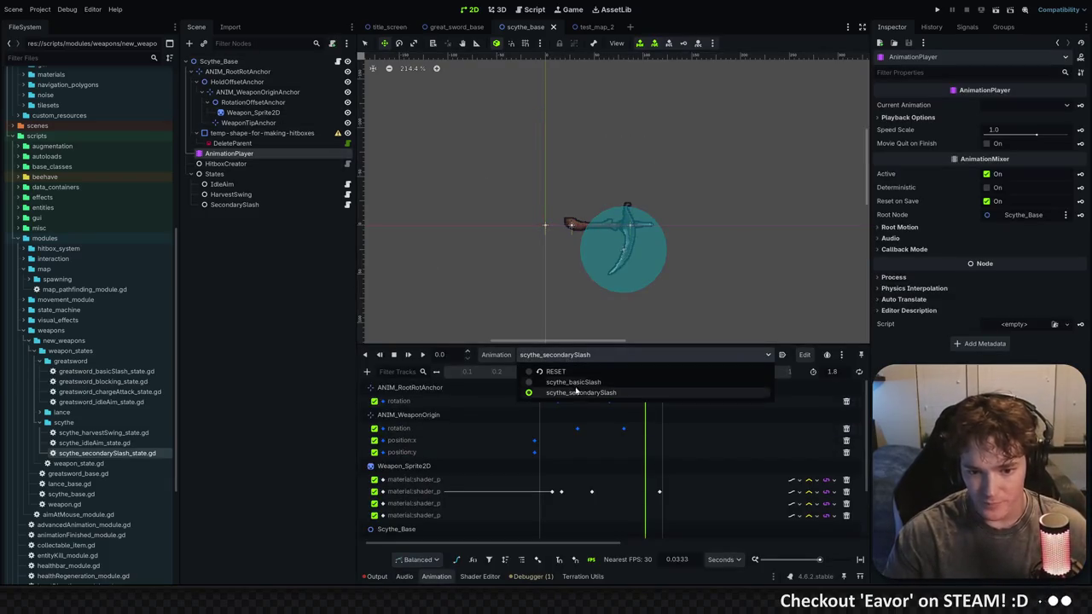
{"action": "left_click", "coordinate": [574, 383]}
{"action": "left_click", "coordinate": [597, 392]}
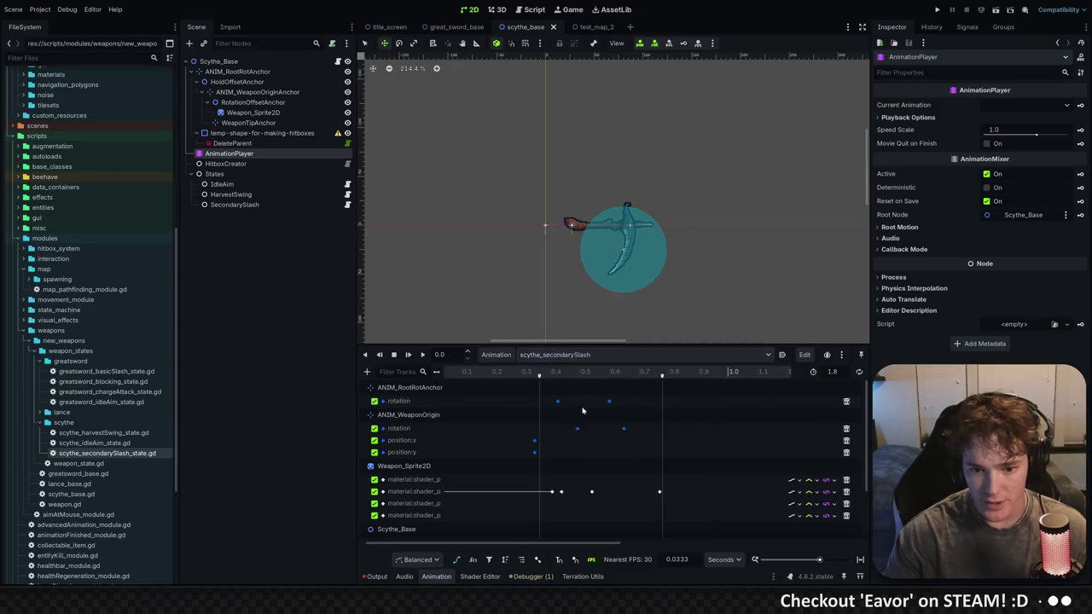
{"action": "left_click_drag", "start_coordinate": [558, 346], "coordinate": [555, 284]}
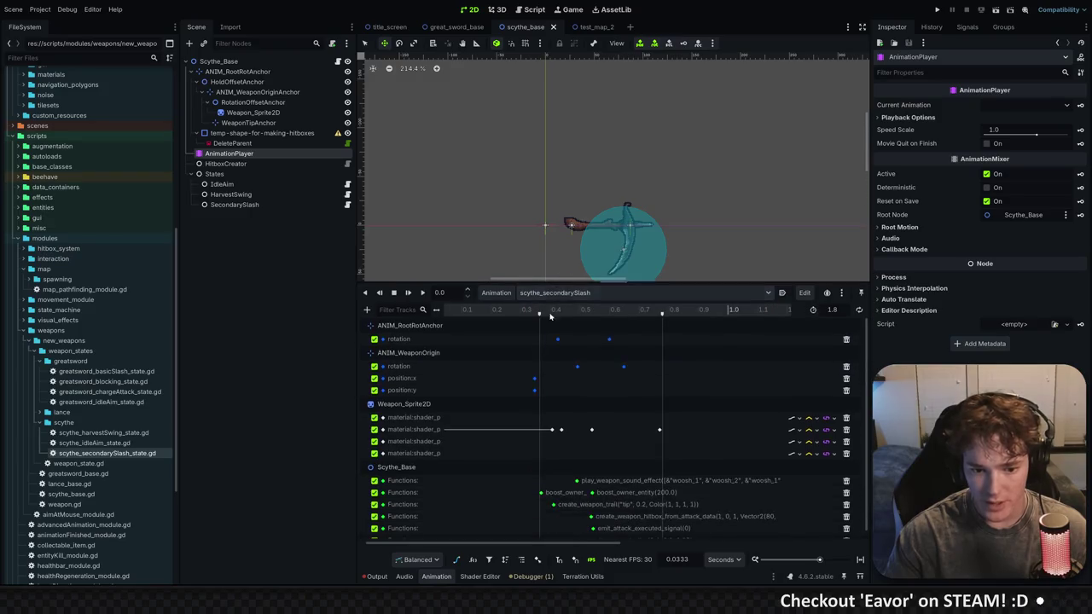
{"action": "left_click", "coordinate": [444, 410]}
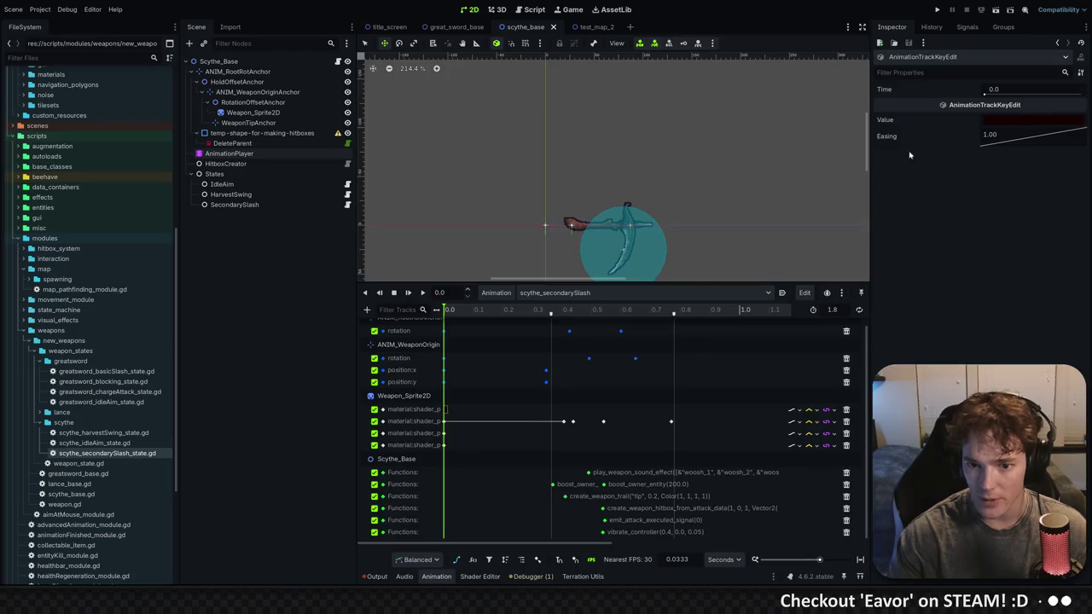
{"action": "left_click_drag", "start_coordinate": [504, 309], "coordinate": [590, 308]}
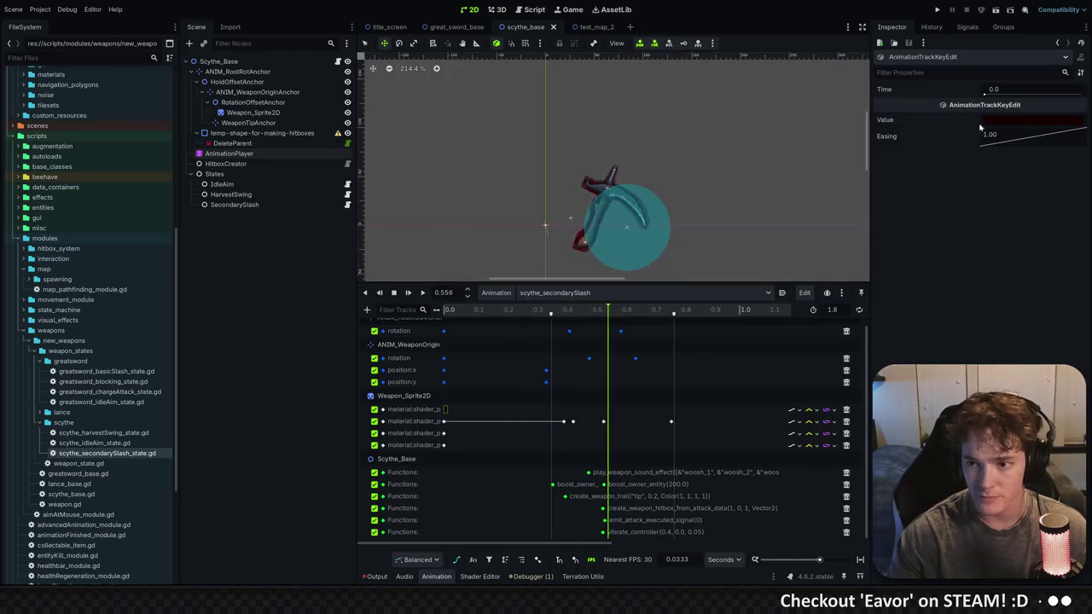
{"action": "left_click", "coordinate": [1017, 124]}
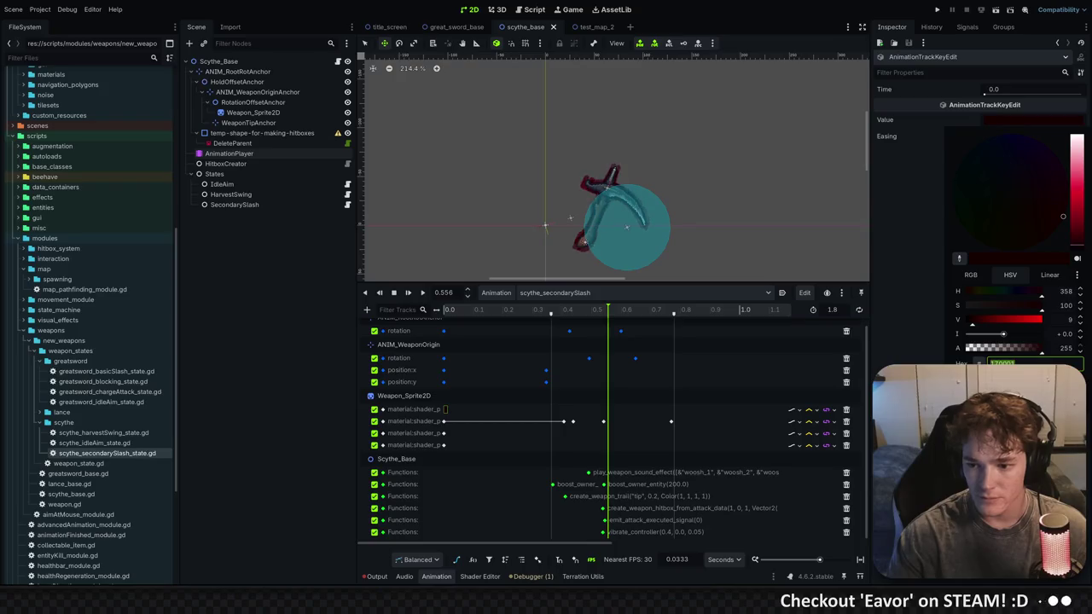
{"action": "left_click", "coordinate": [603, 515]}
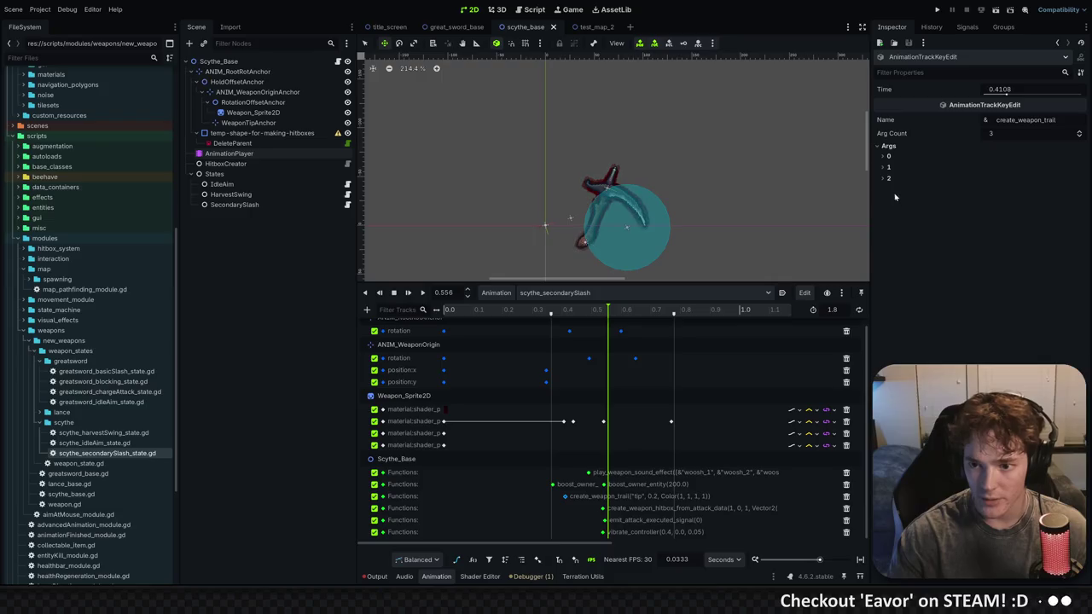
{"action": "left_click", "coordinate": [993, 206]}
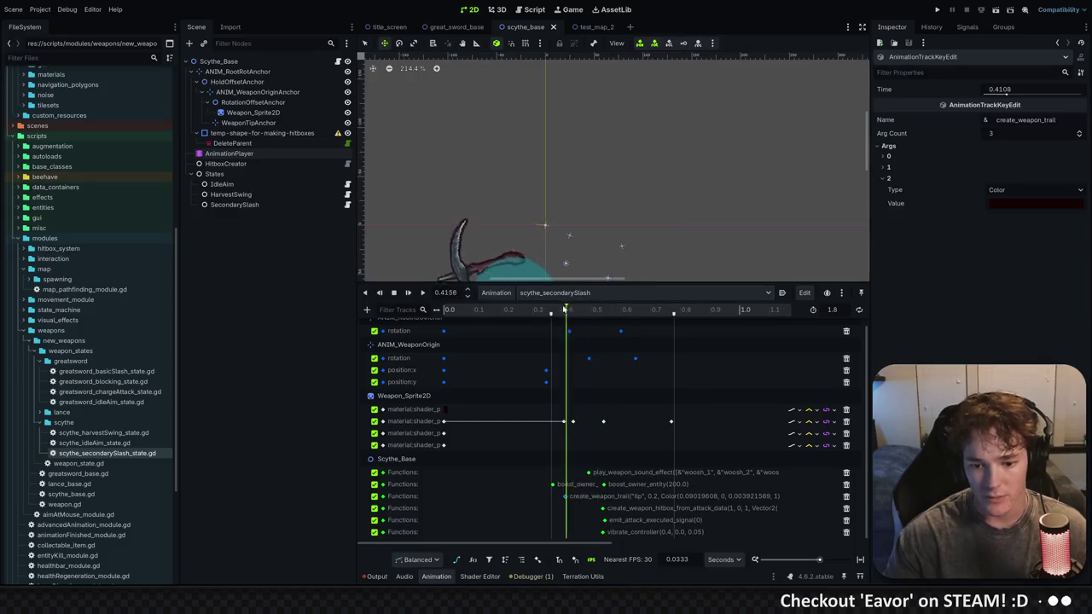
{"action": "left_click_drag", "start_coordinate": [570, 310], "coordinate": [605, 313]}
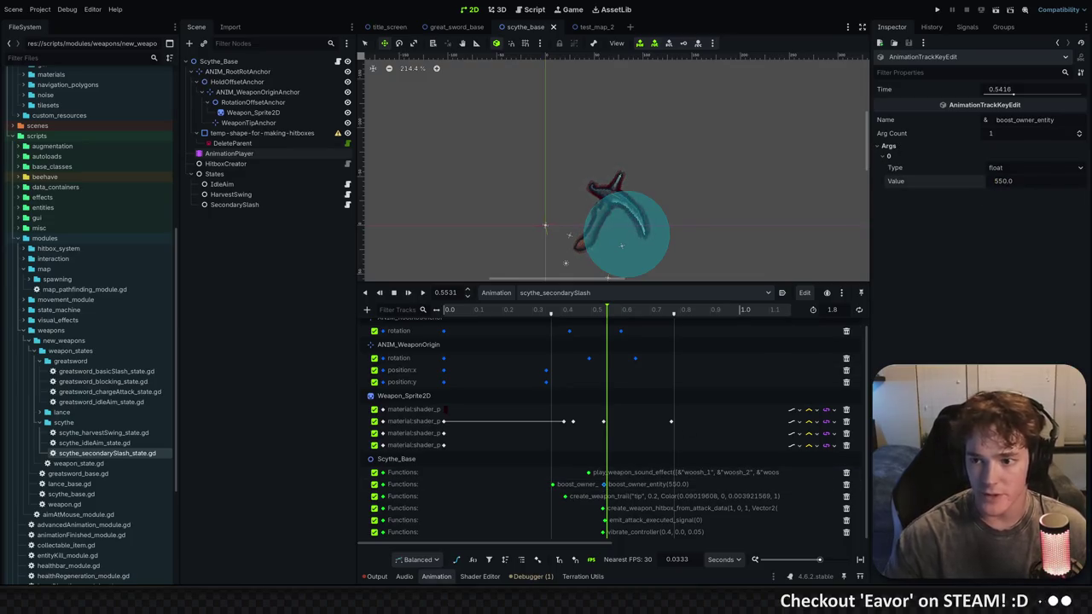
Check Secondary Slash's hitbox data on Scythe_Base, save the scene, and run test_map_2
{"action": "left_click", "coordinate": [215, 61]}
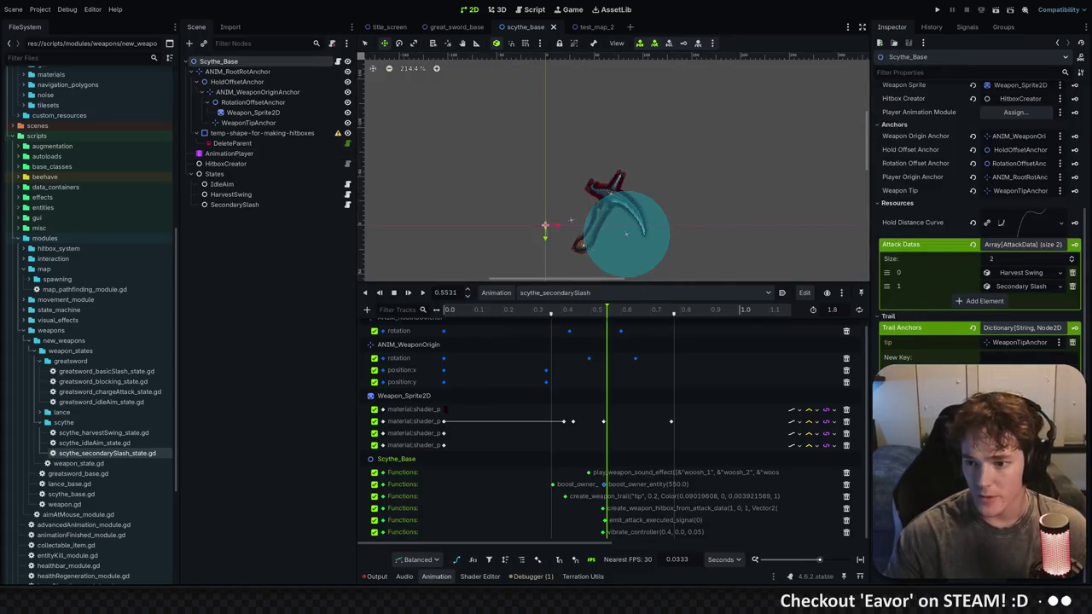
{"action": "left_click", "coordinate": [1017, 288]}
{"action": "scroll", "coordinate": [1014, 292], "scroll_direction": "down", "scroll_amount": 4}
{"action": "left_click", "coordinate": [1007, 268]}
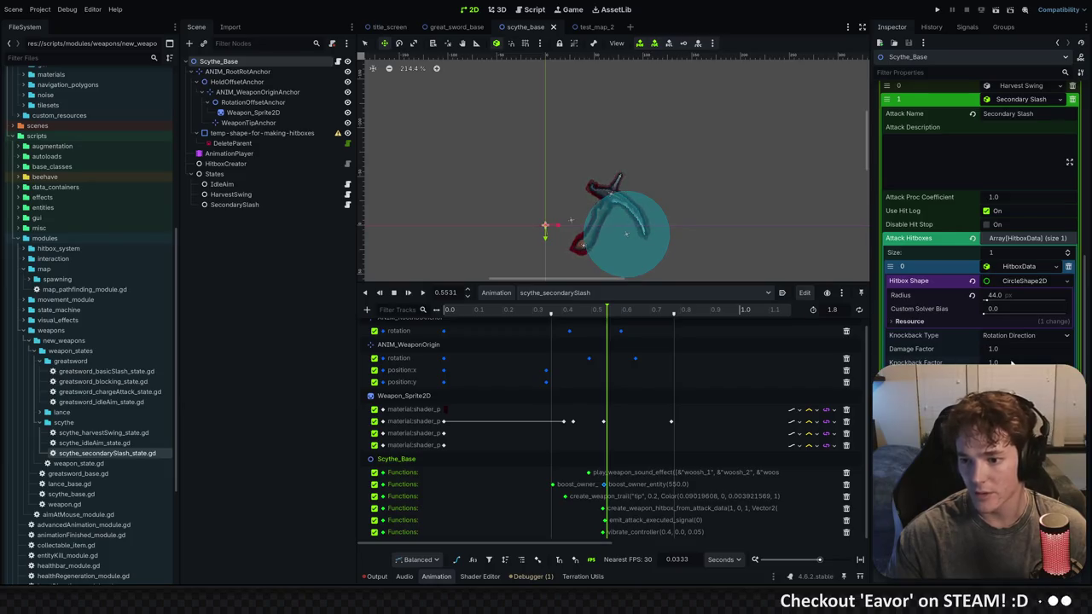
{"action": "key", "text": "ctrl+s"}
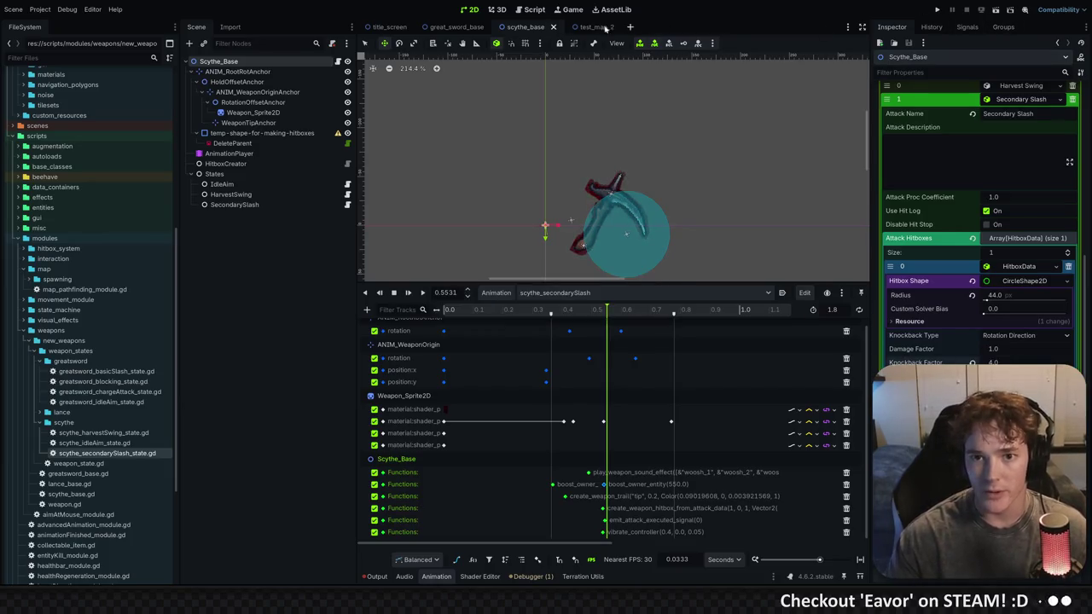
{"action": "left_click", "coordinate": [593, 28]}
{"action": "key", "text": "F6"}
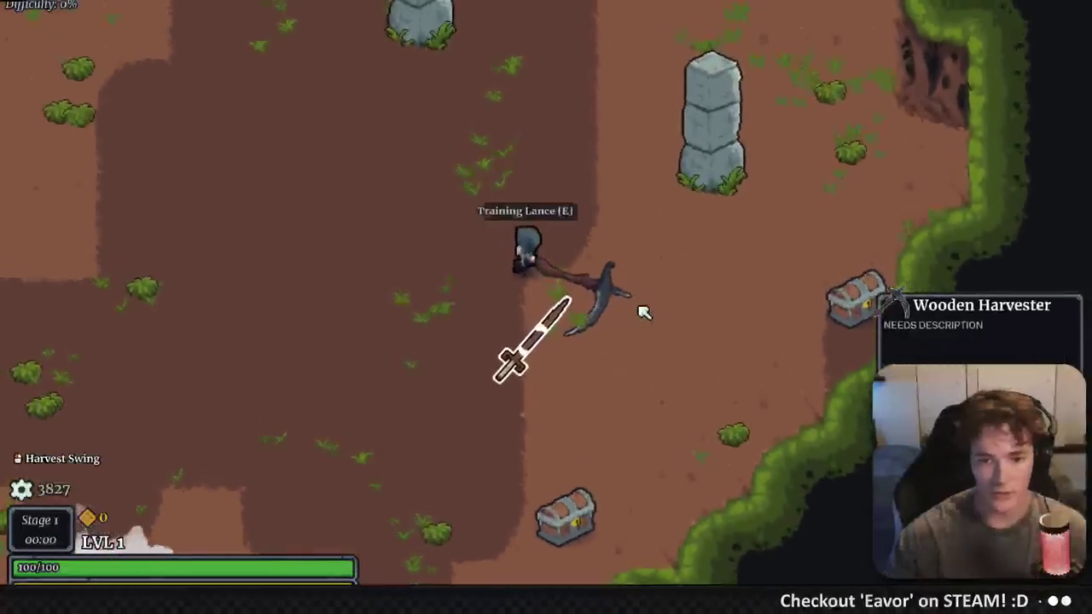
Walk the character up-left across the Eavor map, trying one Harvest Swing on the way
{"action": "key", "text": "w+a"}
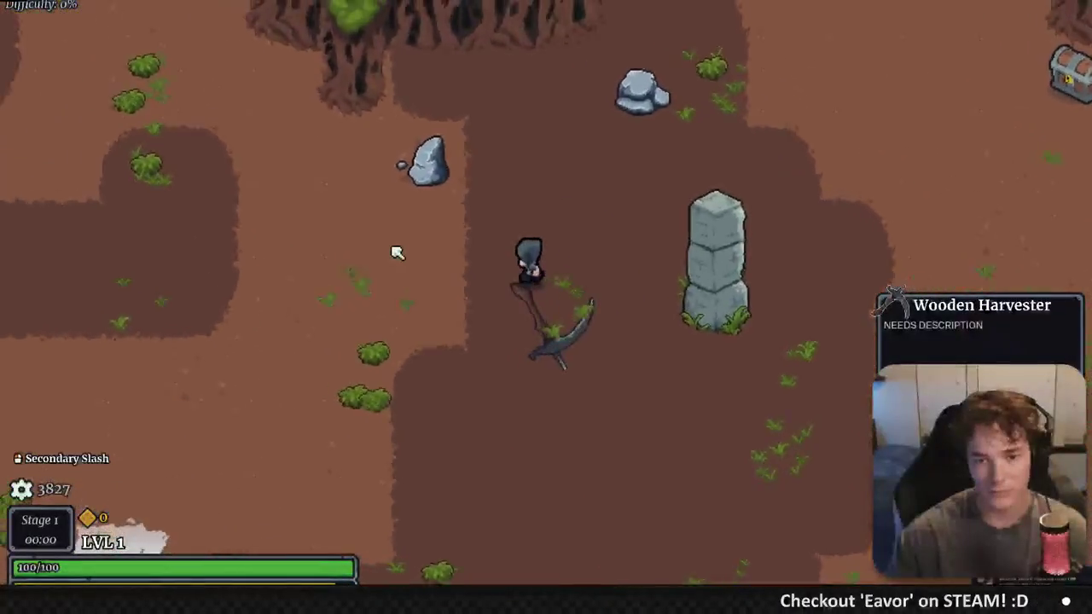
{"action": "key", "text": "w+a"}
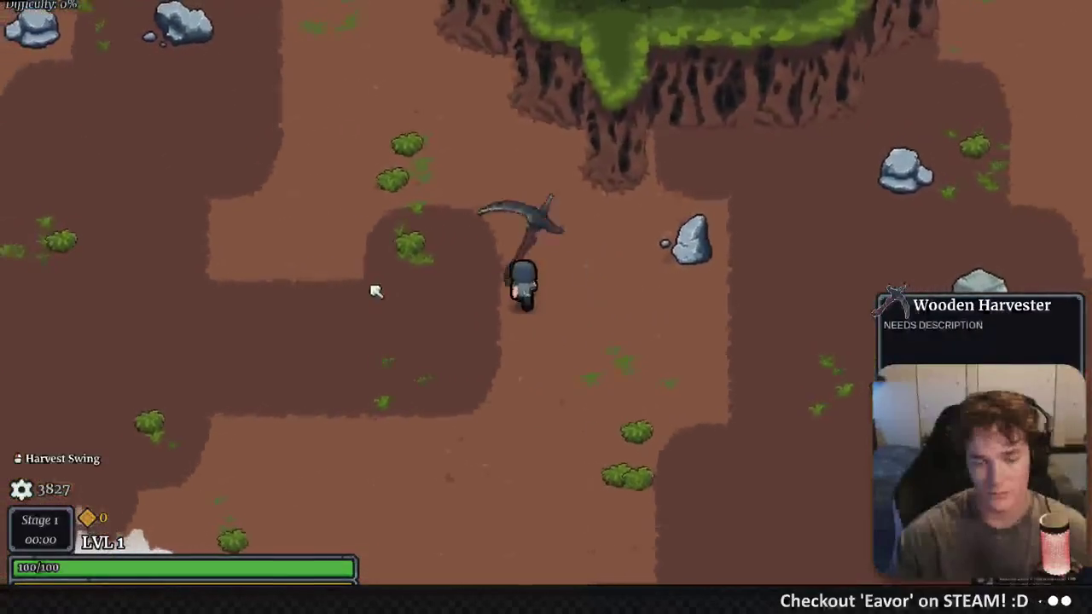
{"action": "key", "text": "w+a"}
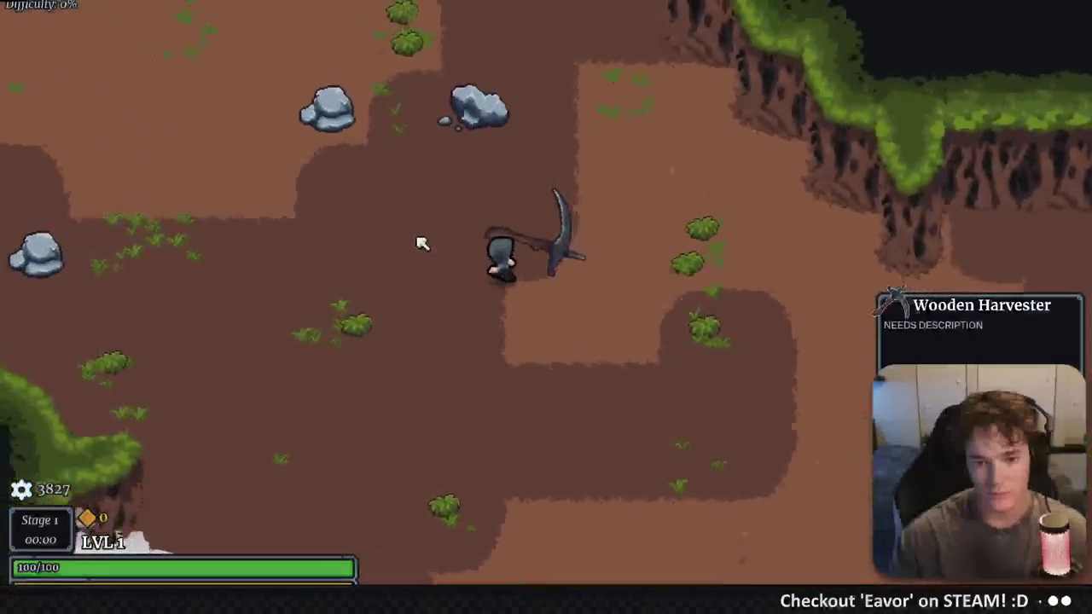
{"action": "key", "text": "w+a"}
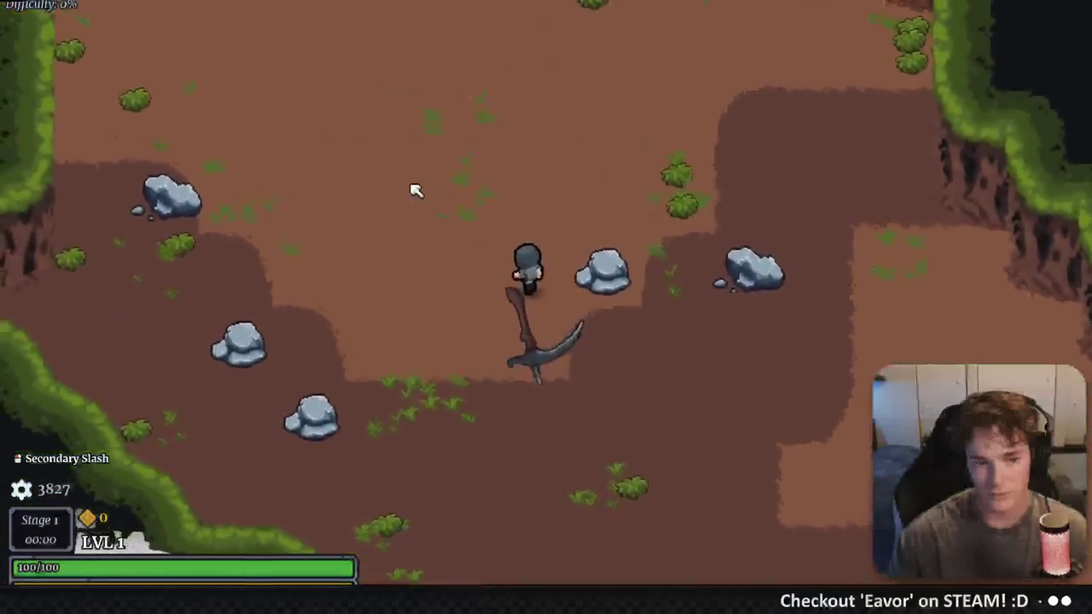
{"action": "key", "text": "w+a"}
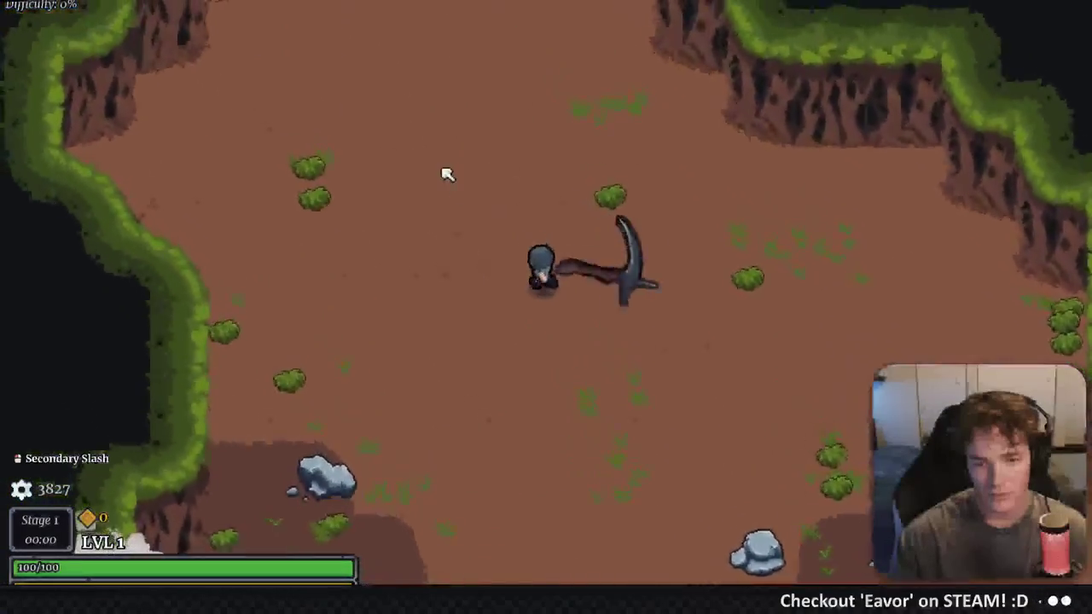
{"action": "key", "text": "w+a"}
{"action": "left_click", "coordinate": [483, 434]}
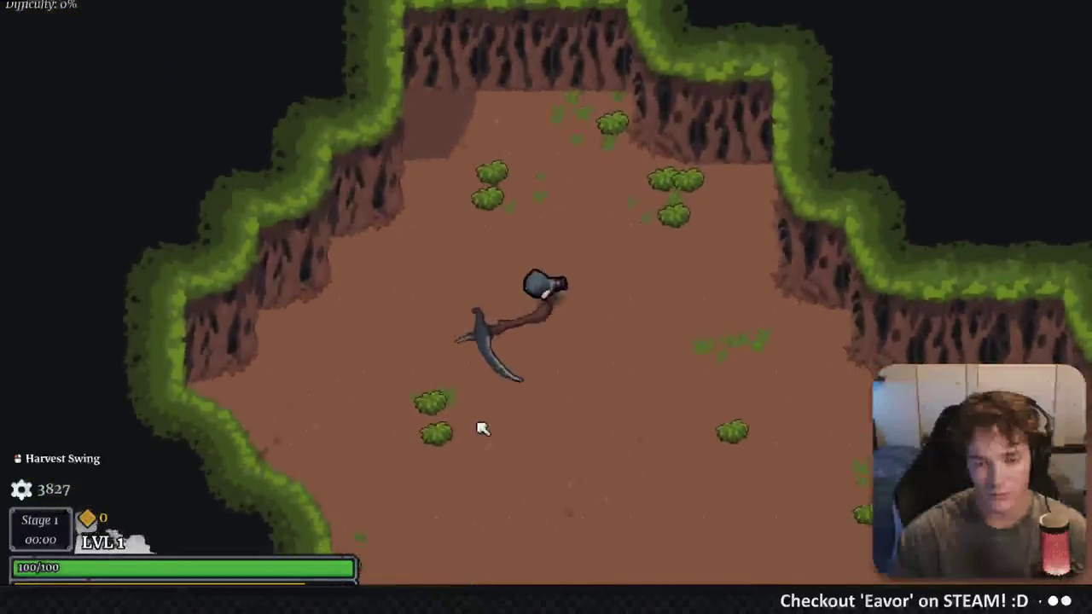
Approach the Bakunawa and chain a Harvest Swing into the Secondary Slash, then keep swinging
{"action": "key", "text": "s+d"}
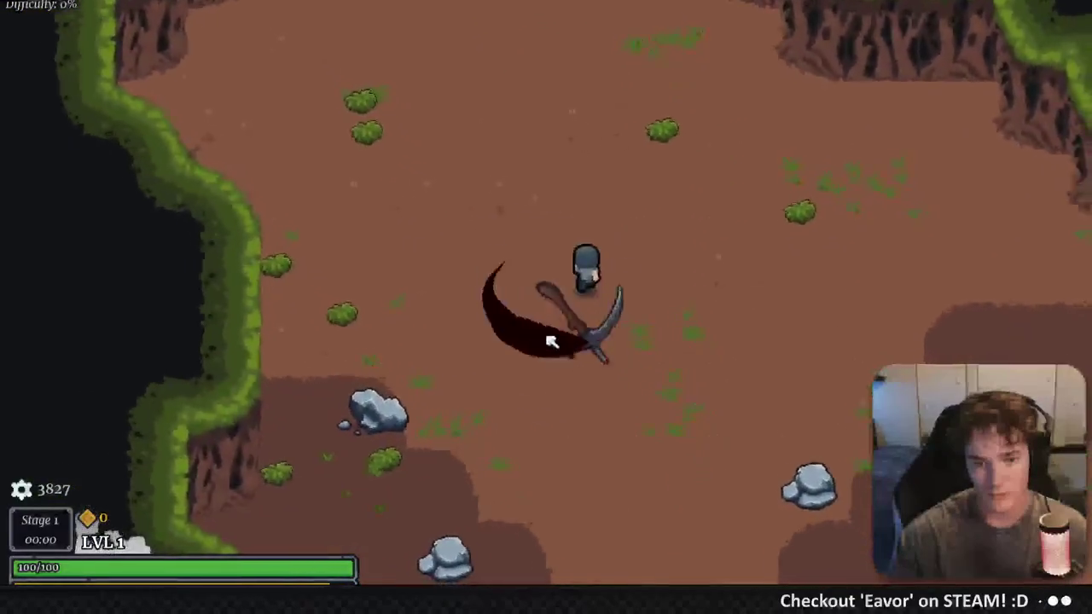
{"action": "key", "text": "s+d"}
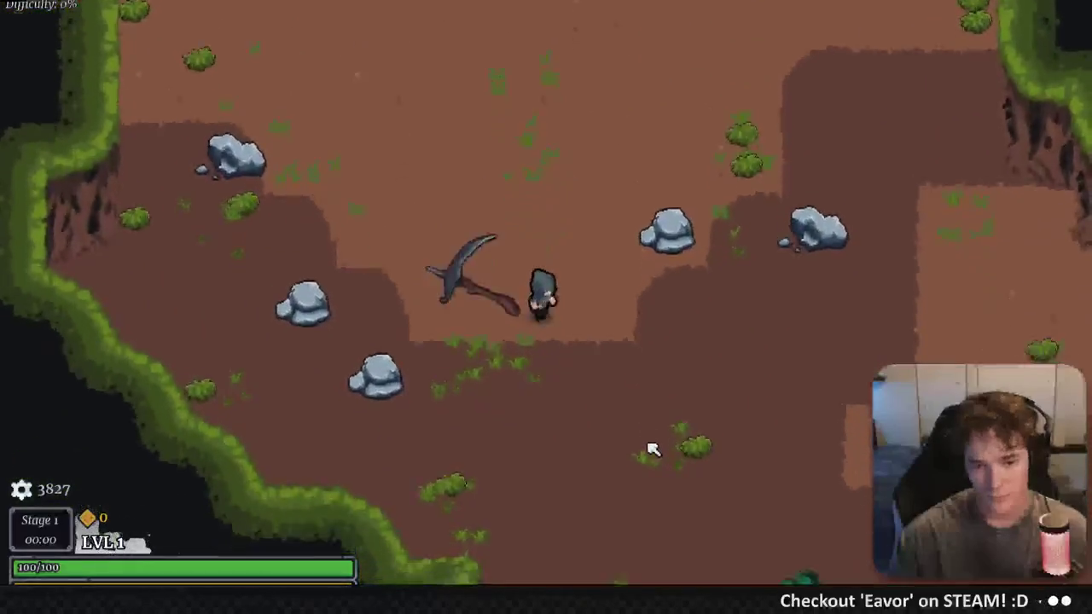
{"action": "key", "text": "s+d"}
{"action": "left_click", "coordinate": [597, 324]}
{"action": "right_click", "coordinate": [555, 204]}
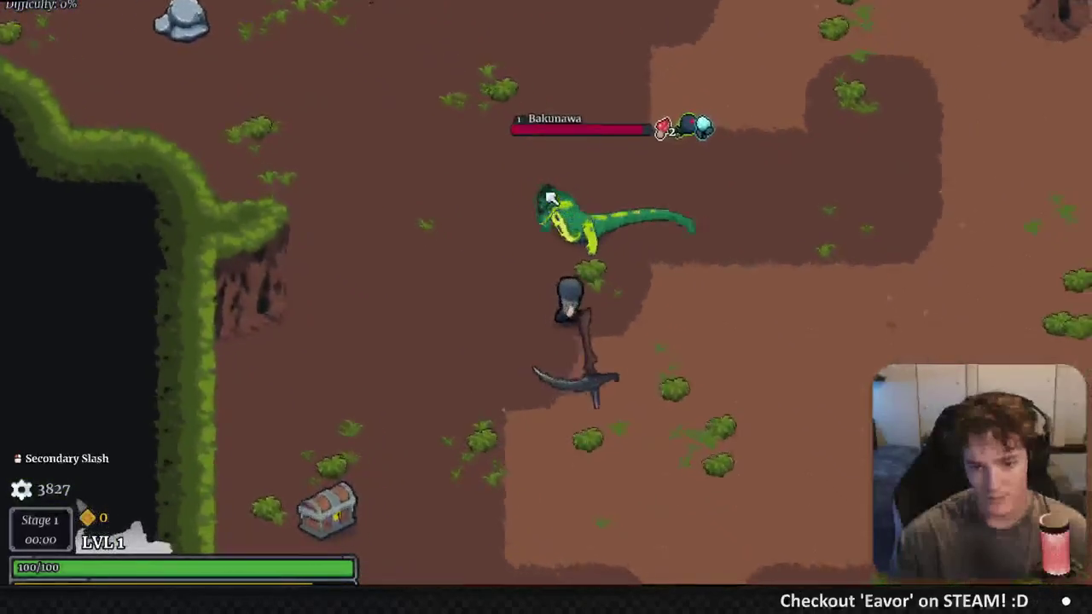
{"action": "left_click", "coordinate": [512, 205]}
{"action": "key", "text": "w+a"}
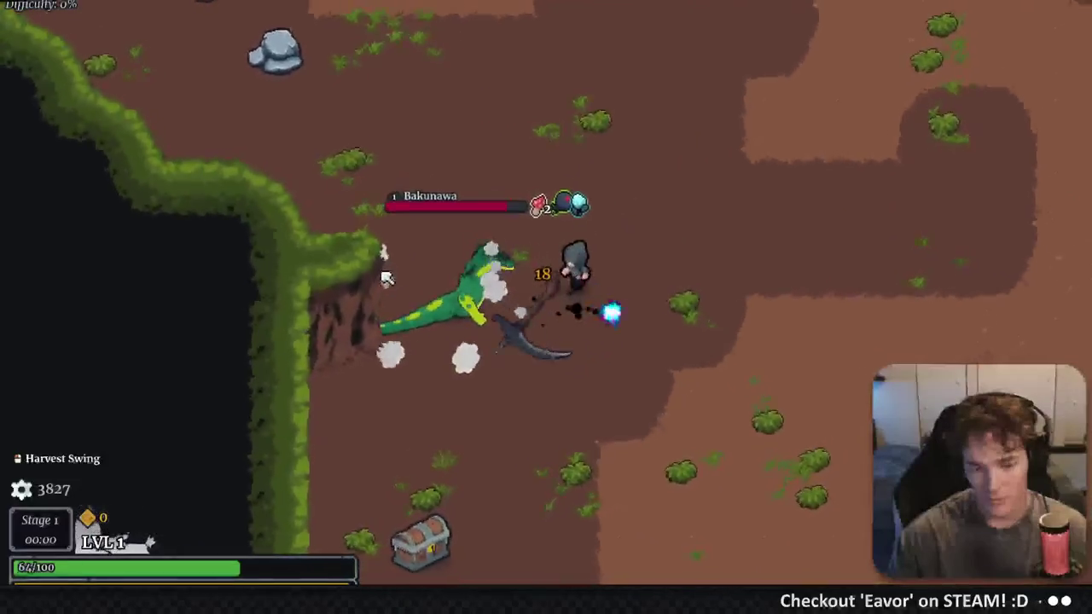
{"action": "key", "text": "s+a"}
{"action": "left_click", "coordinate": [687, 219]}
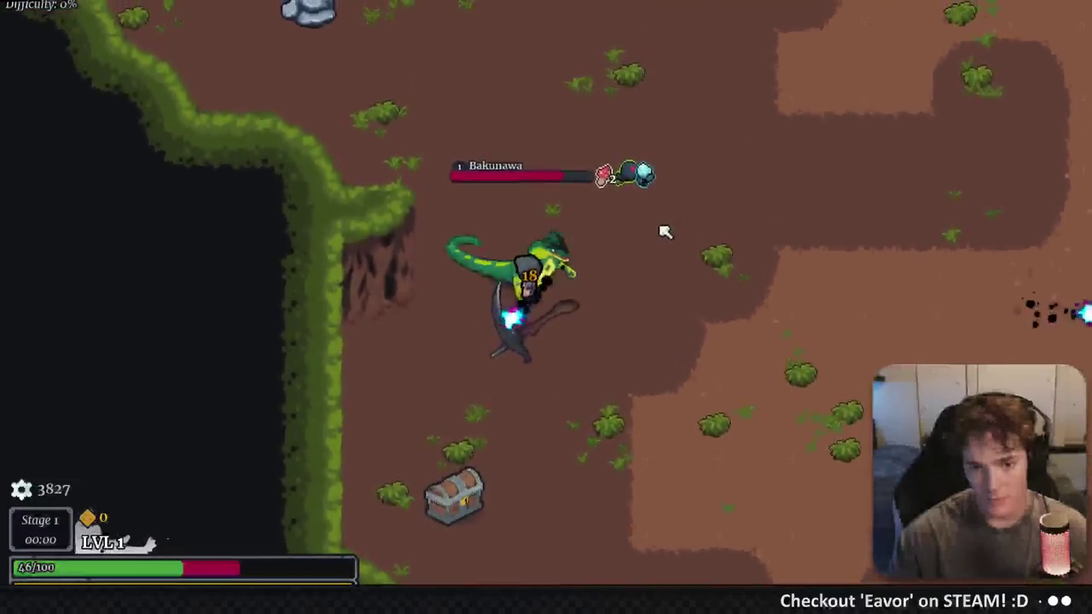
{"action": "left_click", "coordinate": [434, 246]}
Reposition around the Bakunawa and land two more Harvest Swing into Secondary Slash combos
{"action": "key", "text": "w+a"}
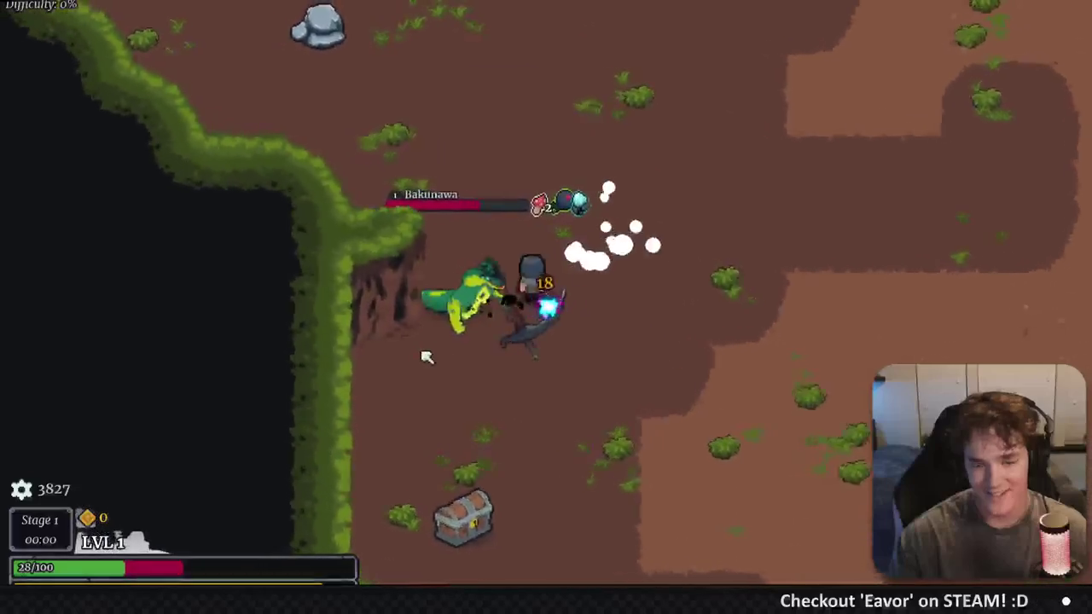
{"action": "left_click", "coordinate": [512, 434]}
{"action": "key", "text": "s+a"}
{"action": "right_click", "coordinate": [464, 356]}
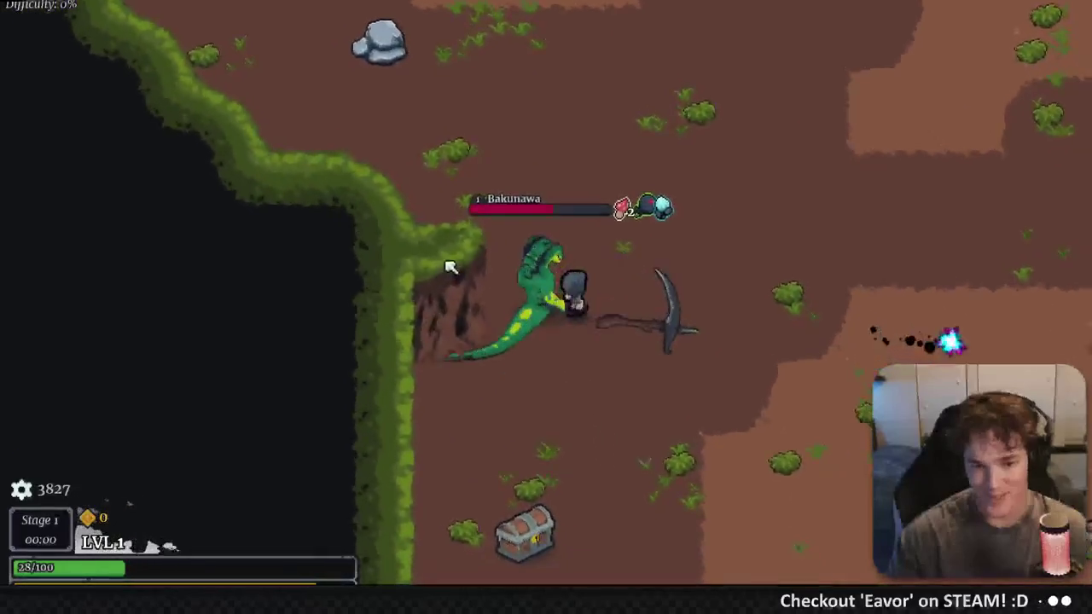
{"action": "key", "text": "s"}
{"action": "left_click", "coordinate": [600, 278]}
{"action": "key", "text": "d"}
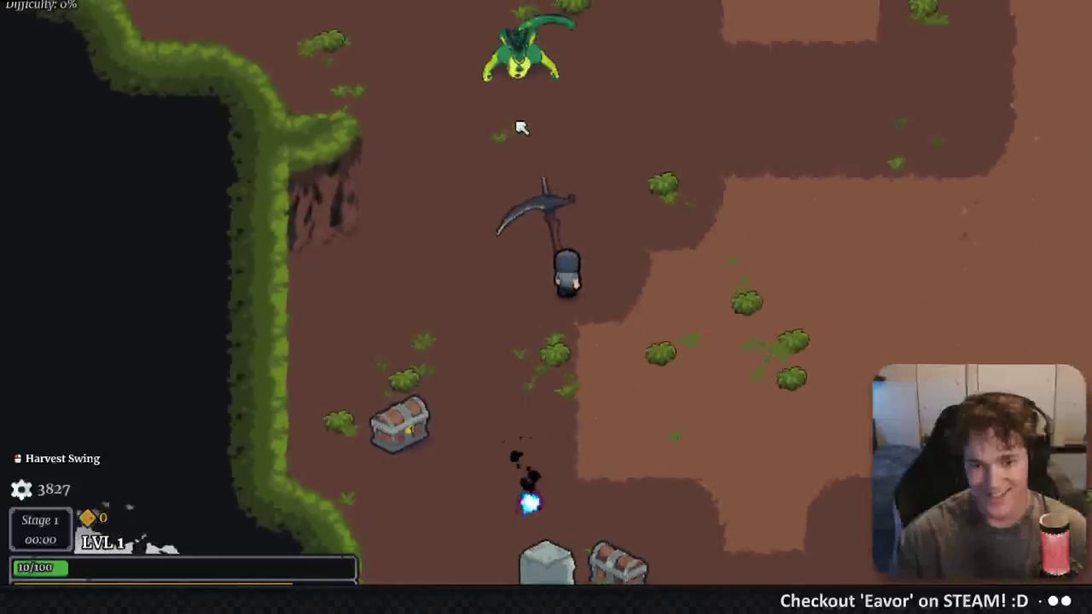
{"action": "key", "text": "w"}
{"action": "right_click", "coordinate": [517, 128]}
Retreat and circle the Bakunawa, chaining further Harvest Swing and Secondary Slash combos until slain
{"action": "key", "text": "w"}
{"action": "key", "text": "a"}
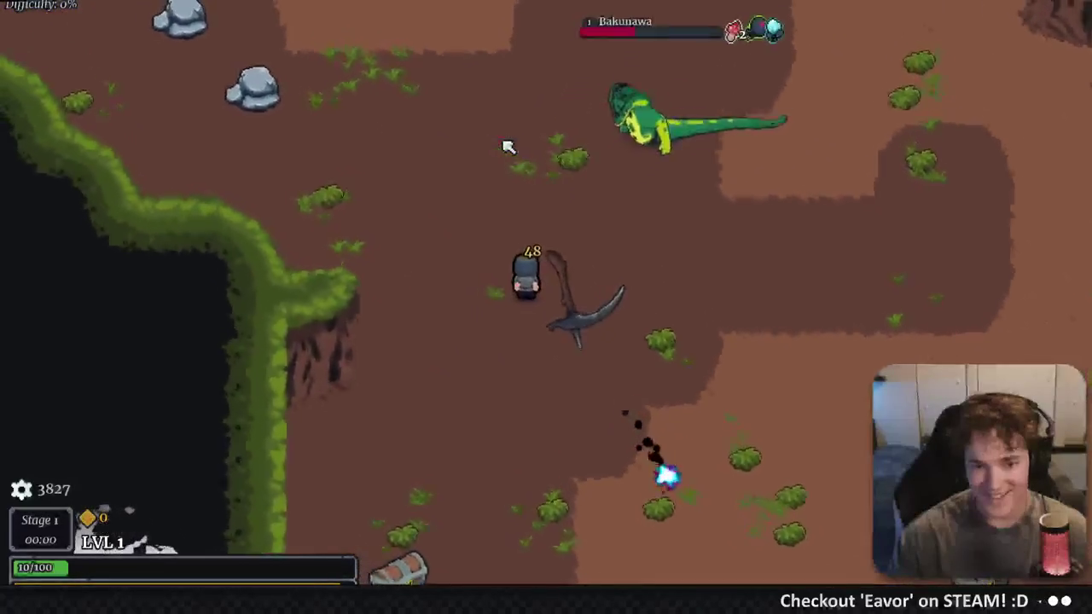
{"action": "key", "text": "w"}
{"action": "key", "text": "a"}
{"action": "left_click", "coordinate": [724, 248]}
{"action": "right_click", "coordinate": [721, 239]}
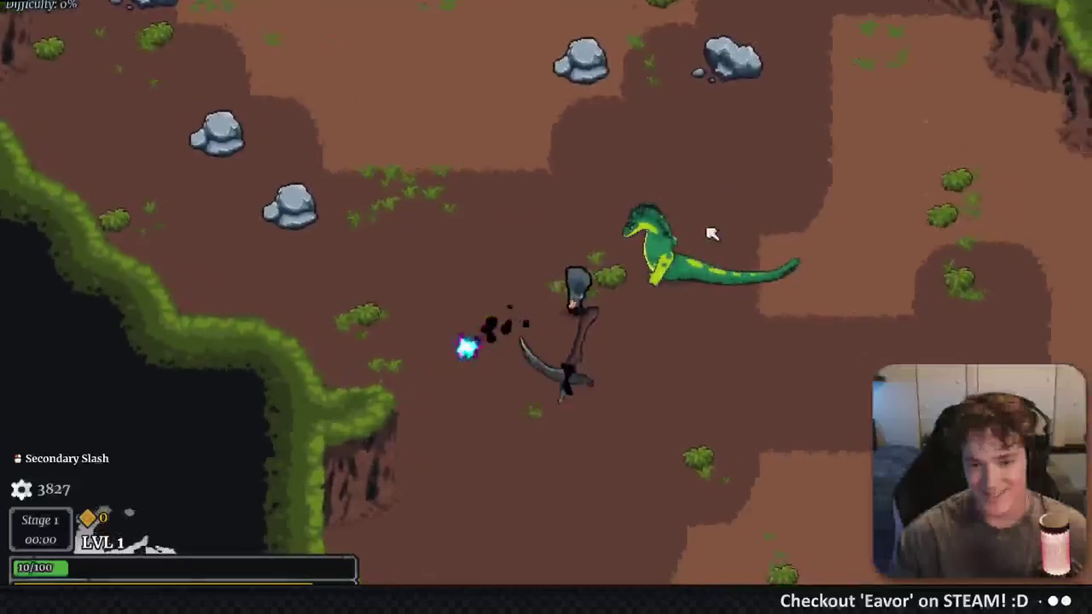
{"action": "key", "text": "w"}
{"action": "key", "text": "d"}
{"action": "left_click", "coordinate": [419, 247]}
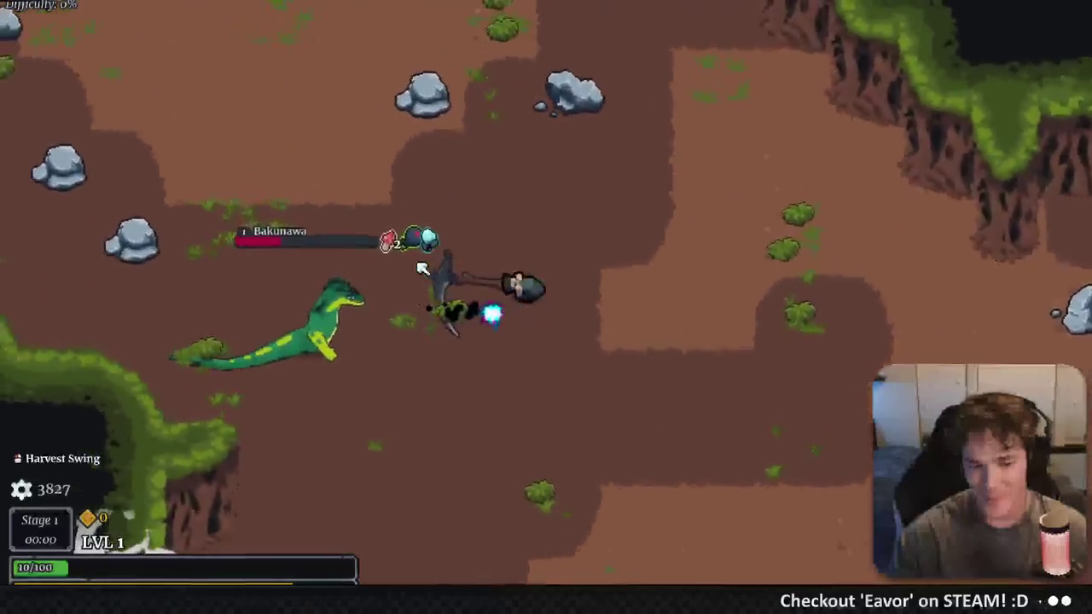
{"action": "right_click", "coordinate": [403, 267]}
{"action": "key", "text": "s"}
{"action": "key", "text": "a"}
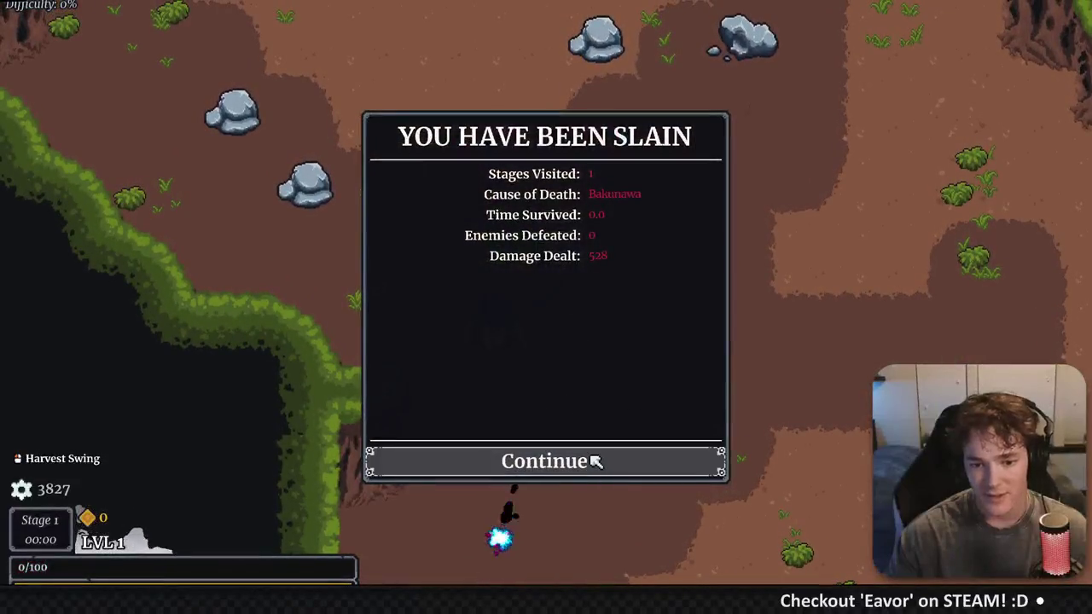
Dismiss the YOU HAVE BEEN SLAIN summary, then walk up-left into the blue portal
{"action": "left_click", "coordinate": [592, 461]}
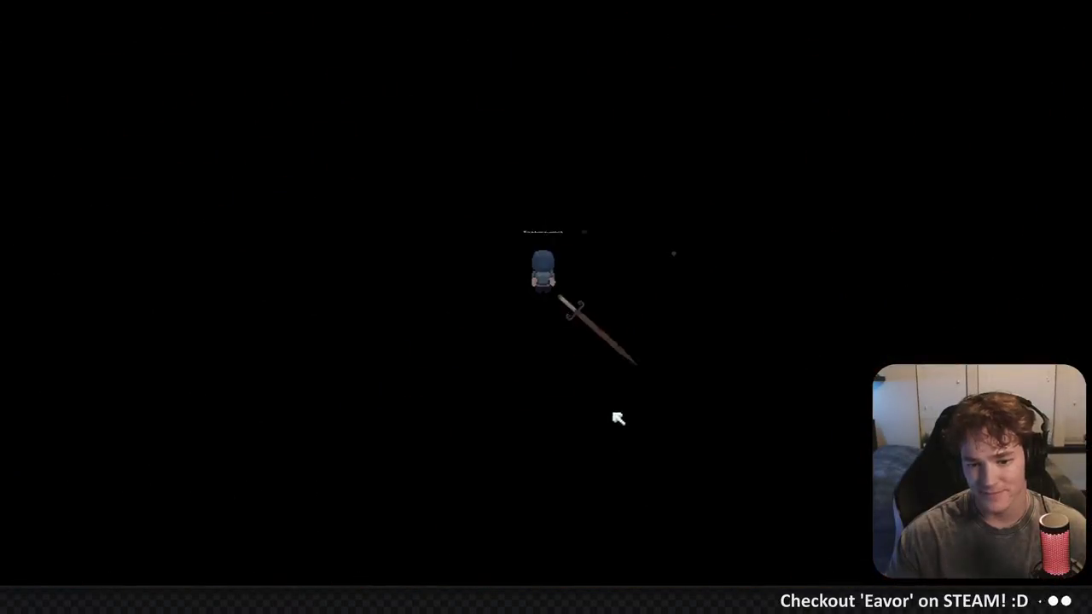
{"action": "key", "text": "w"}
{"action": "key", "text": "a"}
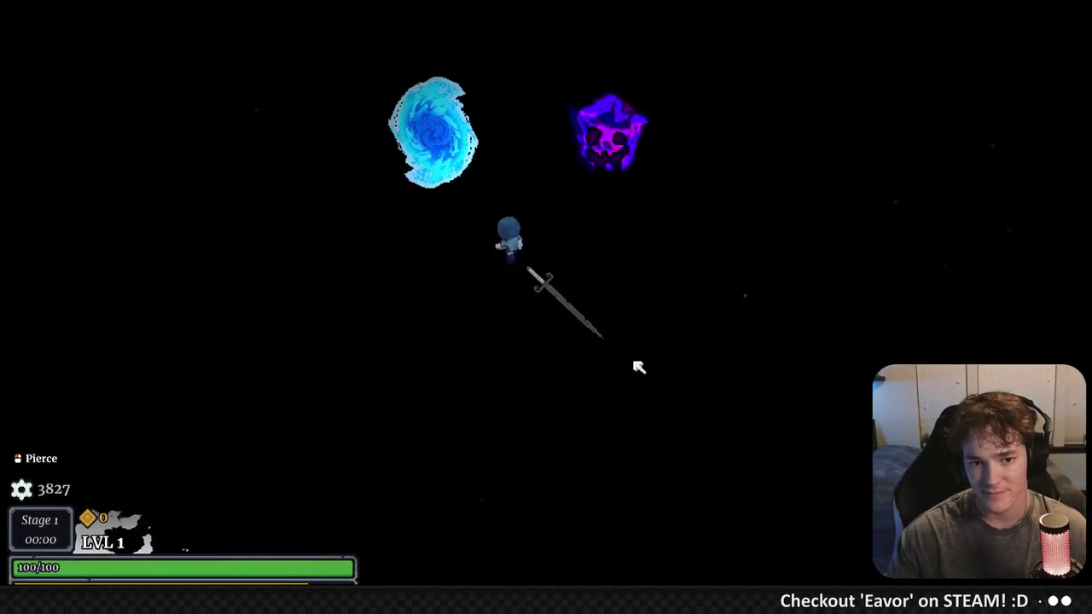
{"action": "key", "text": "e"}
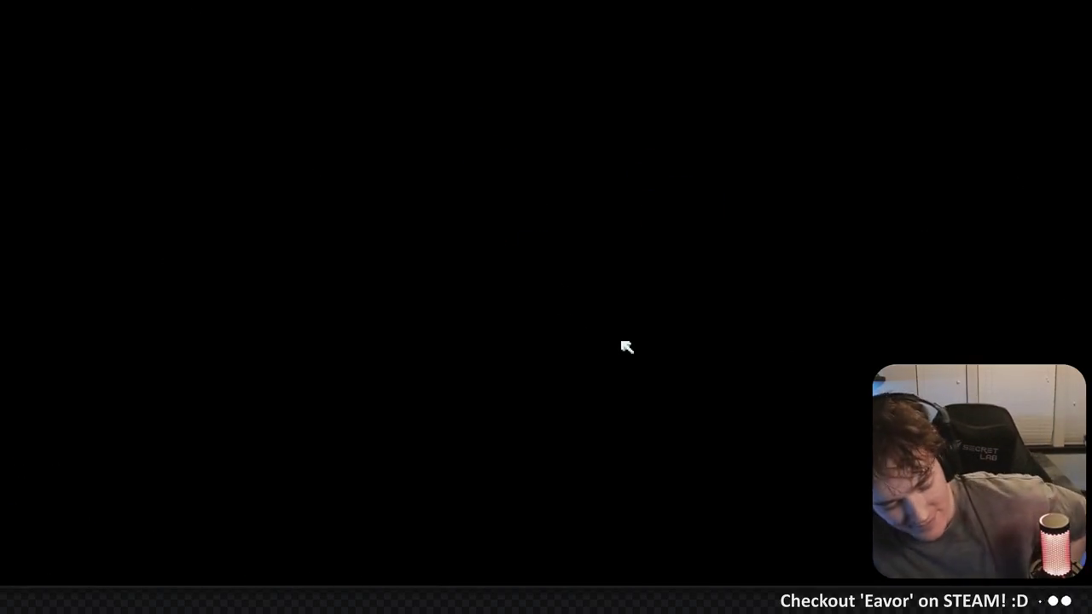
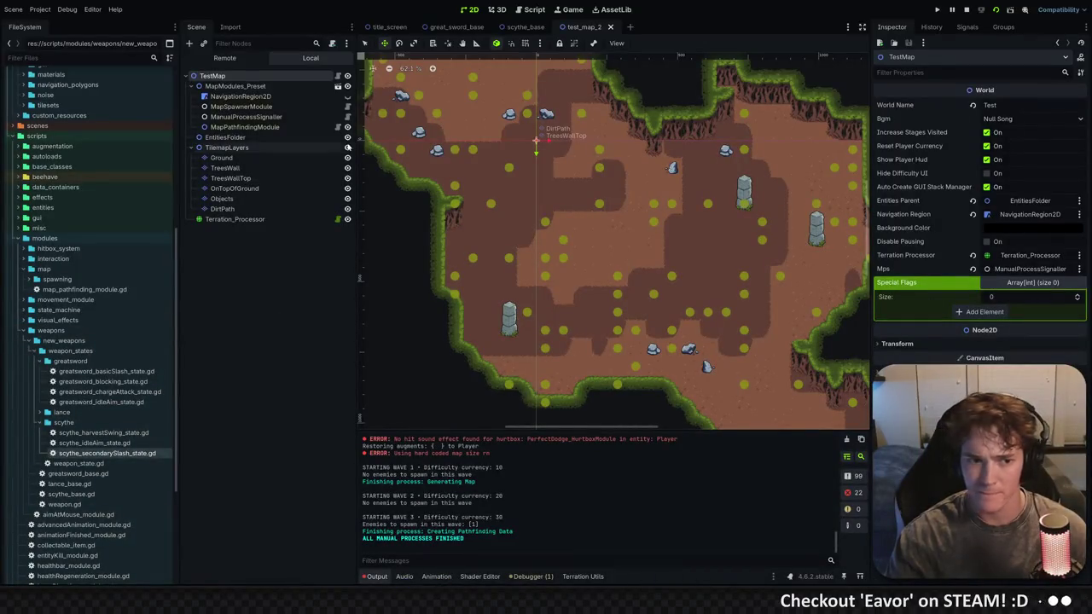
Review the scythe_base Secondary Slash attack data, save the scene, and return to the running game
{"action": "left_click", "coordinate": [245, 97]}
{"action": "left_click", "coordinate": [522, 31]}
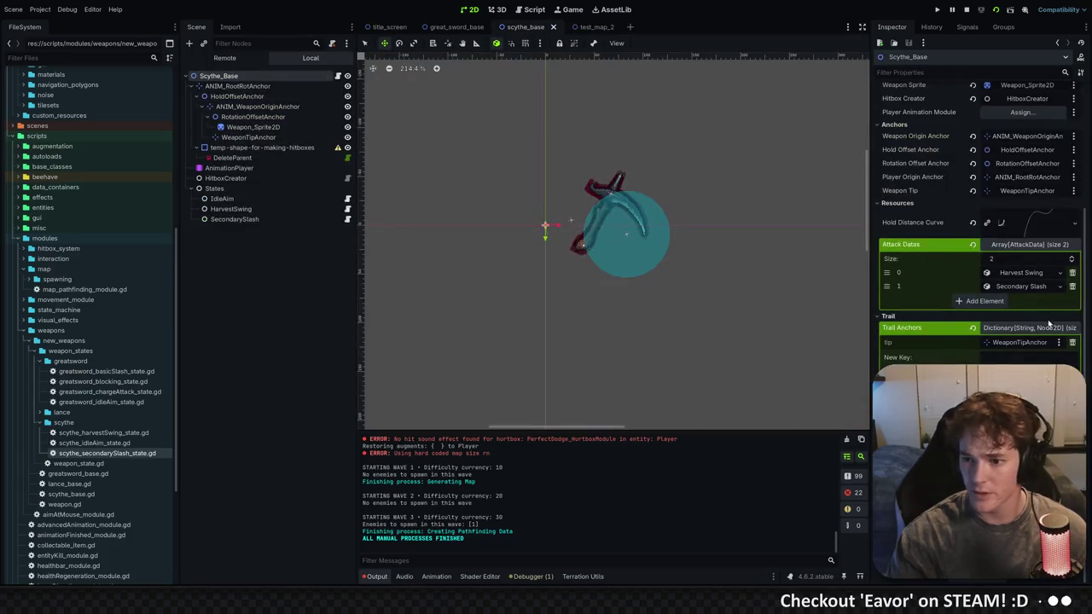
{"action": "left_click", "coordinate": [1021, 286]}
{"action": "scroll", "coordinate": [1015, 323], "scroll_direction": "down", "scroll_amount": 2}
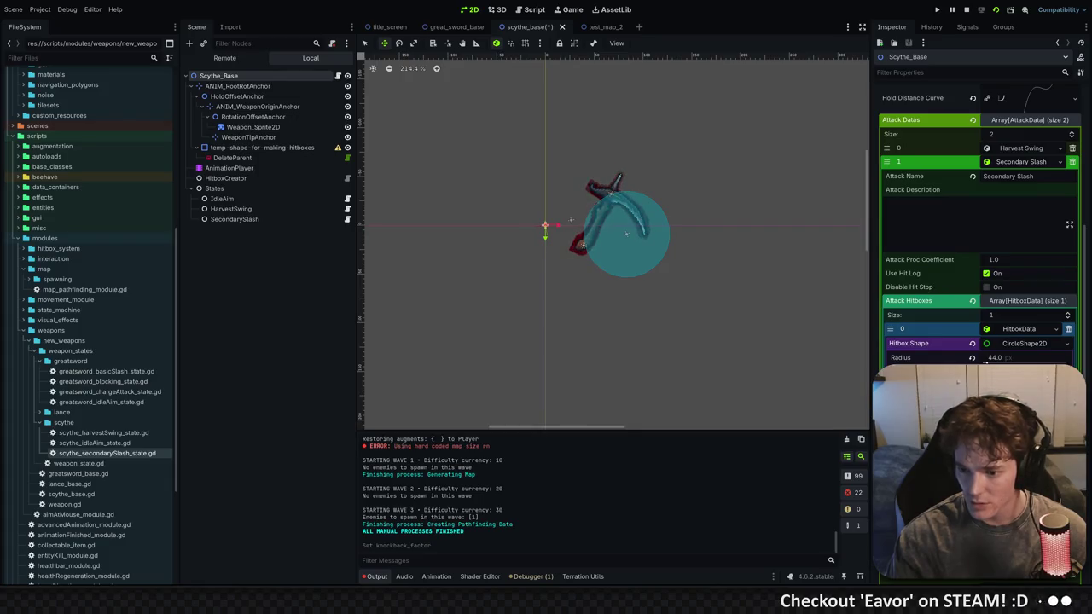
{"action": "key", "text": "ctrl+s"}
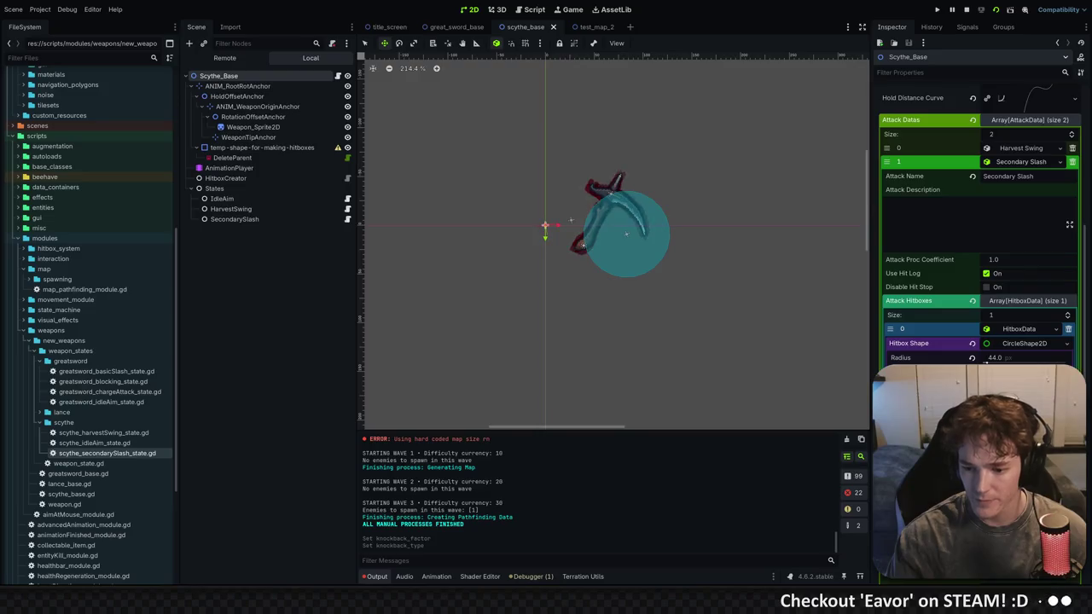
{"action": "key", "text": "alt+Tab"}
Walk around the Altar and hit it repeatedly with Harvest Swings
{"action": "key", "text": "e"}
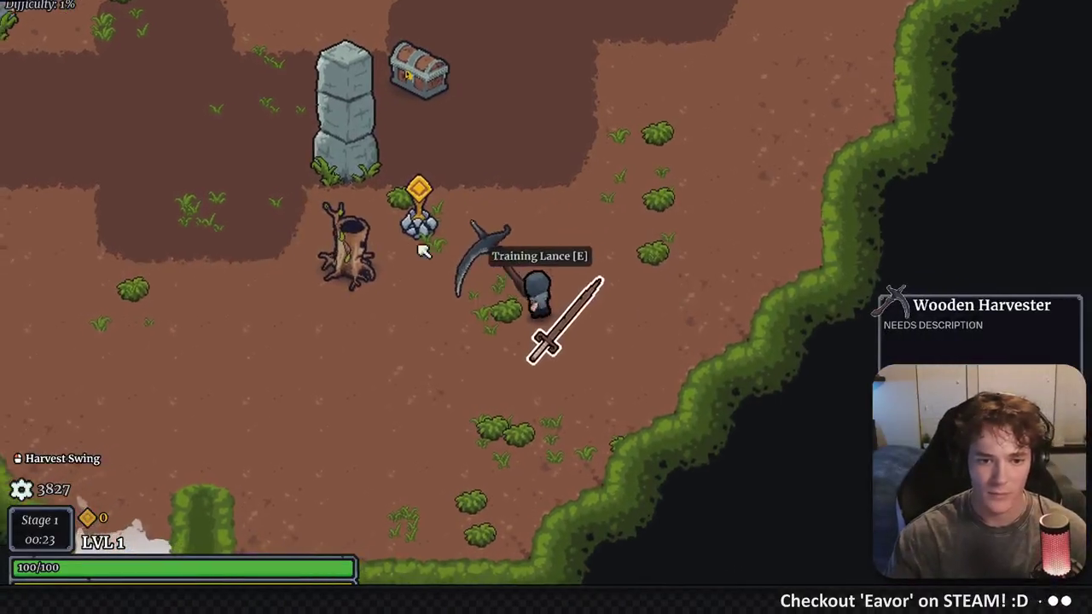
{"action": "key", "text": "a"}
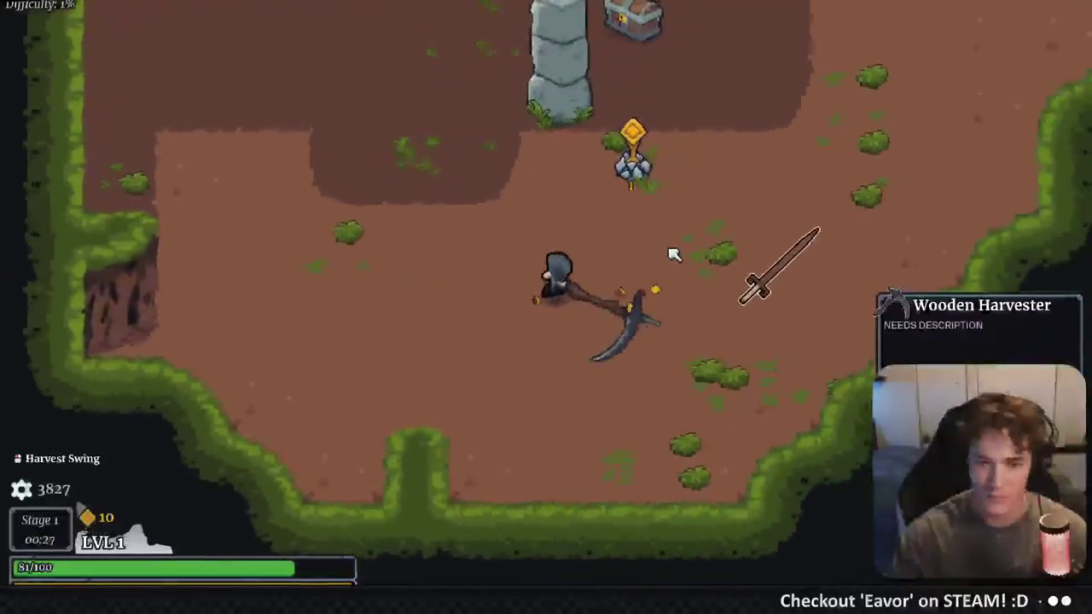
{"action": "key", "text": "w+d"}
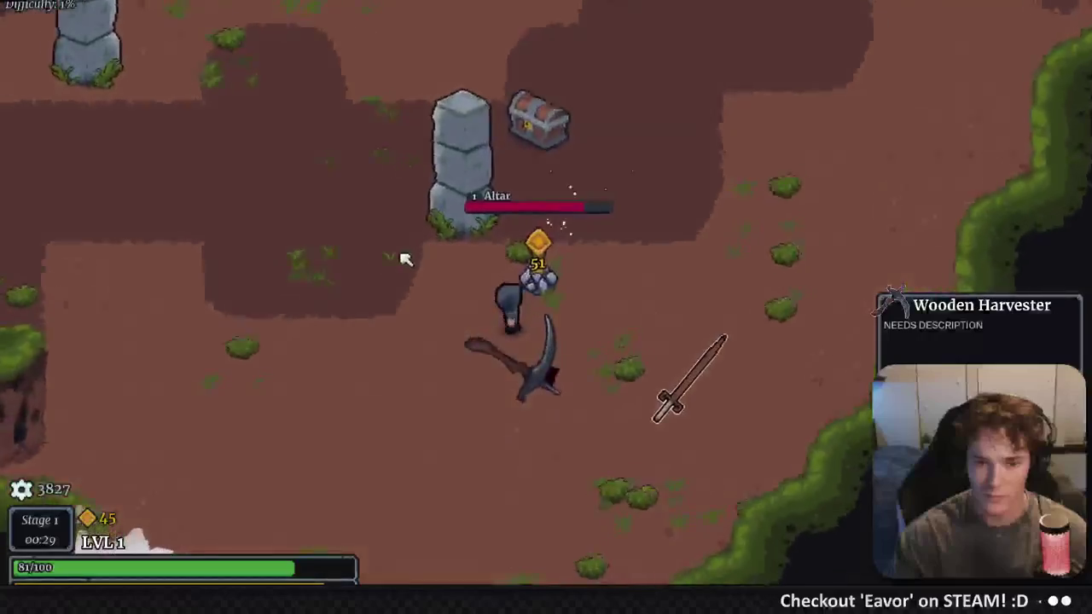
{"action": "key", "text": "d"}
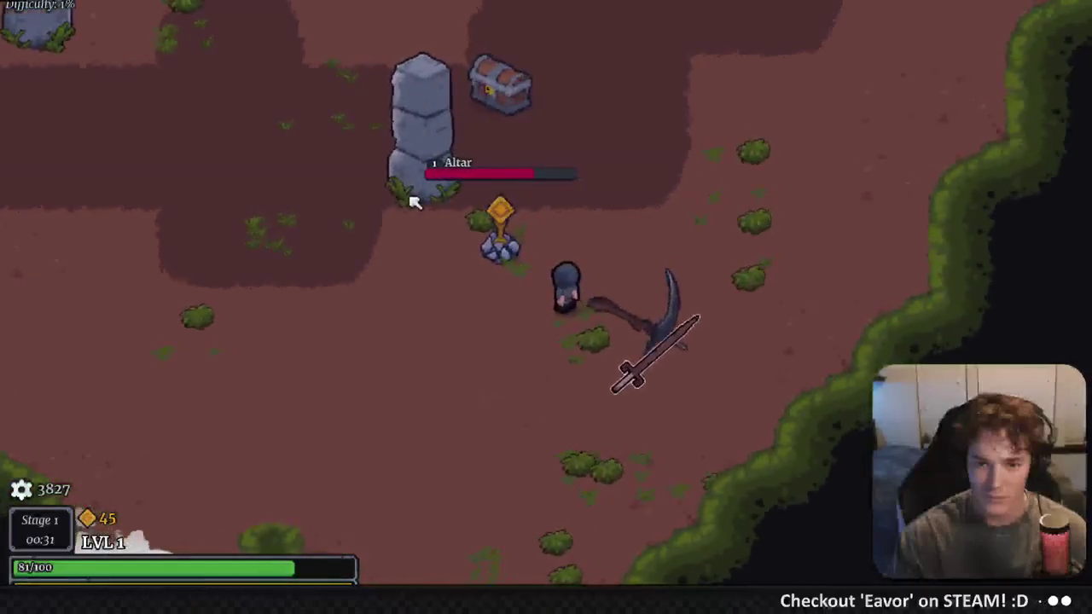
{"action": "key", "text": "a"}
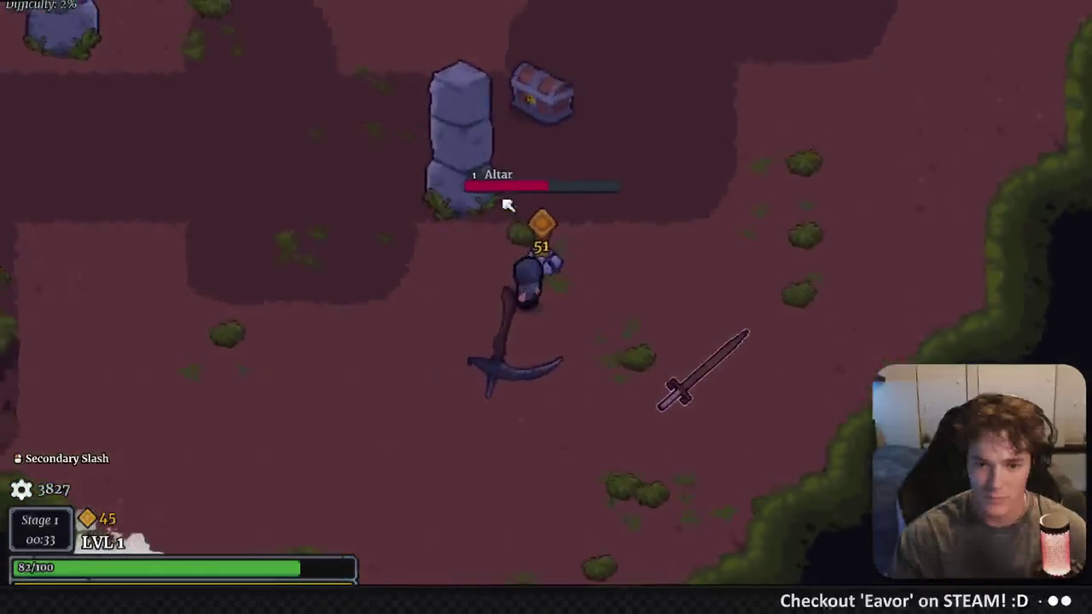
{"action": "key", "text": "d"}
{"action": "left_click", "coordinate": [418, 284]}
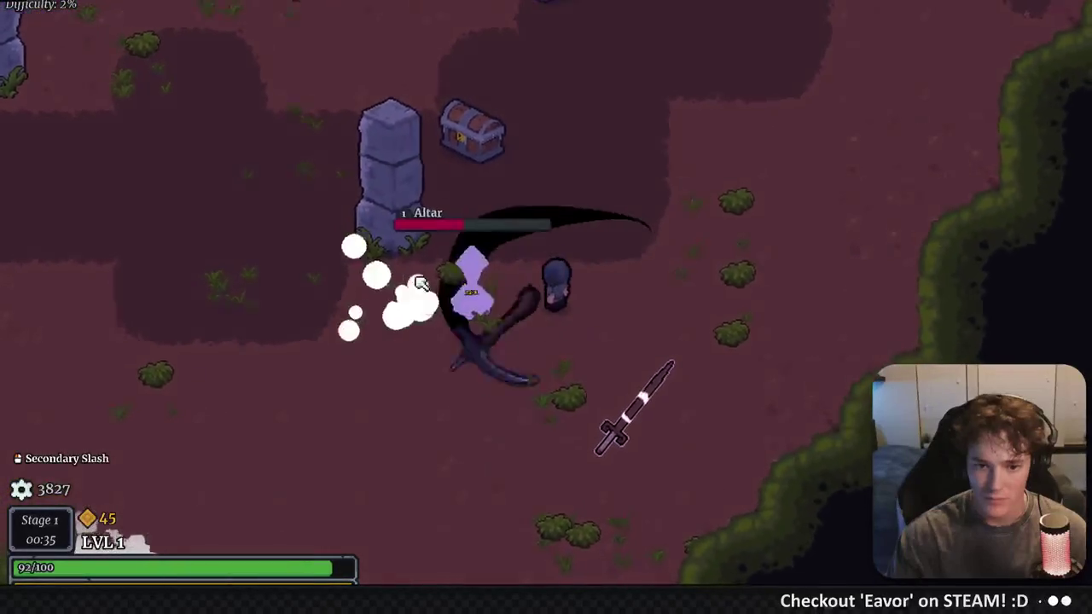
{"action": "key", "text": "s"}
{"action": "key", "text": "a"}
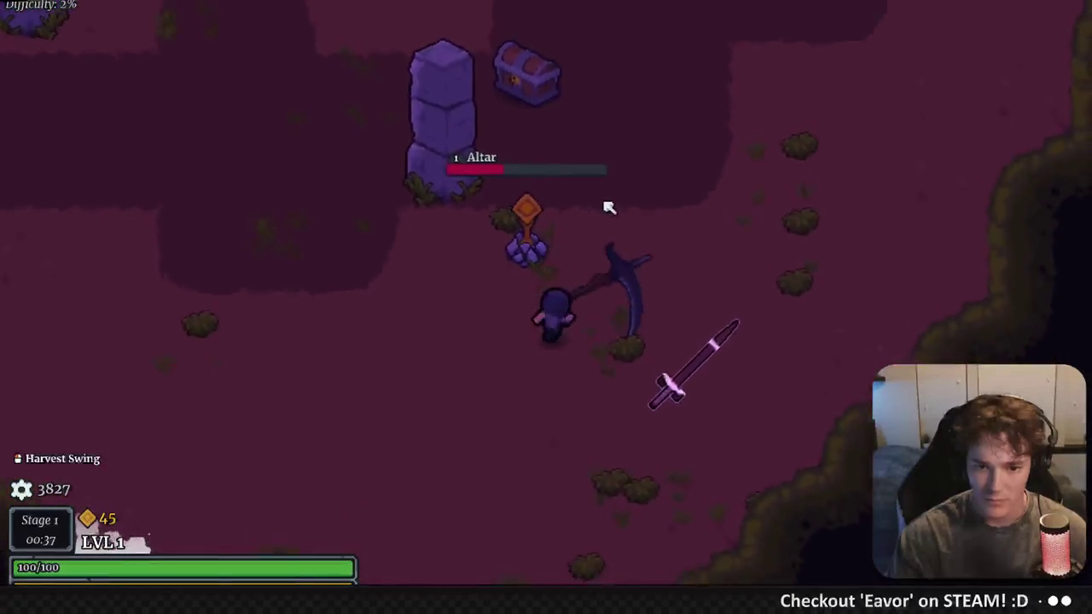
{"action": "left_click", "coordinate": [705, 250]}
{"action": "key", "text": "w"}
{"action": "left_click", "coordinate": [536, 236]}
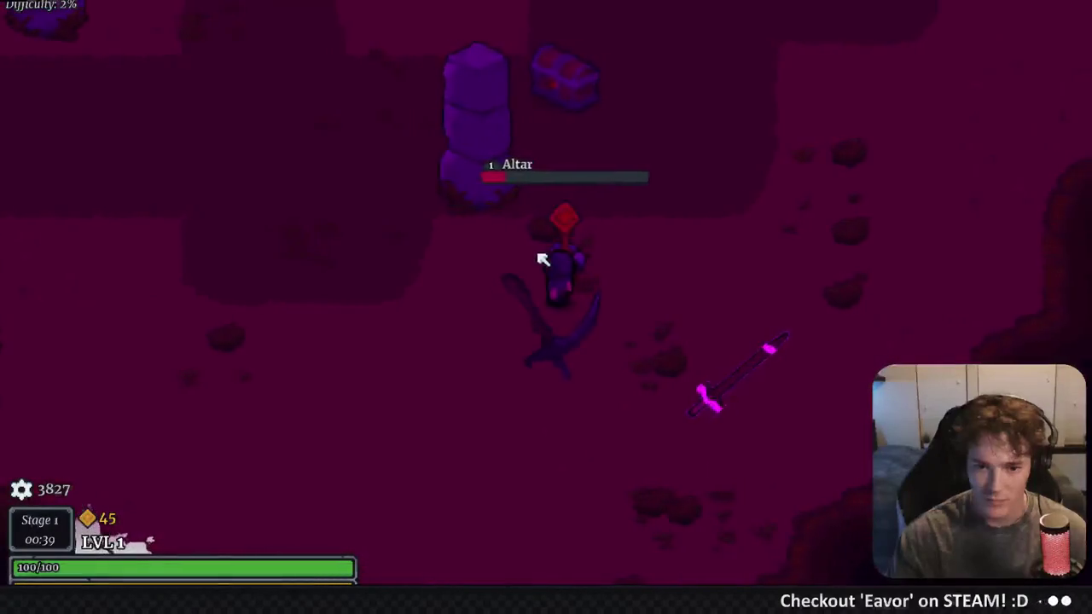
{"action": "key", "text": "s"}
{"action": "key", "text": "d"}
{"action": "left_click", "coordinate": [541, 248]}
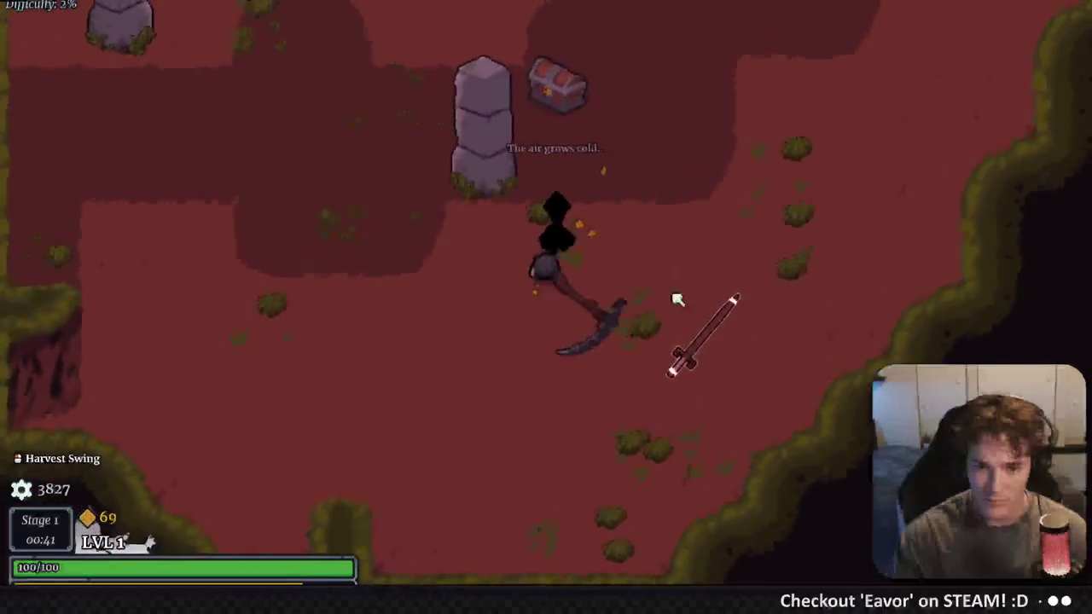
Attack the Barkling near the Common Chest with Harvest Swings and Secondary Slashes
{"action": "key", "text": "w"}
{"action": "key", "text": "w"}
{"action": "key", "text": "d"}
{"action": "left_click", "coordinate": [619, 171]}
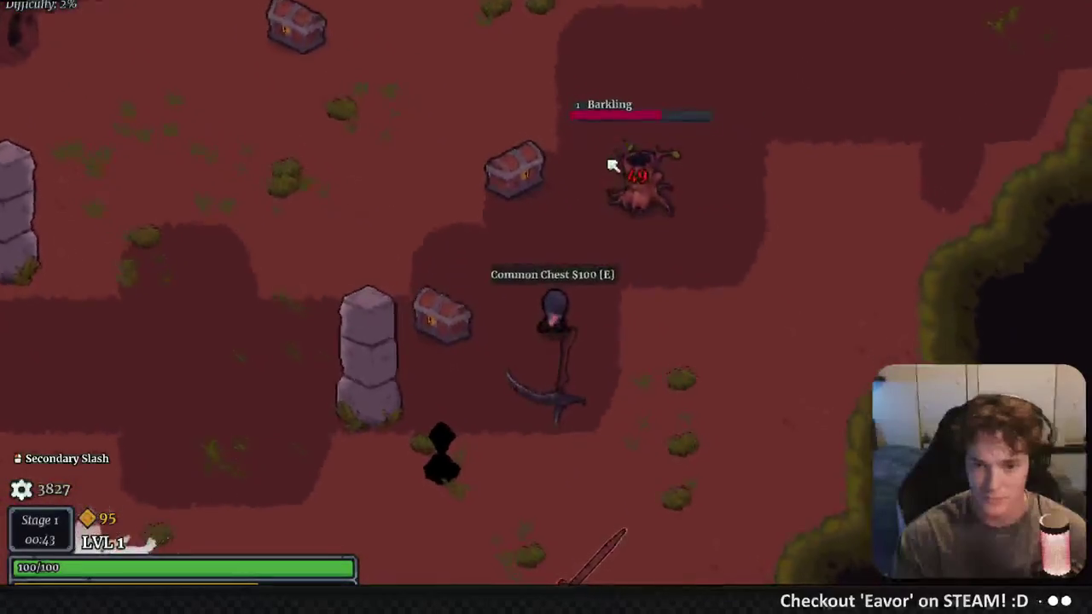
{"action": "right_click", "coordinate": [674, 253]}
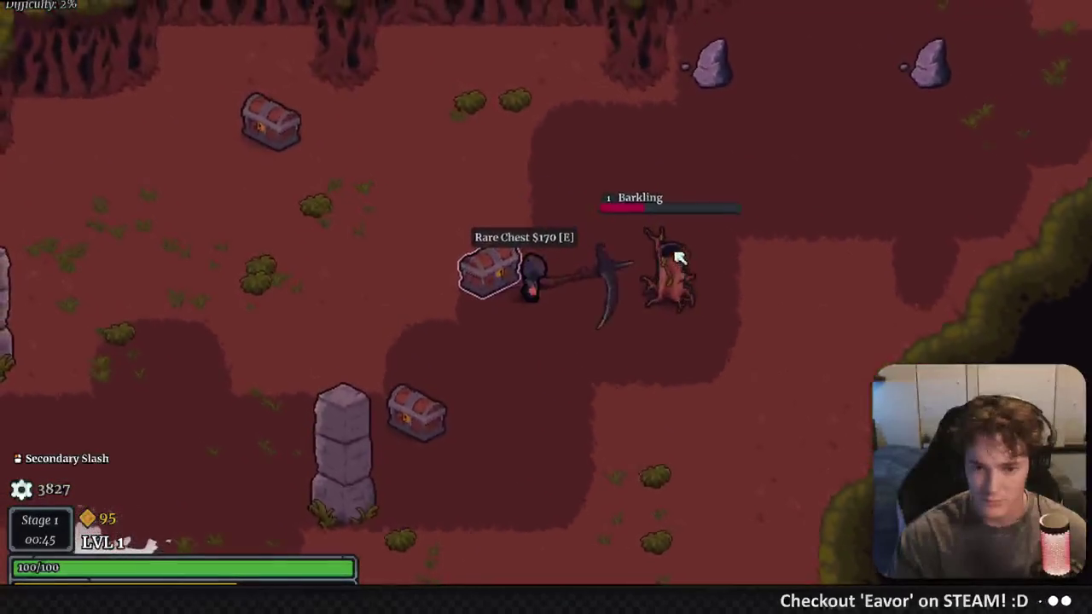
{"action": "key", "text": "w"}
{"action": "key", "text": "d"}
{"action": "left_click", "coordinate": [657, 265]}
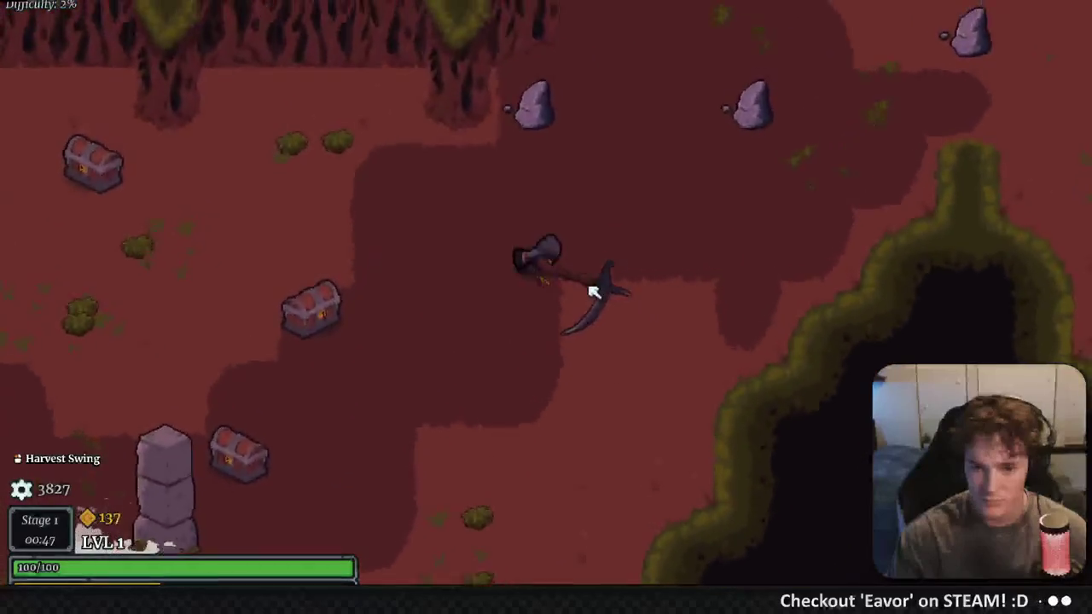
{"action": "key", "text": "w"}
{"action": "key", "text": "d"}
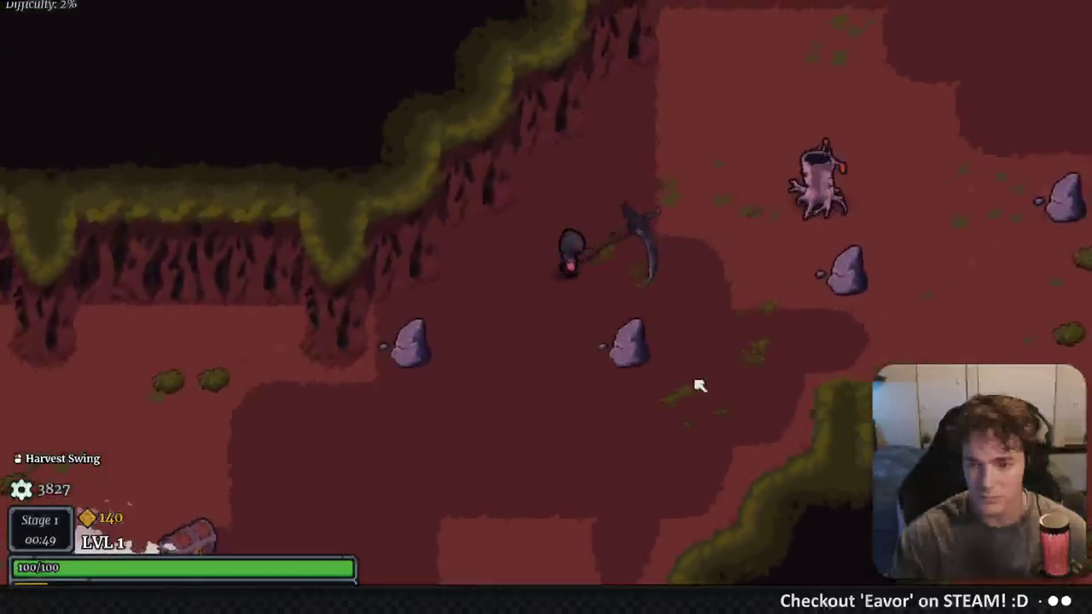
{"action": "right_click", "coordinate": [703, 371]}
Kill the Speedy Birch Barkling by alternating Harvest Swing and Secondary Slash
{"action": "key", "text": "s"}
{"action": "key", "text": "d"}
{"action": "left_click", "coordinate": [453, 213]}
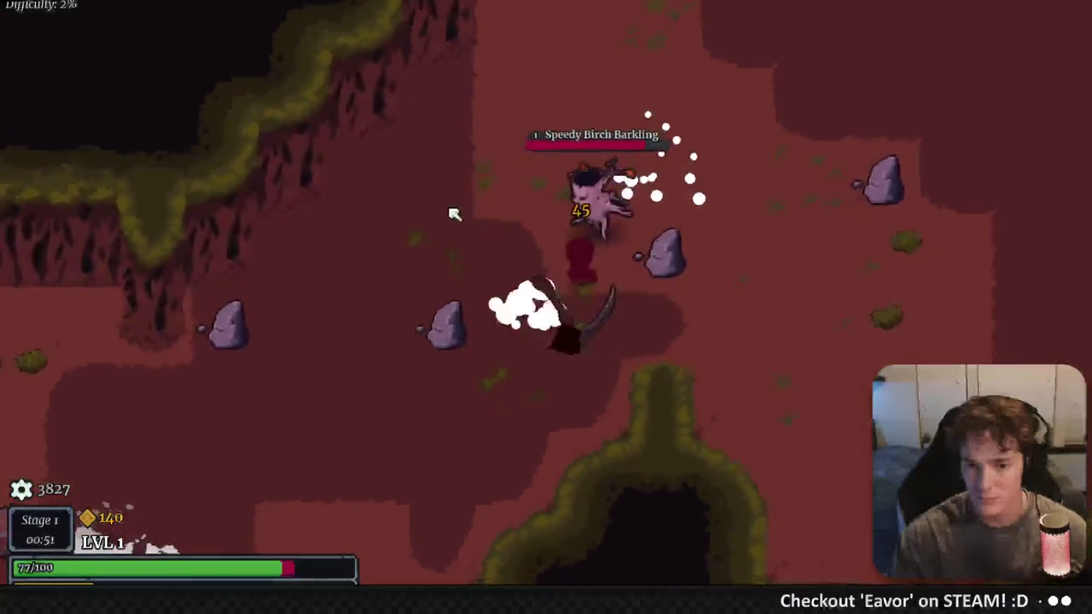
{"action": "key", "text": "s"}
{"action": "key", "text": "a"}
{"action": "right_click", "coordinate": [453, 229]}
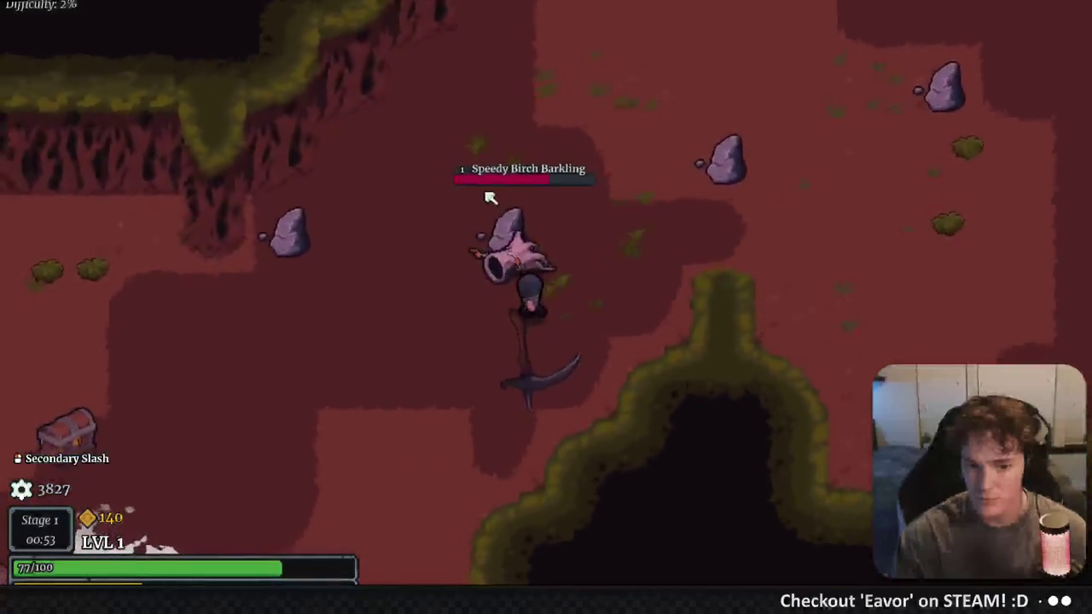
{"action": "left_click", "coordinate": [705, 221]}
{"action": "right_click", "coordinate": [681, 275]}
{"action": "left_click", "coordinate": [690, 268]}
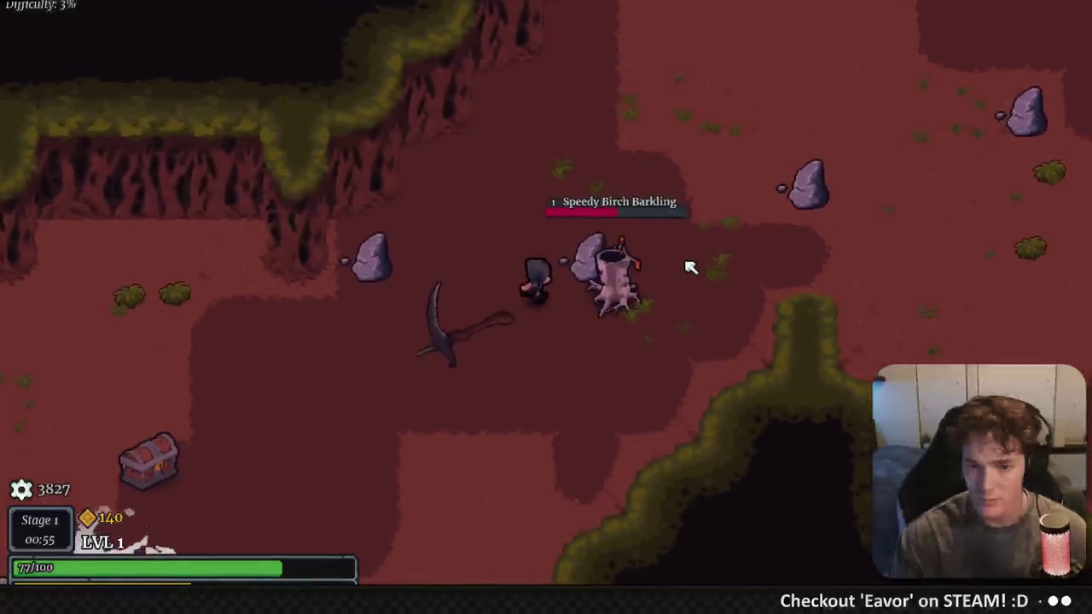
{"action": "key", "text": "d"}
{"action": "key", "text": "s"}
{"action": "right_click", "coordinate": [409, 278]}
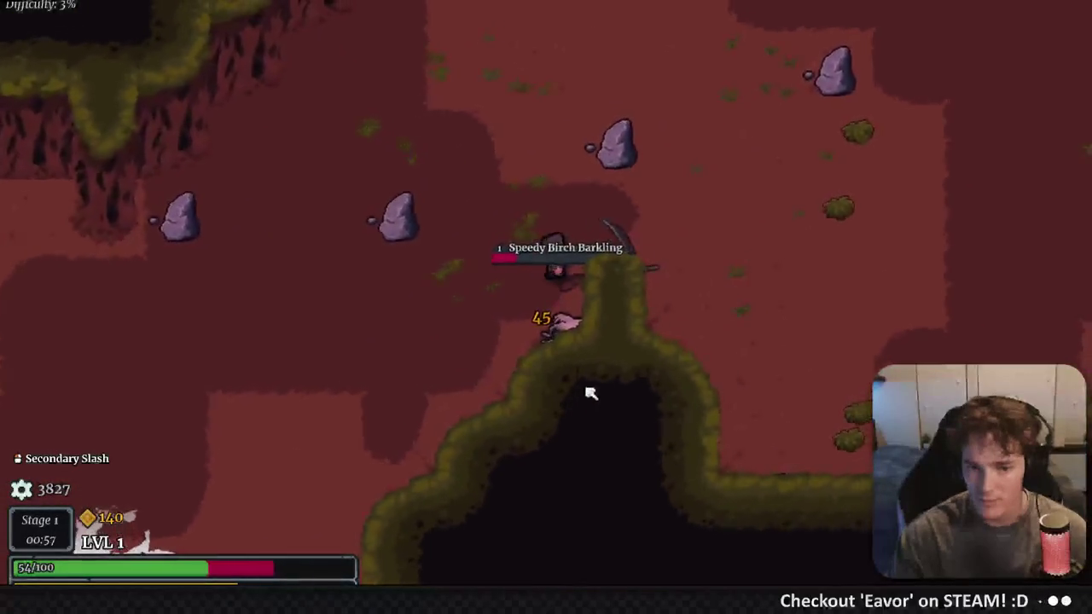
{"action": "left_click", "coordinate": [607, 366]}
{"action": "left_click", "coordinate": [616, 352]}
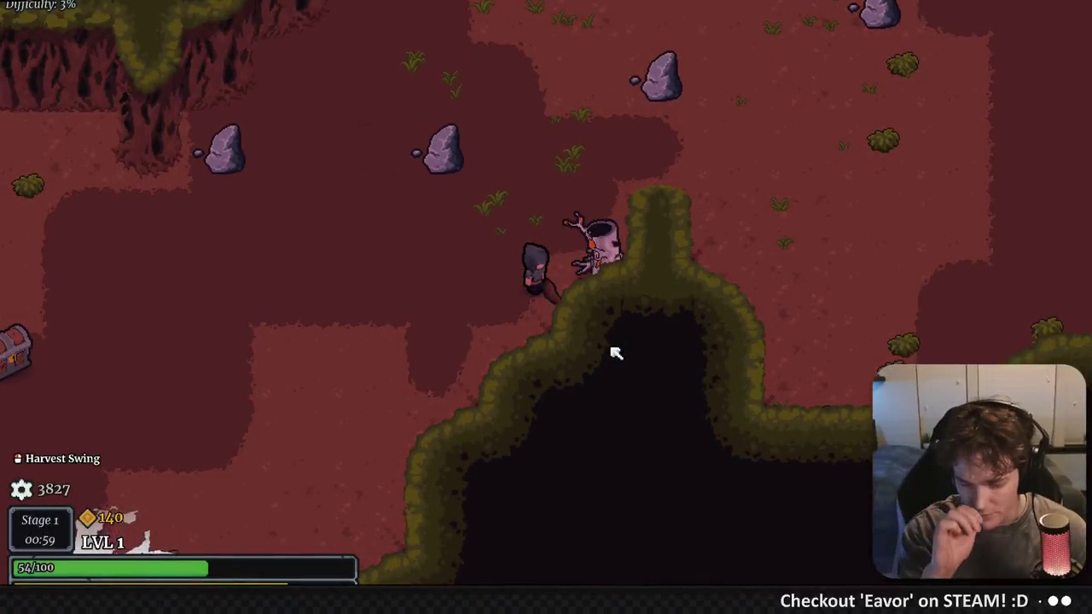
{"action": "right_click", "coordinate": [699, 213]}
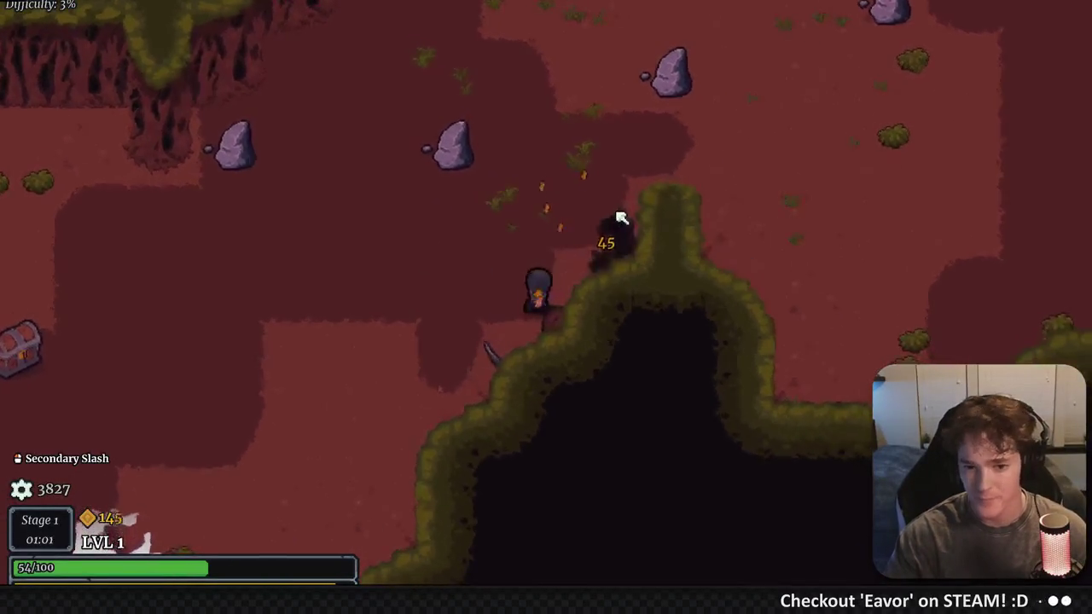
{"action": "left_click", "coordinate": [623, 381]}
Travel up-right and finish the Birch Barkling, raising gold to 247
{"action": "key", "text": "w+d"}
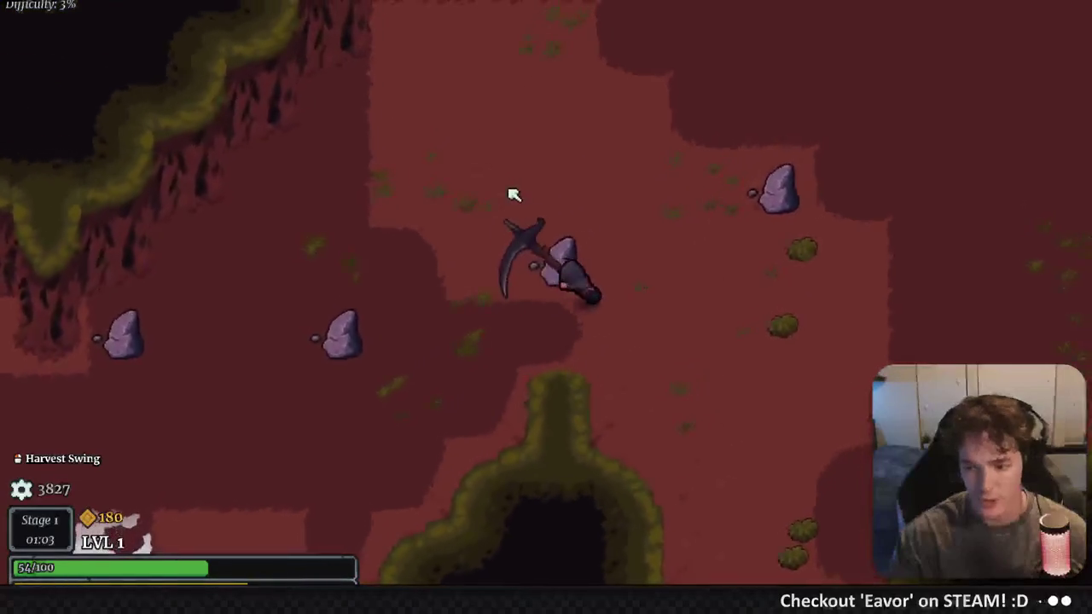
{"action": "key", "text": "w+d"}
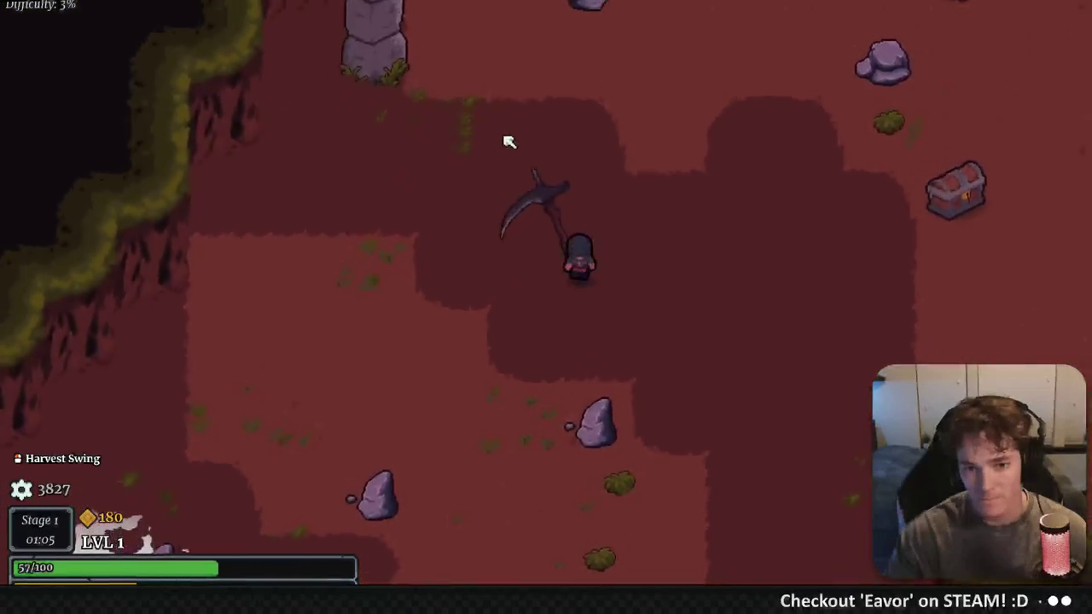
{"action": "key", "text": "w+d"}
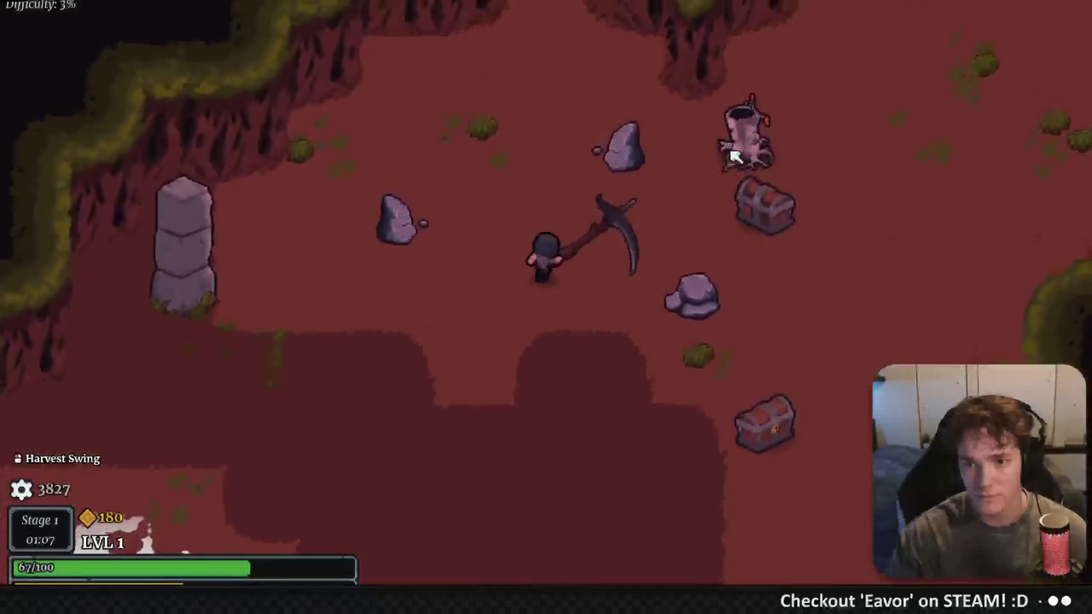
{"action": "right_click", "coordinate": [654, 117]}
{"action": "key", "text": "a"}
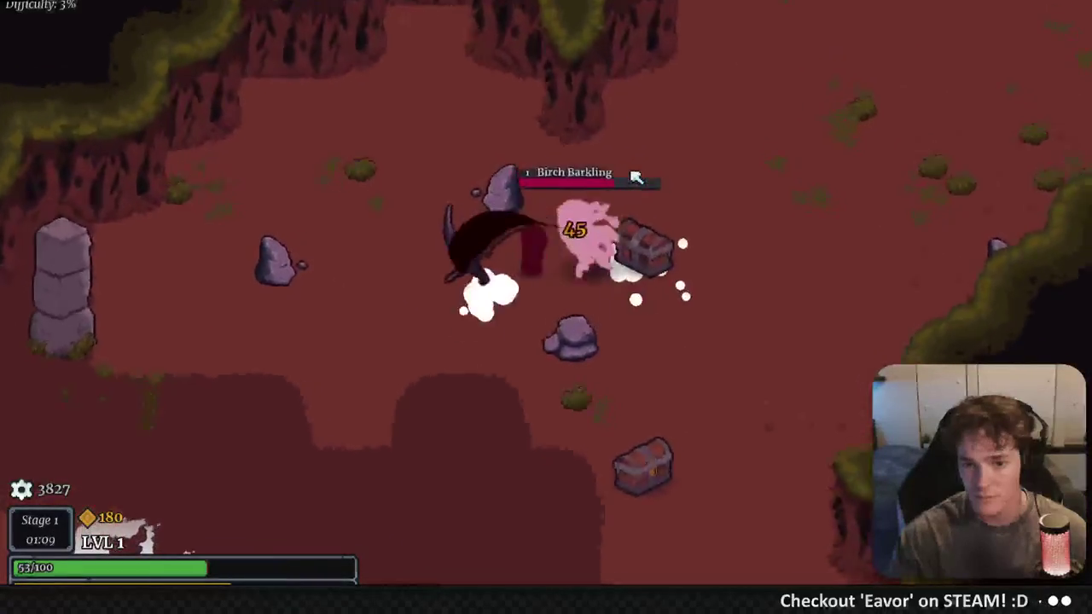
{"action": "key", "text": "a+s"}
{"action": "key", "text": "d+s"}
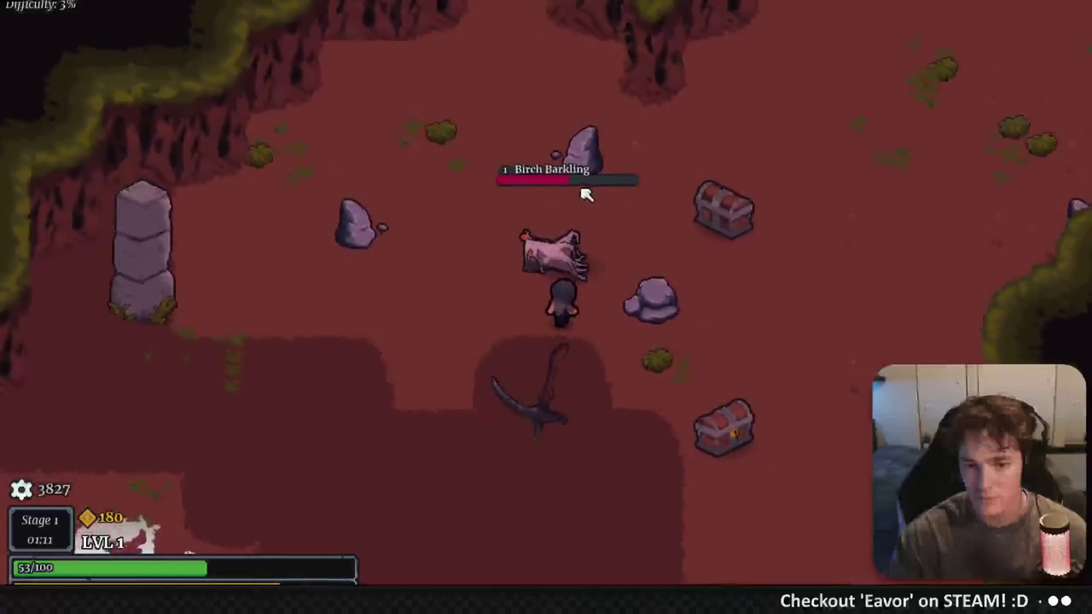
{"action": "key", "text": "a+w"}
{"action": "key", "text": "d"}
{"action": "key", "text": "s"}
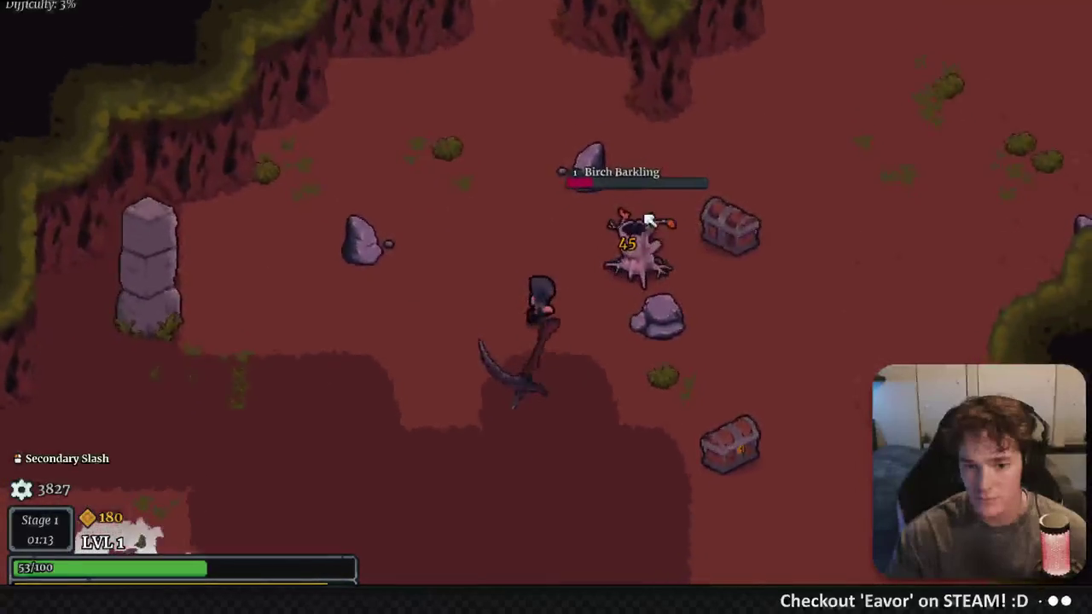
{"action": "key", "text": "w"}
{"action": "key", "text": "d"}
{"action": "key", "text": "d"}
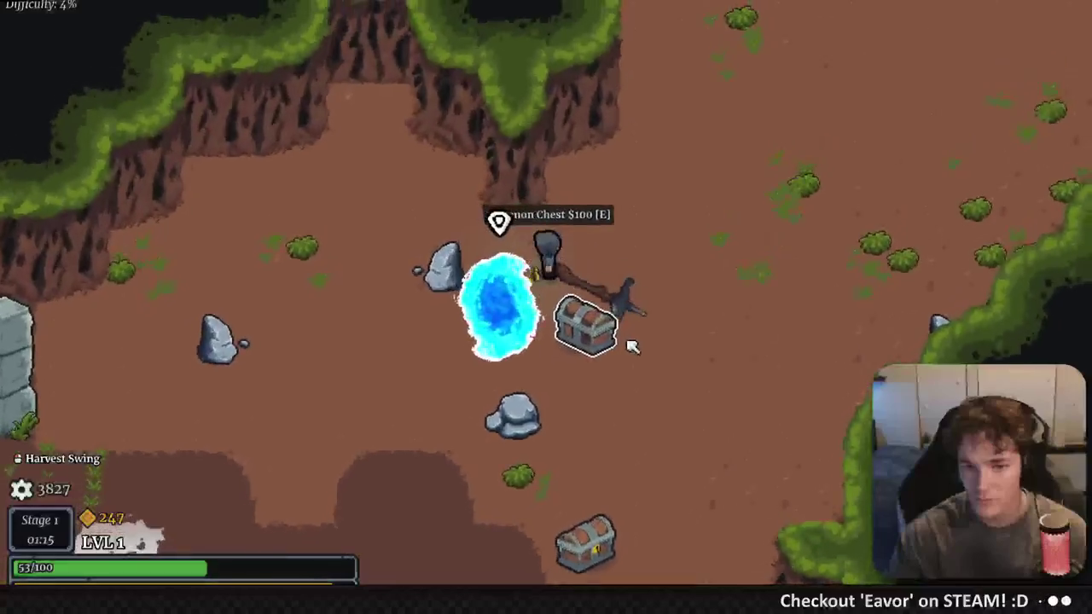
Open the rare chest and enter the blue portal to Stage 2
{"action": "key", "text": "s"}
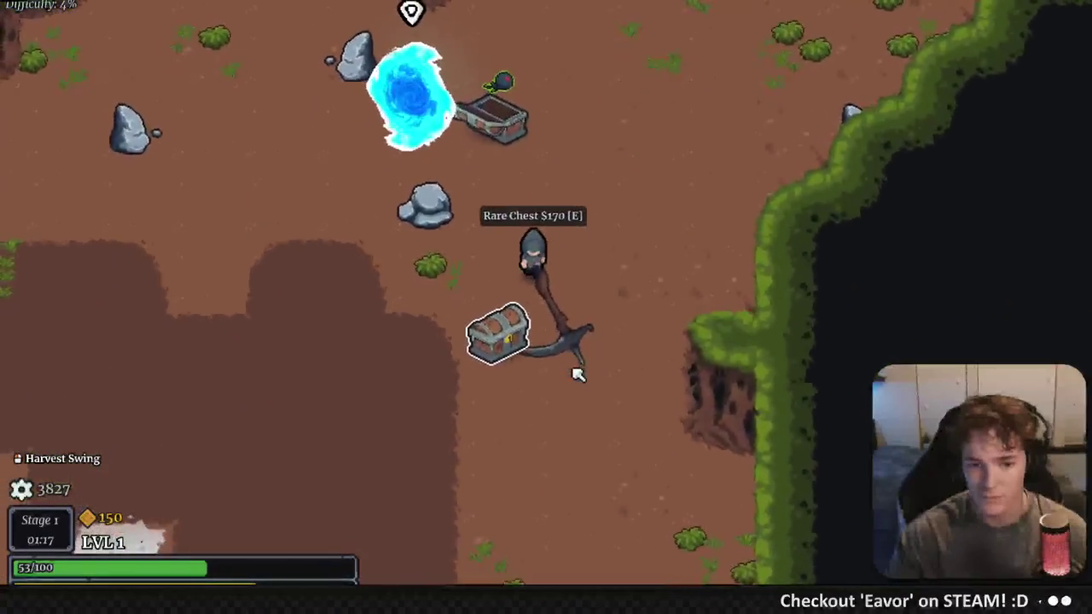
{"action": "key", "text": "w"}
{"action": "key", "text": "e"}
{"action": "key", "text": "a"}
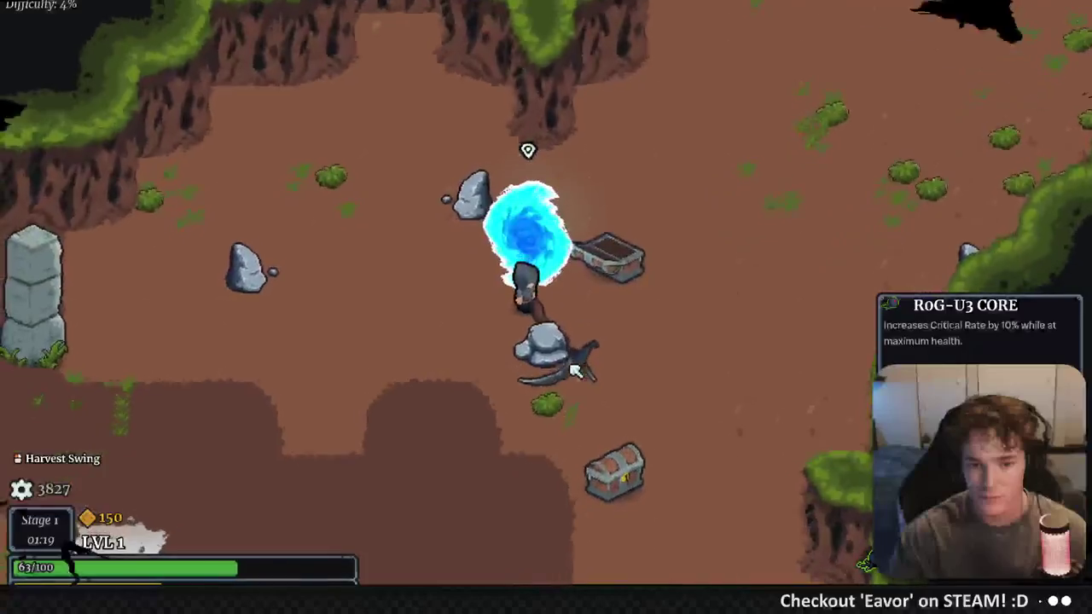
{"action": "key", "text": "e"}
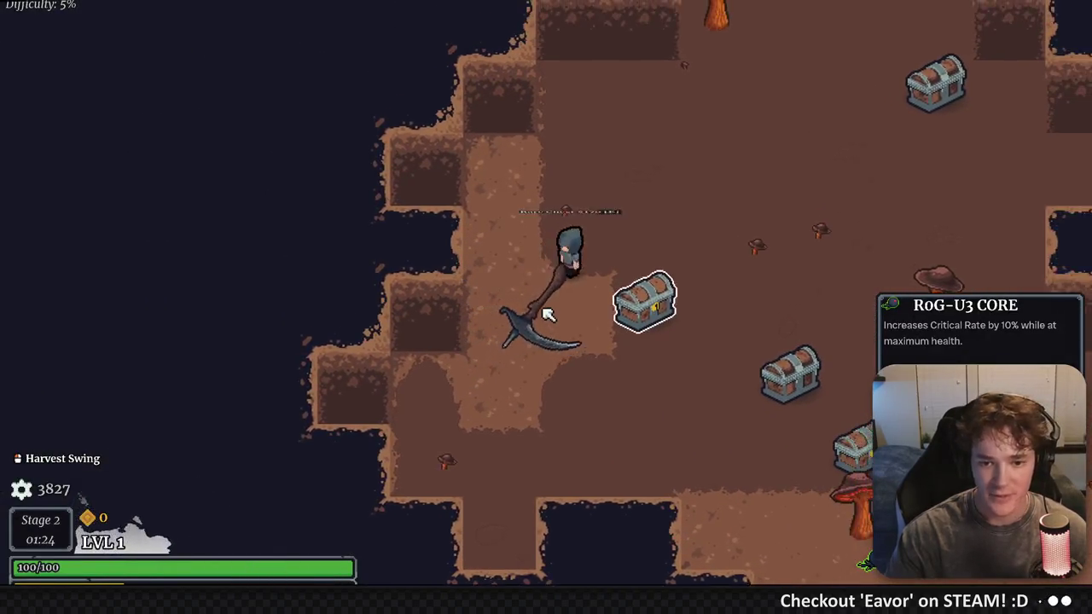
Fight through the cave, killing Speedy Barklings and collecting their gold
{"action": "key", "text": "d"}
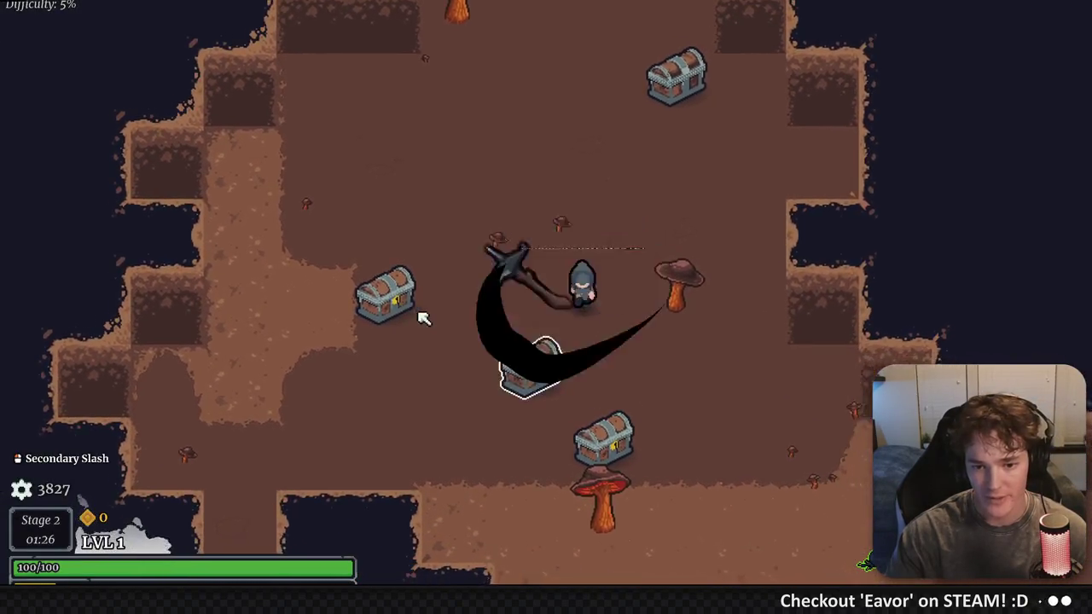
{"action": "key", "text": "s+d"}
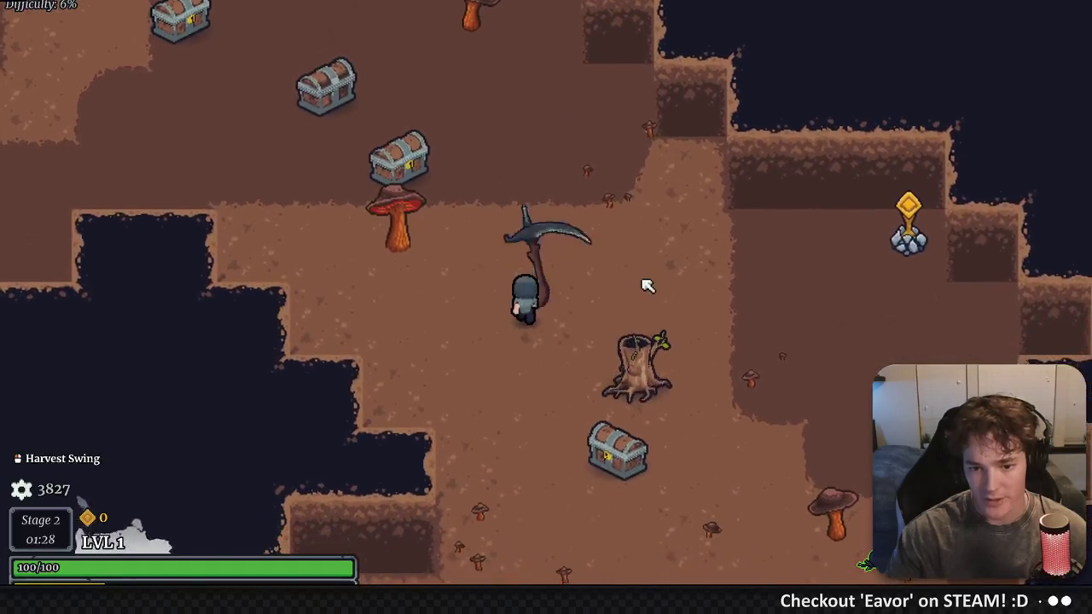
{"action": "key", "text": "s"}
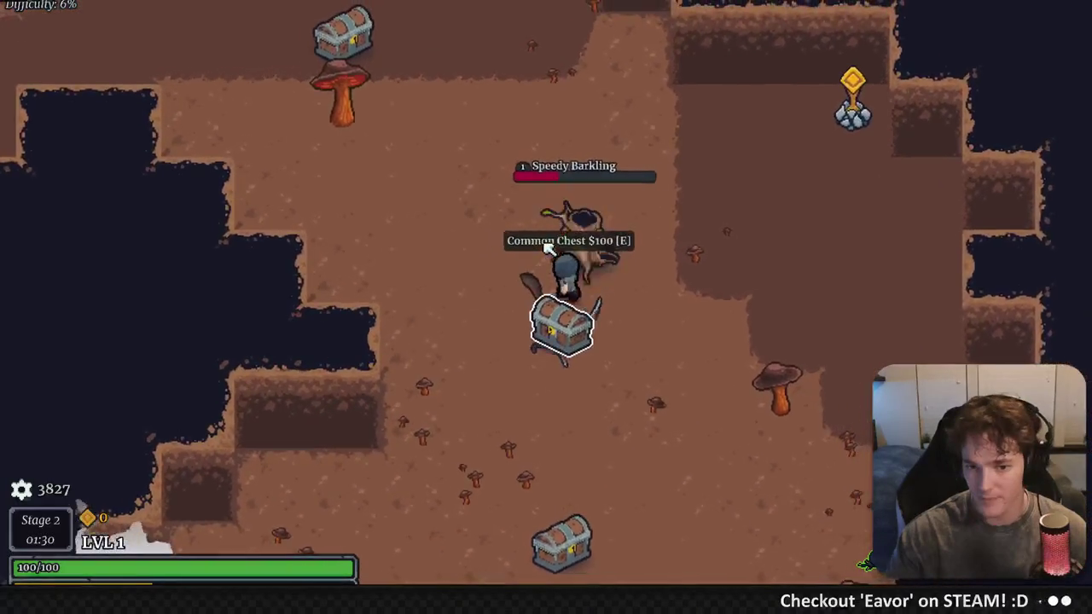
{"action": "key", "text": "d"}
{"action": "key", "text": "a"}
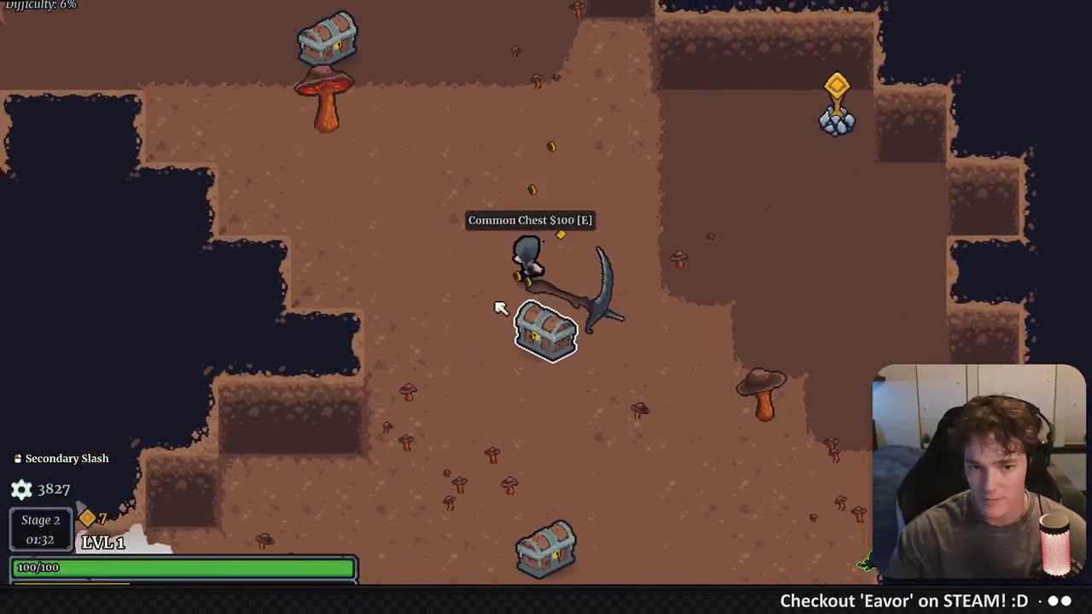
{"action": "key", "text": "s+d"}
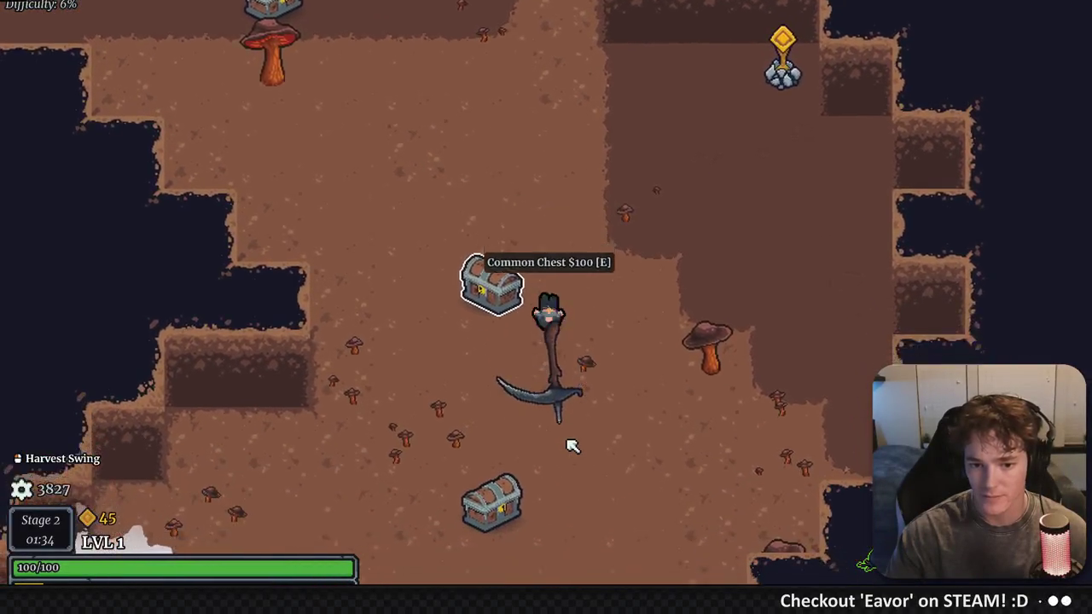
{"action": "key", "text": "s+d"}
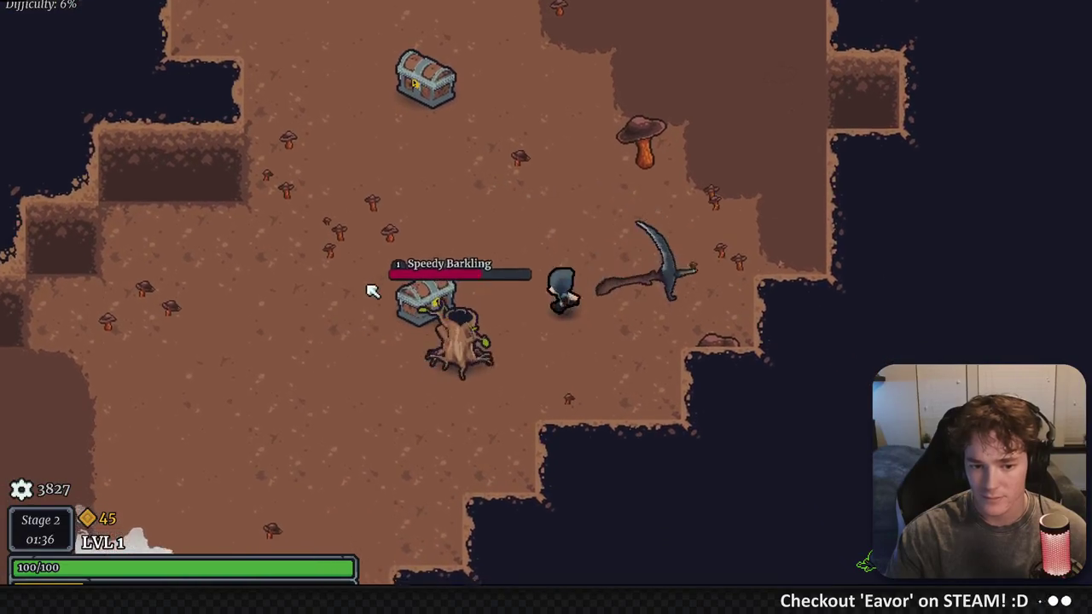
{"action": "key", "text": "s+a"}
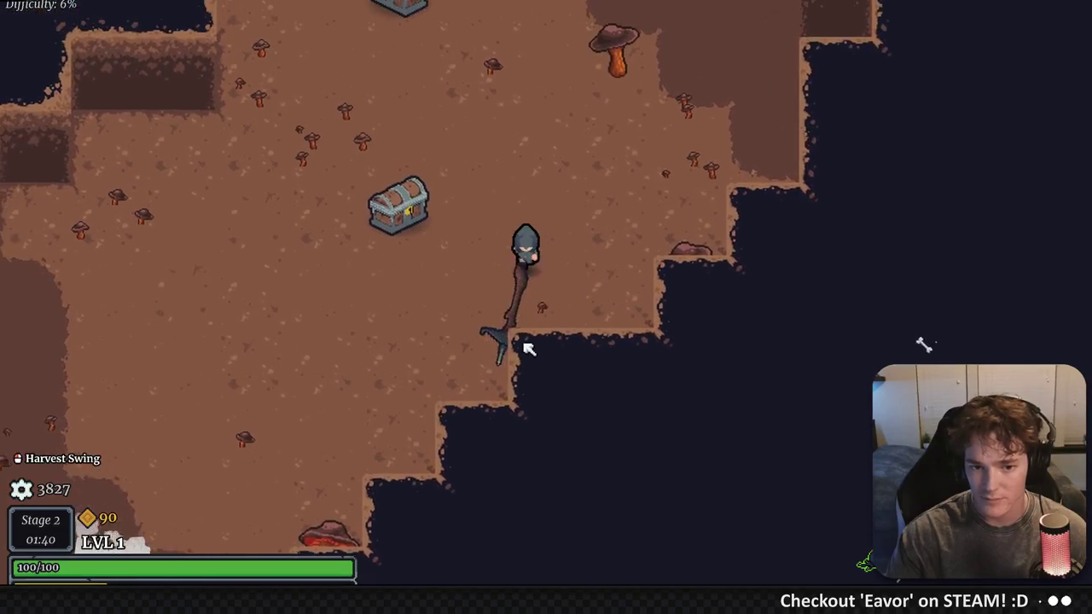
{"action": "key", "text": "w+a"}
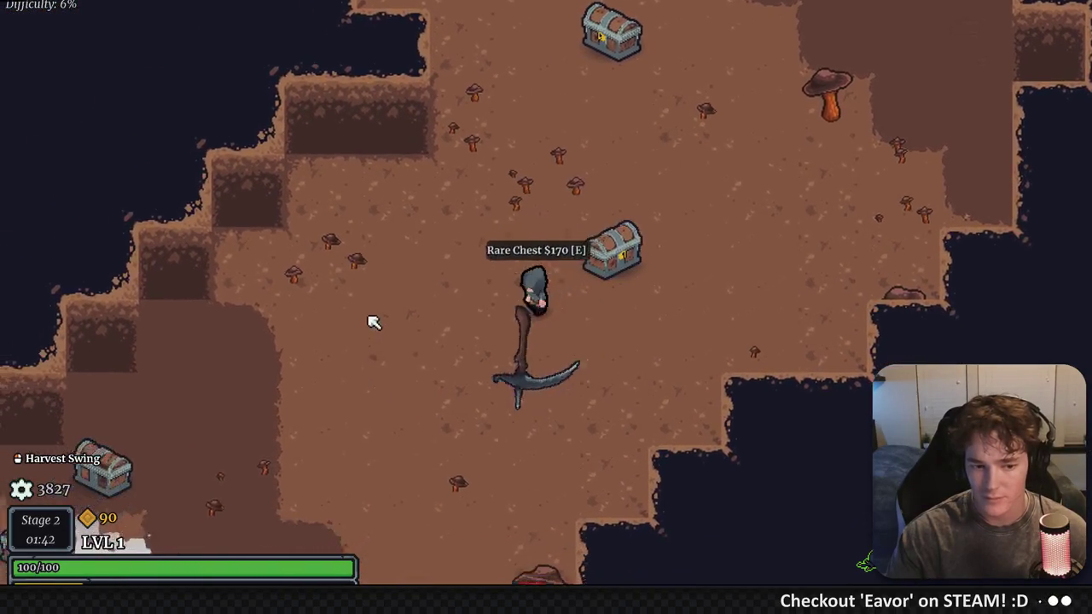
{"action": "key", "text": "s+a"}
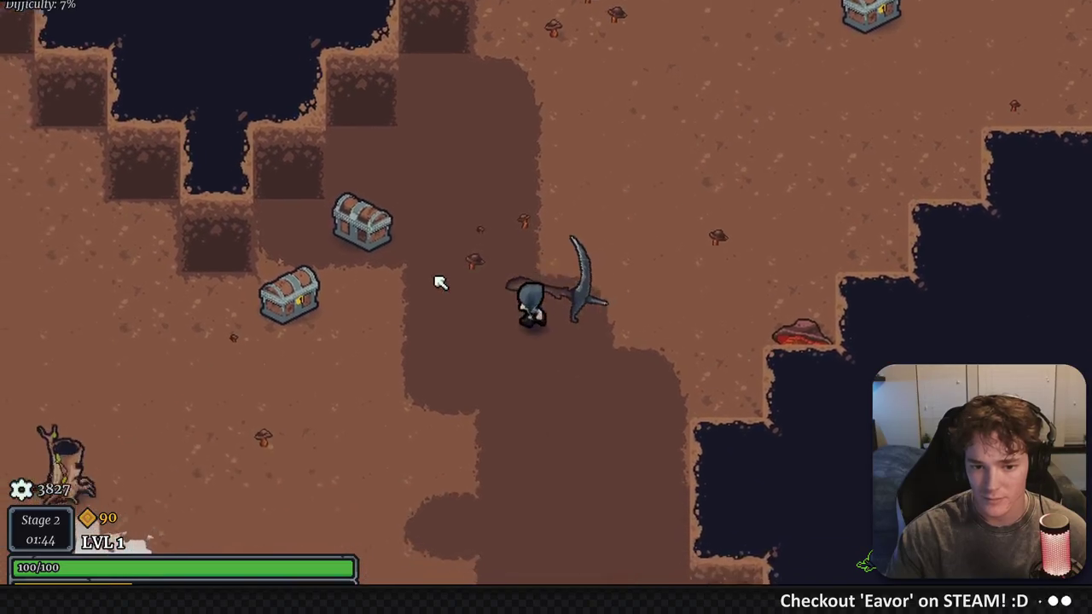
{"action": "key", "text": "s+a"}
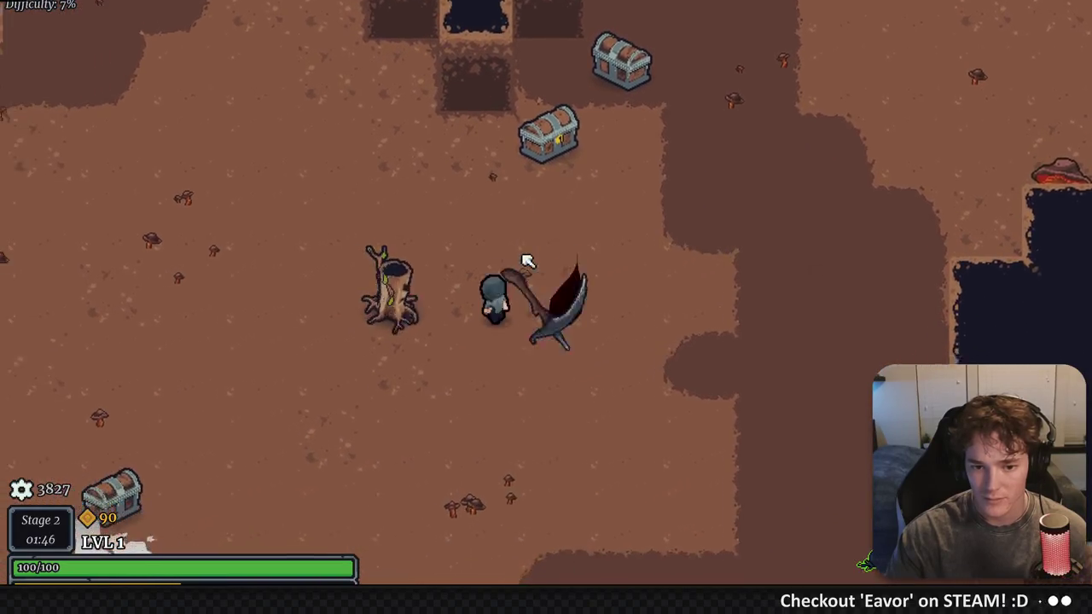
{"action": "key", "text": "d"}
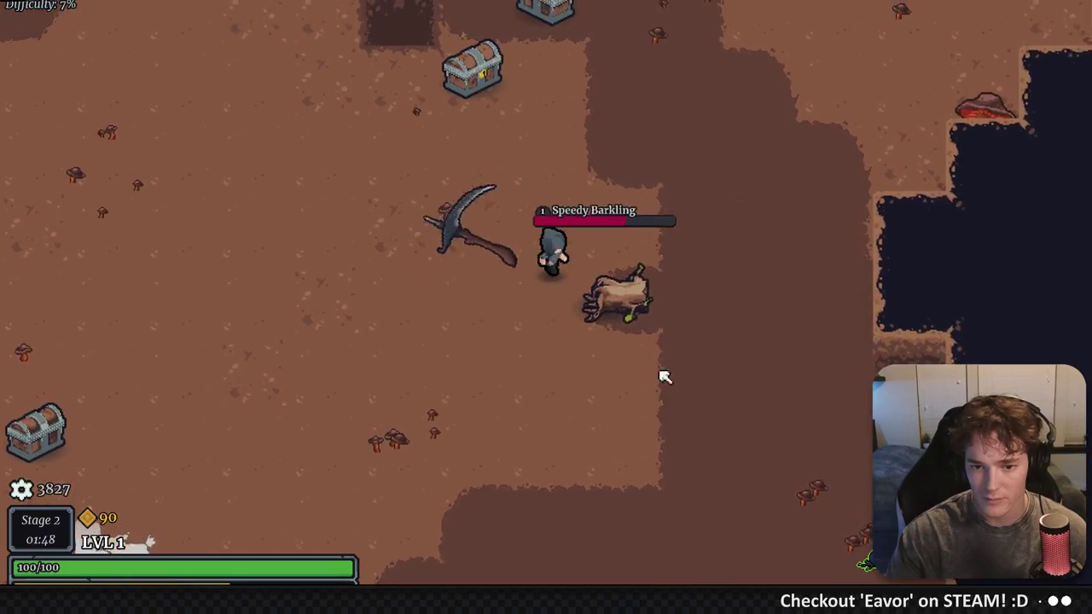
{"action": "key", "text": "s+a"}
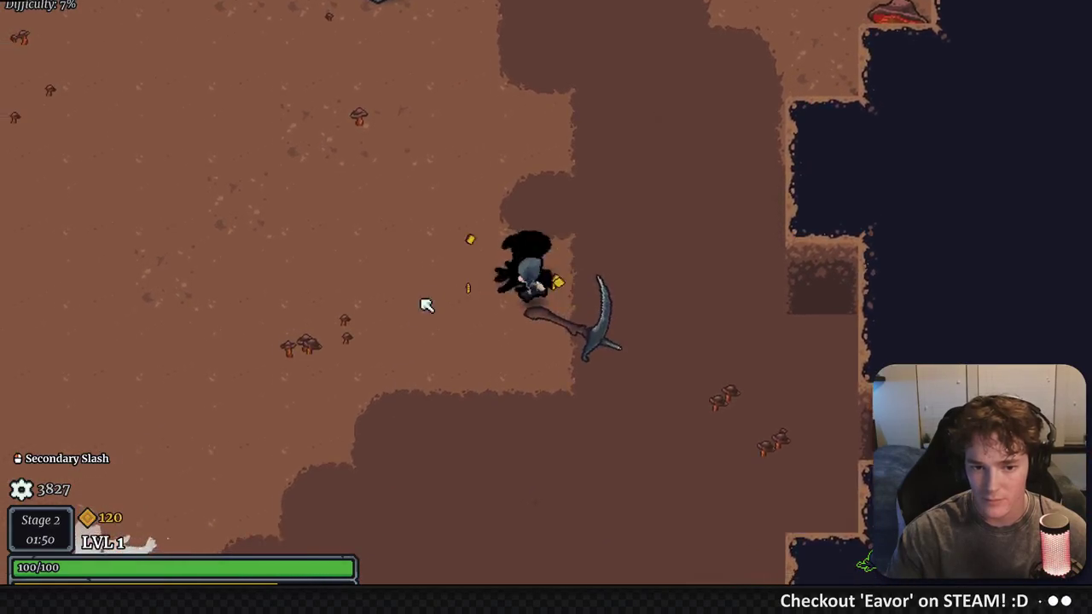
{"action": "key", "text": "a"}
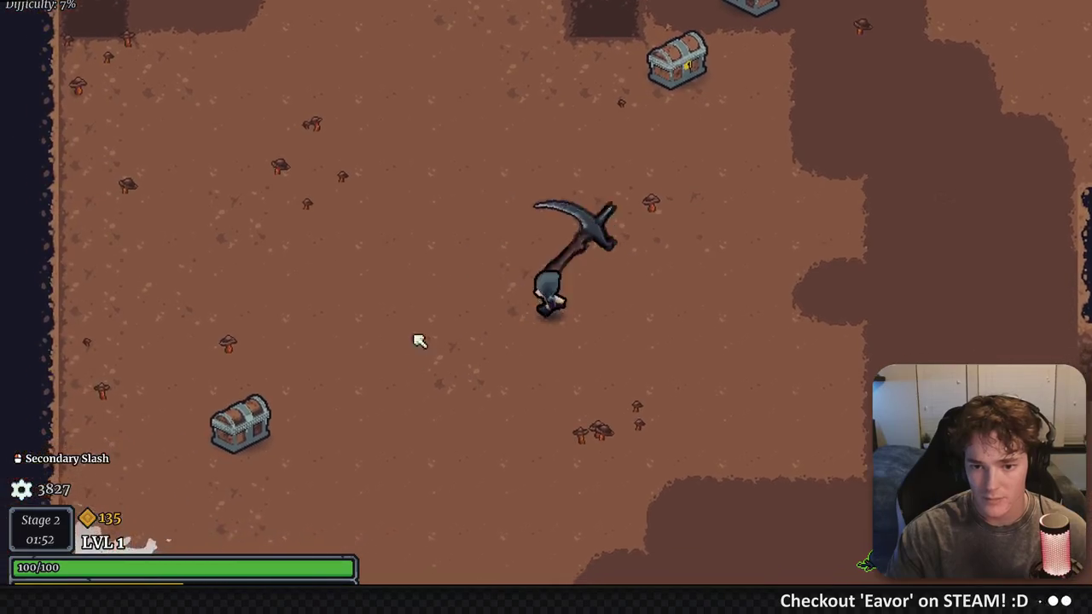
Test both scythe attacks near the chests, then stop the game
{"action": "key", "text": "s"}
{"action": "key", "text": "d"}
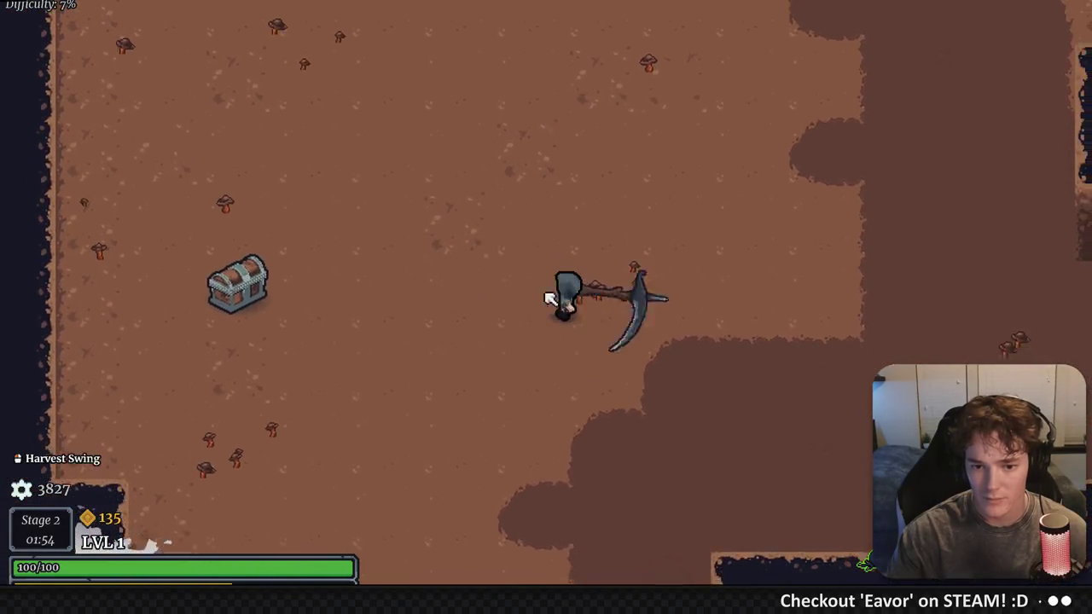
{"action": "key", "text": "s+a"}
{"action": "key", "text": "w+d"}
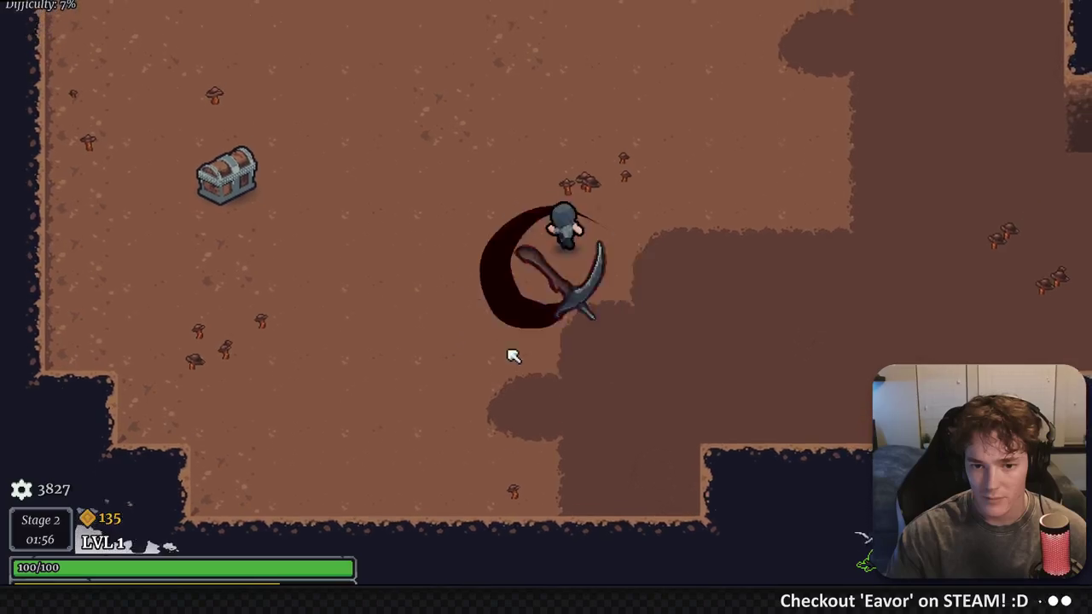
{"action": "key", "text": "w+d"}
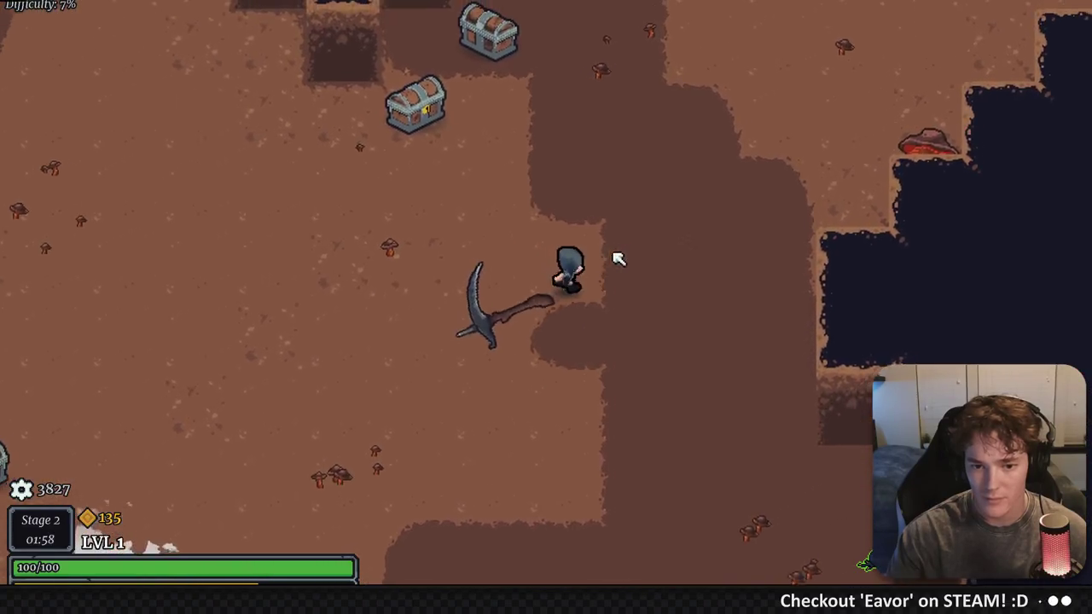
{"action": "key", "text": "a"}
{"action": "key", "text": "w+a"}
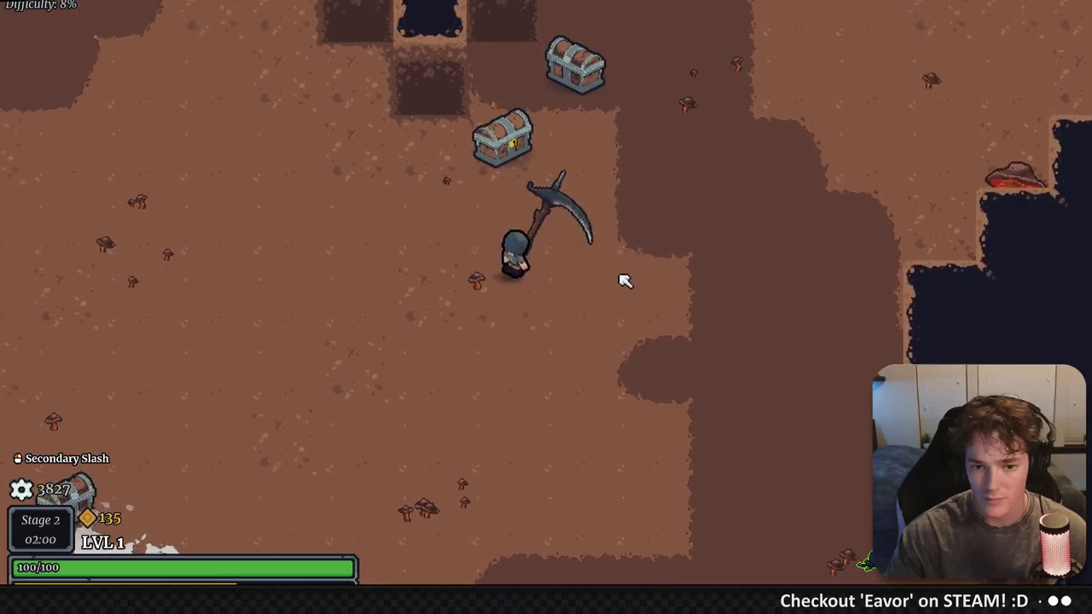
{"action": "key", "text": "d"}
{"action": "key", "text": "s+d"}
{"action": "key", "text": "w+a"}
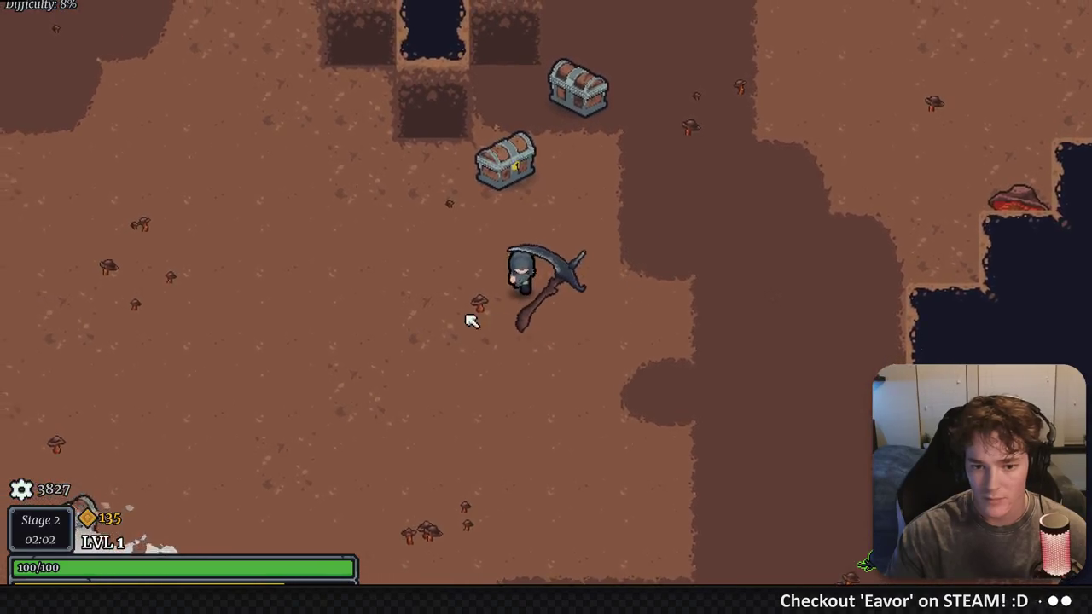
{"action": "key", "text": "a"}
{"action": "key", "text": "a"}
{"action": "key", "text": "s+a"}
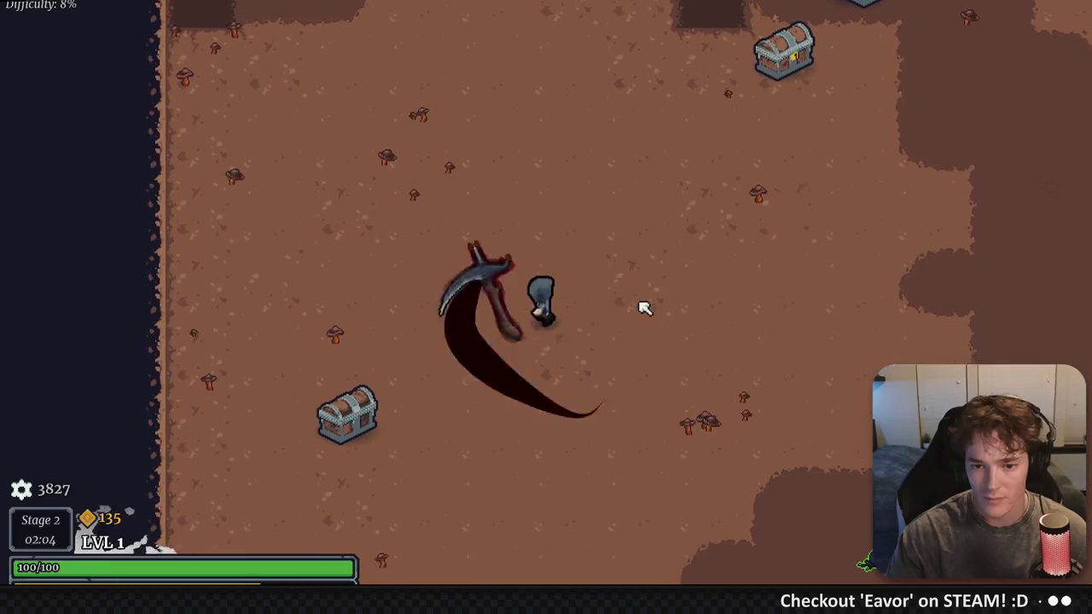
{"action": "key", "text": "d"}
{"action": "key", "text": "F8"}
{"action": "key", "text": "ctrl+s"}
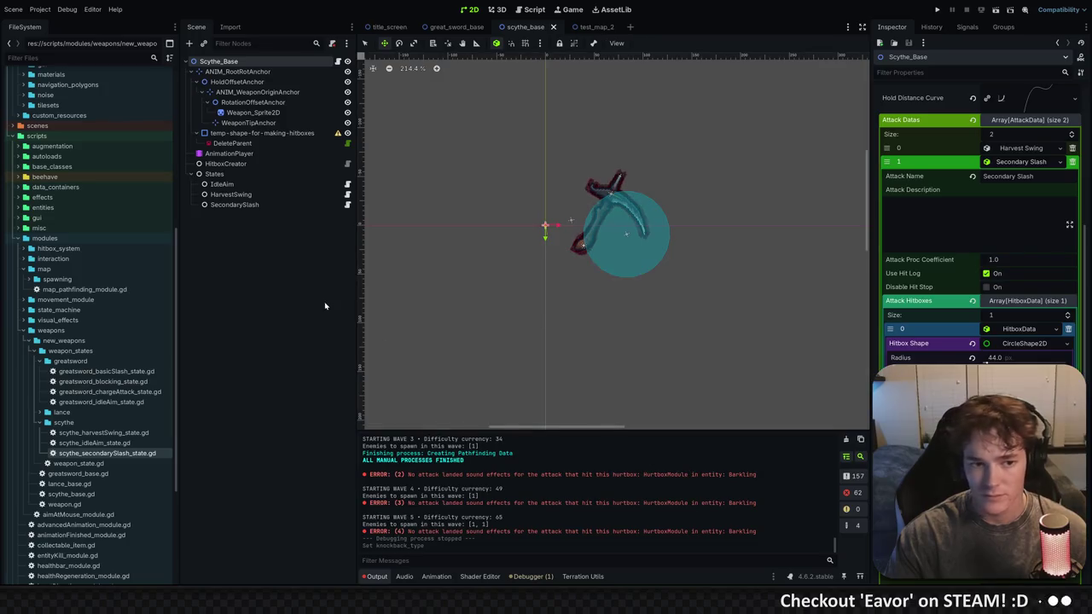
Open the scythe_secondarySlash animation and scrub it to about 0.51 seconds
{"action": "left_click", "coordinate": [229, 152]}
{"action": "left_click", "coordinate": [555, 293]}
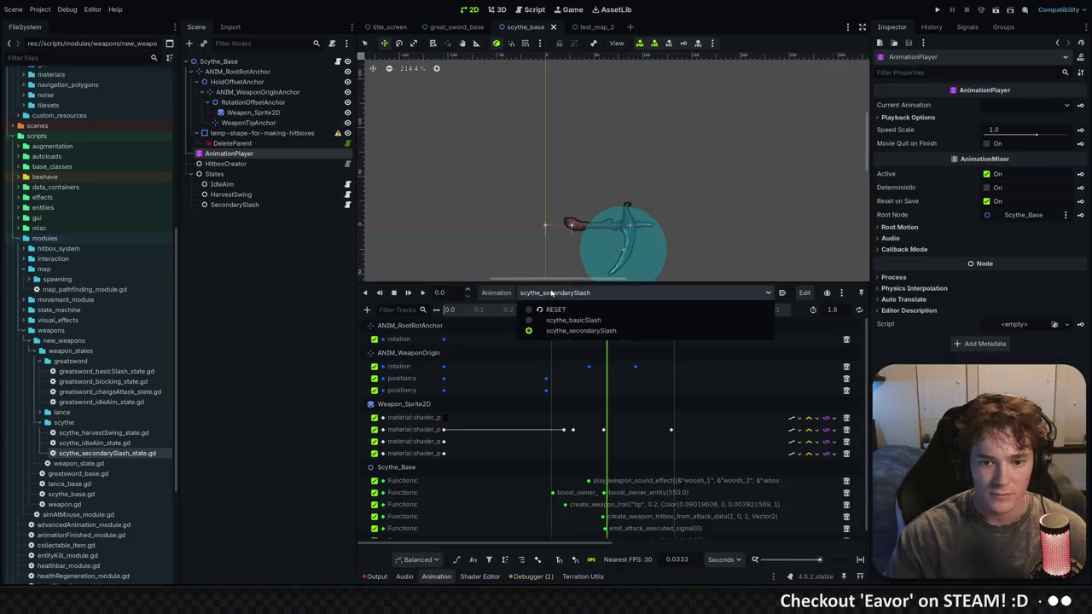
{"action": "left_click", "coordinate": [563, 314]}
{"action": "left_click_drag", "start_coordinate": [535, 311], "coordinate": [578, 314]}
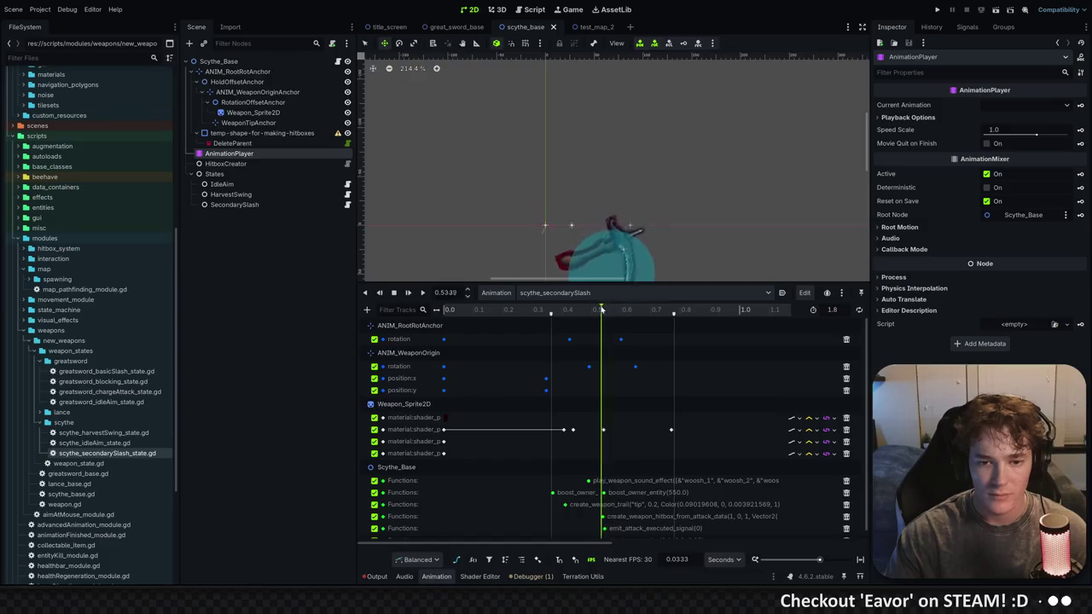
{"action": "mouse_move", "coordinate": [593, 308]}
{"action": "left_mouse_down"}
{"action": "mouse_move", "coordinate": [560, 312]}
{"action": "mouse_move", "coordinate": [600, 309]}
{"action": "left_mouse_up"}
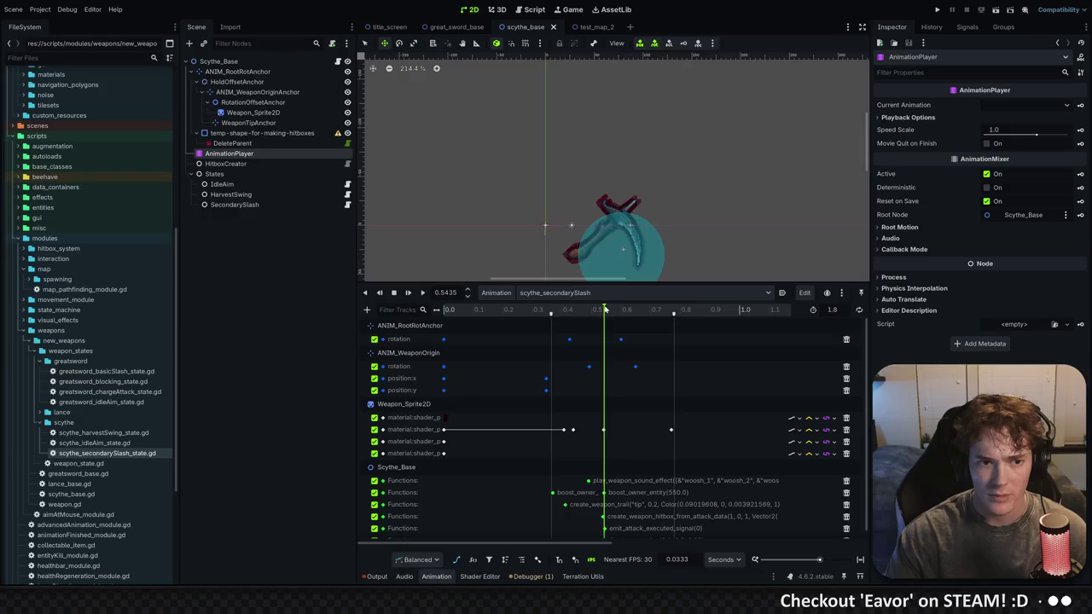
{"action": "left_click", "coordinate": [246, 72]}
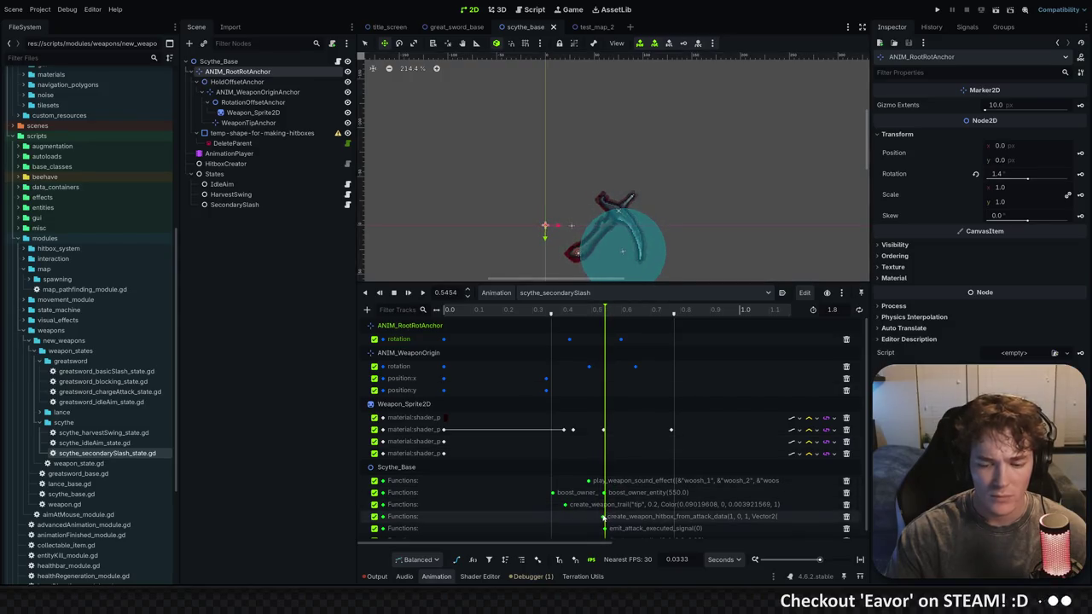
Move the create_weapon_hitbox keyframe to 0.5406 and bring up great_sword_base
{"action": "left_click", "coordinate": [603, 518]}
{"action": "left_click_drag", "start_coordinate": [603, 518], "coordinate": [604, 517]}
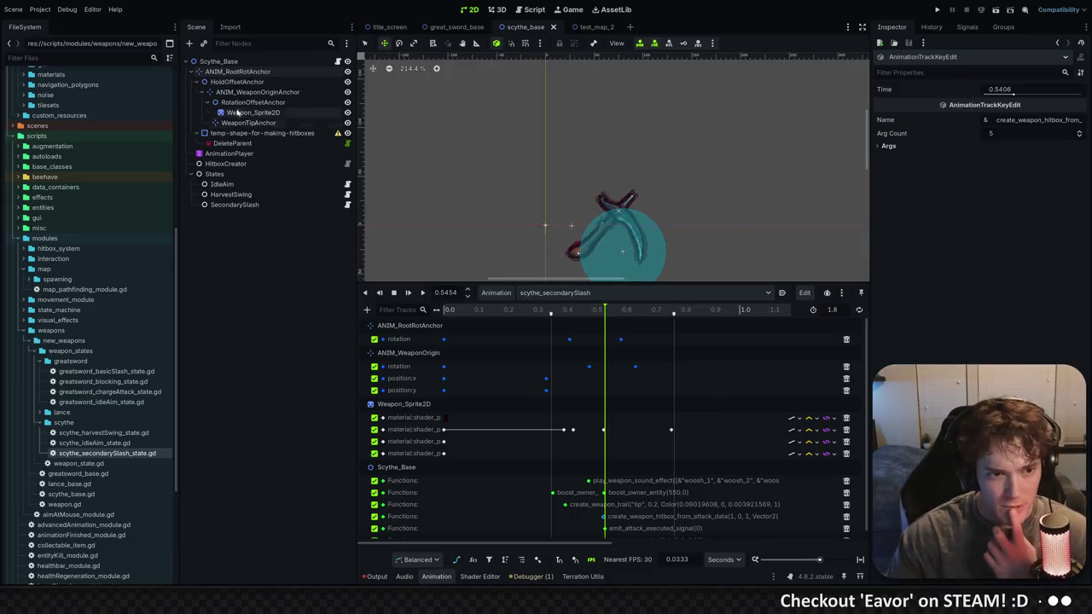
{"action": "left_click", "coordinate": [461, 26]}
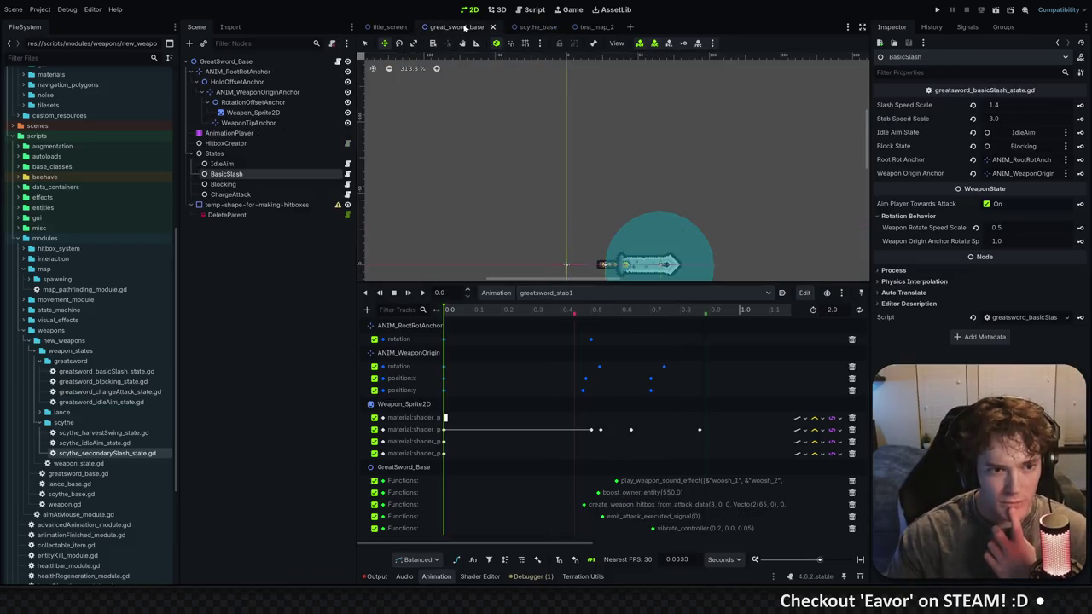
Check the greatsword HitboxCreator's Creation Paths, then return to scythe_base
{"action": "left_click", "coordinate": [236, 144]}
{"action": "left_click", "coordinate": [996, 119]}
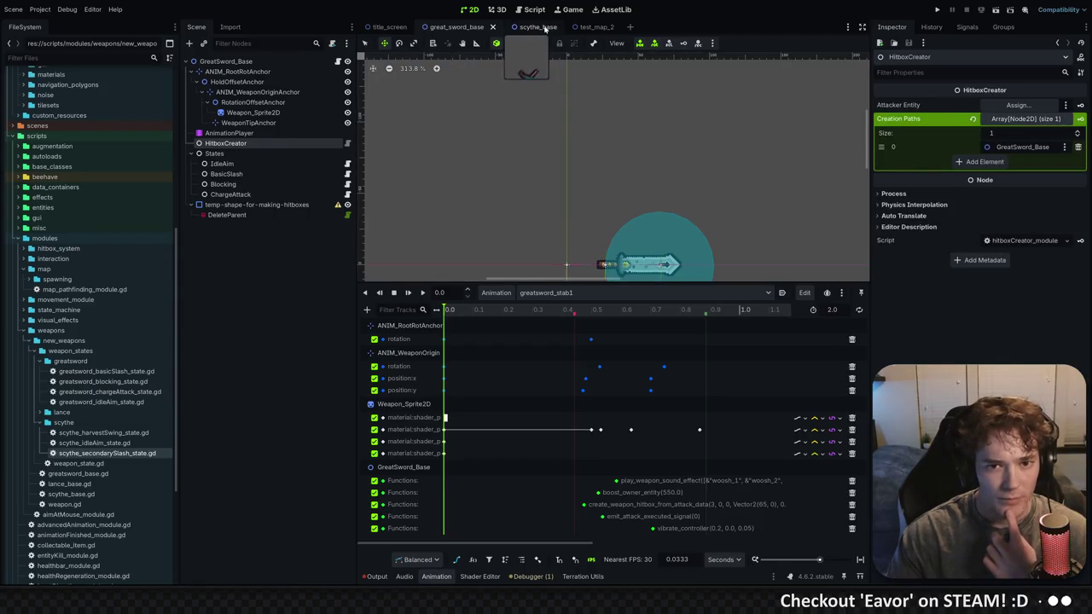
{"action": "left_click", "coordinate": [538, 26]}
Reparent temp-shape-for-making-hitboxes to the Scythe_Base root, undoing and redoing the move
{"action": "mouse_move", "coordinate": [468, 317]}
{"action": "left_mouse_down"}
{"action": "mouse_move", "coordinate": [560, 314]}
{"action": "mouse_move", "coordinate": [436, 307]}
{"action": "mouse_move", "coordinate": [560, 314]}
{"action": "mouse_move", "coordinate": [494, 313]}
{"action": "mouse_move", "coordinate": [443, 293]}
{"action": "left_mouse_up"}
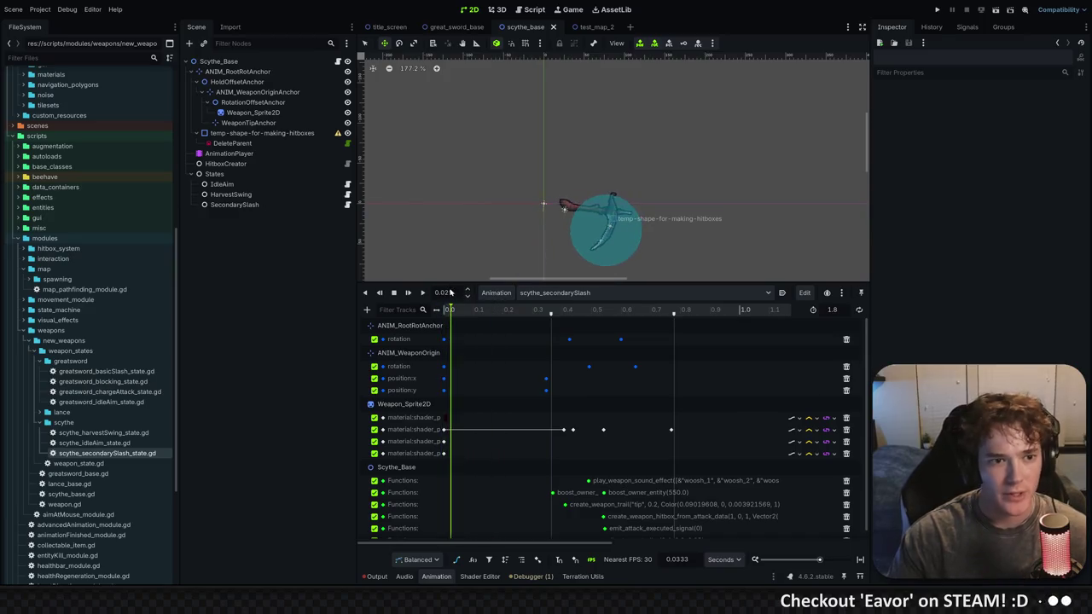
{"action": "left_click", "coordinate": [260, 62]}
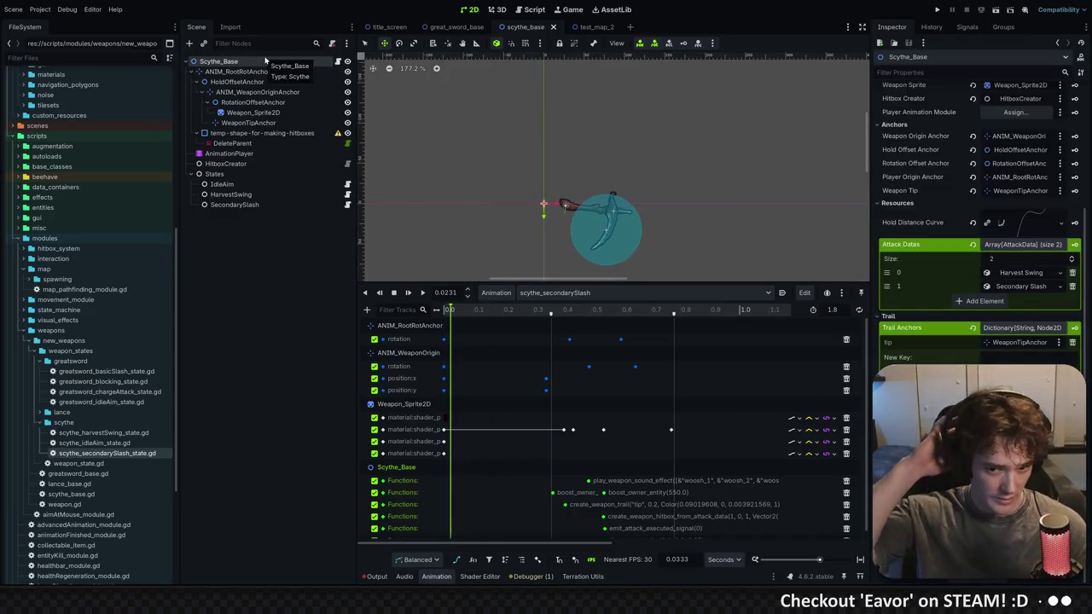
{"action": "left_click_drag", "start_coordinate": [463, 313], "coordinate": [447, 309]}
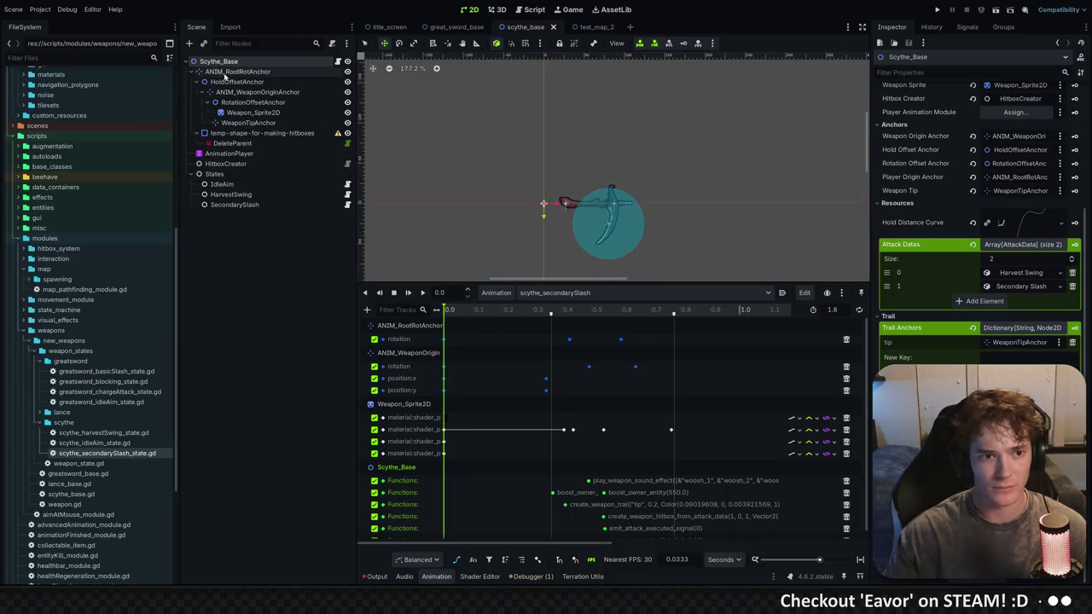
{"action": "left_click_drag", "start_coordinate": [234, 133], "coordinate": [239, 64]}
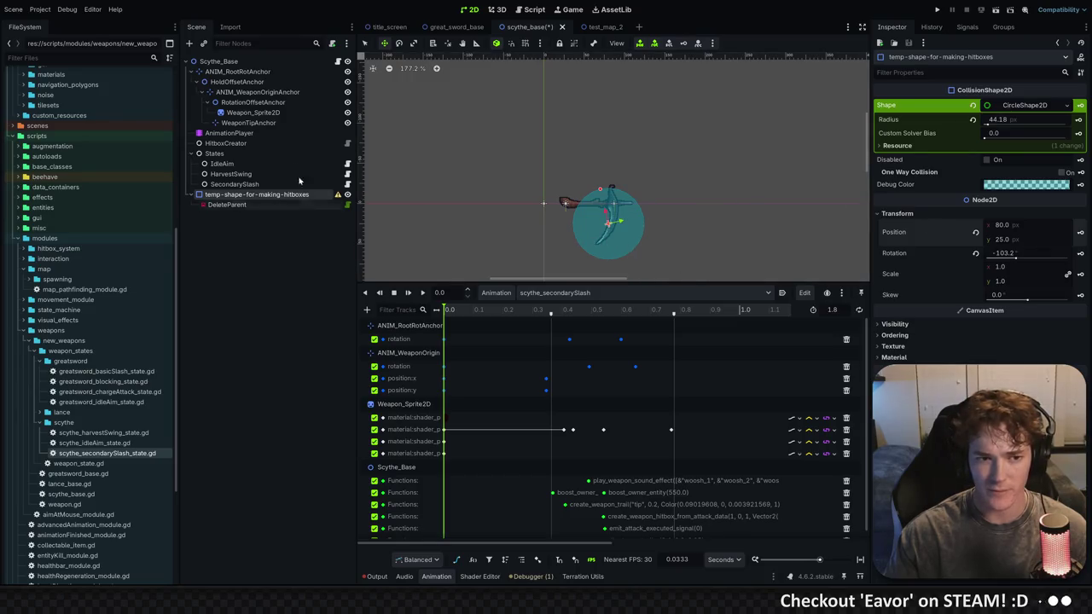
{"action": "key", "text": "ctrl+z"}
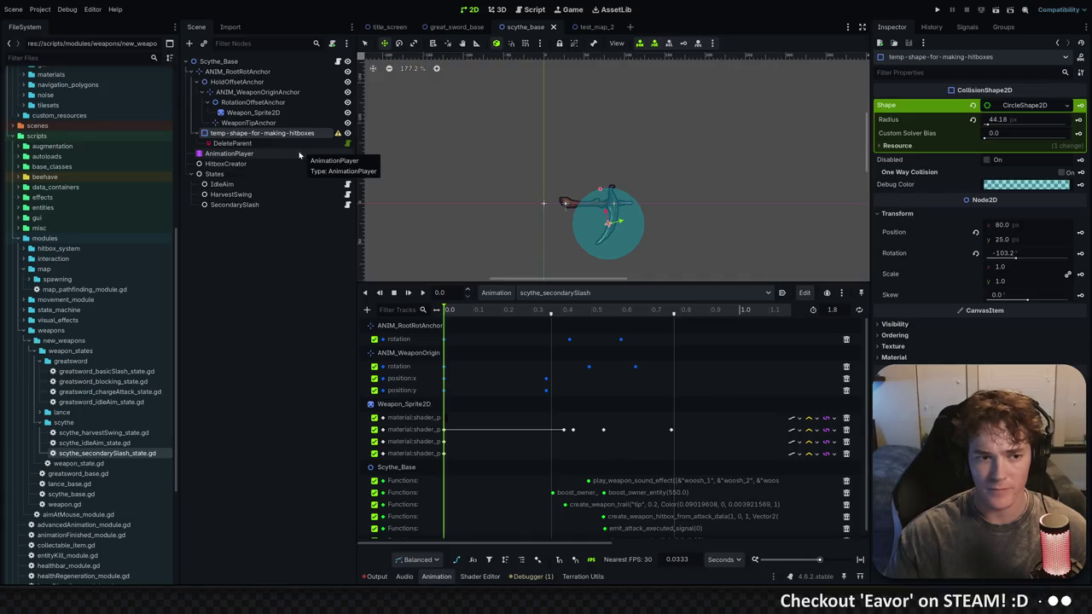
{"action": "key", "text": "ctrl+shift+z"}
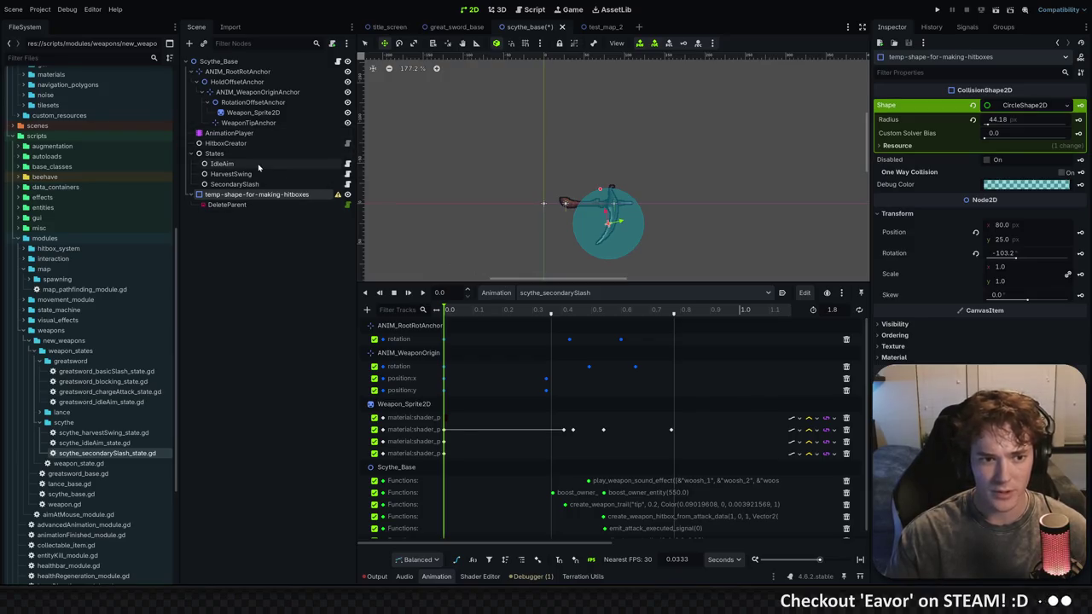
Set scythe_basicSlash's create_weapon_hitbox argument 2 to 0 and save the scene
{"action": "scroll", "coordinate": [601, 511], "scroll_direction": "down", "scroll_amount": 1}
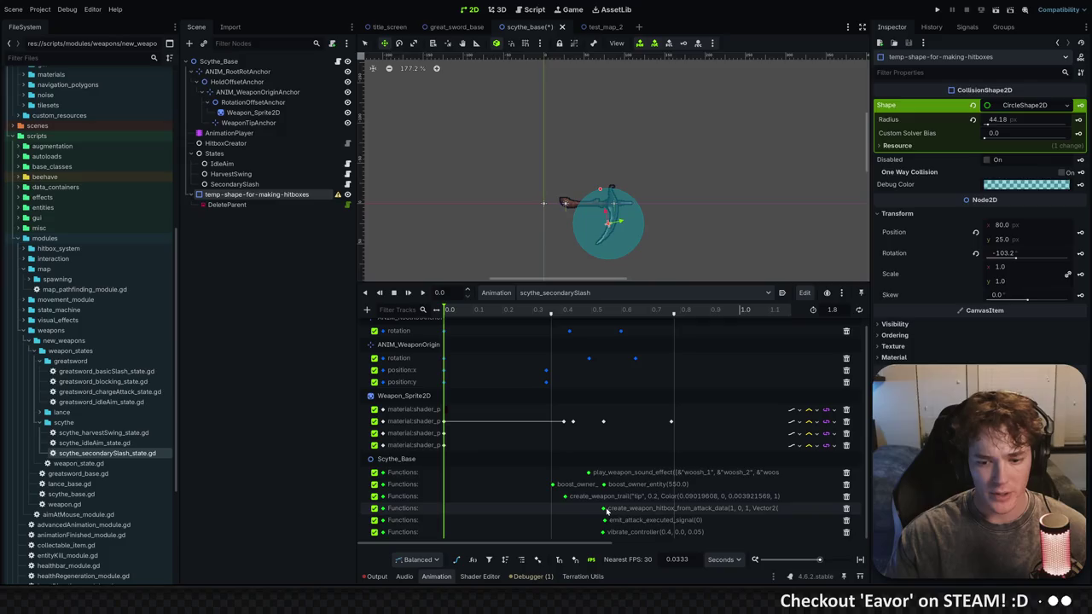
{"action": "left_click", "coordinate": [604, 509]}
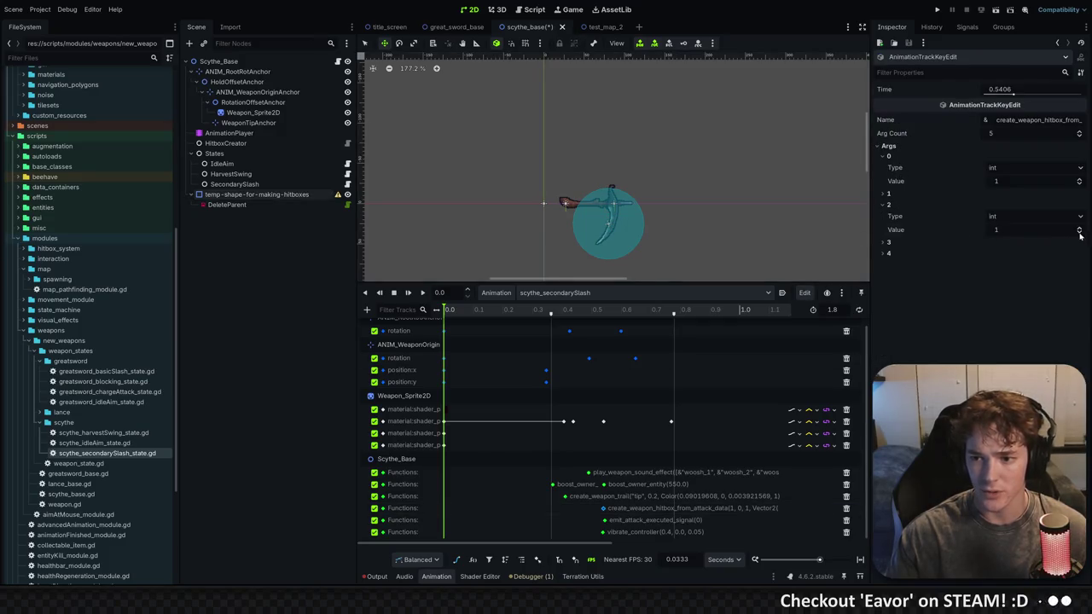
{"action": "left_click", "coordinate": [595, 293]}
{"action": "left_click", "coordinate": [592, 323]}
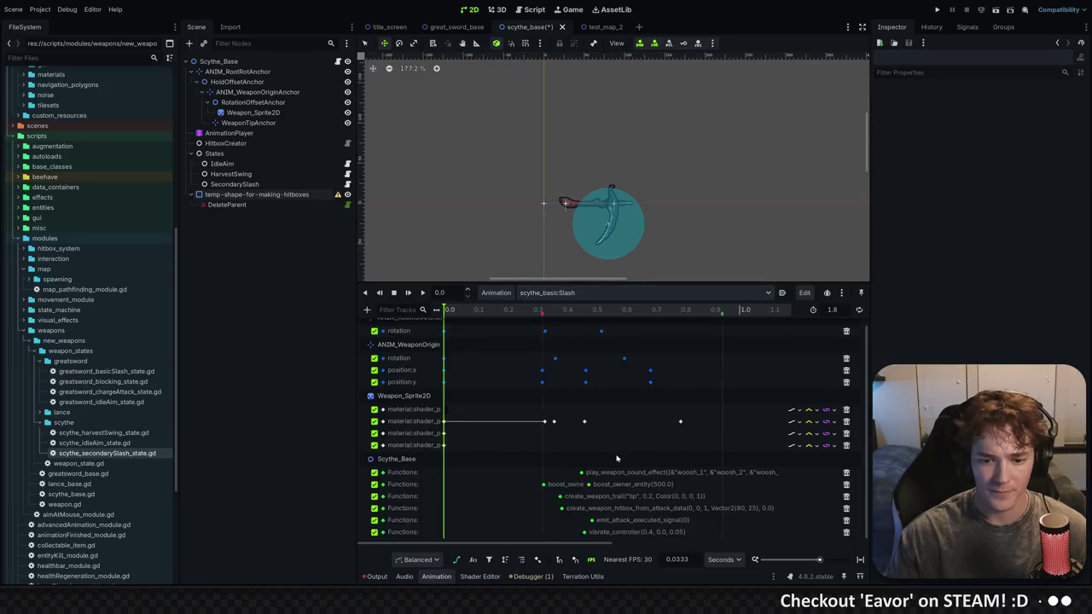
{"action": "left_click", "coordinate": [561, 508]}
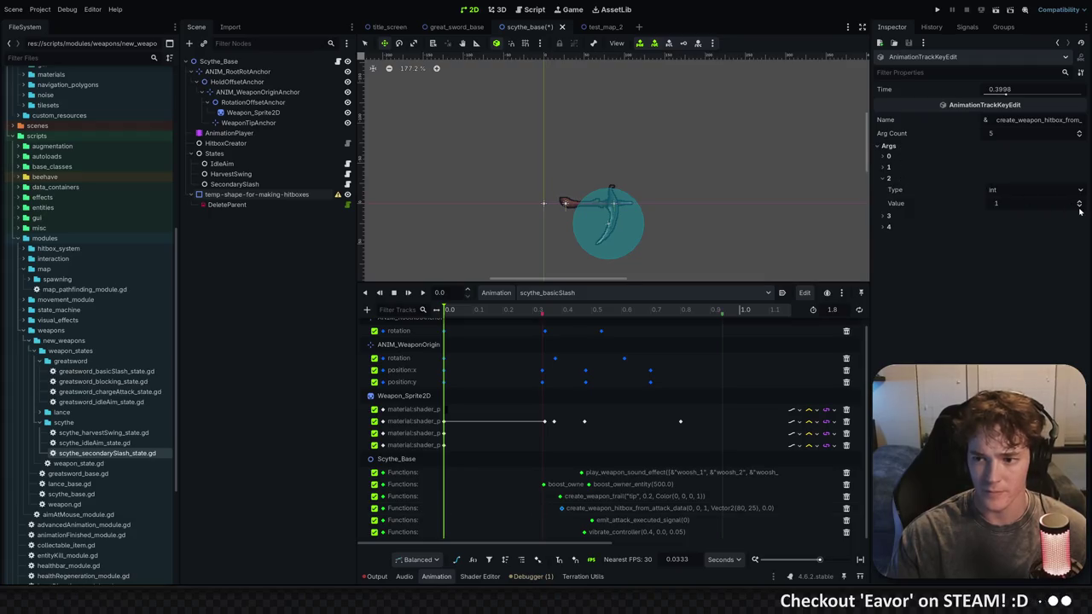
{"action": "key", "text": "ctrl+s"}
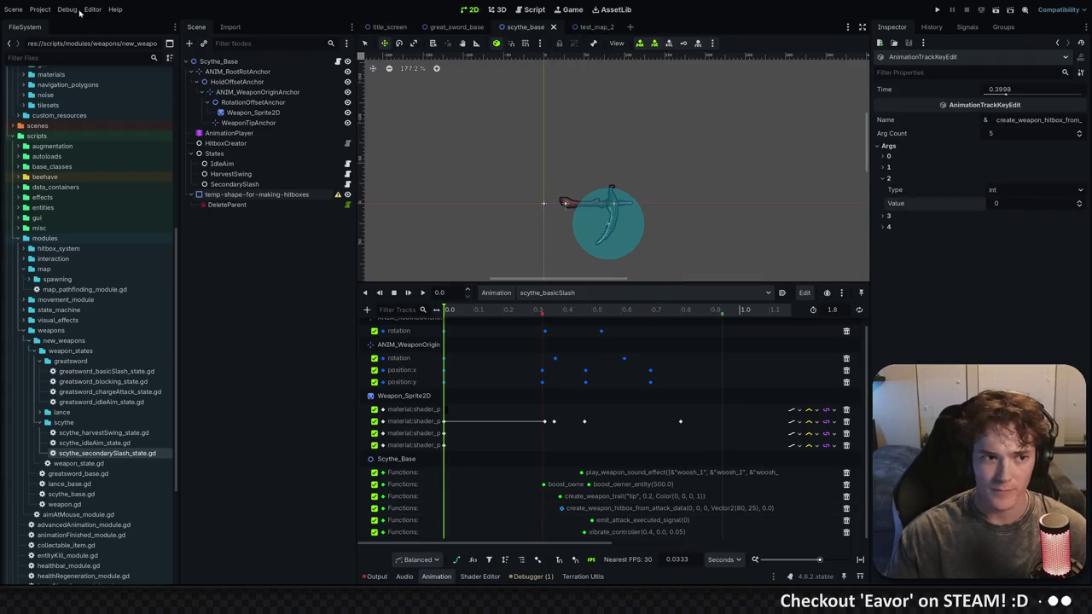
Toggle Visible Navigation debugging and run the game to playtest the scythe
{"action": "left_click", "coordinate": [80, 10]}
{"action": "left_click", "coordinate": [100, 70]}
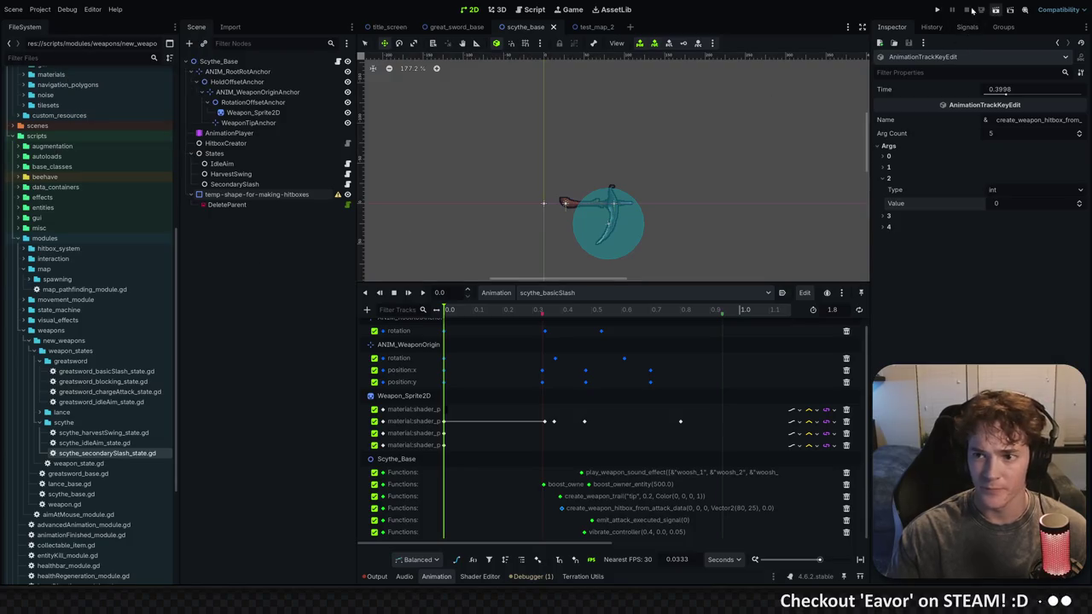
{"action": "left_click", "coordinate": [598, 28]}
{"action": "key", "text": "F6"}
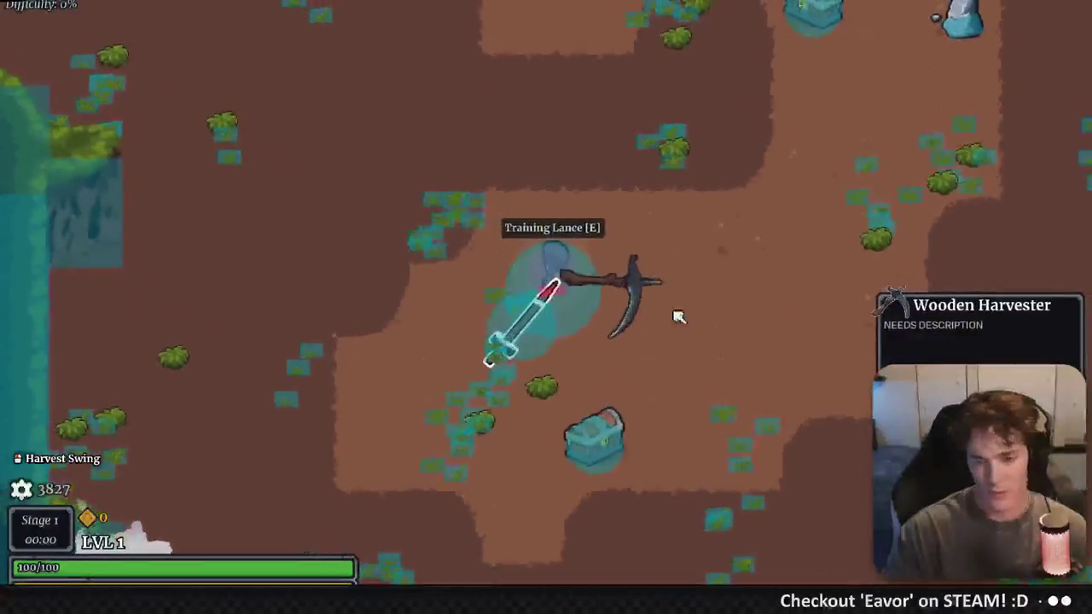
Walk the player into the Bakunawa and strafe around it while the scythe auto-swings
{"action": "key", "text": "w"}
{"action": "key", "text": "d"}
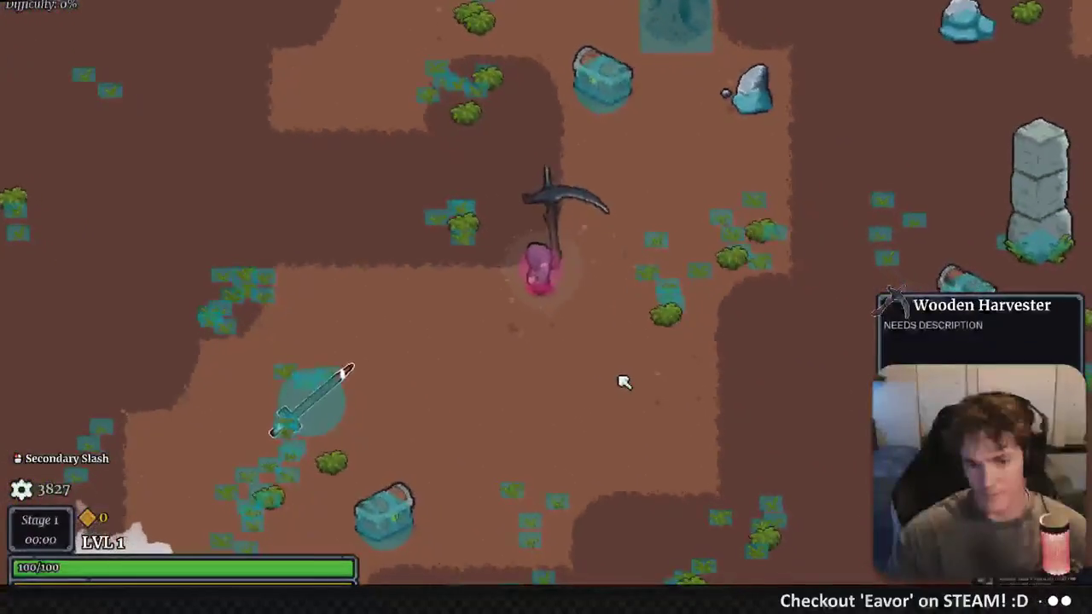
{"action": "key", "text": "s"}
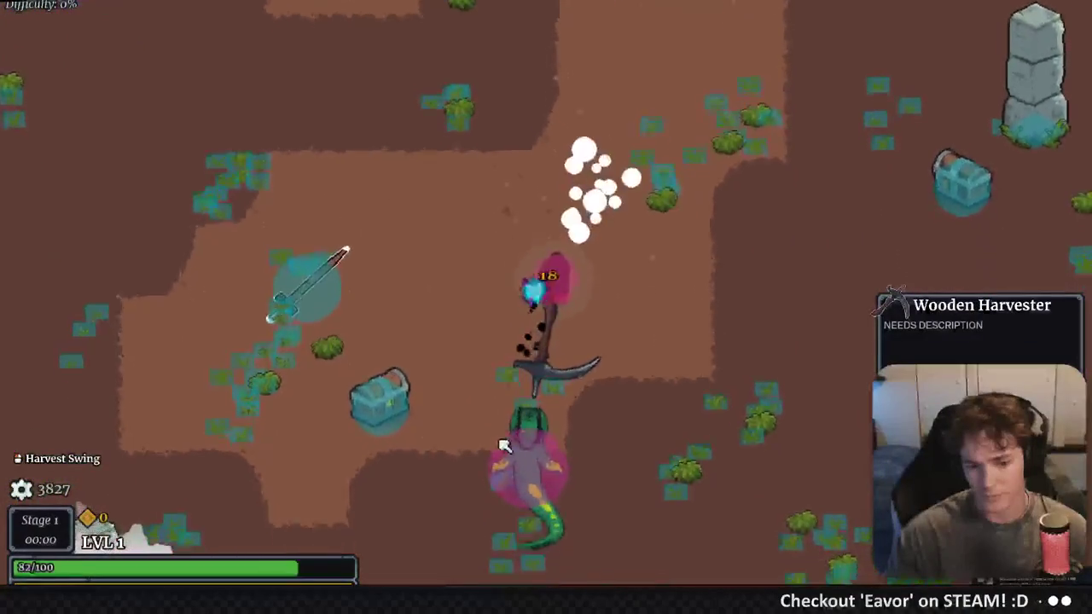
{"action": "key", "text": "s"}
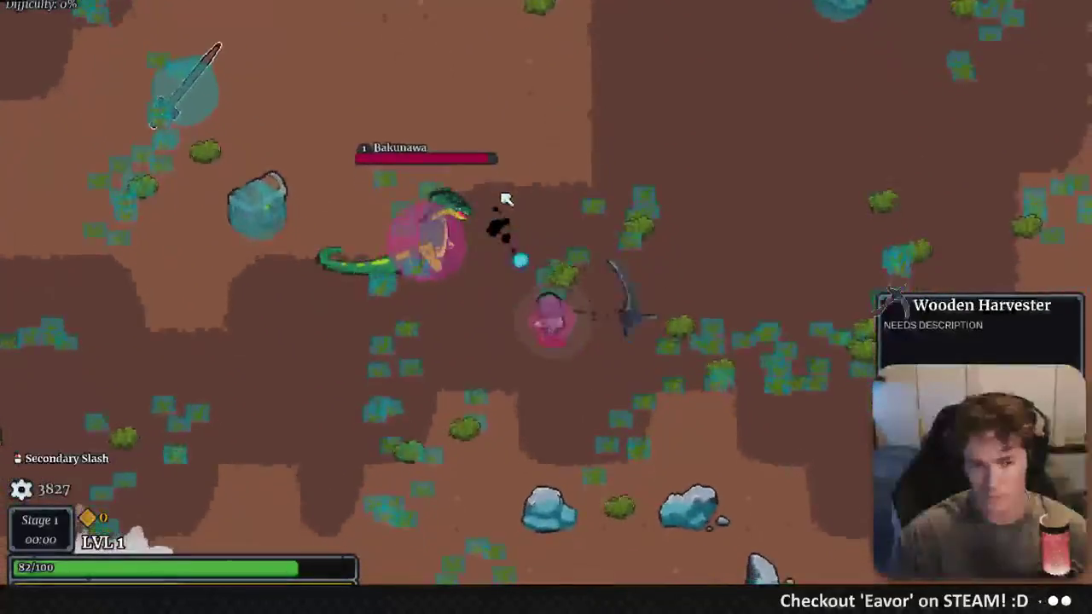
{"action": "key", "text": "w"}
{"action": "key", "text": "a"}
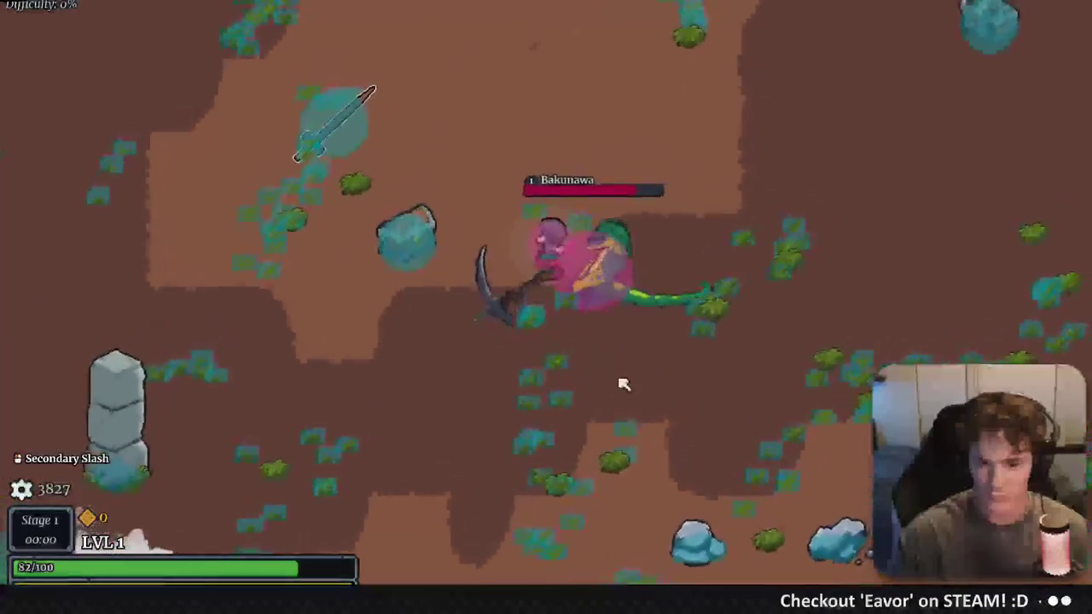
{"action": "key", "text": "s"}
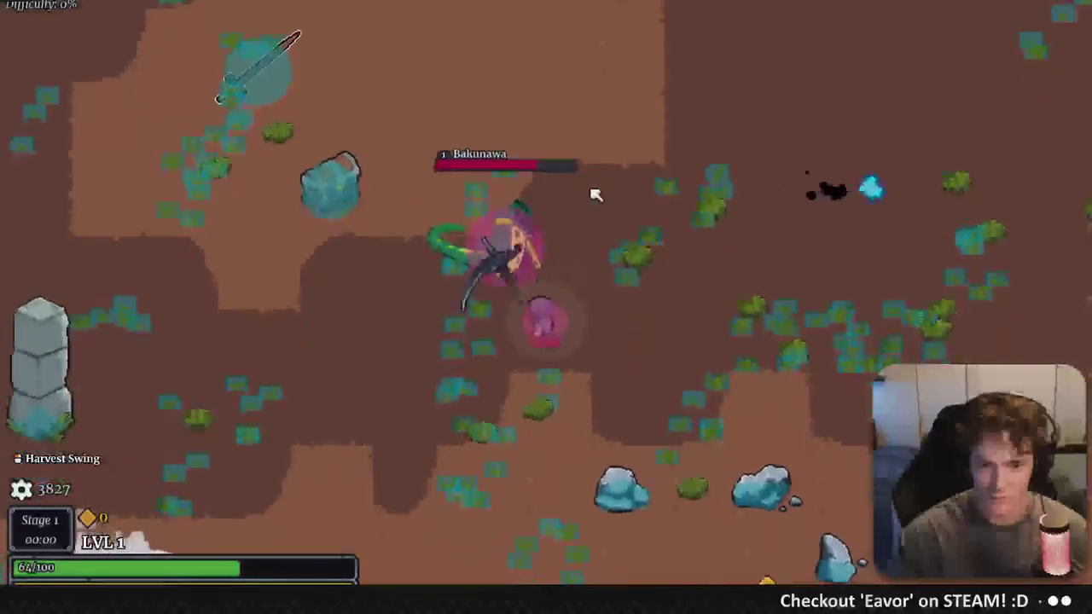
{"action": "key", "text": "a"}
{"action": "key", "text": "d"}
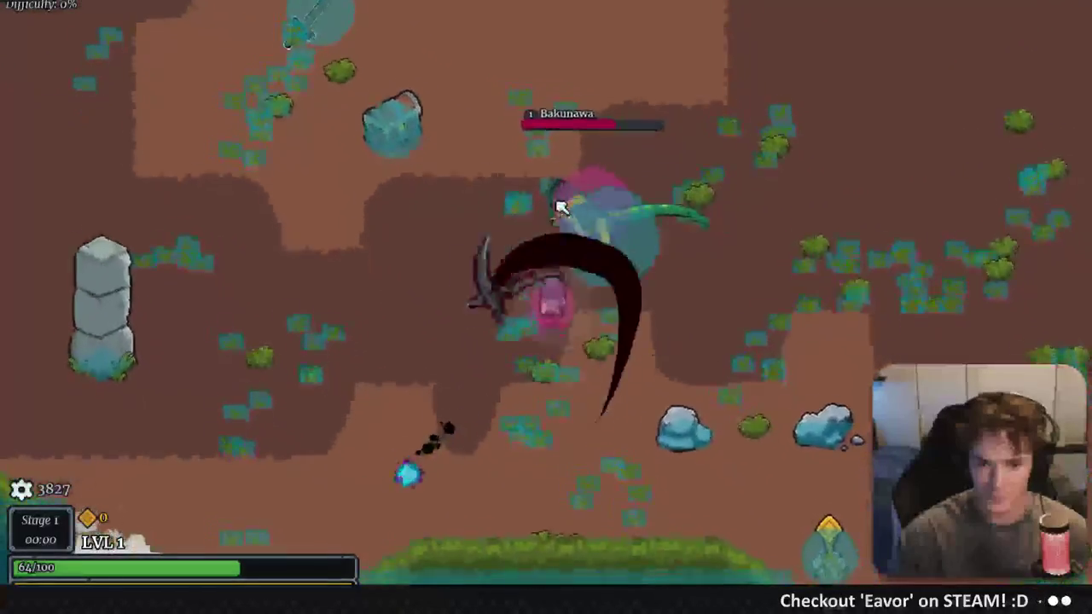
{"action": "key", "text": "d"}
{"action": "key", "text": "a"}
{"action": "key", "text": "s"}
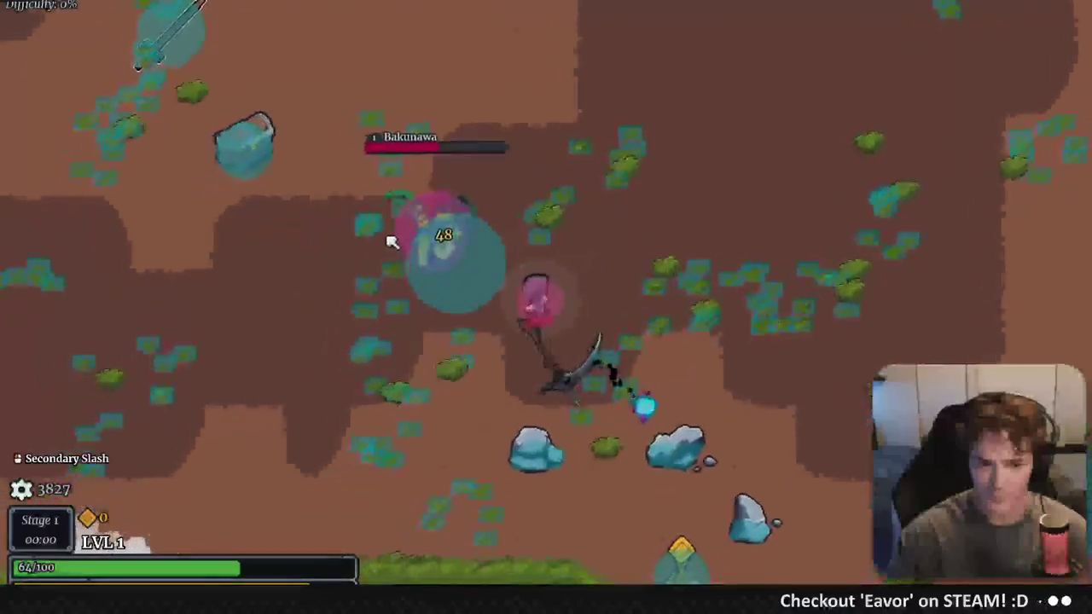
Circle and weave around the Bakunawa until it is finished off
{"action": "key", "text": "w"}
{"action": "key", "text": "a"}
{"action": "key", "text": "a"}
{"action": "key", "text": "s"}
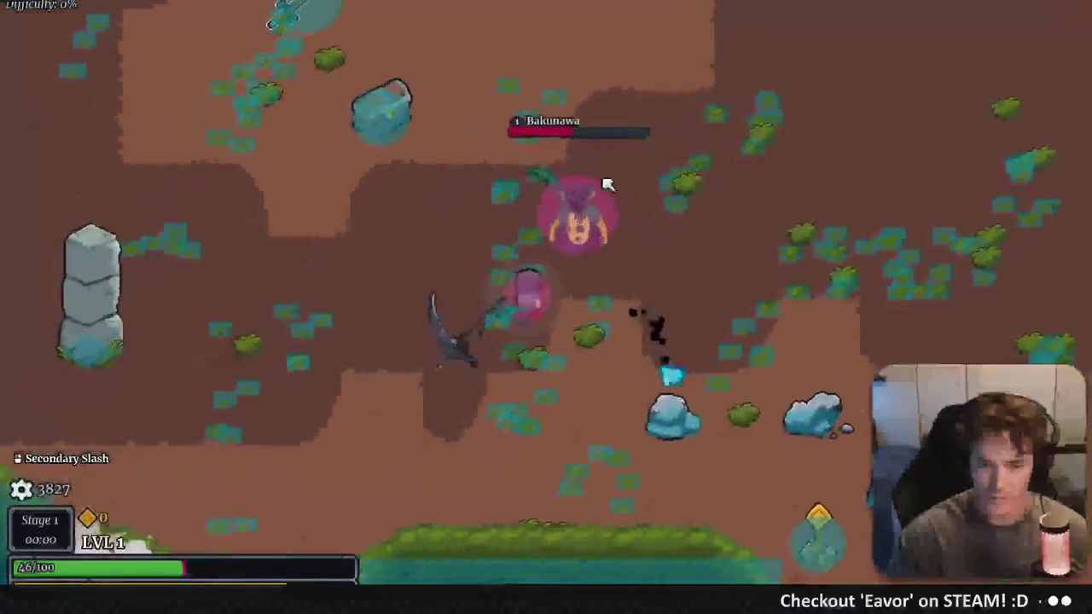
{"action": "key", "text": "d"}
{"action": "key", "text": "w"}
{"action": "key", "text": "w"}
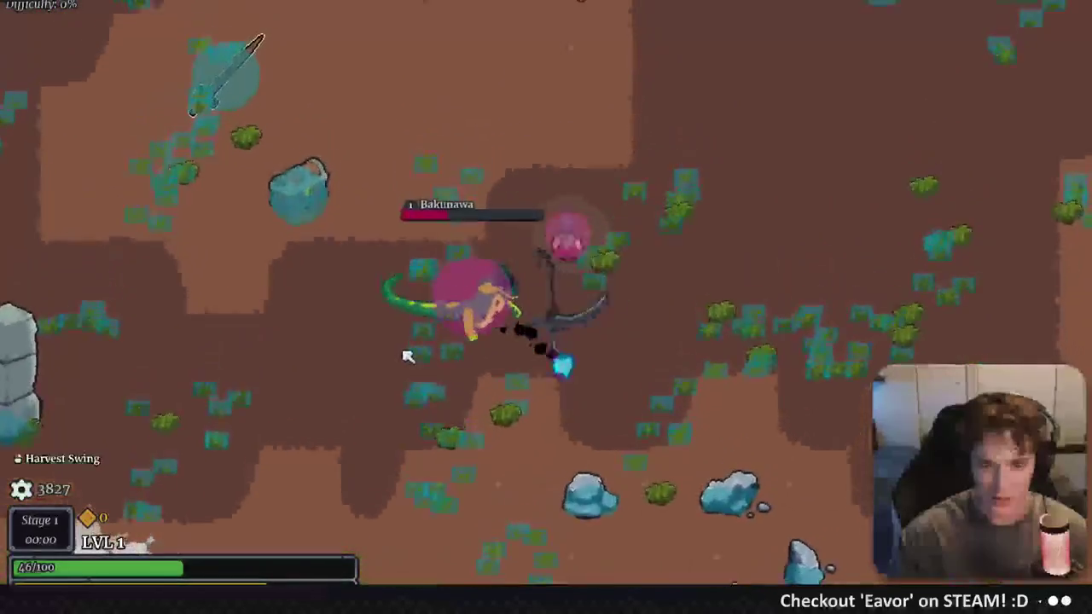
{"action": "key", "text": "s"}
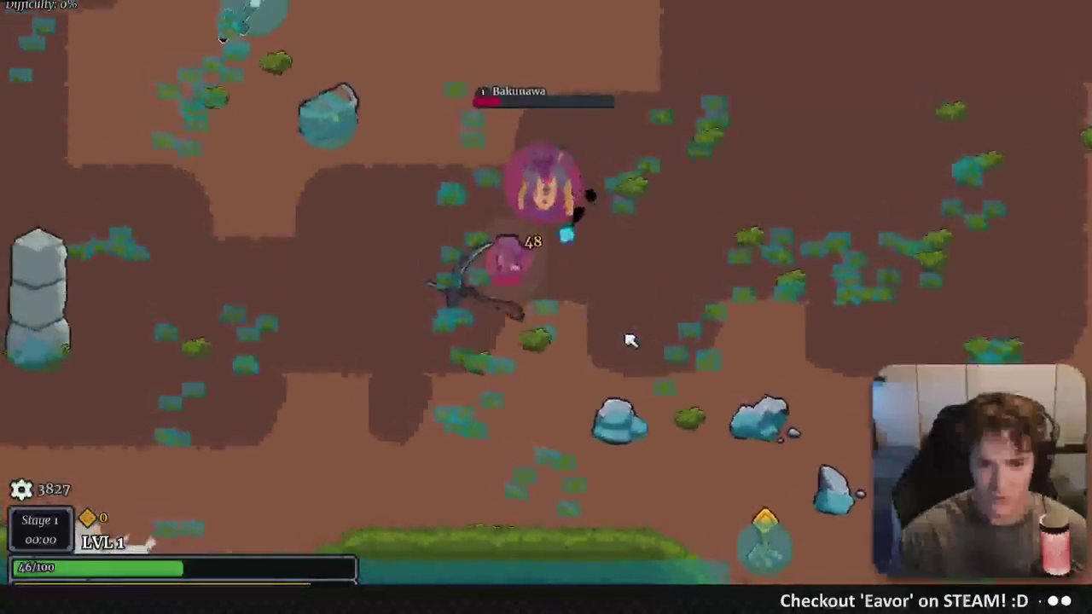
{"action": "key", "text": "w"}
{"action": "key", "text": "a"}
{"action": "key", "text": "d"}
{"action": "key", "text": "s"}
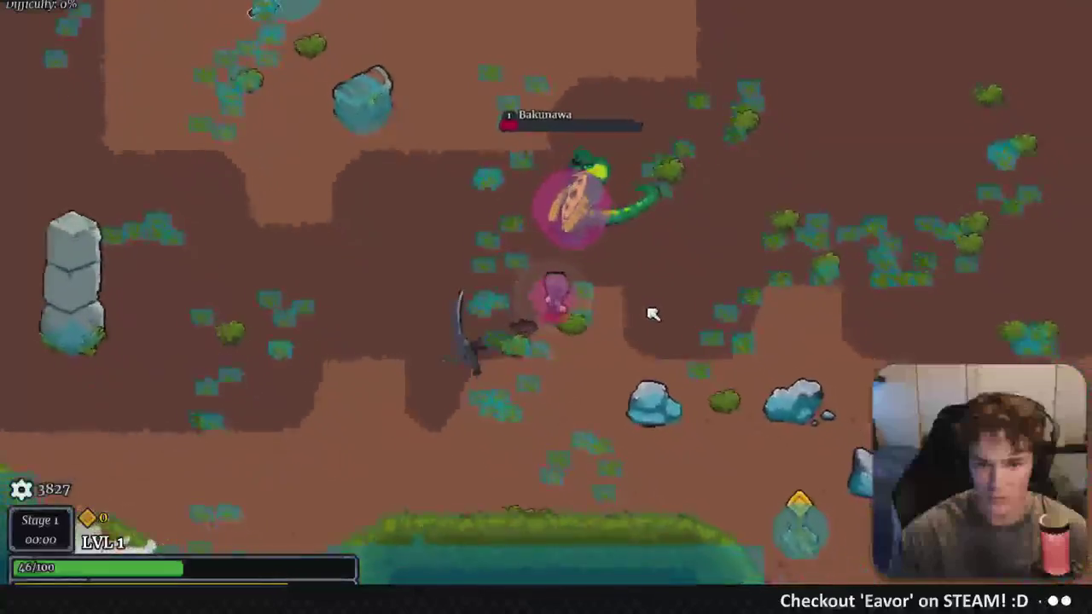
{"action": "key", "text": "w"}
{"action": "key", "text": "a"}
{"action": "key", "text": "a"}
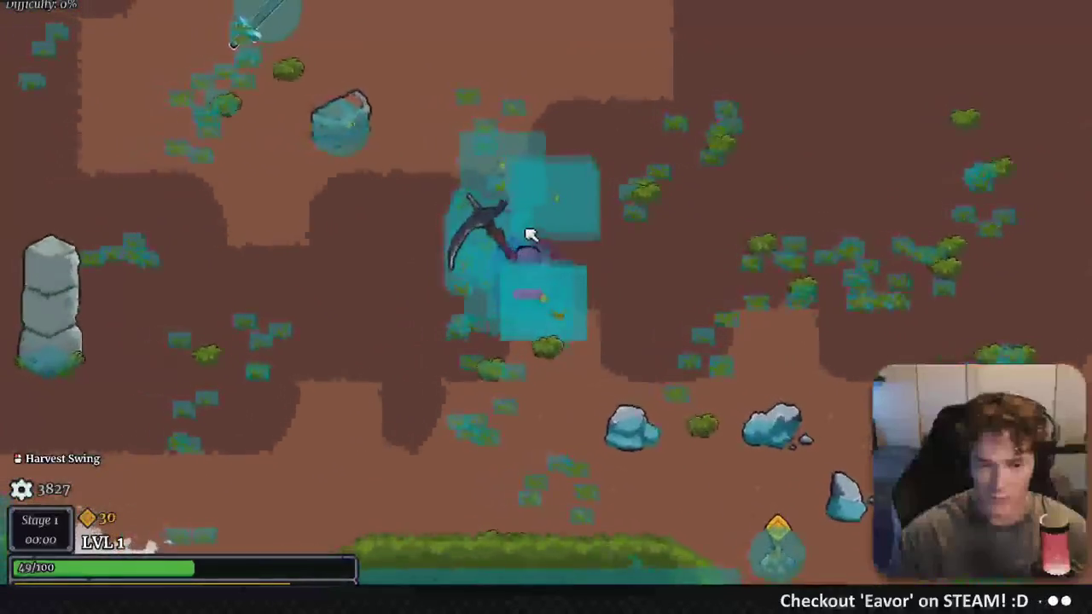
Collect the dropped gems, aim one last Harvest Swing, and close the game with F8
{"action": "key", "text": "w"}
{"action": "key", "text": "d"}
{"action": "key", "text": "s"}
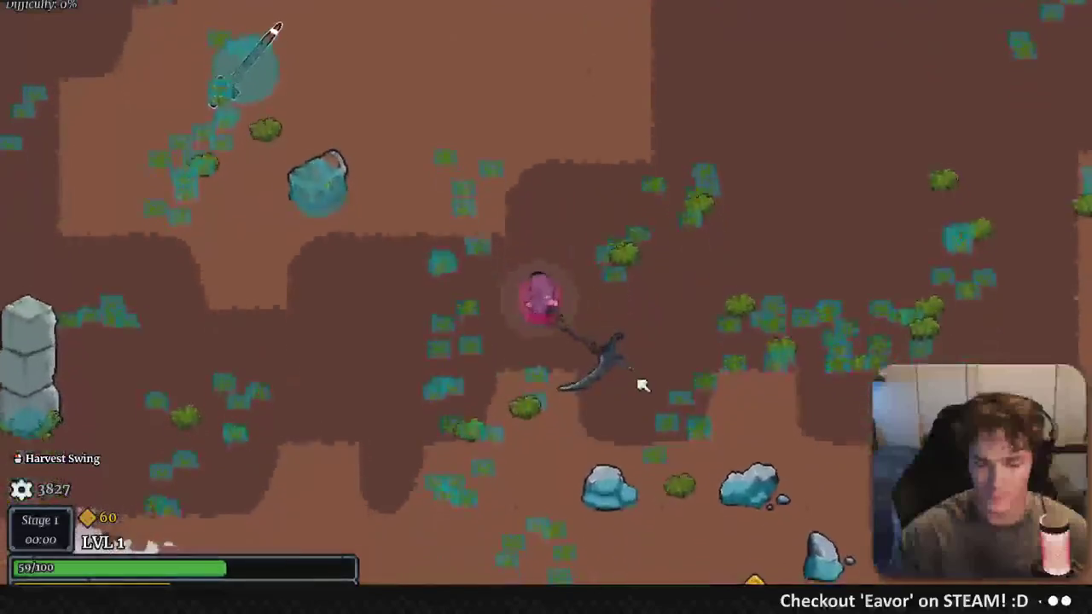
{"action": "key", "text": "a"}
{"action": "left_click", "coordinate": [668, 313]}
{"action": "key", "text": "F8"}
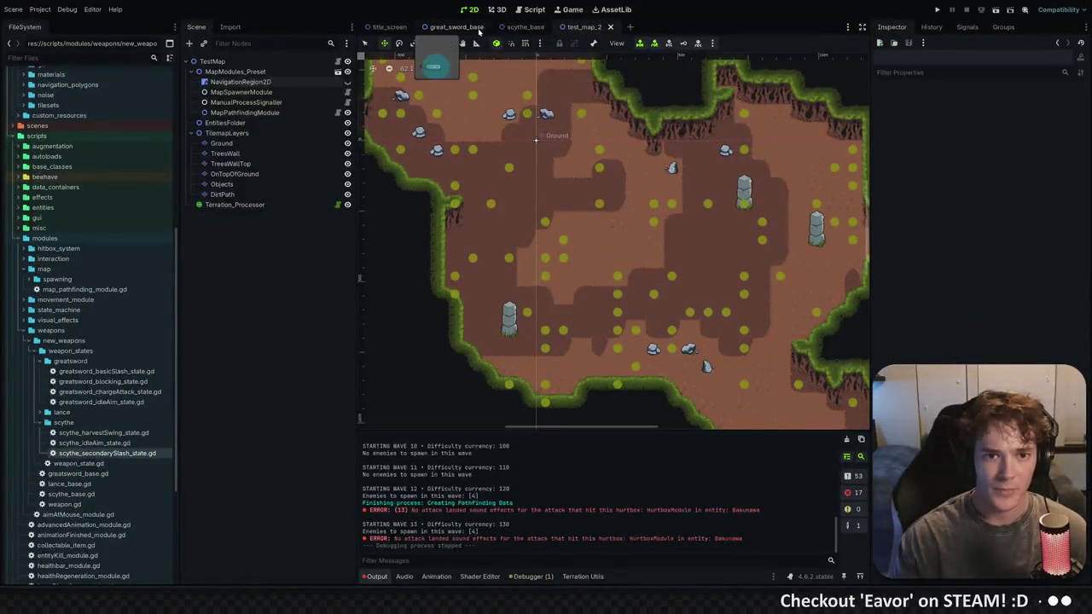
In the scythe_base scene, set the Harvest Swing hitbox lifetime to 0.2
{"action": "left_click", "coordinate": [522, 26]}
{"action": "left_click", "coordinate": [250, 64]}
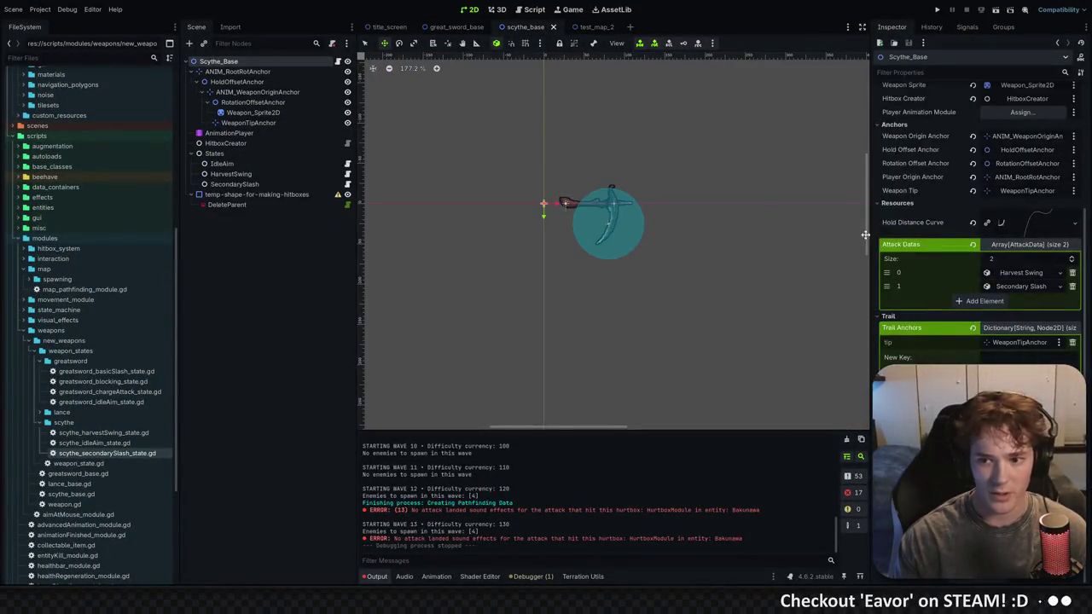
{"action": "left_click", "coordinate": [1016, 287]}
{"action": "left_click", "coordinate": [1015, 273]}
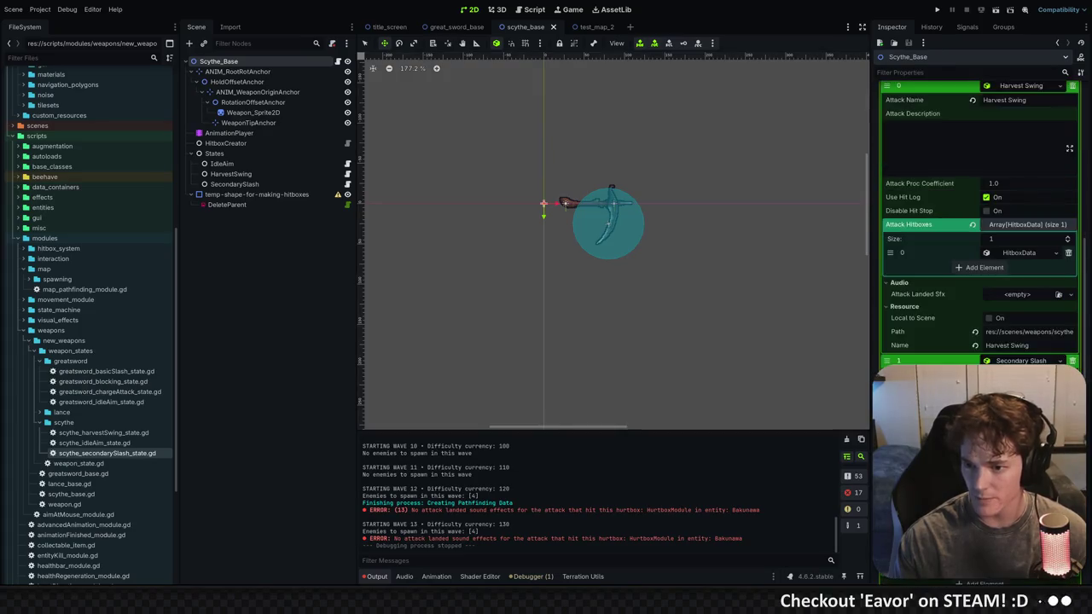
{"action": "left_click", "coordinate": [1025, 255]}
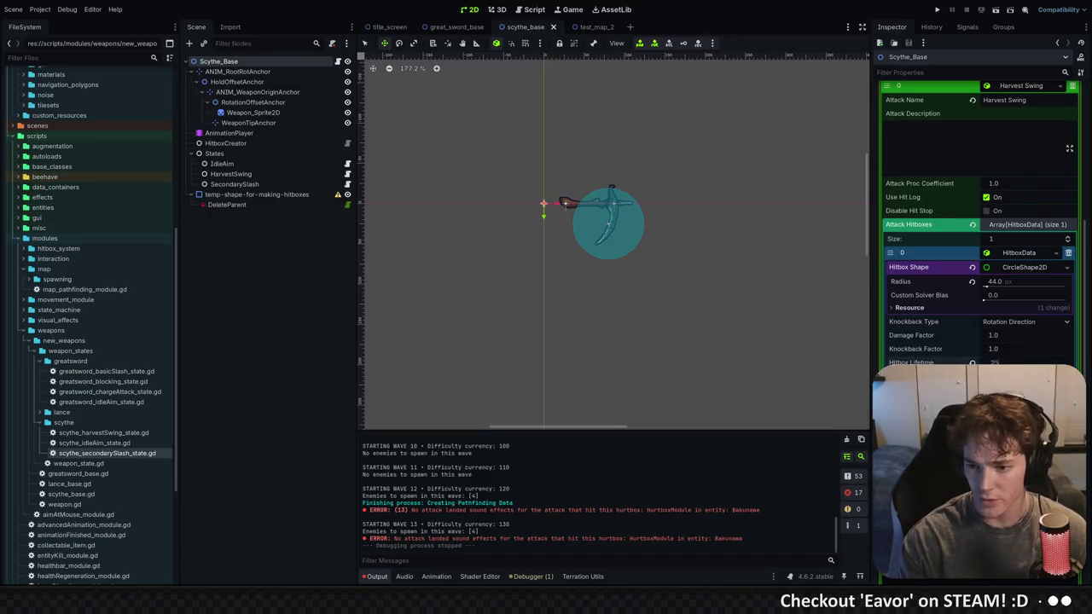
{"action": "key", "text": "Return"}
Save the scythe scene and play the slash animation preview from the AnimationPlayer
{"action": "scroll", "coordinate": [979, 222], "scroll_direction": "down", "scroll_amount": 5}
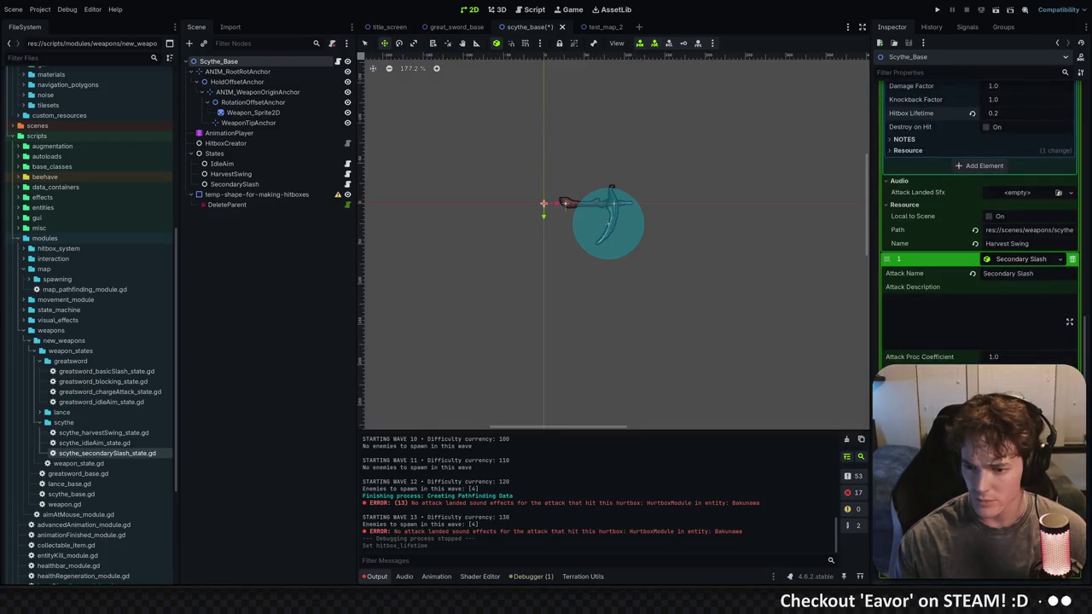
{"action": "scroll", "coordinate": [979, 221], "scroll_direction": "down", "scroll_amount": 3}
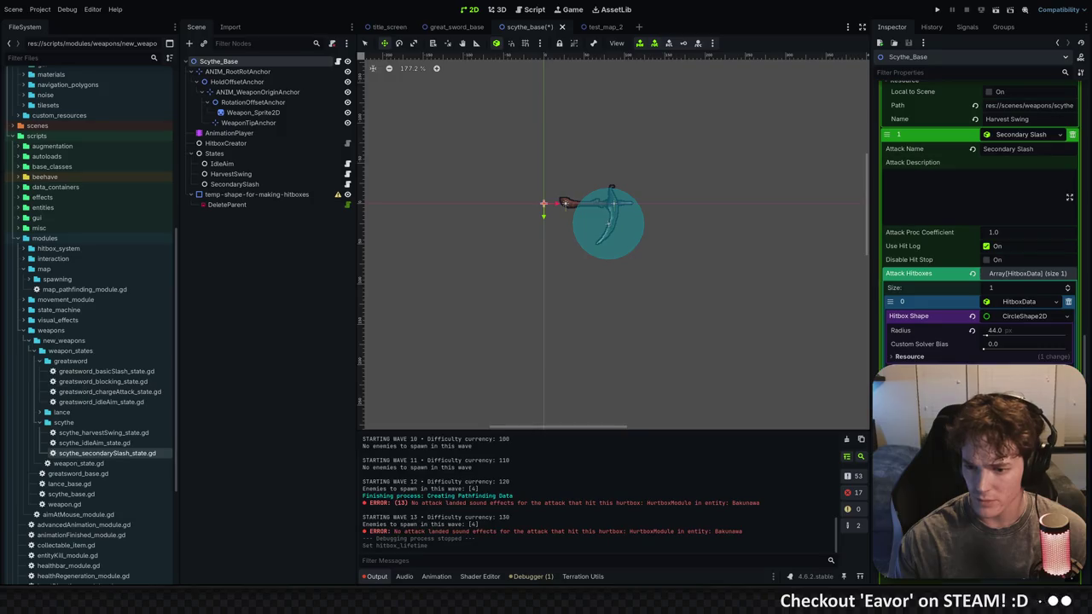
{"action": "key", "text": "ctrl+s"}
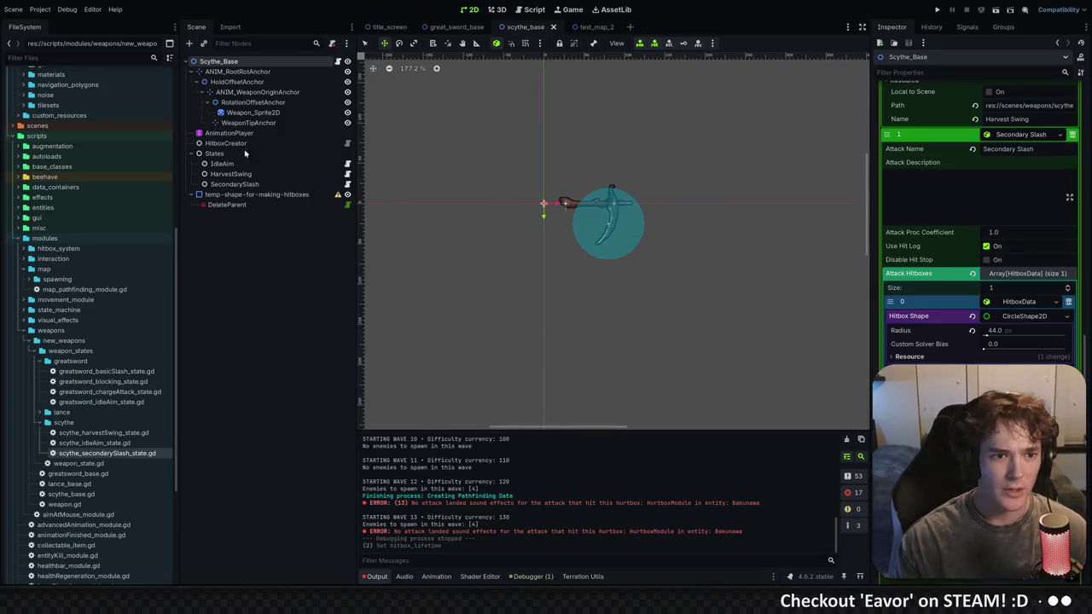
{"action": "left_click", "coordinate": [253, 135]}
{"action": "key", "text": "shift+d"}
Move the create_weapon_hitbox key of the basic slash to about 0.49 s
{"action": "left_click_drag", "start_coordinate": [552, 313], "coordinate": [592, 314]}
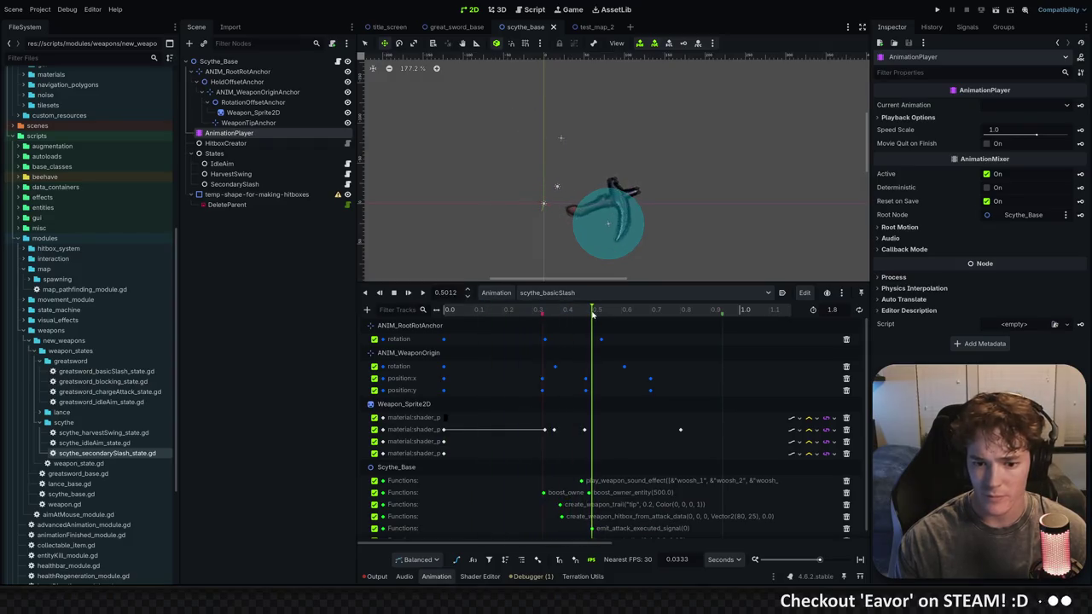
{"action": "scroll", "coordinate": [618, 421], "scroll_direction": "down", "scroll_amount": 1}
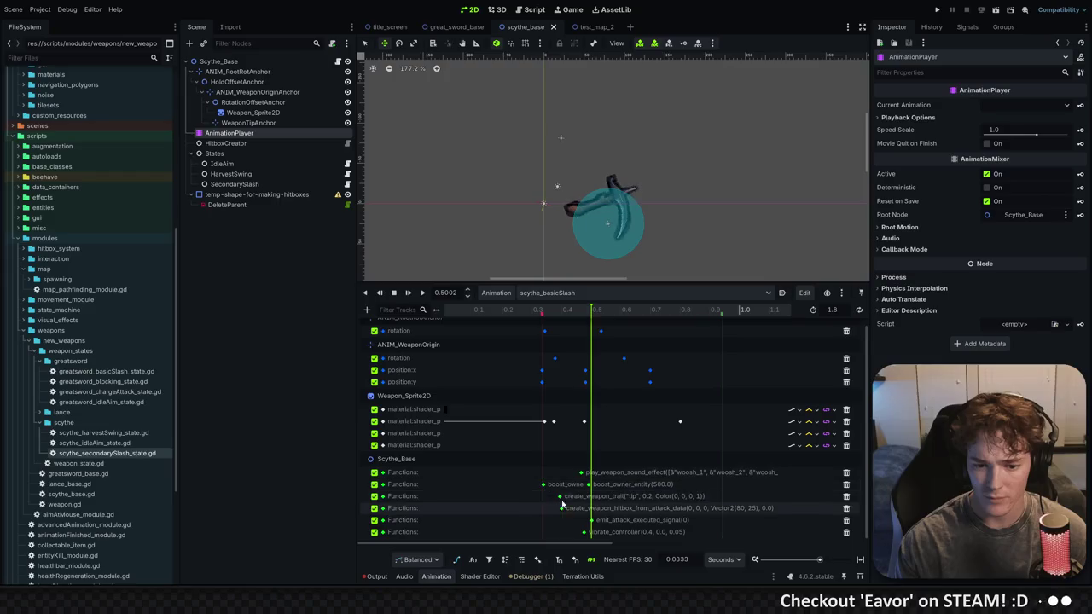
{"action": "left_click_drag", "start_coordinate": [574, 309], "coordinate": [593, 310]}
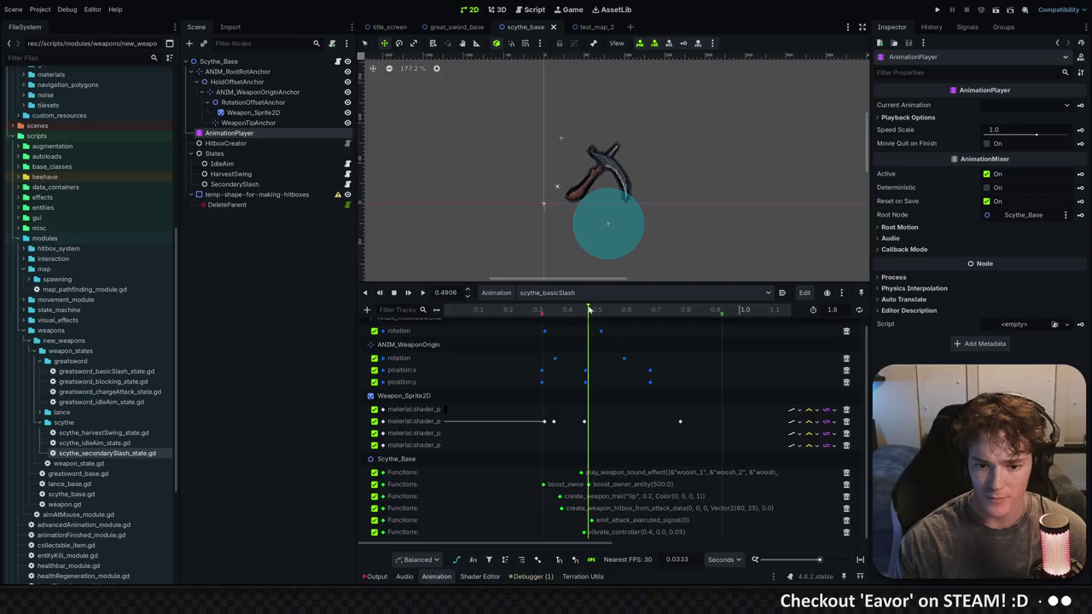
{"action": "left_click", "coordinate": [564, 509]}
{"action": "left_click_drag", "start_coordinate": [587, 513], "coordinate": [587, 512]}
Switch to the test_map_2 scene and run the game for a playtest
{"action": "left_click", "coordinate": [556, 294]}
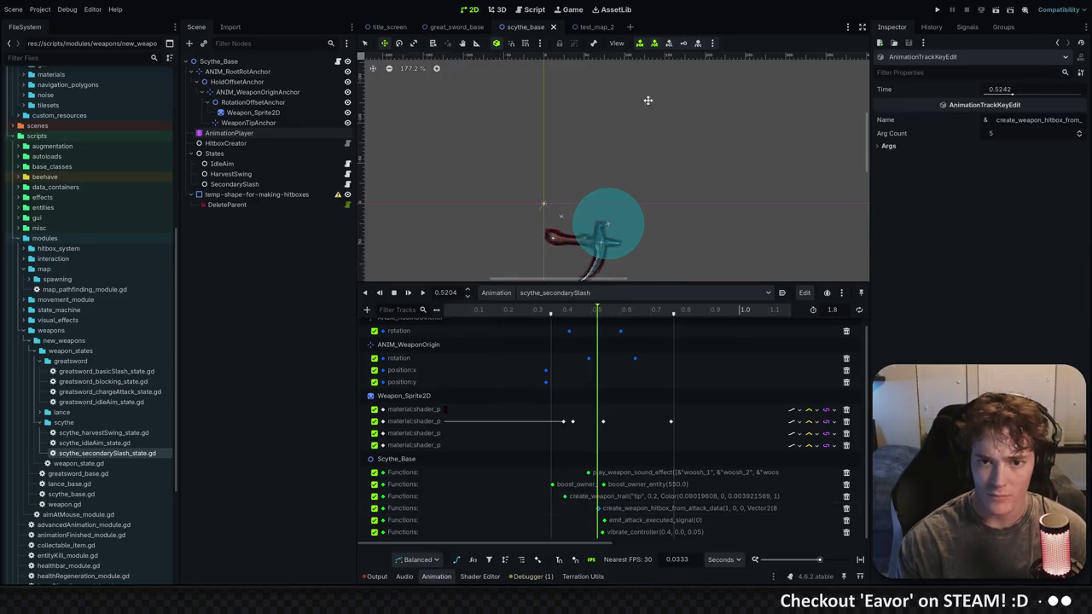
{"action": "left_click", "coordinate": [591, 30]}
{"action": "key", "text": "F6"}
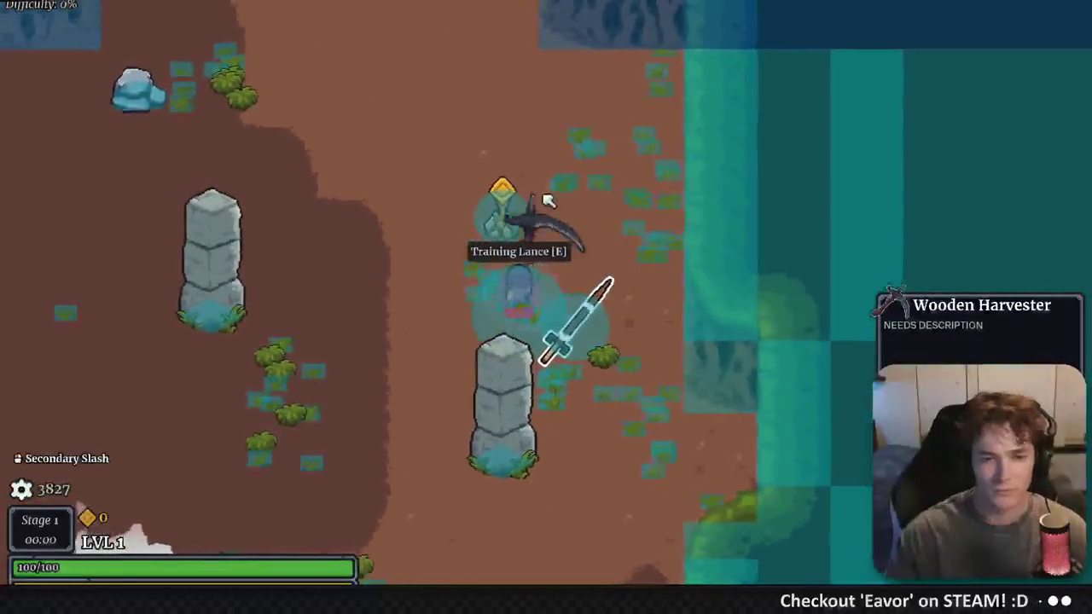
Attack the Altar with repeated Secondary Slashes until it is destroyed
{"action": "left_click", "coordinate": [597, 221]}
{"action": "key", "text": "w"}
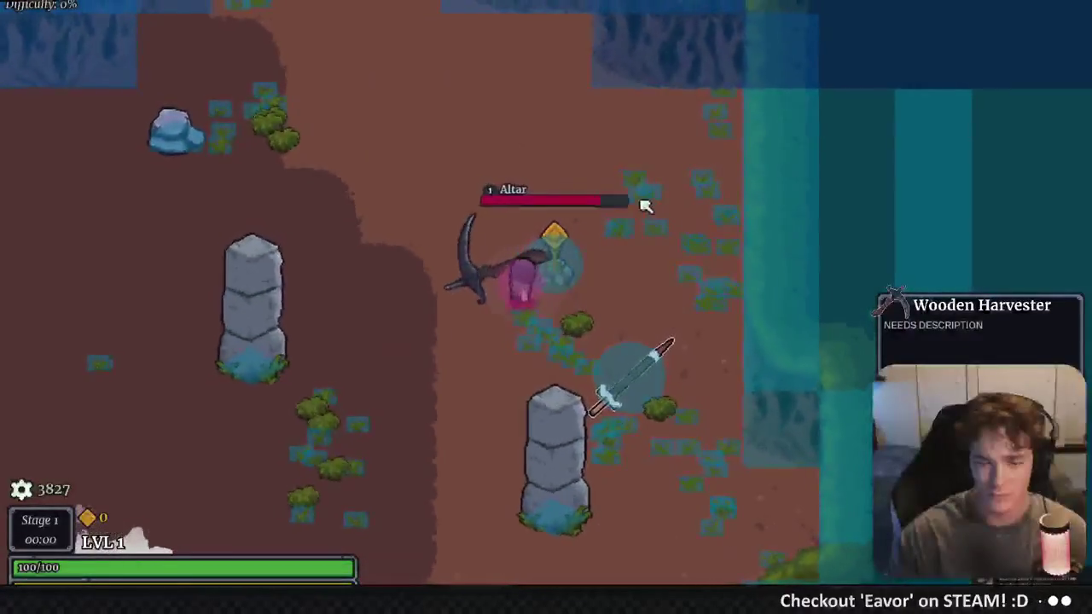
{"action": "key", "text": "a"}
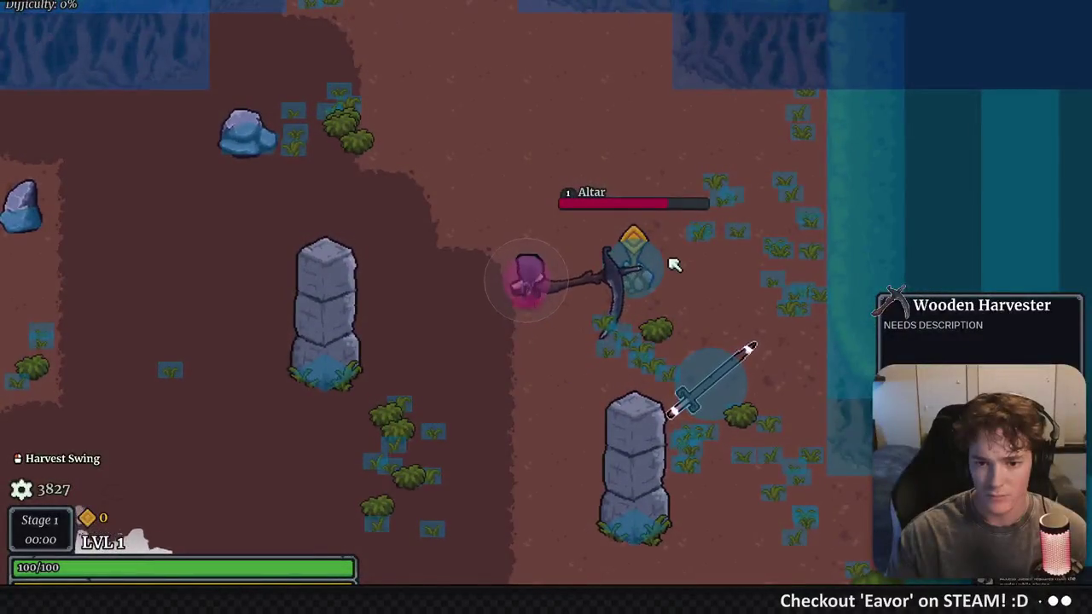
{"action": "key", "text": "a"}
{"action": "right_click", "coordinate": [674, 264]}
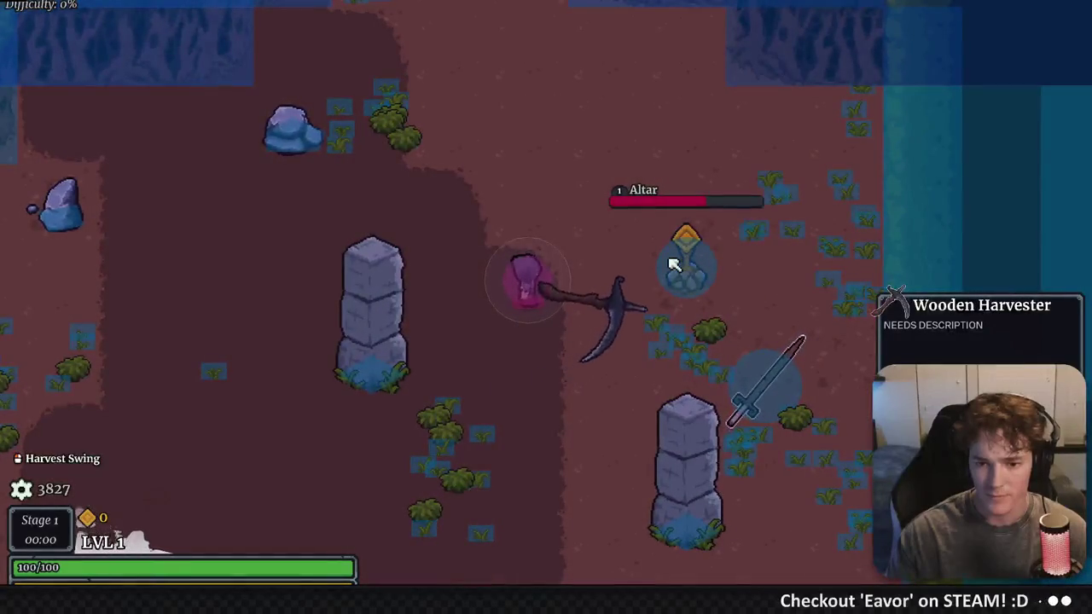
{"action": "right_click", "coordinate": [674, 265]}
{"action": "right_click", "coordinate": [674, 265]}
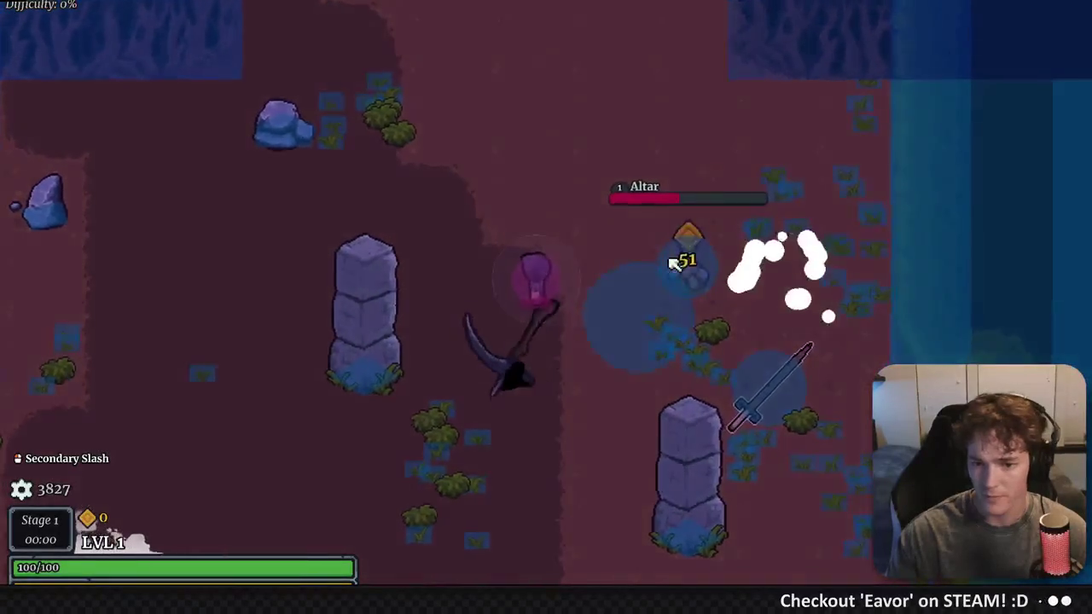
{"action": "right_click", "coordinate": [668, 266]}
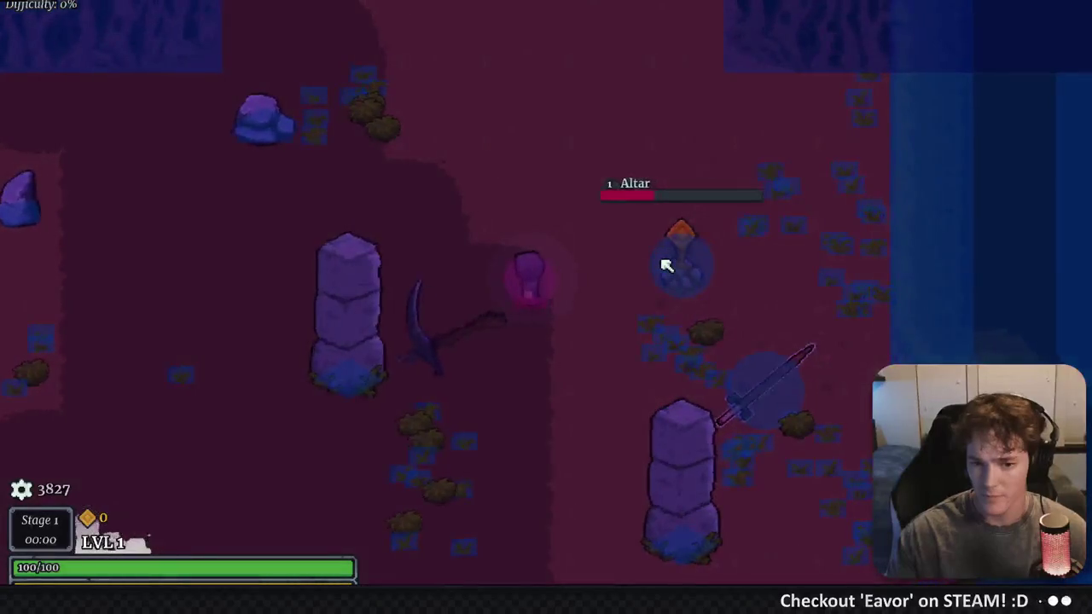
{"action": "key", "text": "d"}
{"action": "right_click", "coordinate": [667, 265]}
{"action": "right_click", "coordinate": [668, 265]}
{"action": "key", "text": "a"}
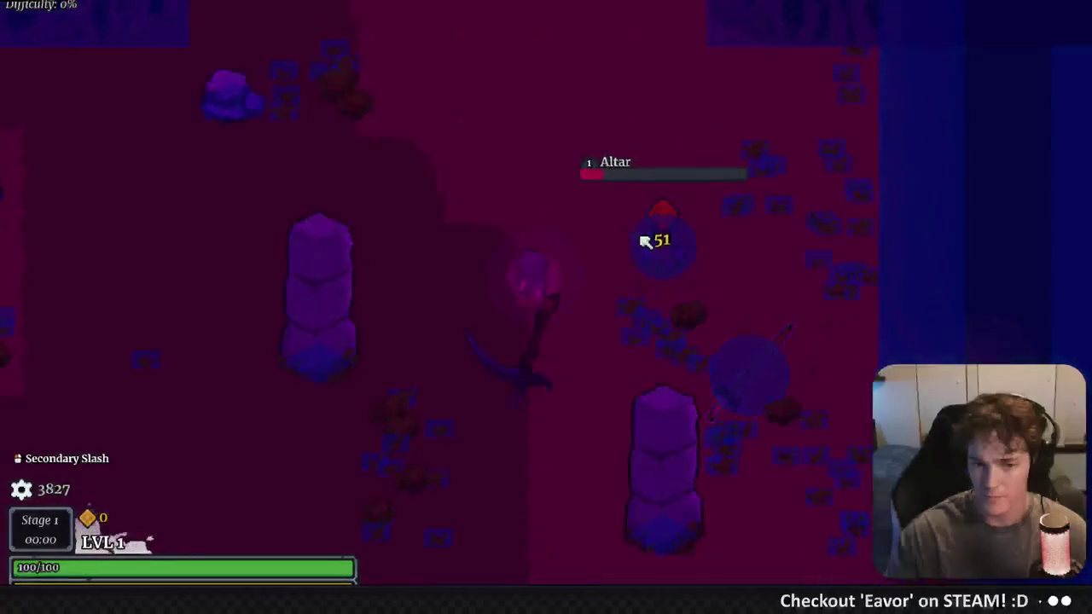
{"action": "left_click", "coordinate": [675, 246]}
{"action": "right_click", "coordinate": [674, 247]}
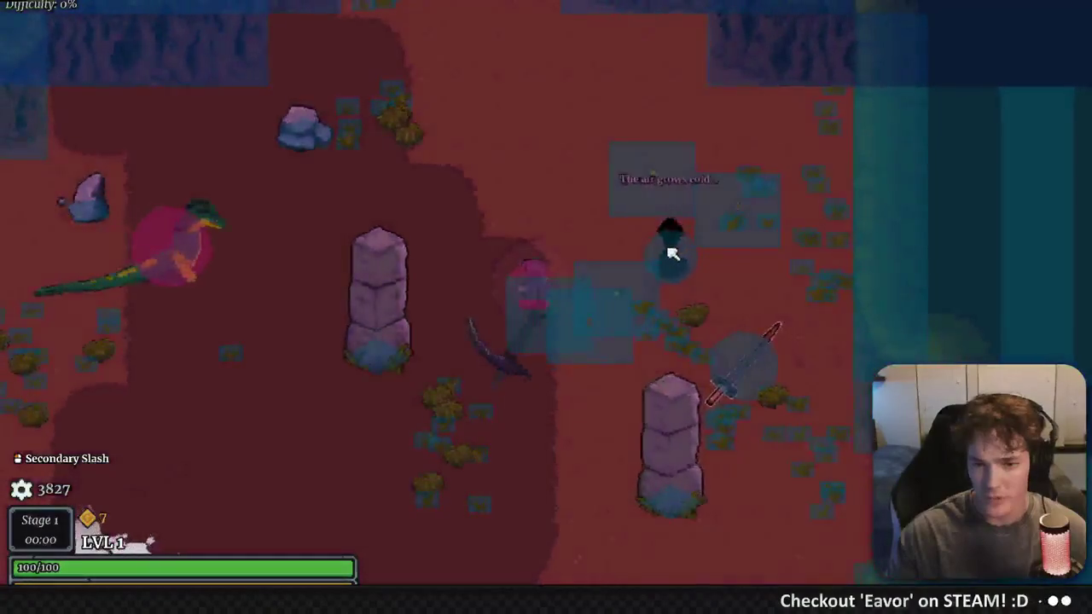
Attack nearby enemies with alternating Harvest Swings and Secondary Slashes
{"action": "left_click", "coordinate": [466, 317]}
{"action": "right_click", "coordinate": [389, 281]}
{"action": "key", "text": "s"}
{"action": "left_click", "coordinate": [383, 281]}
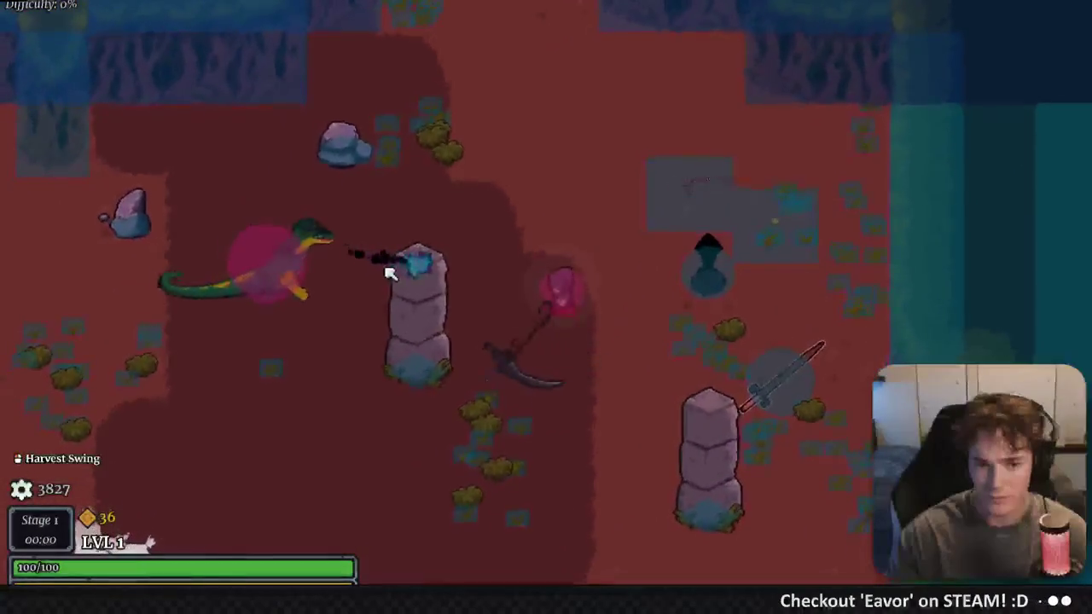
{"action": "right_click", "coordinate": [383, 273]}
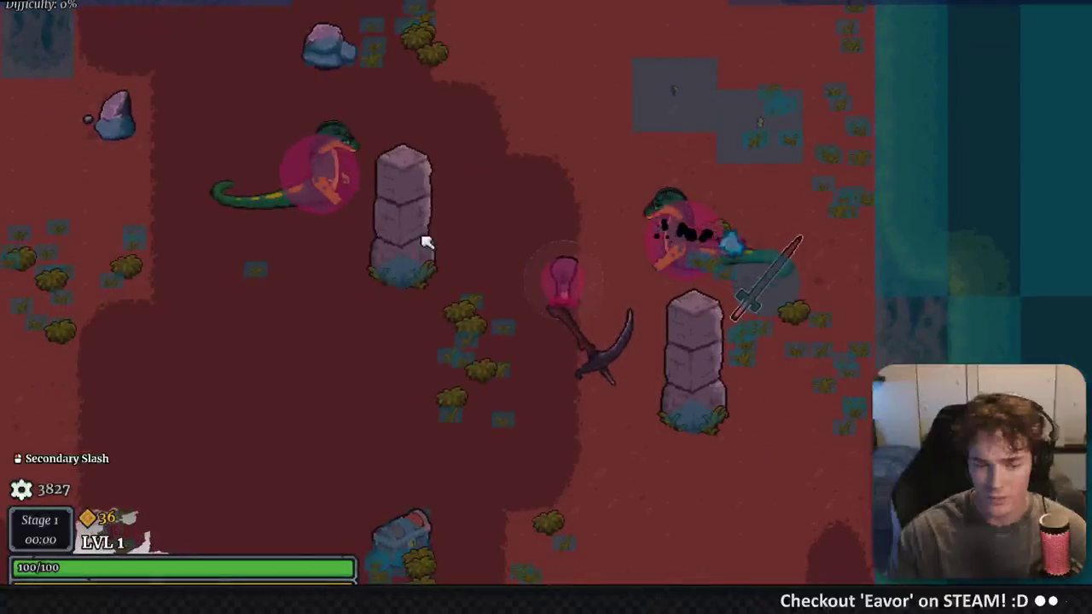
{"action": "key", "text": "d"}
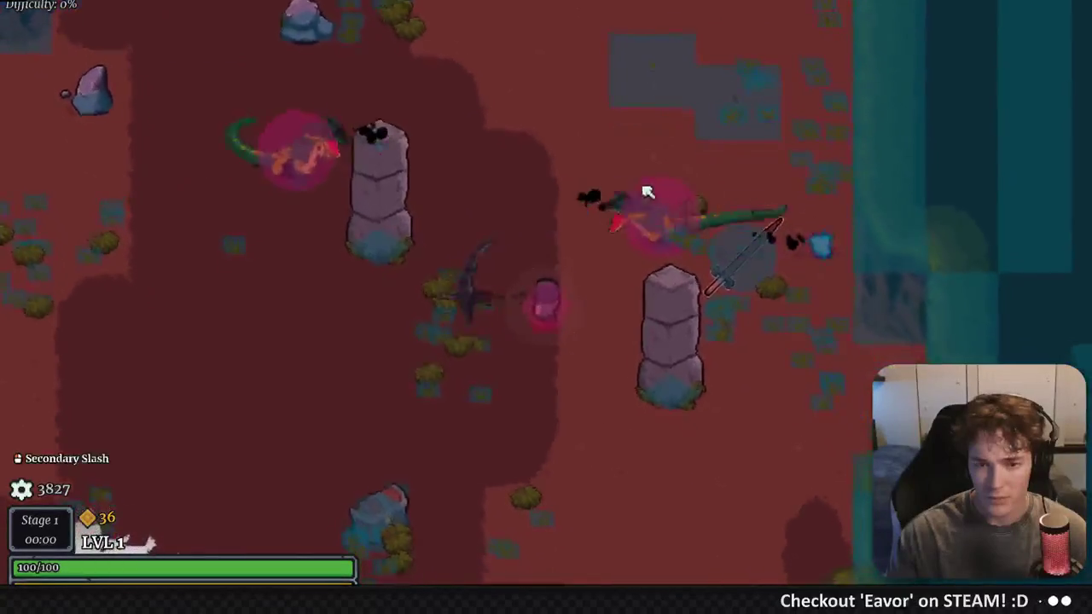
{"action": "key", "text": "s"}
{"action": "left_click", "coordinate": [626, 185]}
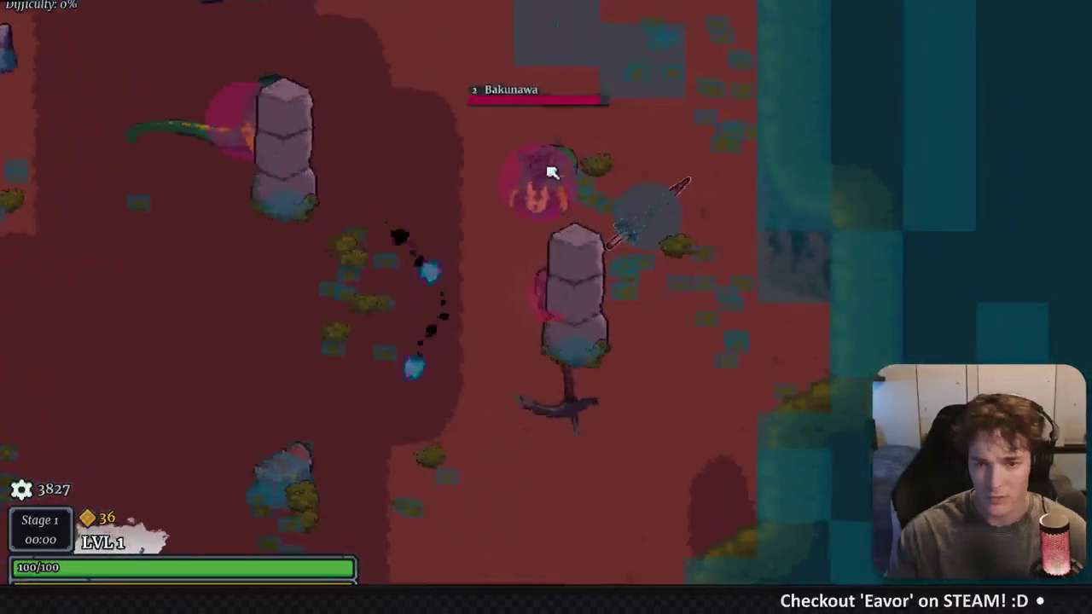
{"action": "key", "text": "w"}
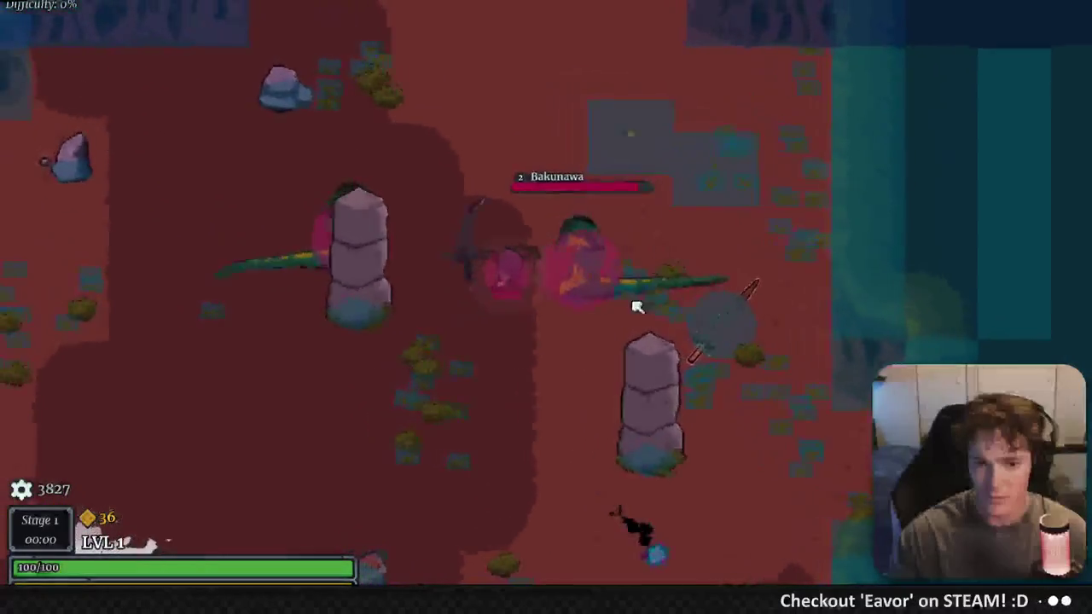
{"action": "left_click", "coordinate": [551, 339]}
{"action": "right_click", "coordinate": [481, 410]}
Fight the Bakunawa with Harvest Swings and Secondary Slashes, then stop the game with F8
{"action": "key", "text": "s"}
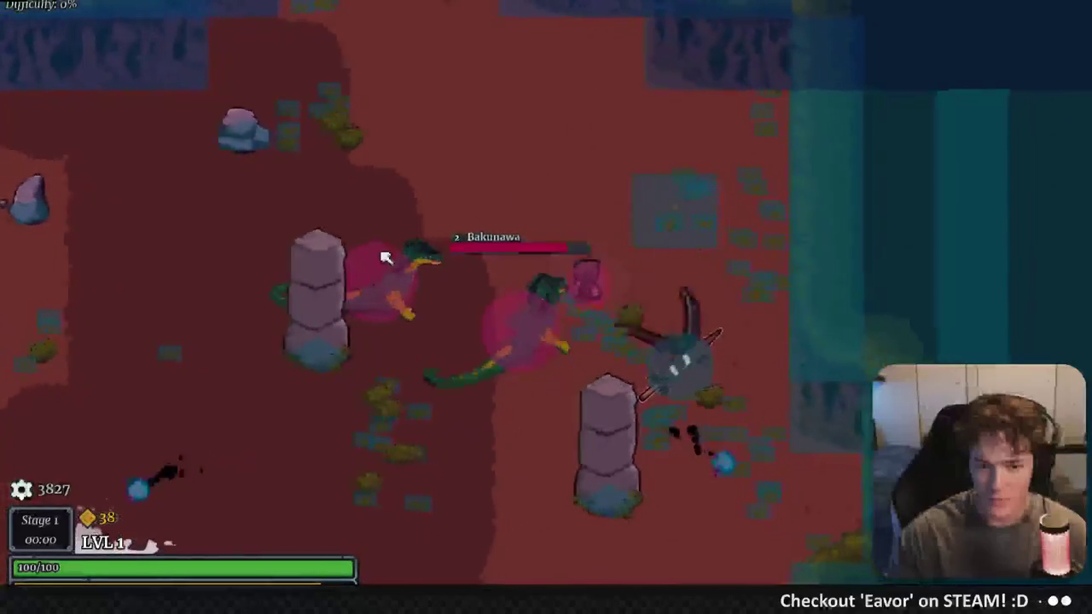
{"action": "left_click", "coordinate": [537, 248]}
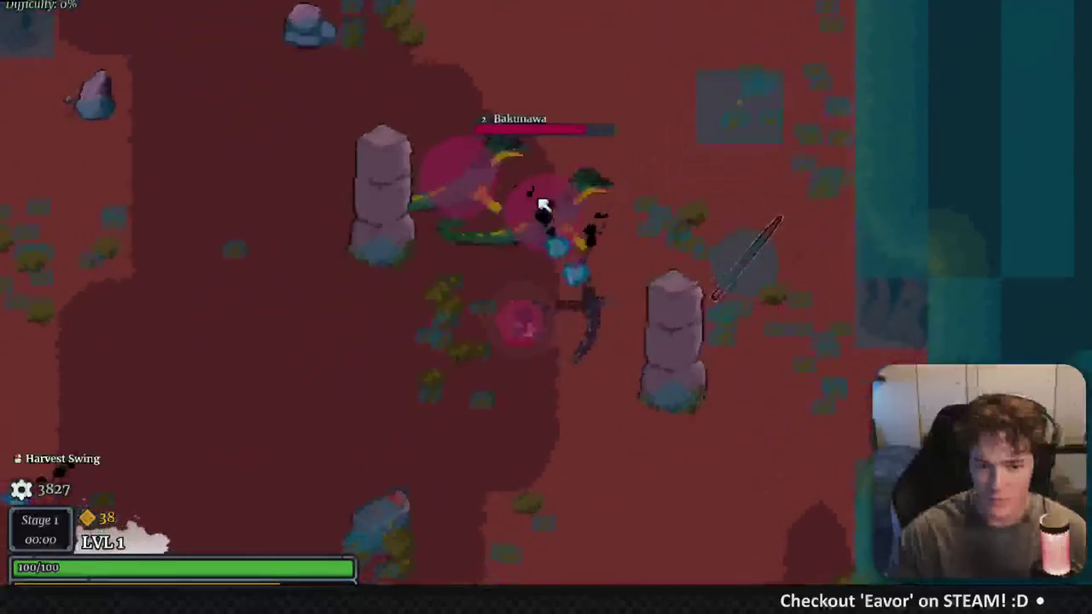
{"action": "right_click", "coordinate": [585, 166]}
{"action": "key", "text": "a"}
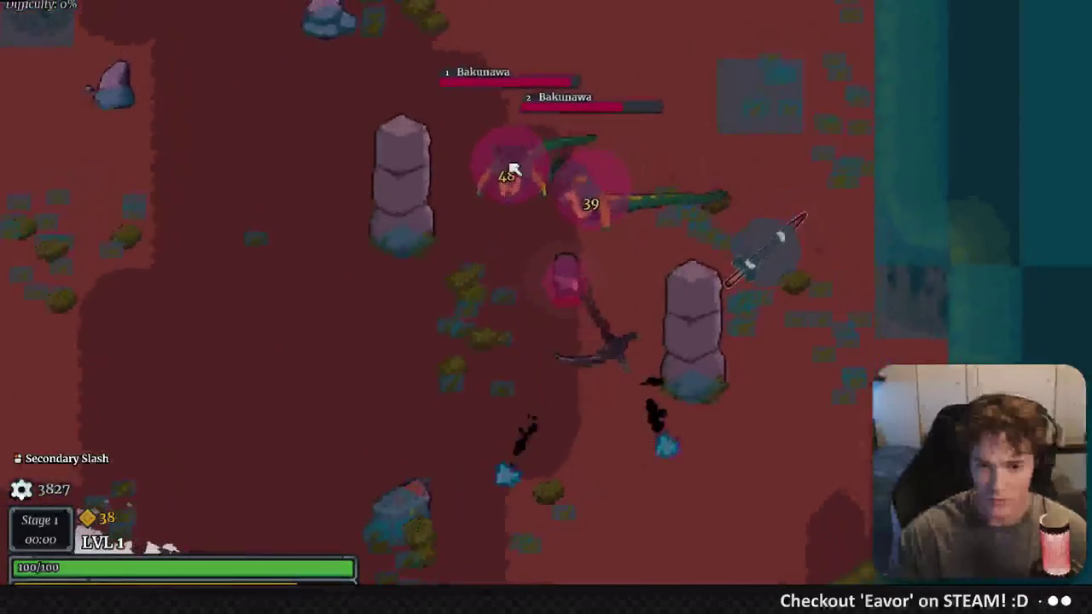
{"action": "left_click", "coordinate": [565, 213]}
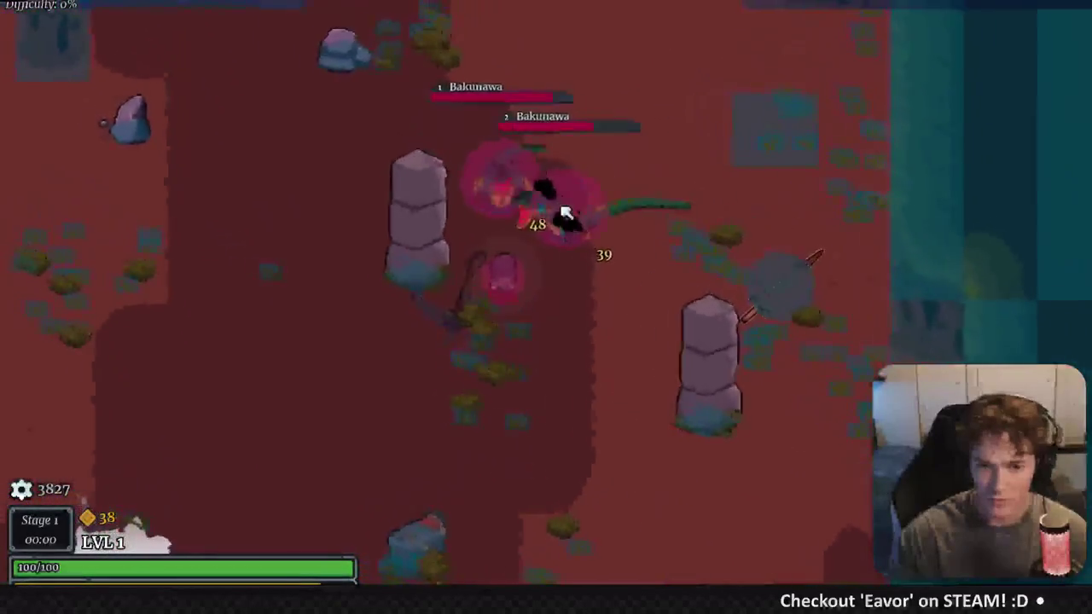
{"action": "key", "text": "s"}
{"action": "right_click", "coordinate": [602, 204]}
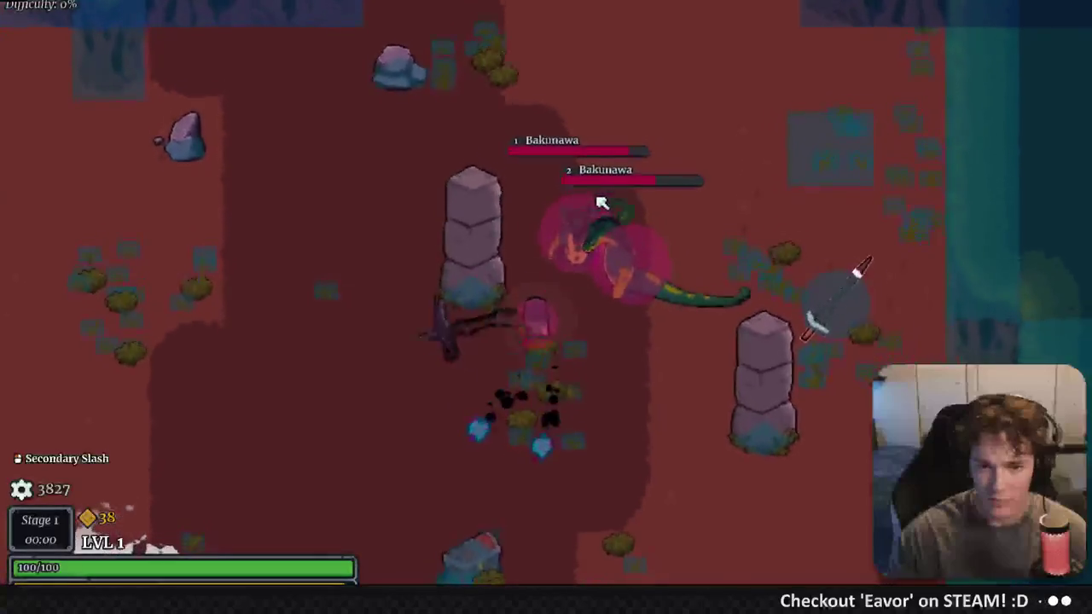
{"action": "left_click", "coordinate": [551, 190]}
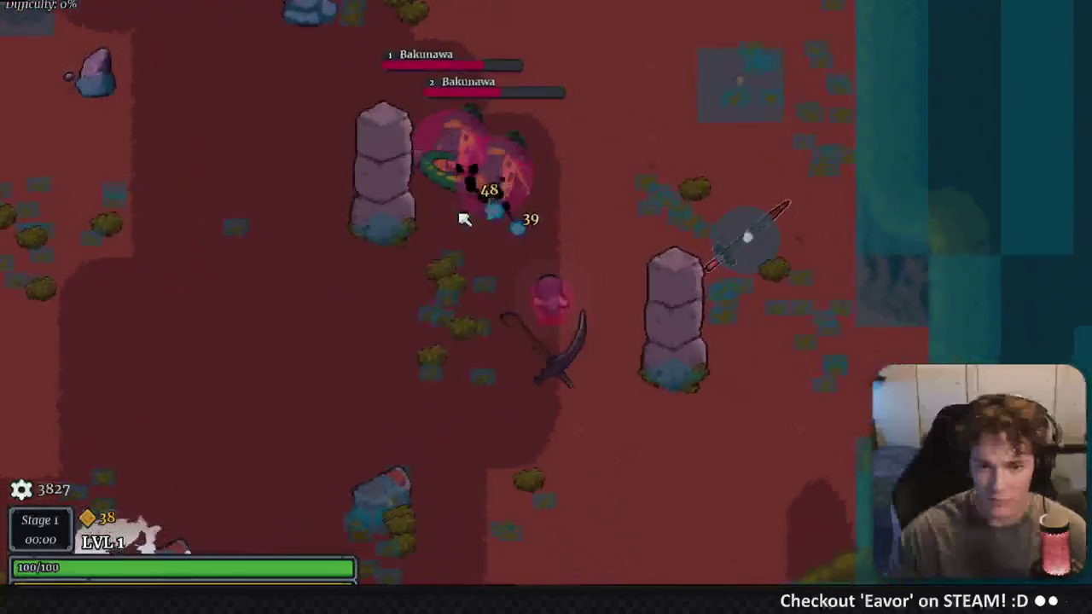
{"action": "key", "text": "s"}
{"action": "left_click", "coordinate": [568, 195]}
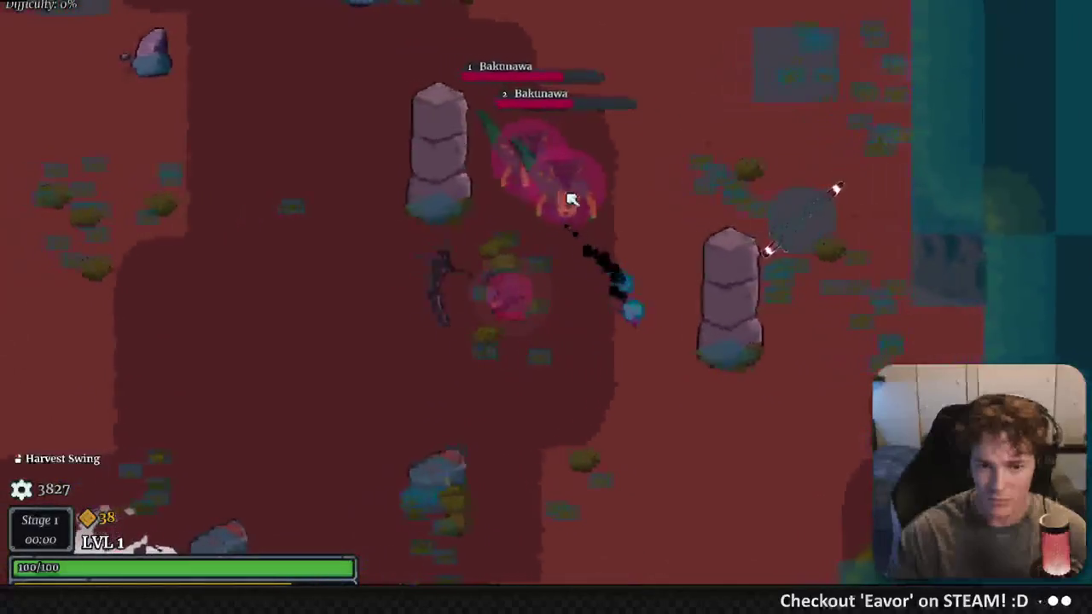
{"action": "right_click", "coordinate": [615, 233]}
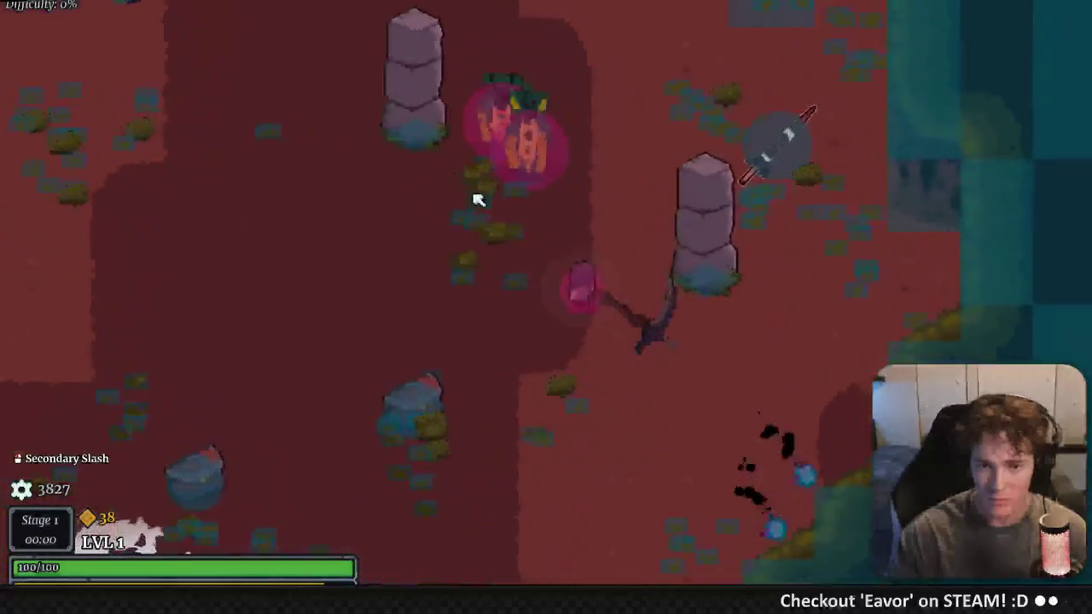
{"action": "key", "text": "F8"}
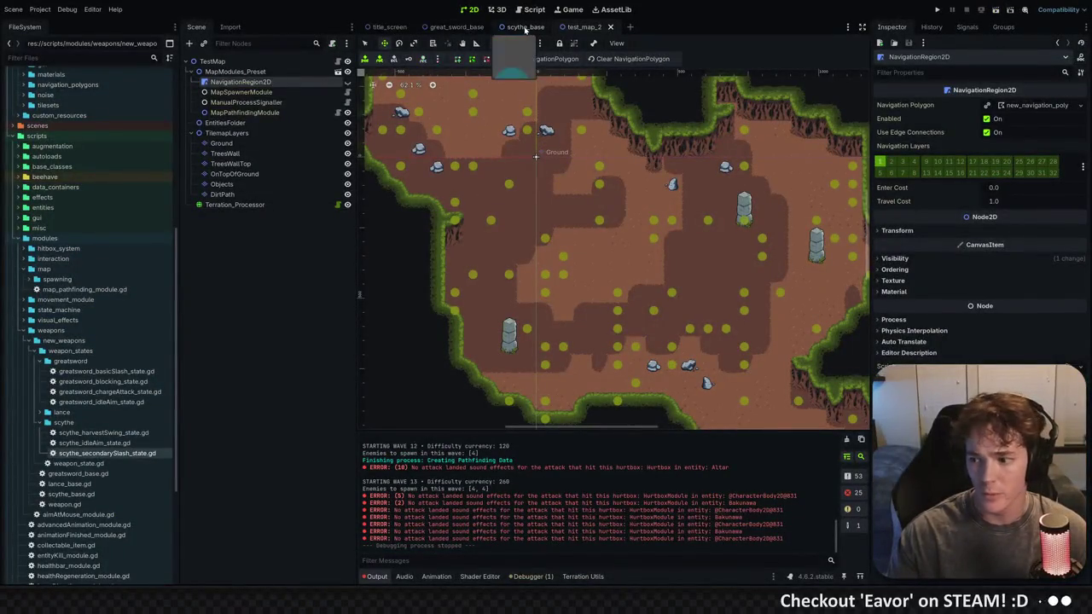
Set the scythe slash hitbox key's x value to 70 in scythe_base
{"action": "left_click", "coordinate": [525, 27]}
{"action": "left_click", "coordinate": [254, 134]}
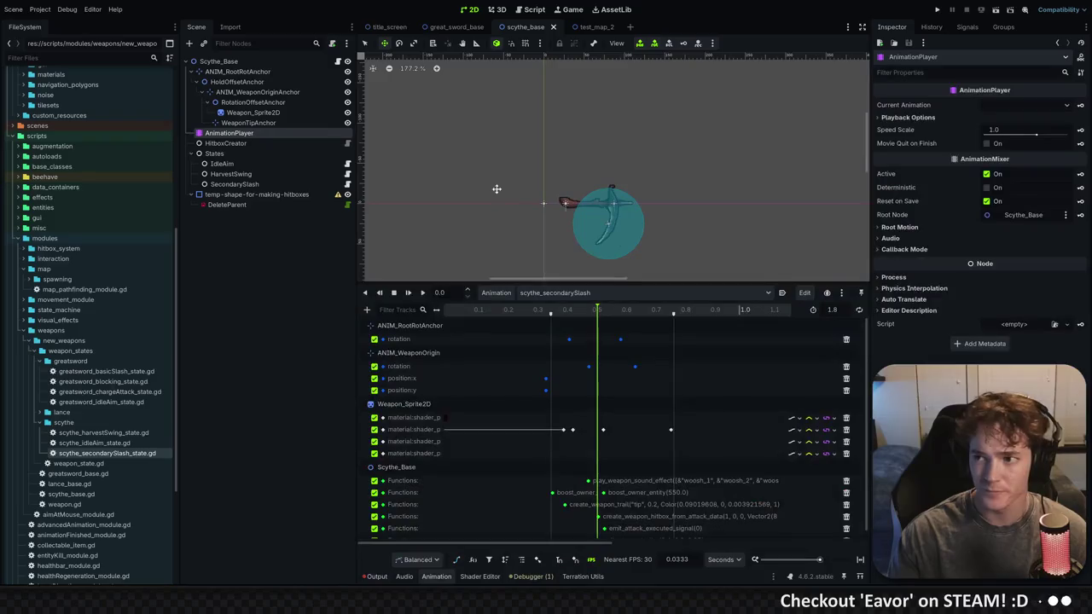
{"action": "left_click", "coordinate": [601, 517]}
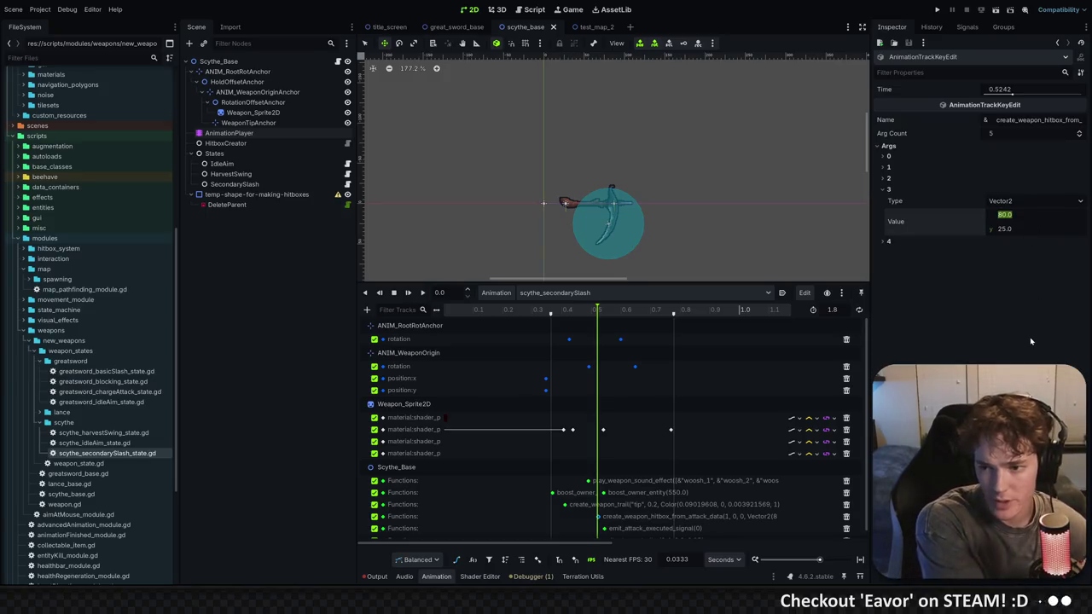
{"action": "type", "text": "7"}
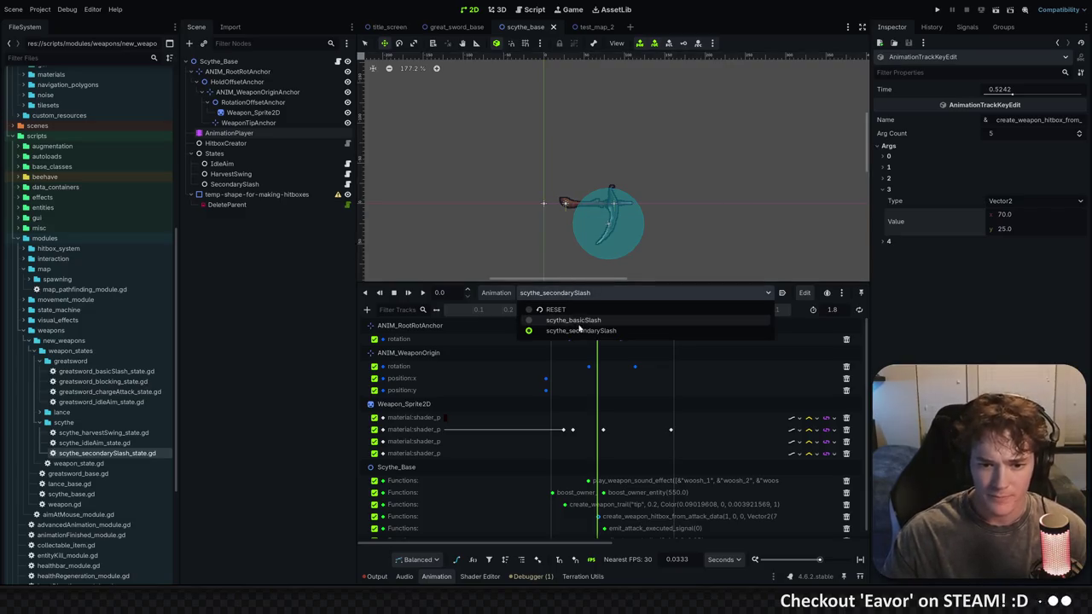
{"action": "left_click", "coordinate": [577, 321]}
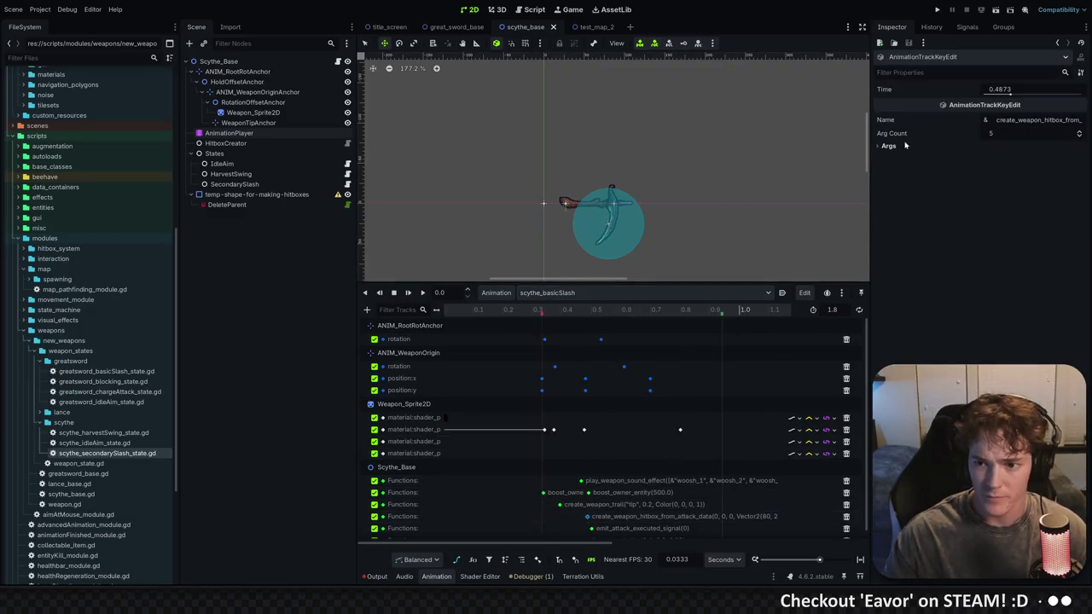
{"action": "left_click", "coordinate": [1037, 214]}
{"action": "type", "text": "70"}
{"action": "key", "text": "Return"}
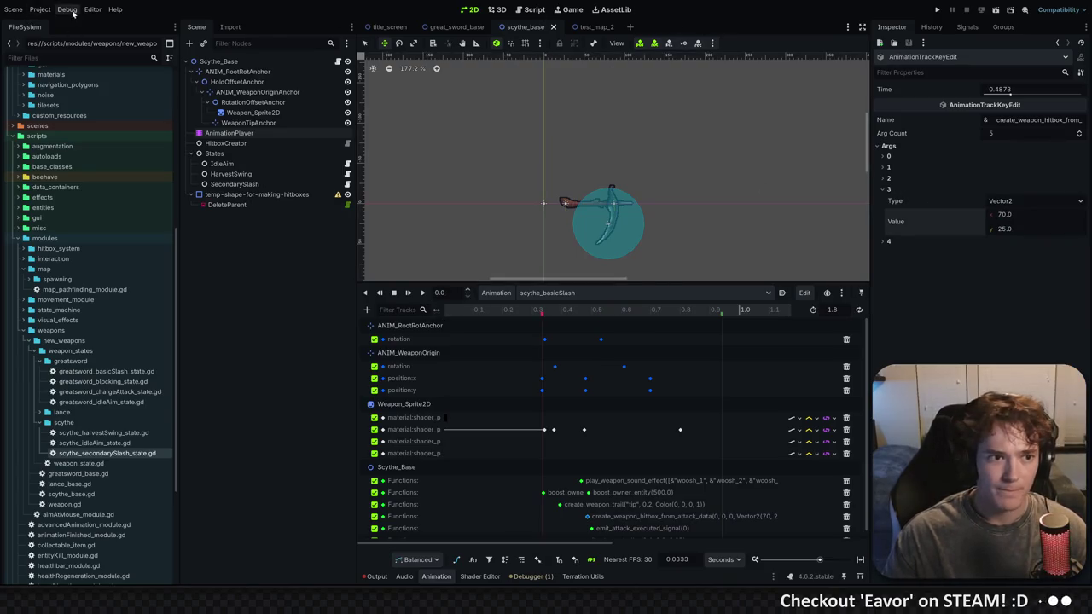
Close the Debug menu without changes and return to the test_map_2 scene
{"action": "left_click", "coordinate": [69, 10]}
{"action": "left_click", "coordinate": [289, 320]}
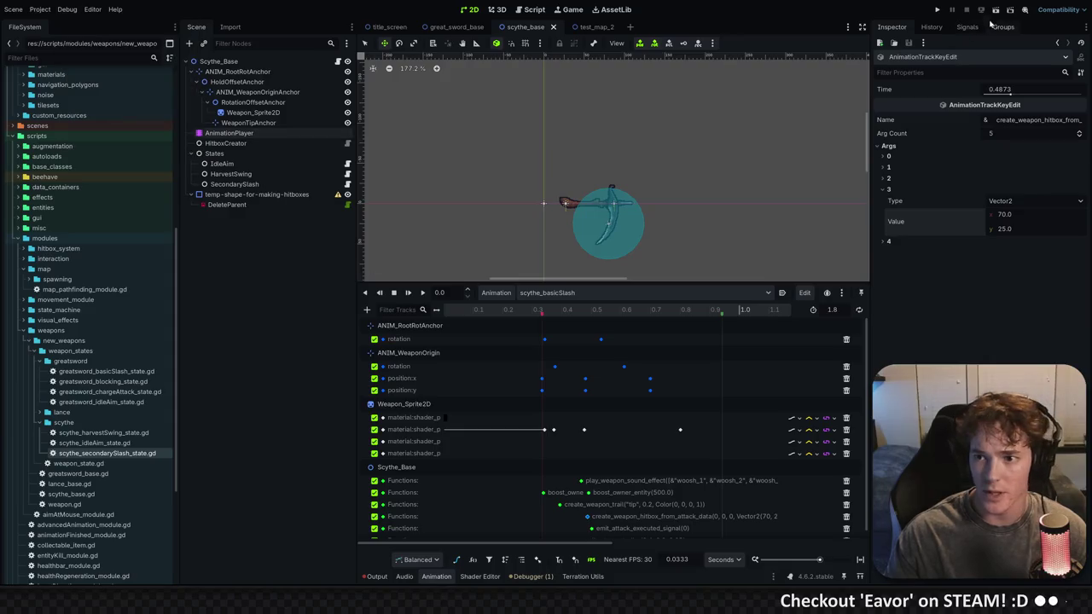
{"action": "left_click", "coordinate": [585, 28]}
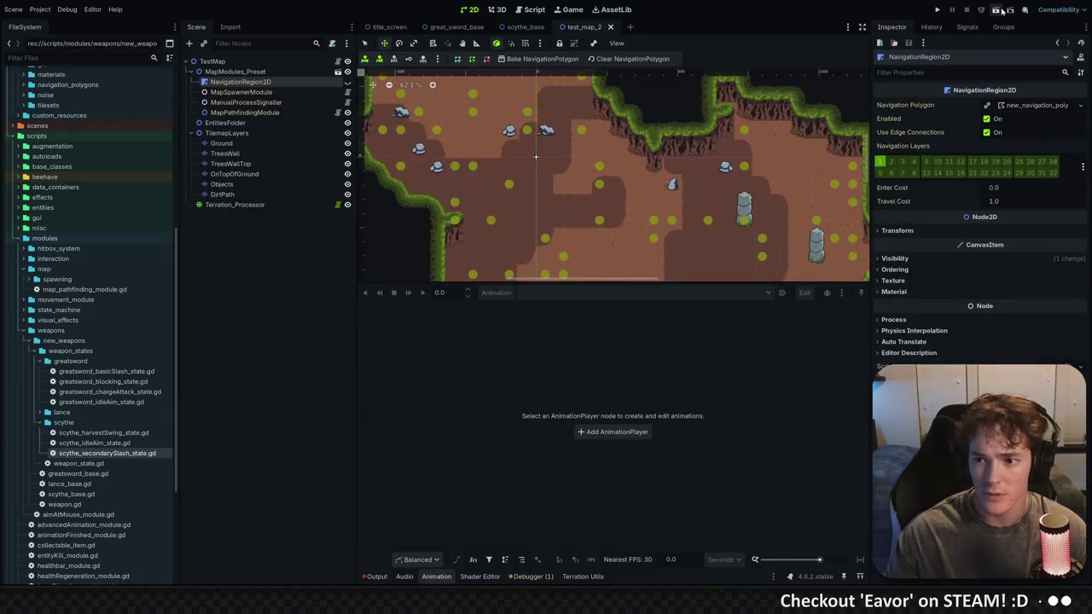
Run the game, swap the longsword for the Wooden Harvester, and walk up and to the right
{"action": "left_click", "coordinate": [994, 17]}
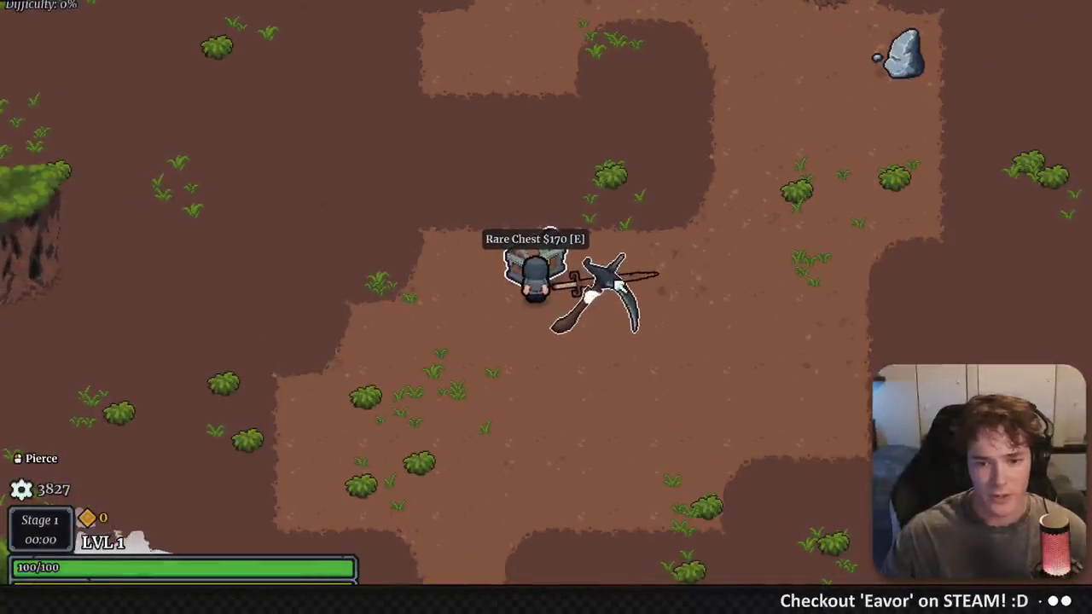
{"action": "key", "text": "e"}
{"action": "key", "text": "d"}
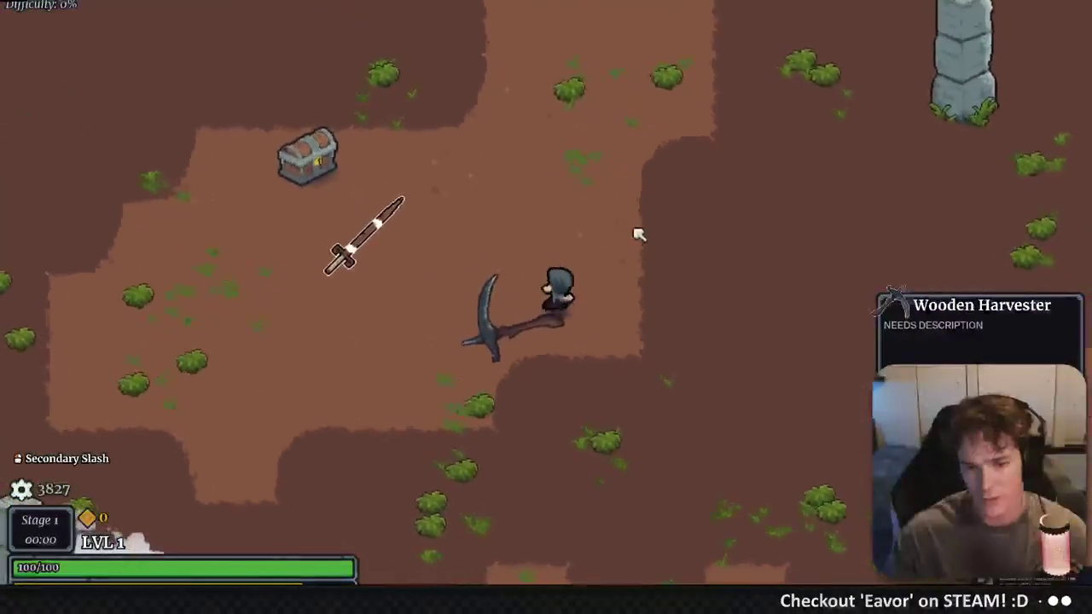
{"action": "key", "text": "w"}
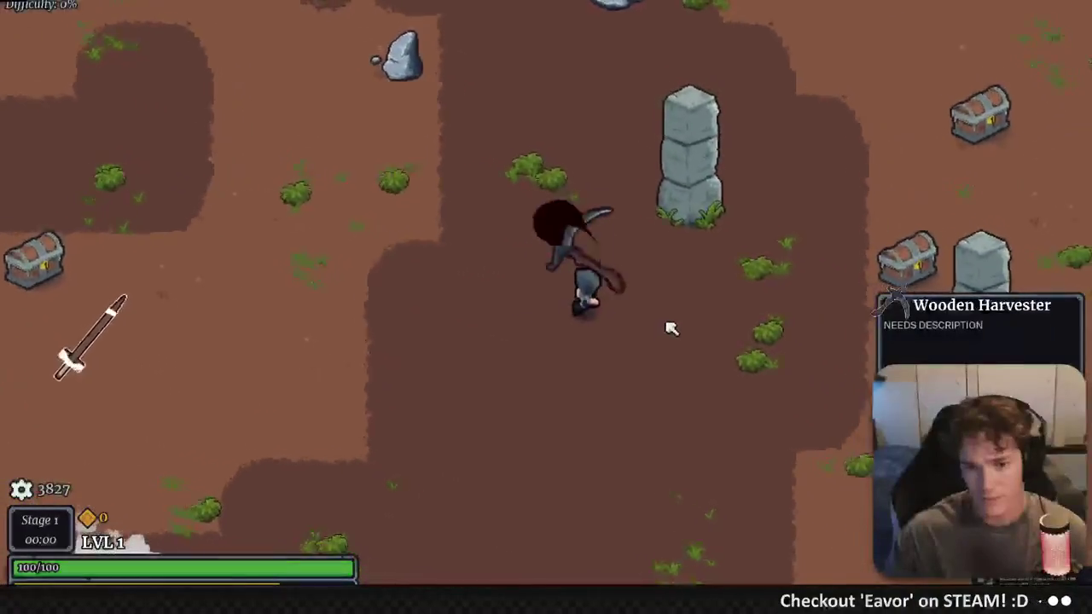
Walk the character up and left past the chests toward the cliffs
{"action": "key", "text": "w"}
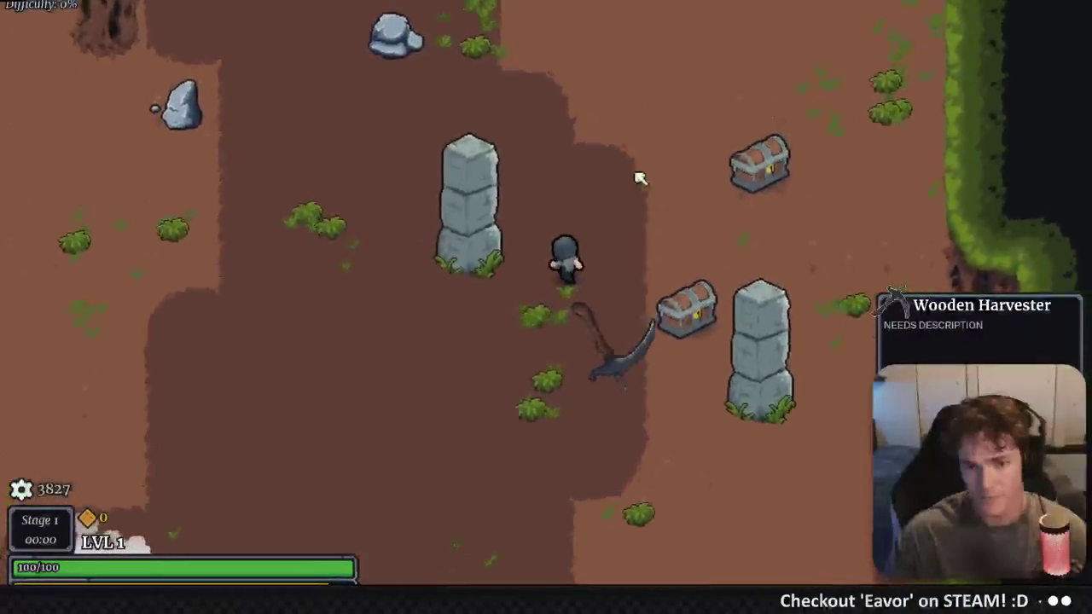
{"action": "key", "text": "a"}
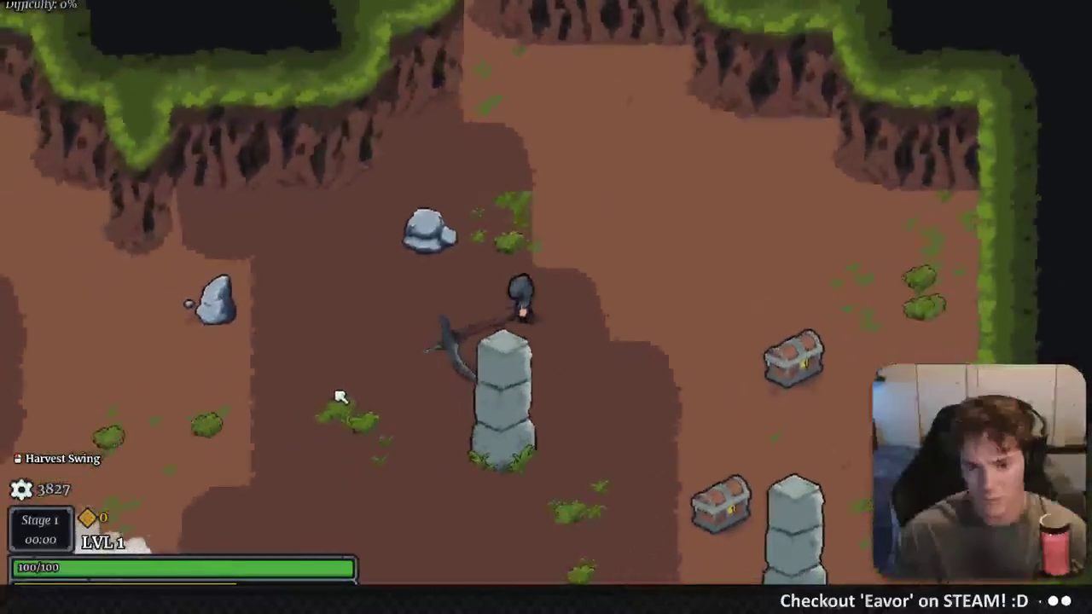
{"action": "key", "text": "a"}
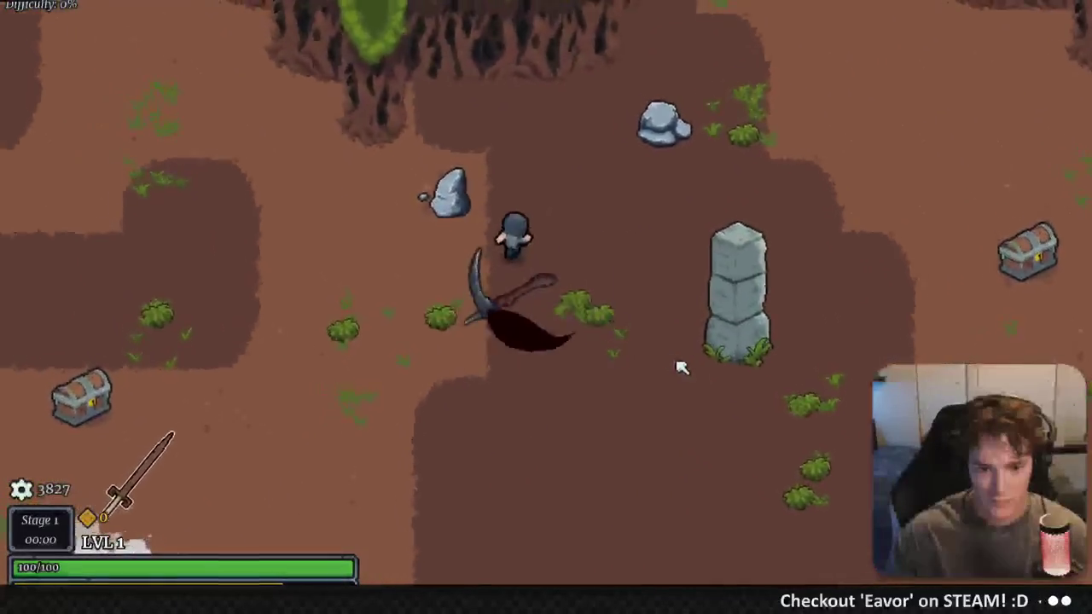
{"action": "key", "text": "a"}
{"action": "key", "text": "w"}
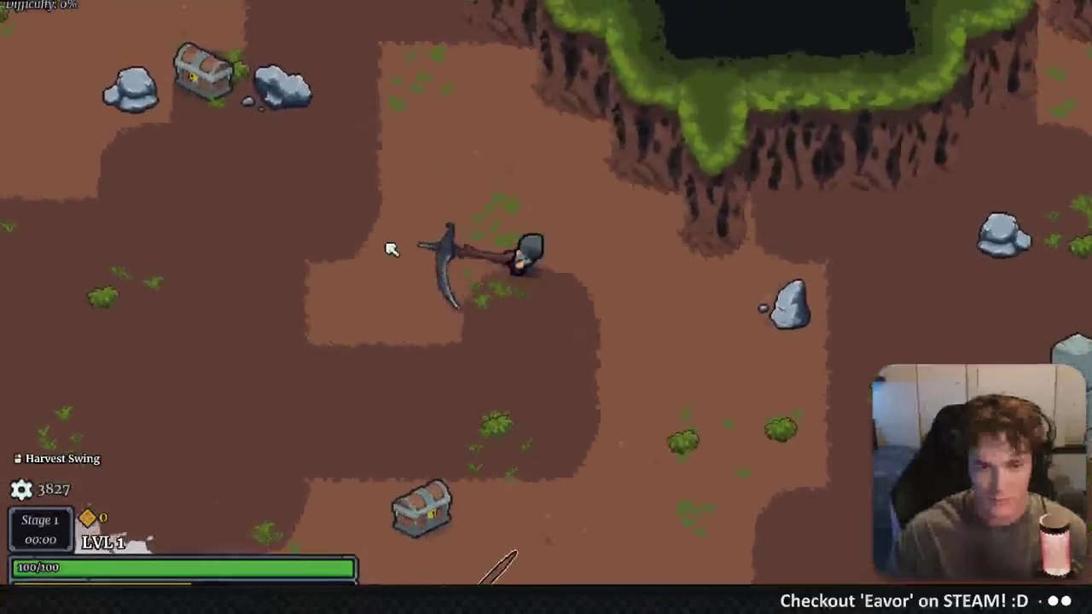
{"action": "key", "text": "w"}
{"action": "key", "text": "a"}
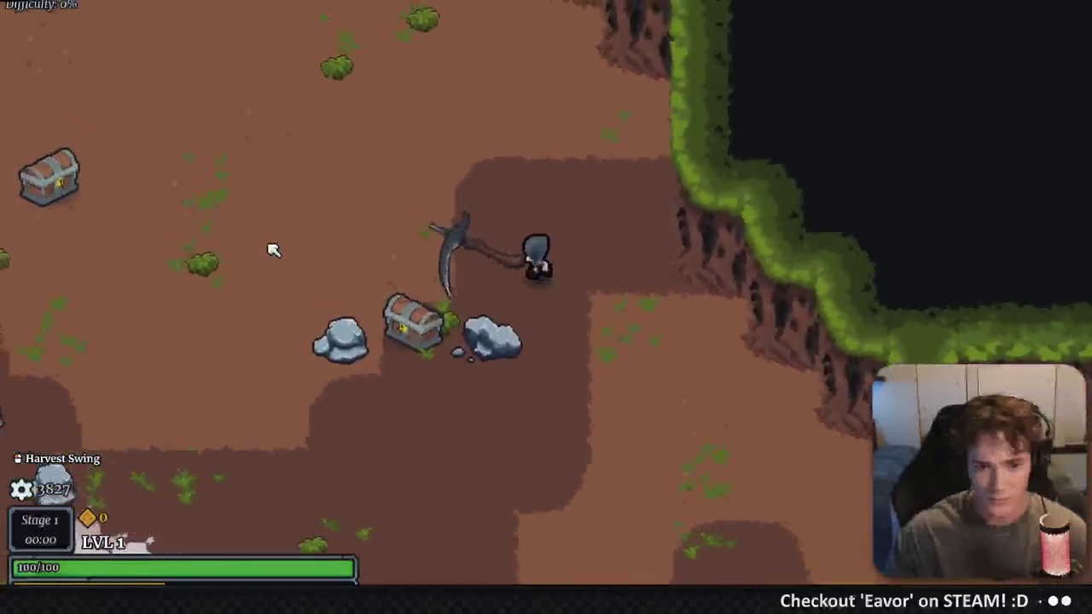
{"action": "key", "text": "w"}
{"action": "key", "text": "a"}
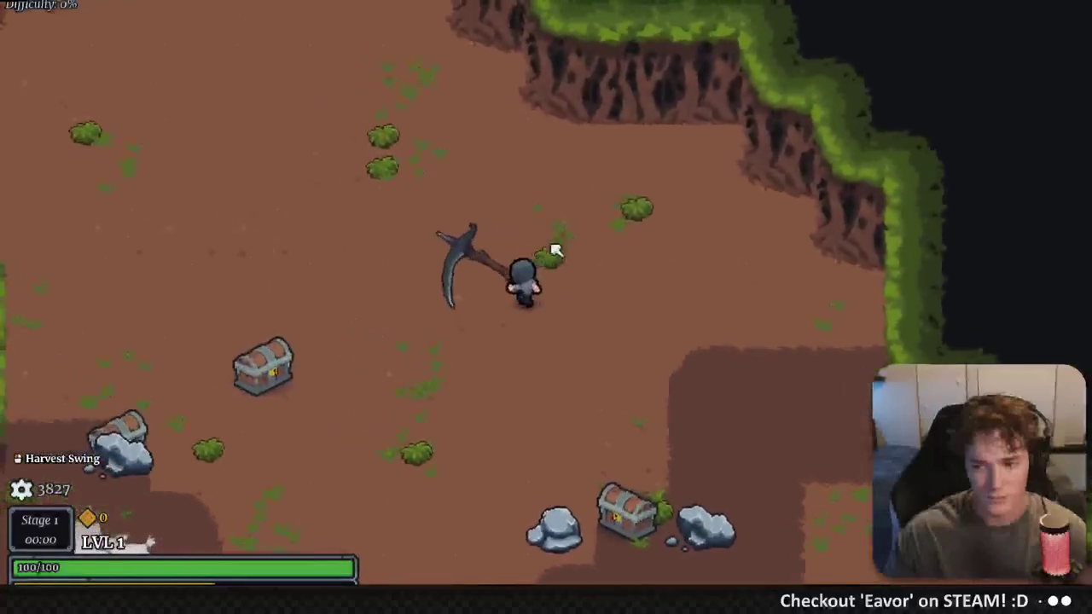
{"action": "key", "text": "w"}
{"action": "key", "text": "a"}
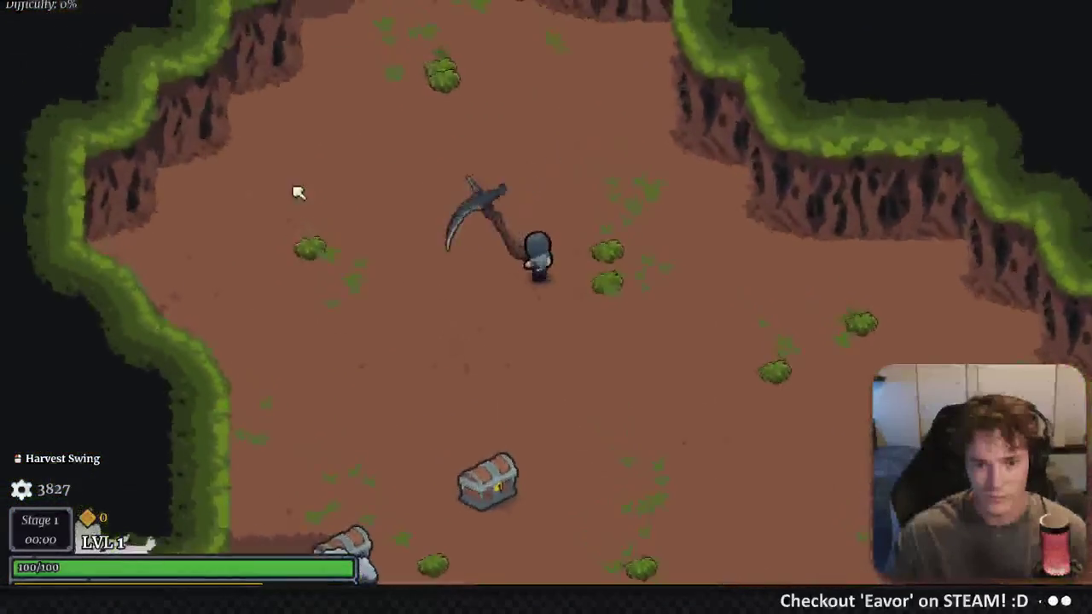
Walk down-right toward the Bakunawa so the scythe starts hitting it
{"action": "key", "text": "s"}
{"action": "key", "text": "d"}
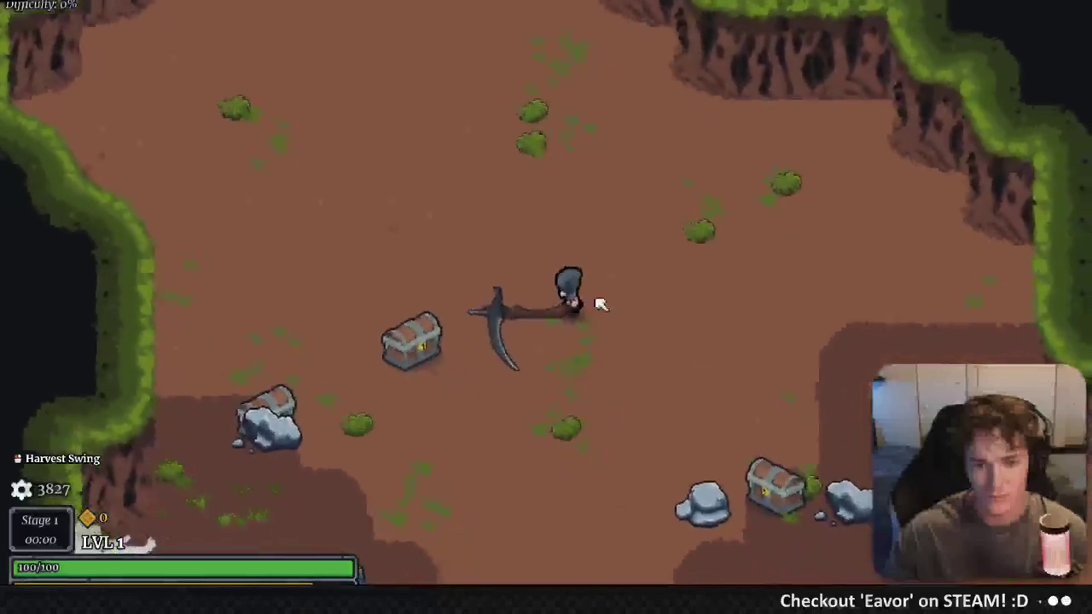
{"action": "key", "text": "s"}
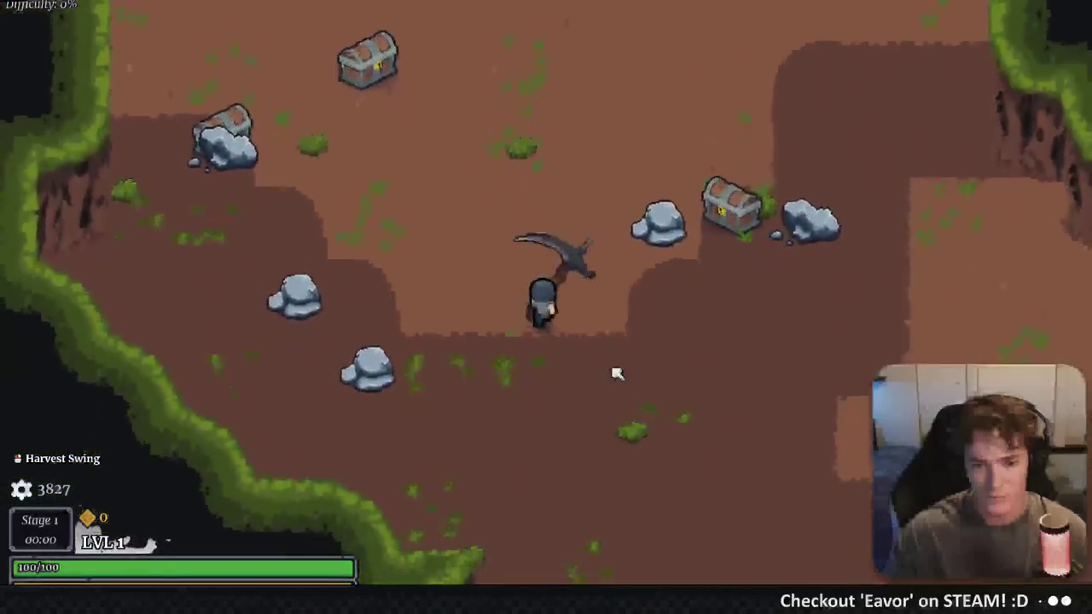
{"action": "key", "text": "s"}
{"action": "key", "text": "d"}
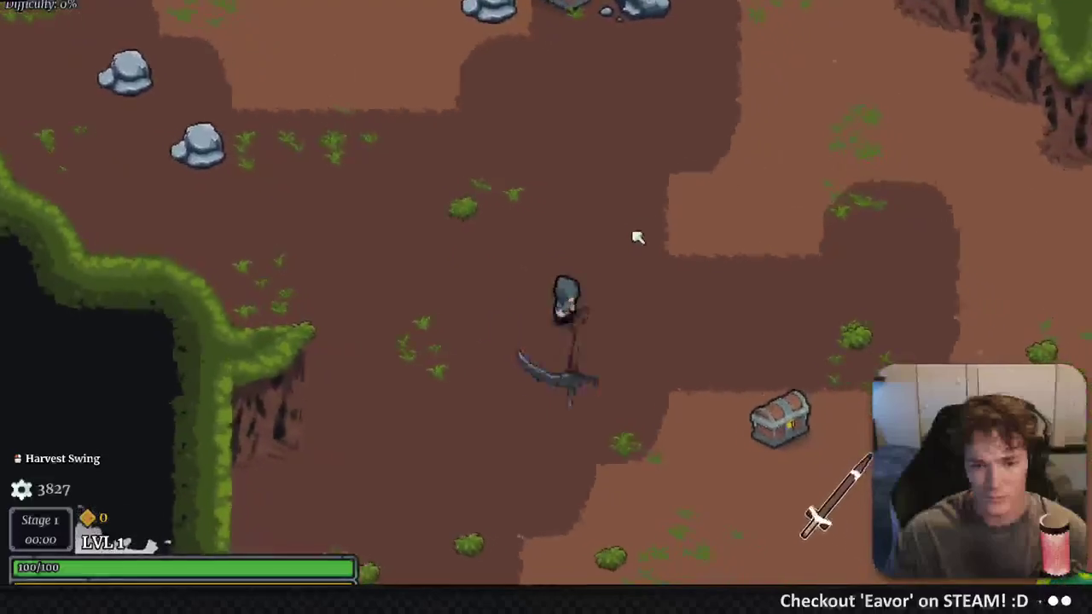
{"action": "key", "text": "s"}
{"action": "key", "text": "d"}
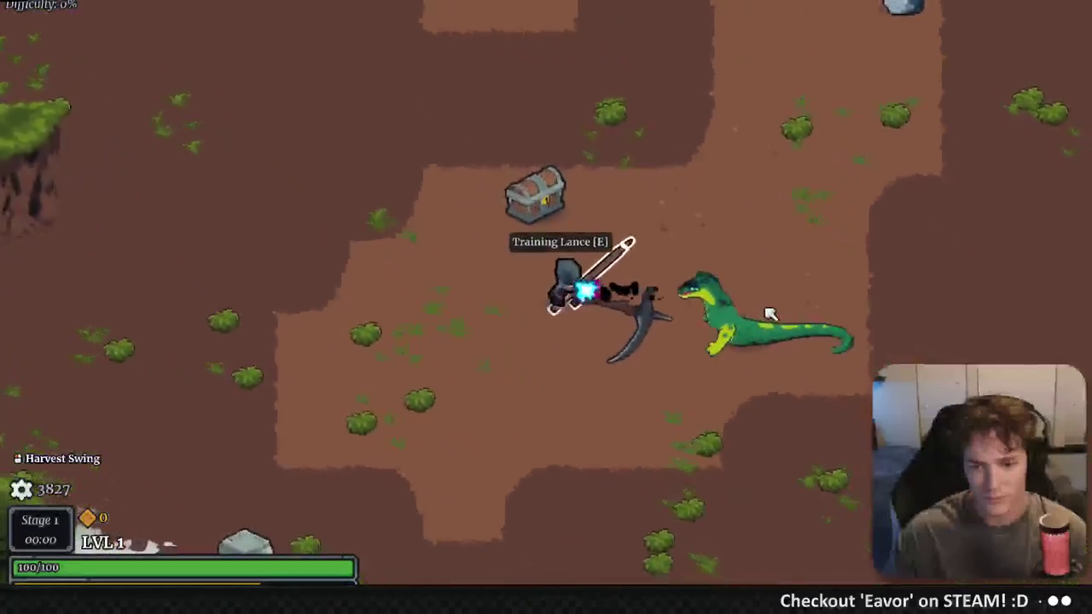
{"action": "key", "text": "s"}
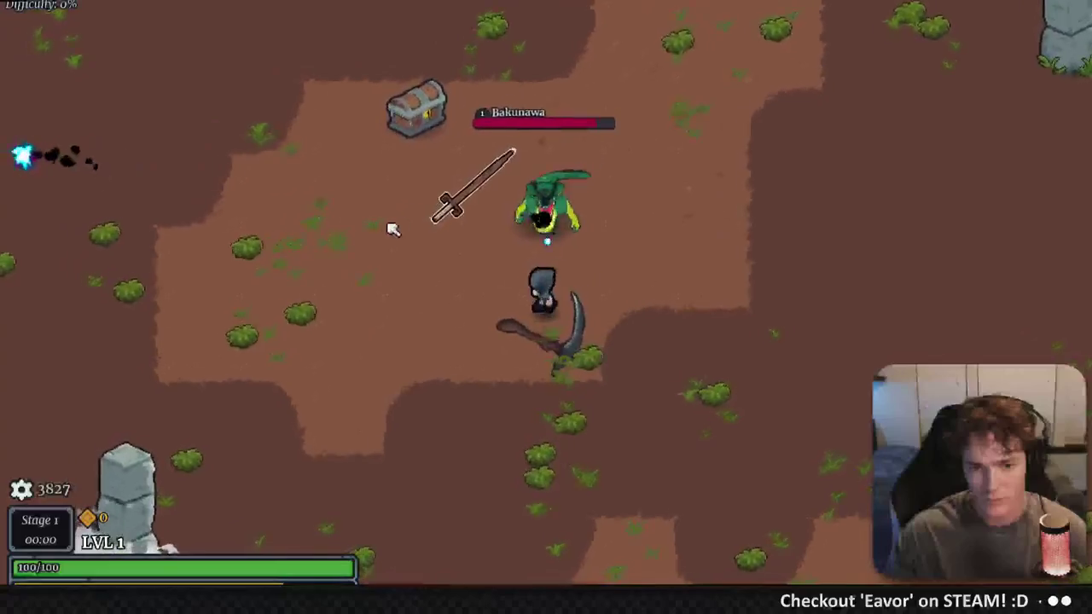
Sidestep around the Bakunawa, firing two Secondary Slashes at it
{"action": "key", "text": "a"}
{"action": "key", "text": "d"}
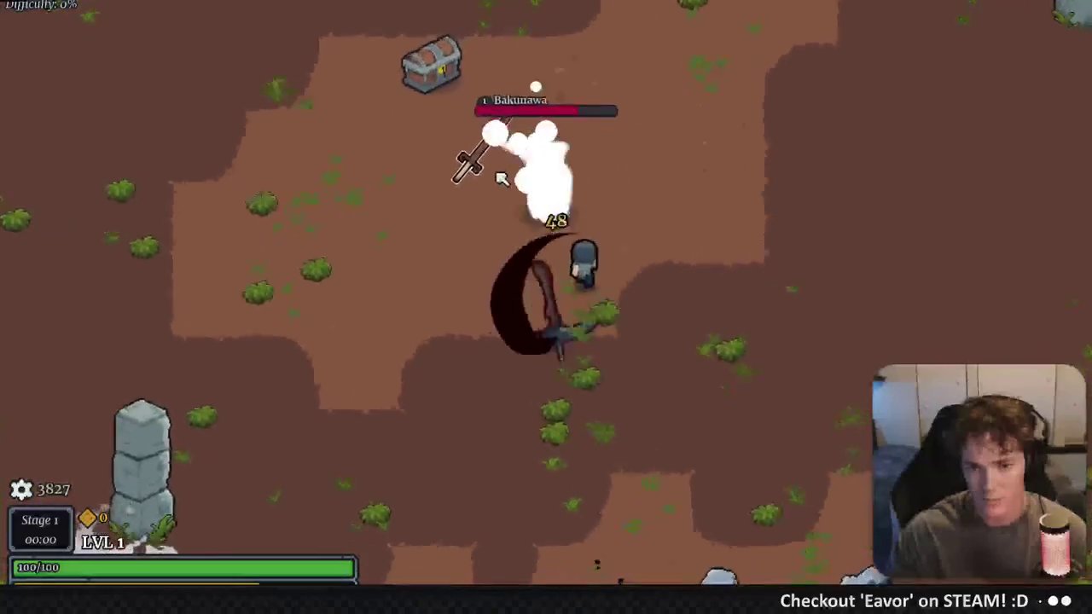
{"action": "key", "text": "s"}
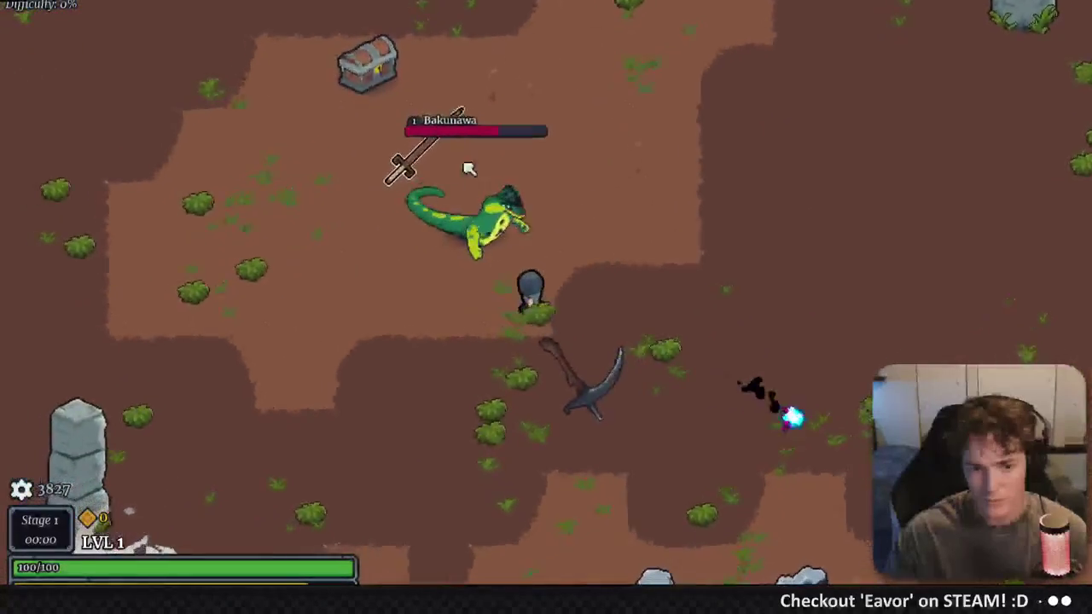
{"action": "key", "text": "a"}
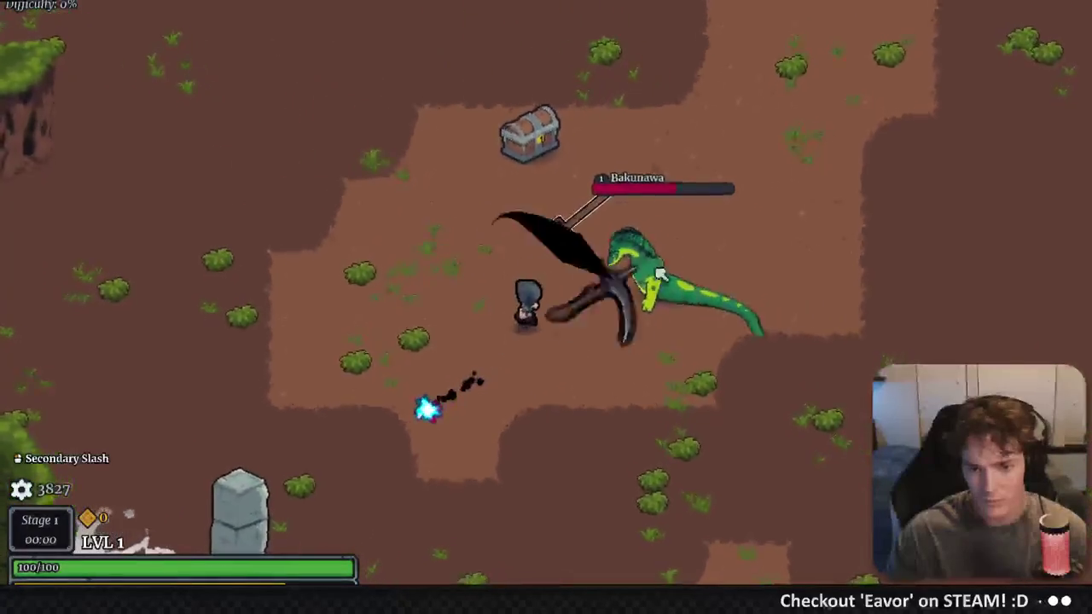
{"action": "key", "text": "d"}
{"action": "key", "text": "s"}
{"action": "right_click", "coordinate": [410, 321]}
{"action": "key", "text": "d"}
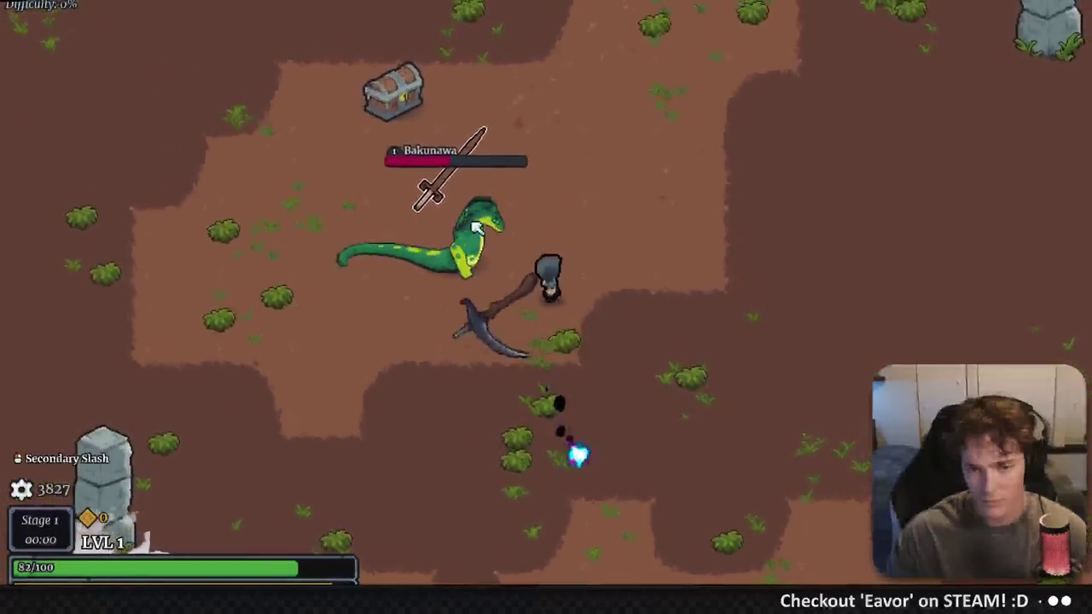
{"action": "key", "text": "a"}
{"action": "right_click", "coordinate": [626, 394]}
Circle the Bakunawa while the scythe keeps attacking
{"action": "key", "text": "w"}
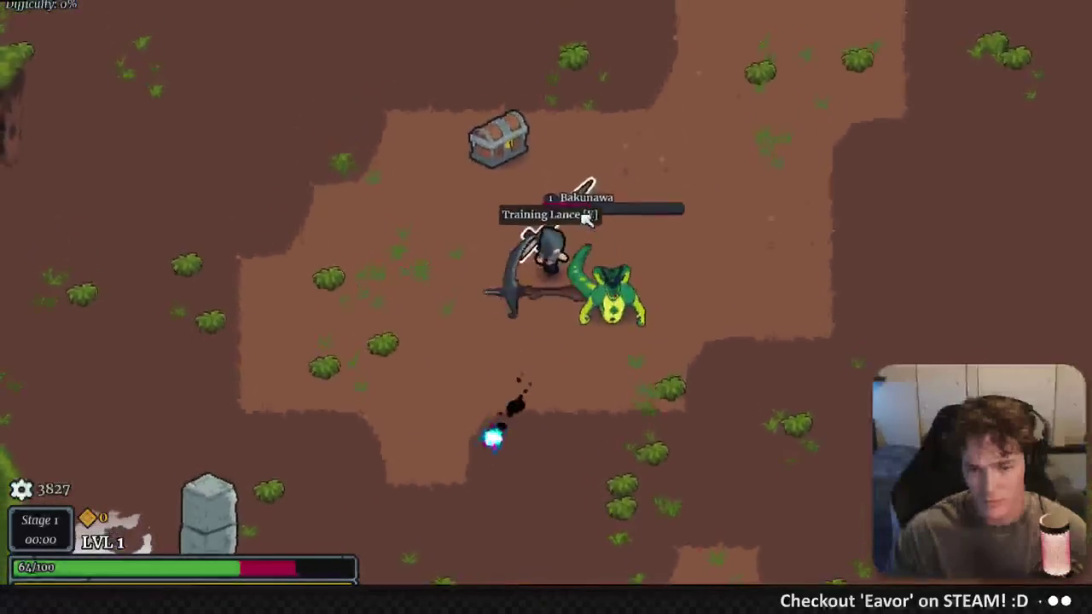
{"action": "key", "text": "d"}
{"action": "key", "text": "s"}
{"action": "key", "text": "w"}
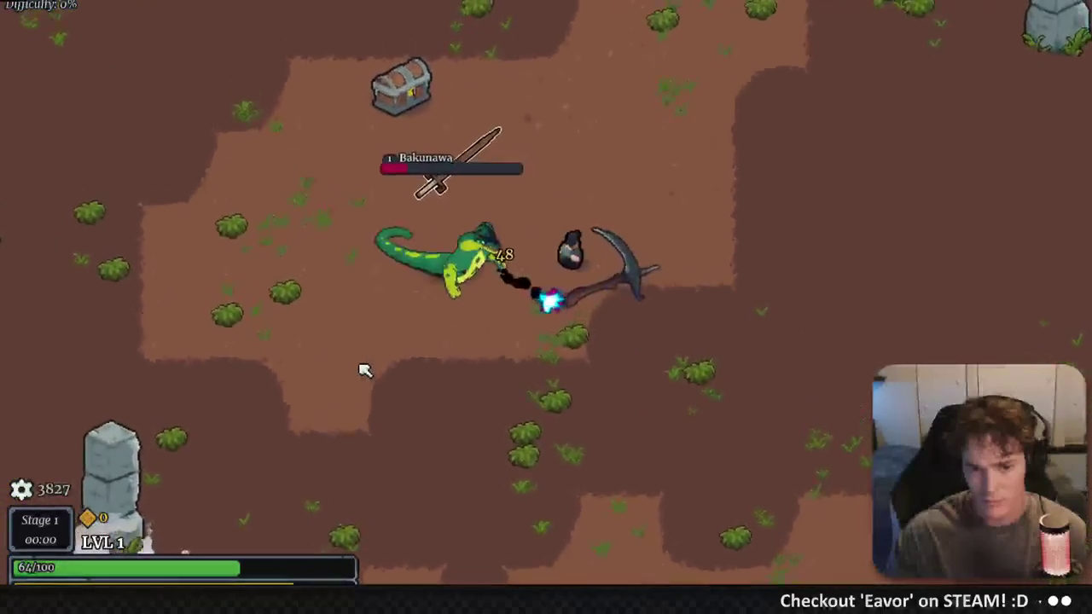
{"action": "key", "text": "d"}
{"action": "key", "text": "s"}
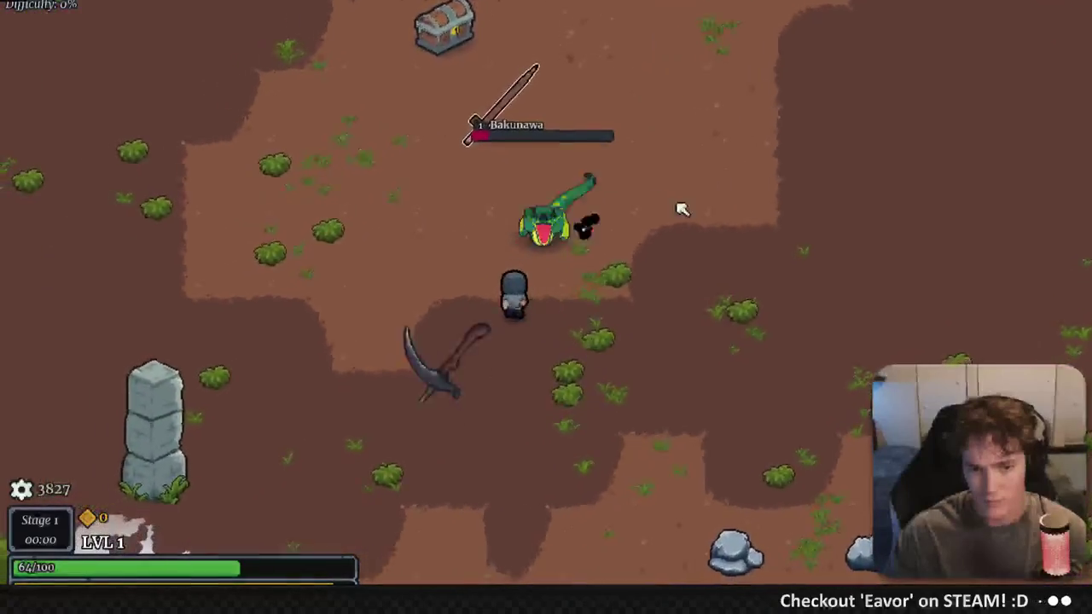
Walk up to the Rare Chest, leave it unopened, and close back in on the Bakunawa
{"action": "key", "text": "w"}
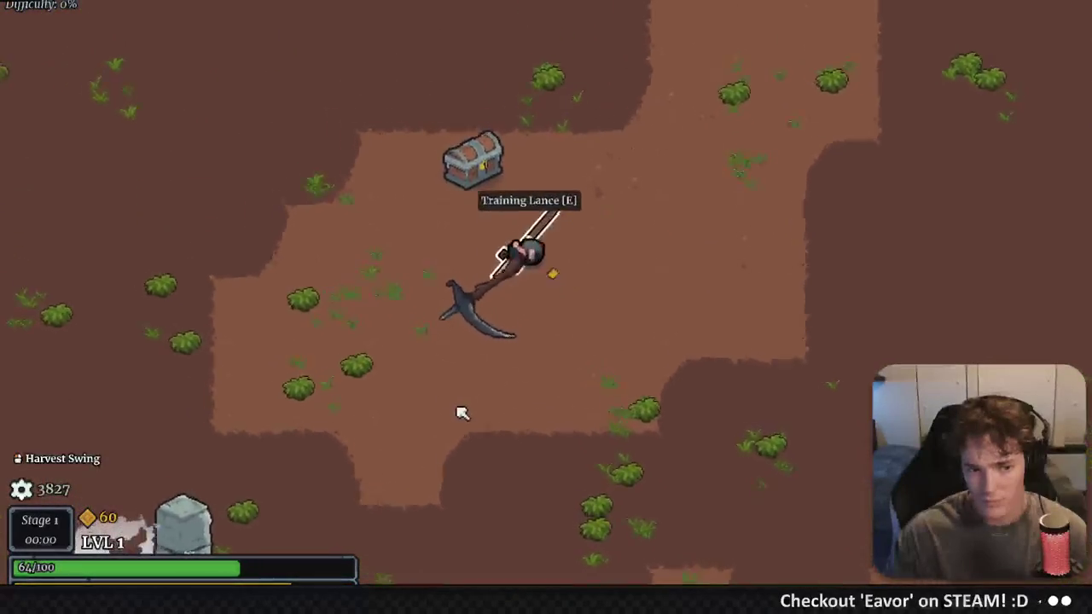
{"action": "key", "text": "w"}
{"action": "key", "text": "d"}
{"action": "key", "text": "s"}
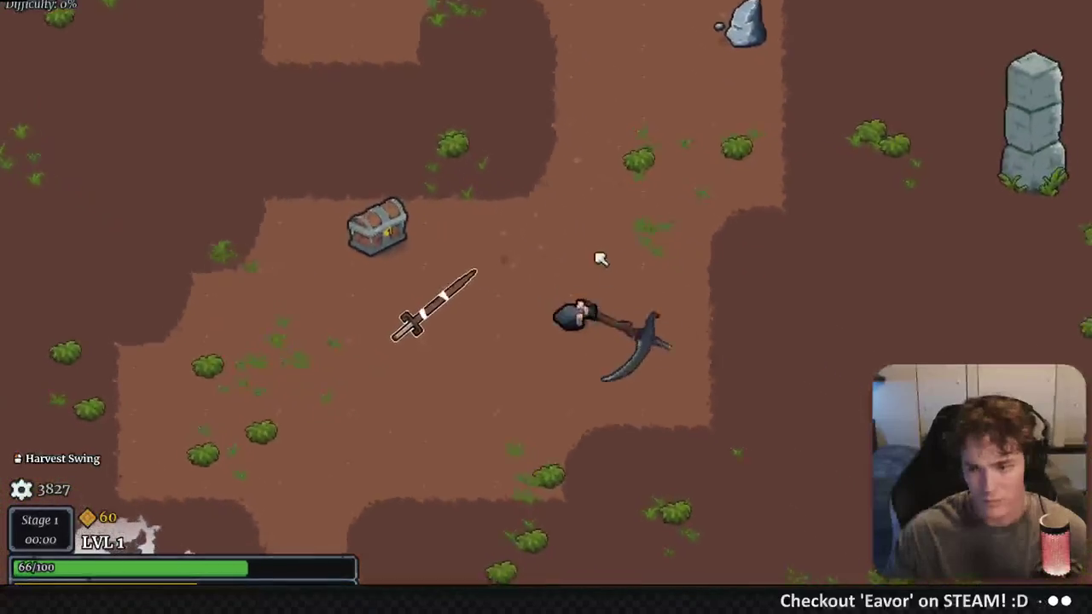
{"action": "key", "text": "s"}
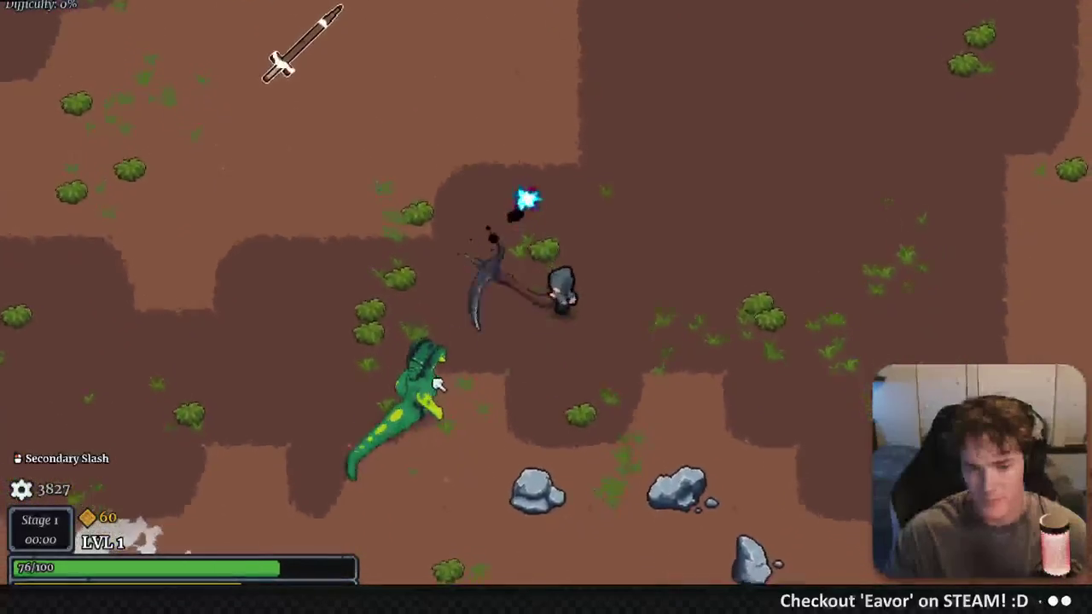
{"action": "key", "text": "s"}
{"action": "key", "text": "a"}
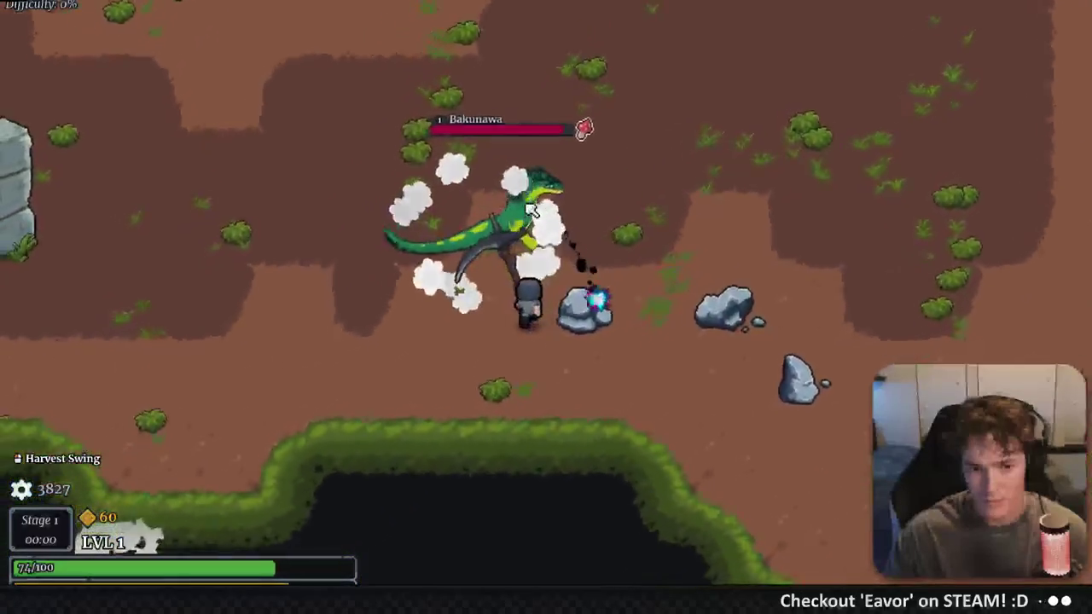
{"action": "key", "text": "a"}
{"action": "key", "text": "w"}
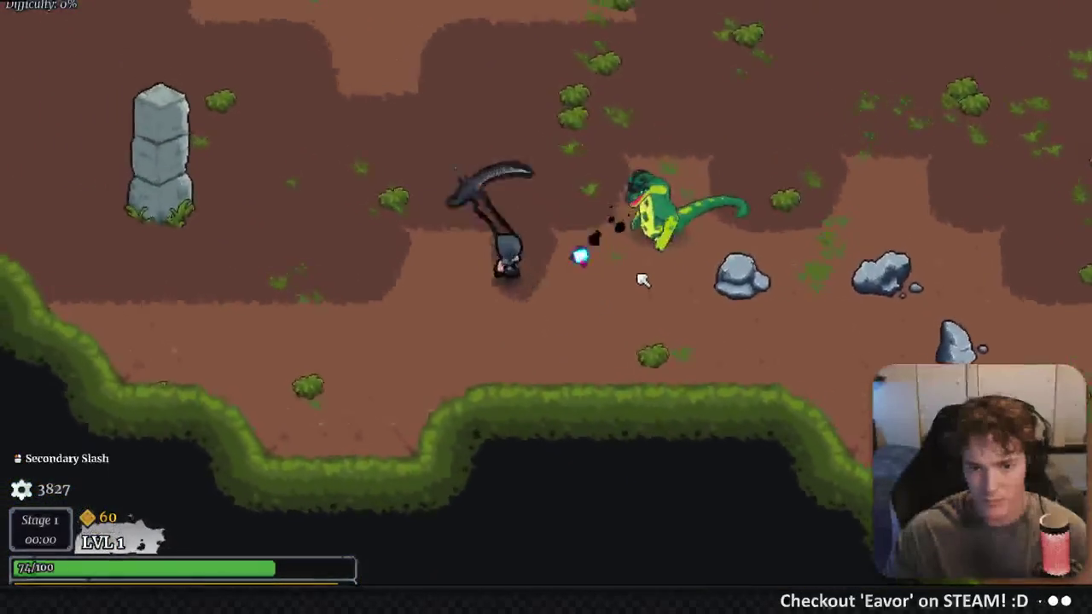
{"action": "key", "text": "w"}
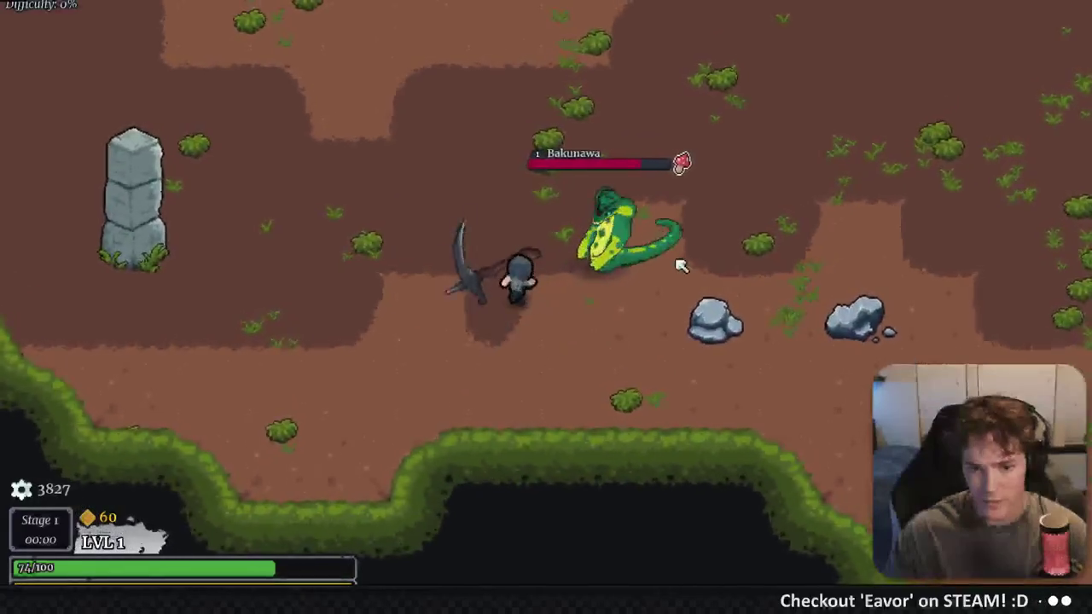
Hit the Bakunawa with two Secondary Slashes and a Harvest Swing
{"action": "right_click", "coordinate": [670, 286]}
{"action": "key", "text": "s"}
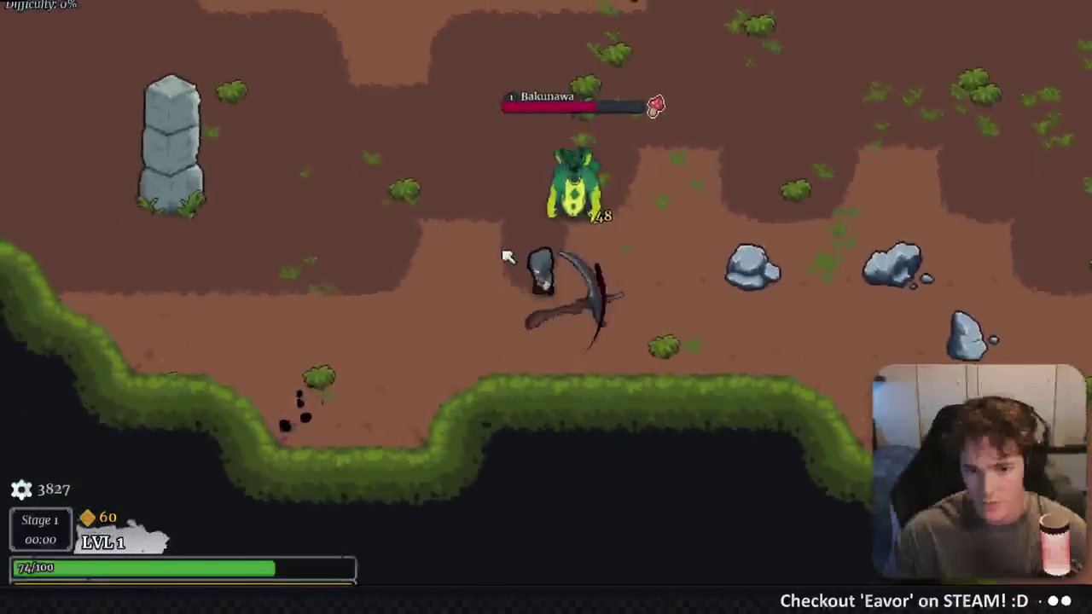
{"action": "key", "text": "w"}
{"action": "key", "text": "d"}
{"action": "right_click", "coordinate": [423, 242]}
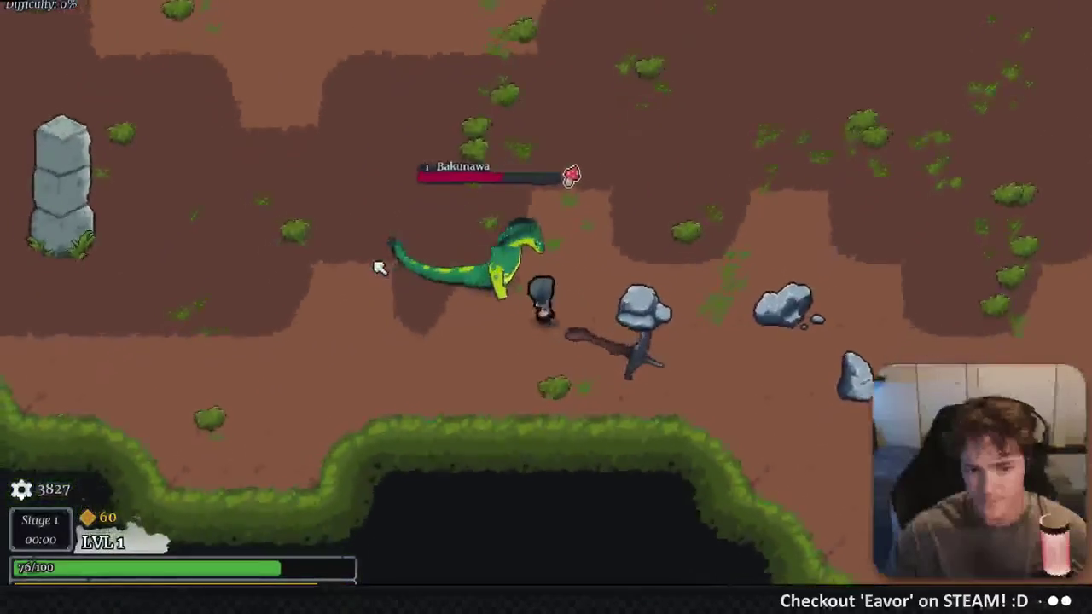
{"action": "key", "text": "w"}
{"action": "key", "text": "a"}
{"action": "left_click", "coordinate": [481, 370]}
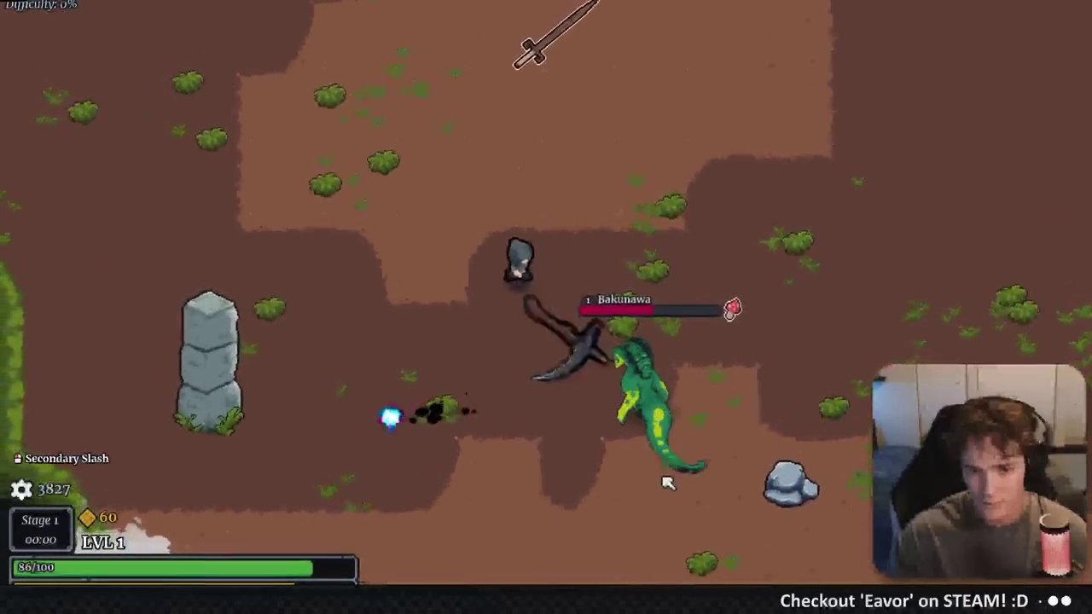
Finish the Bakunawa with a Harvest Swing and a final Secondary Slash, raising gold from 60 to 112
{"action": "key", "text": "s"}
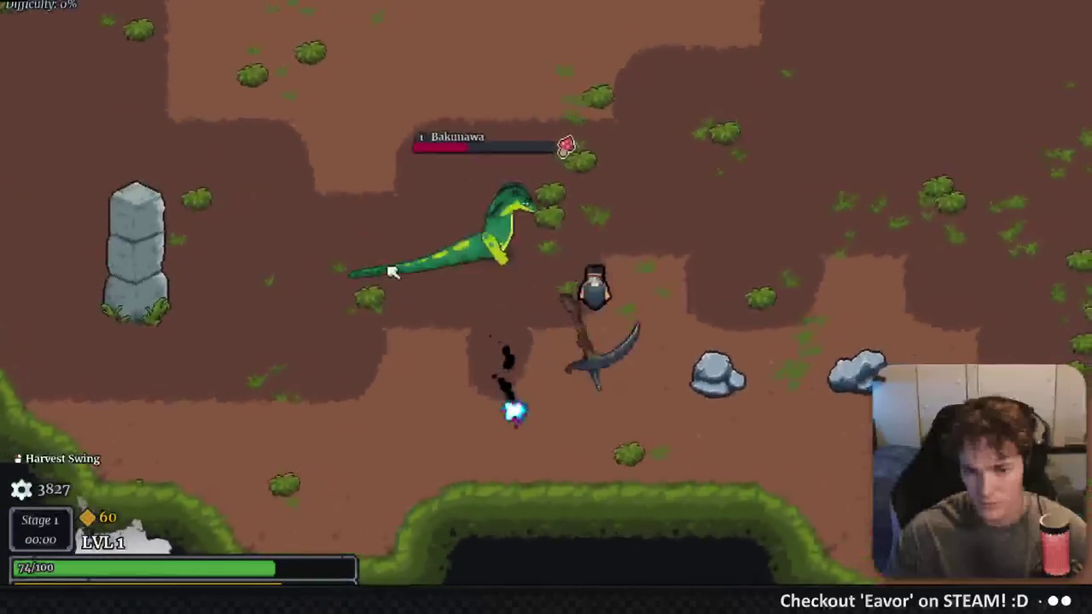
{"action": "key", "text": "w"}
{"action": "key", "text": "a"}
{"action": "left_click", "coordinate": [415, 202]}
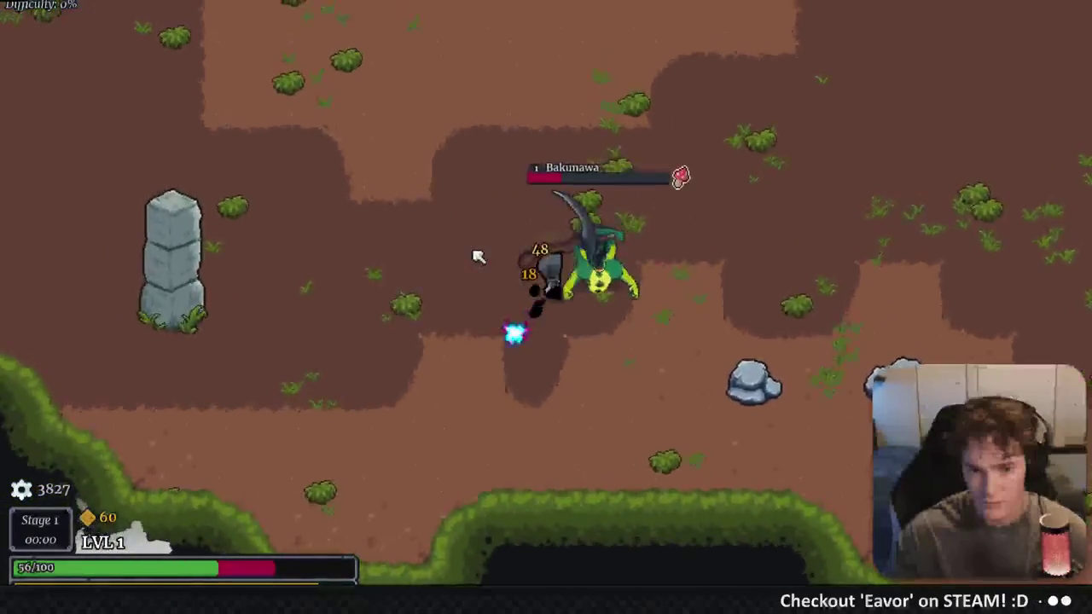
{"action": "key", "text": "a"}
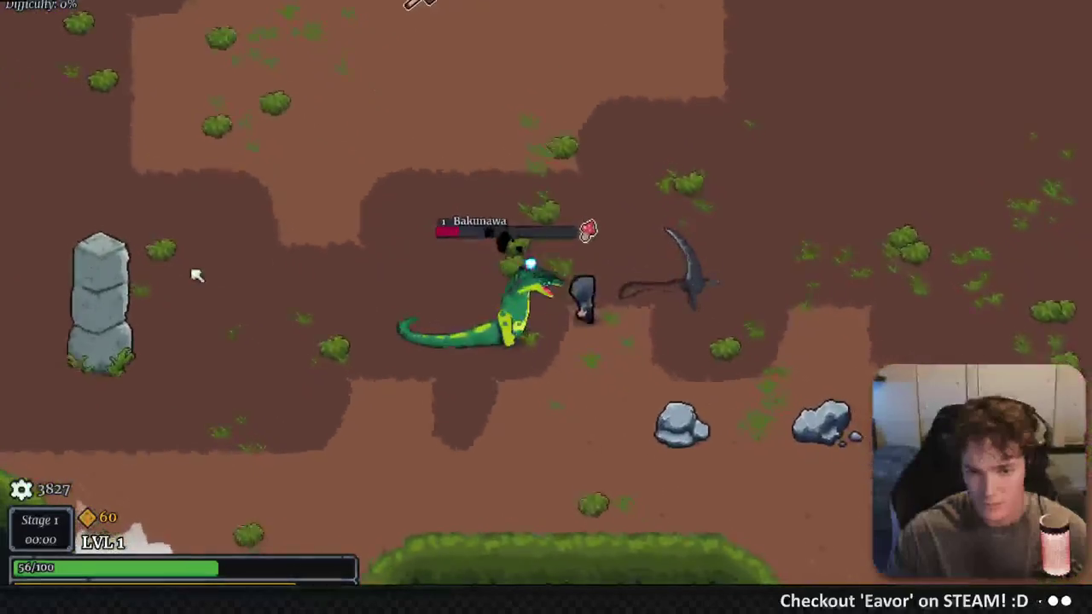
{"action": "key", "text": "w"}
{"action": "right_click", "coordinate": [641, 241]}
{"action": "key", "text": "a"}
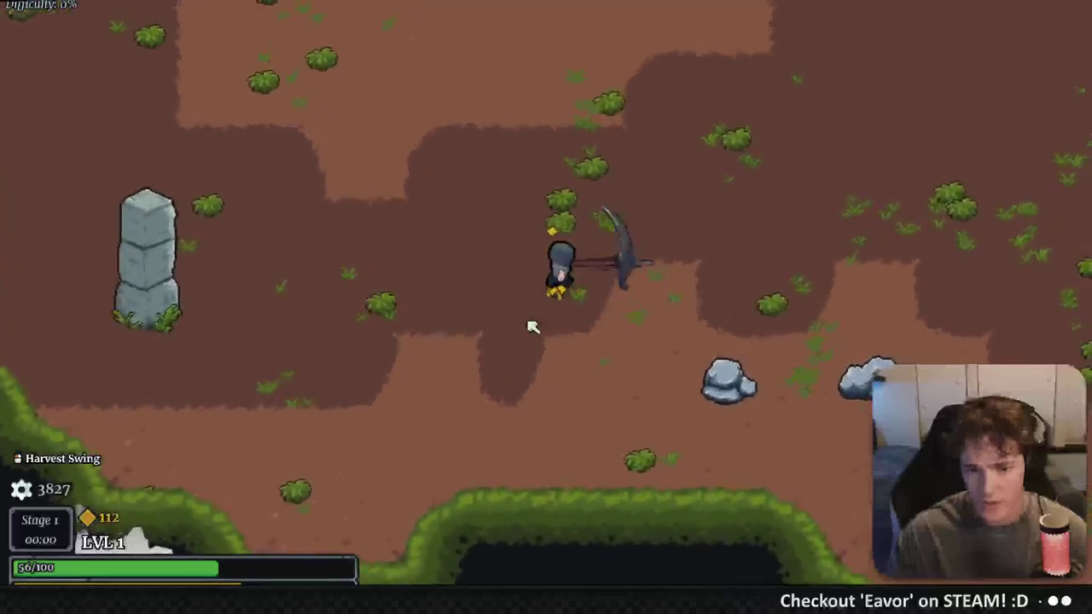
Walk up-left to the Rare Chest and back, then head down-right toward the Bakunawa
{"action": "key", "text": "w"}
{"action": "key", "text": "a"}
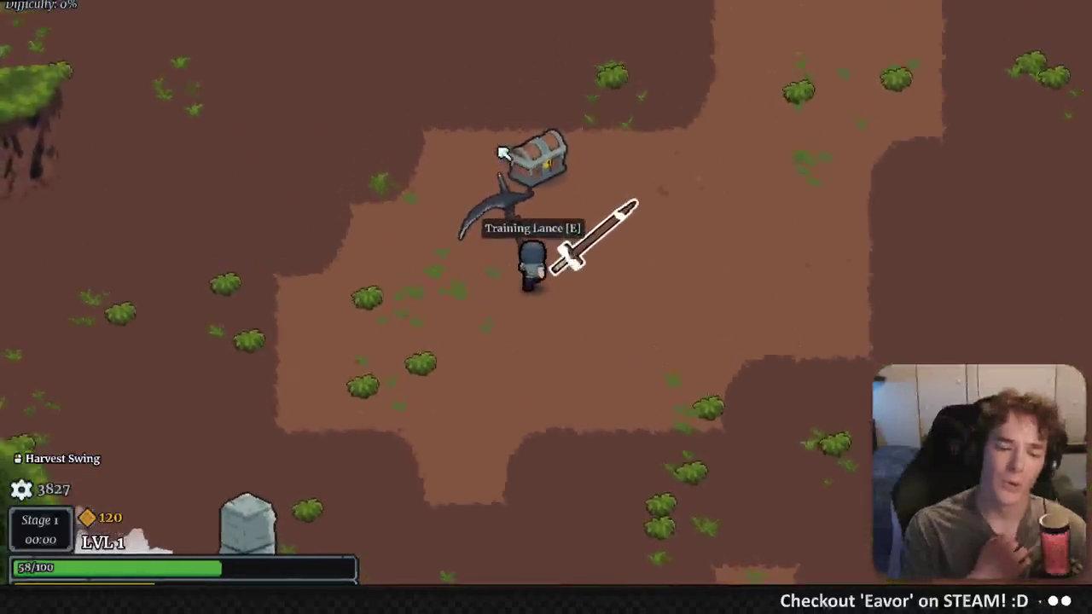
{"action": "key", "text": "w"}
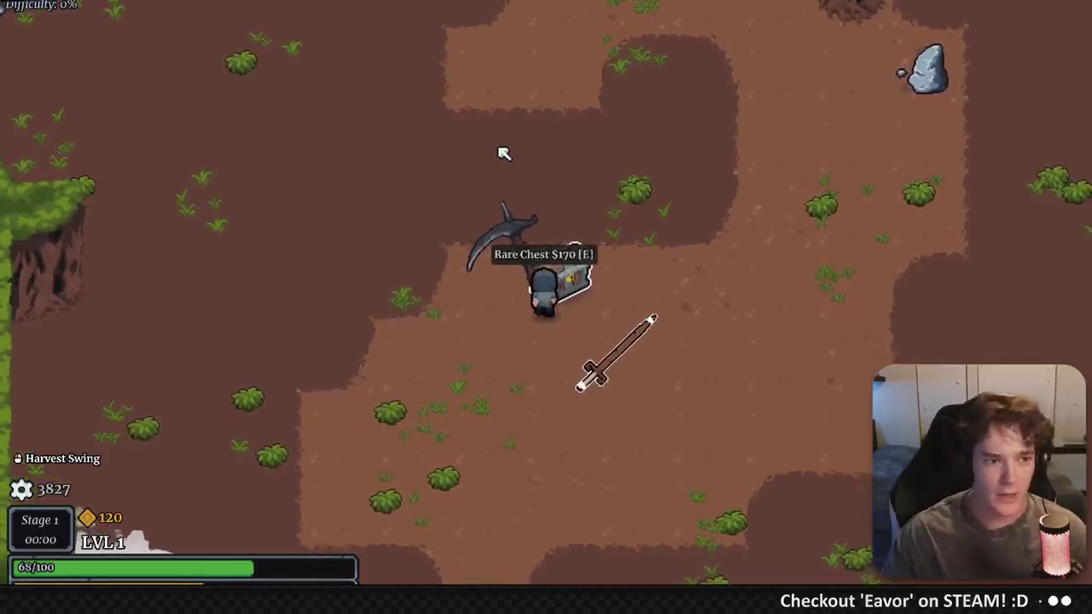
{"action": "key", "text": "a"}
{"action": "key", "text": "w"}
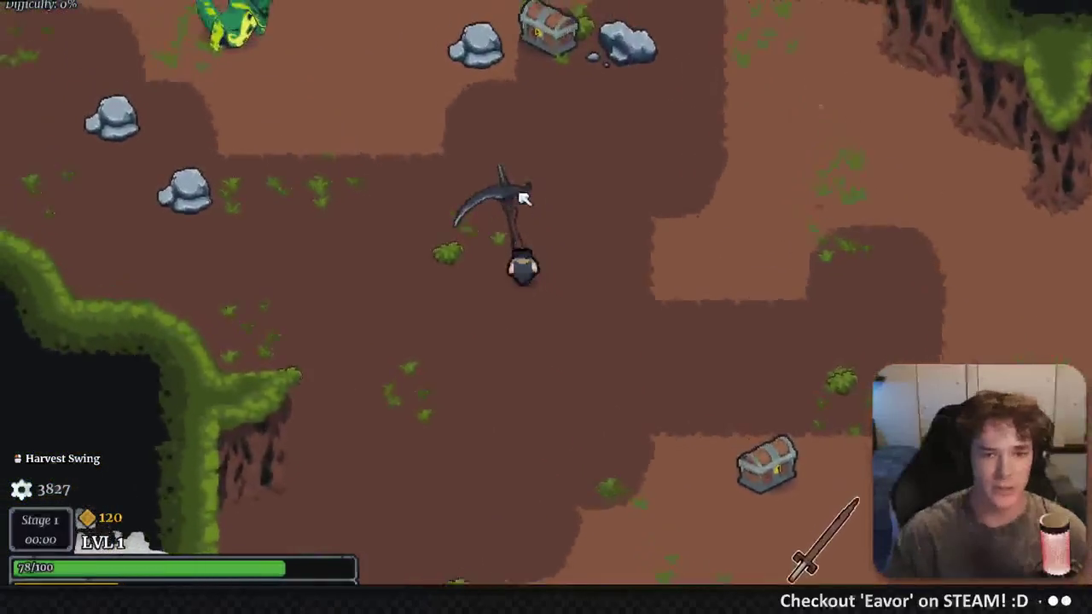
{"action": "key", "text": "w"}
{"action": "key", "text": "a"}
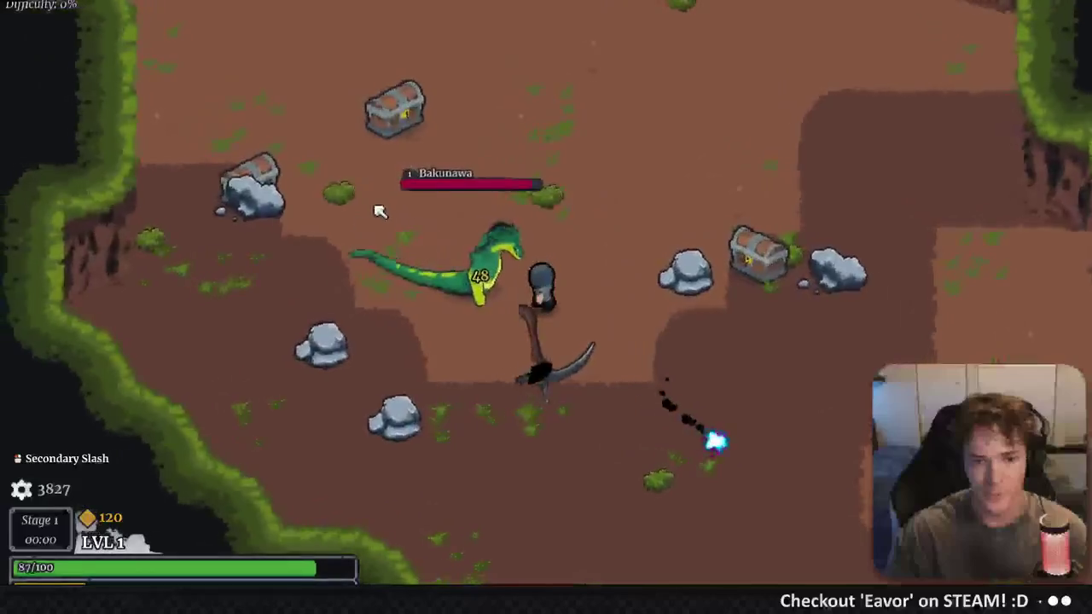
{"action": "key", "text": "w"}
{"action": "key", "text": "a"}
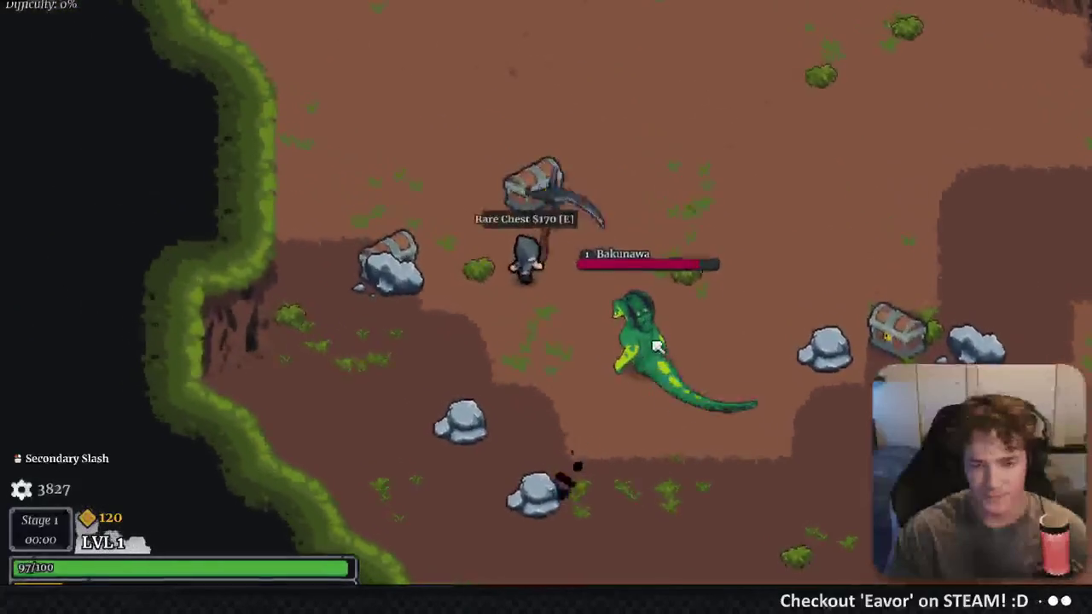
{"action": "key", "text": "s"}
{"action": "key", "text": "d"}
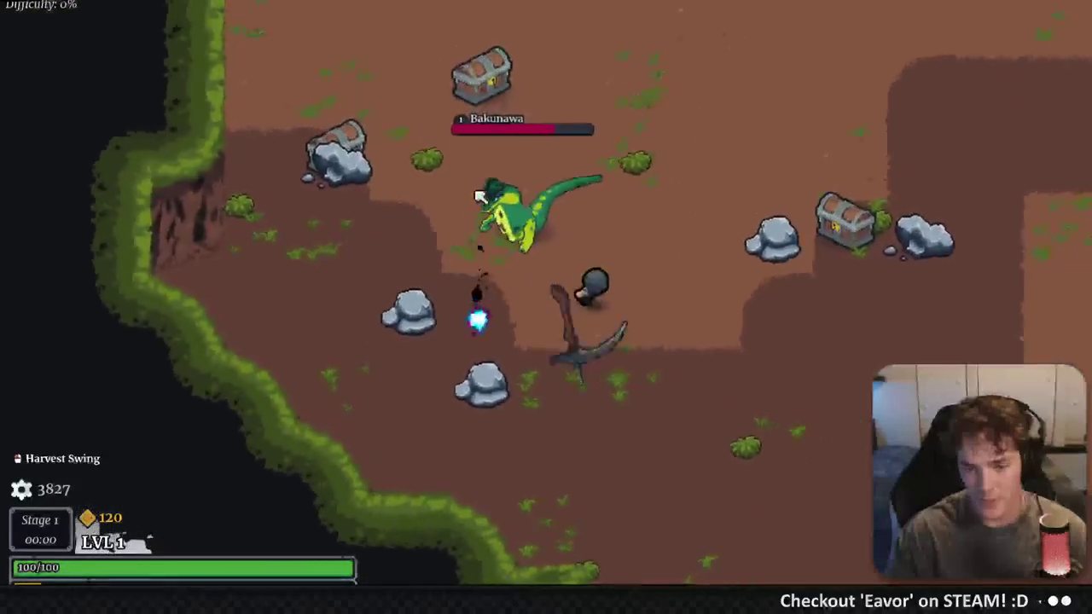
Circle and dodge around the Bakunawa while the scythe auto-attacks it
{"action": "key", "text": "s"}
{"action": "key", "text": "w"}
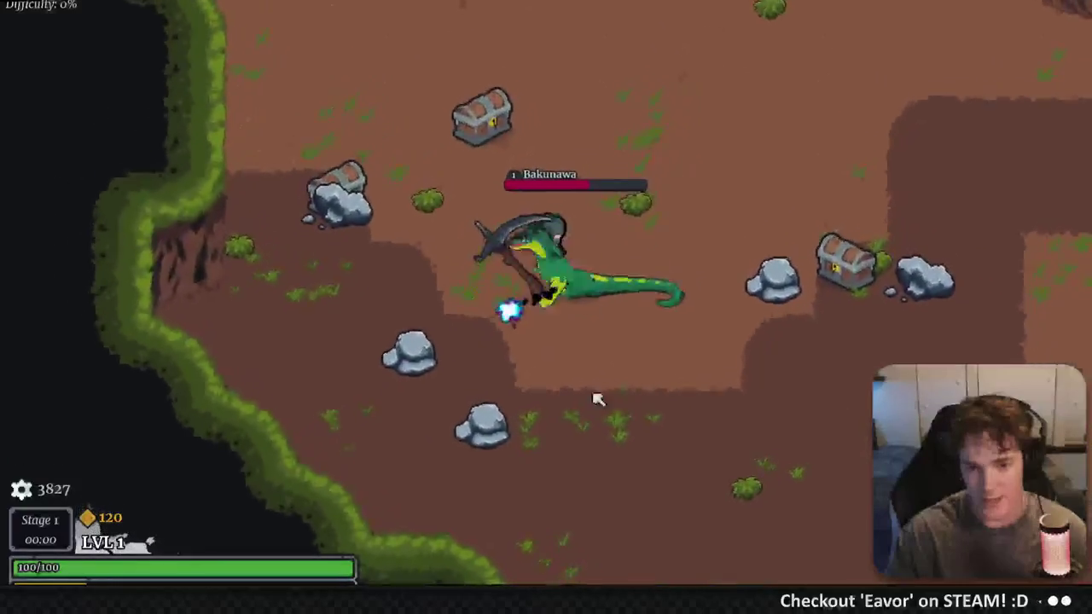
{"action": "key", "text": "w"}
{"action": "key", "text": "d"}
{"action": "key", "text": "s"}
{"action": "key", "text": "a"}
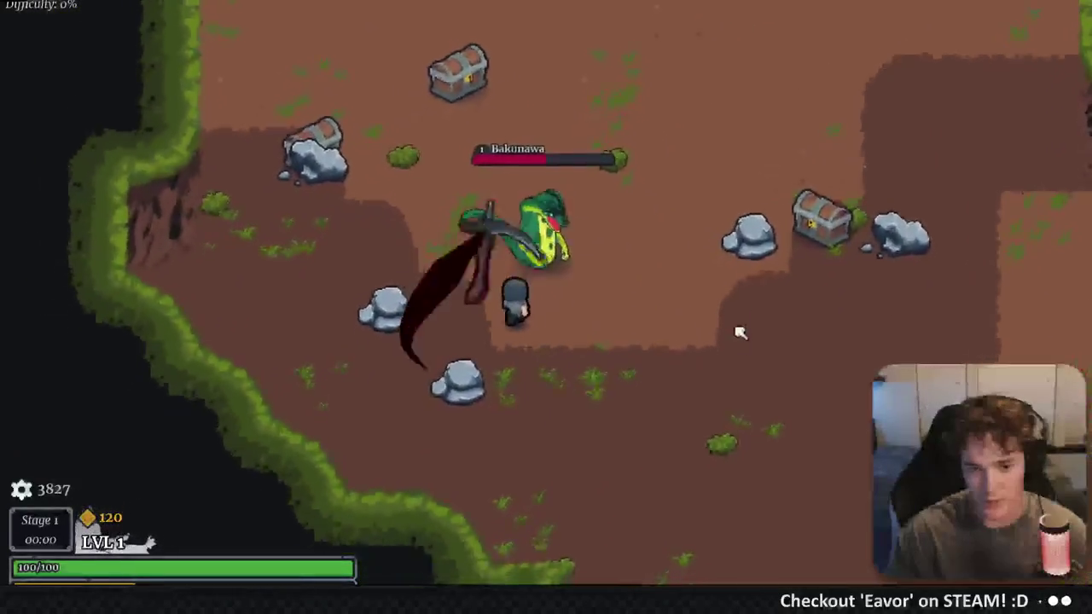
{"action": "key", "text": "w"}
{"action": "key", "text": "a"}
{"action": "key", "text": "s"}
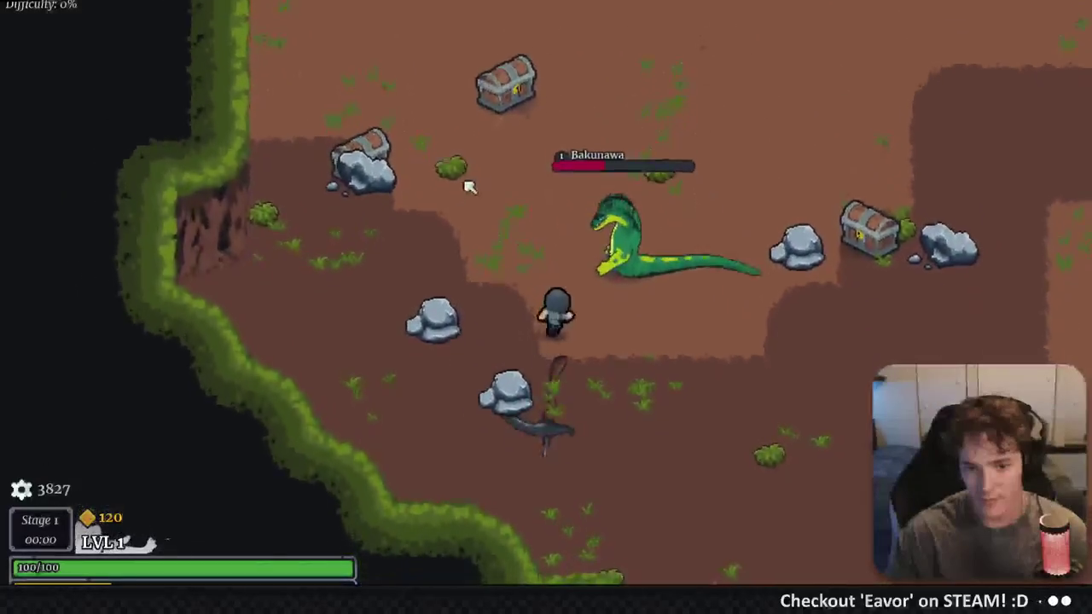
{"action": "key", "text": "d"}
{"action": "key", "text": "a"}
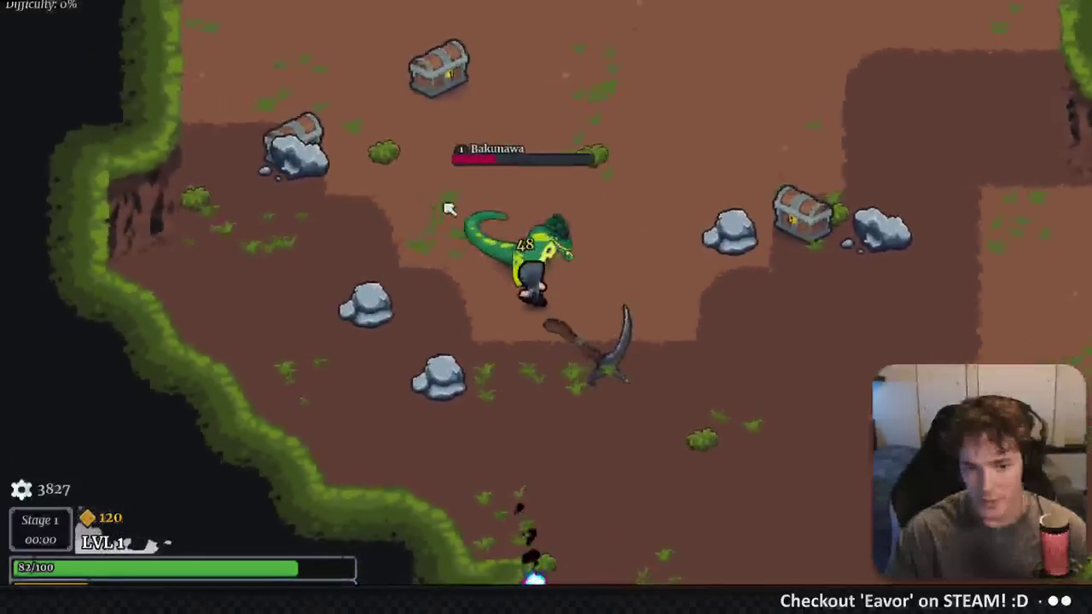
{"action": "key", "text": "w"}
{"action": "key", "text": "s"}
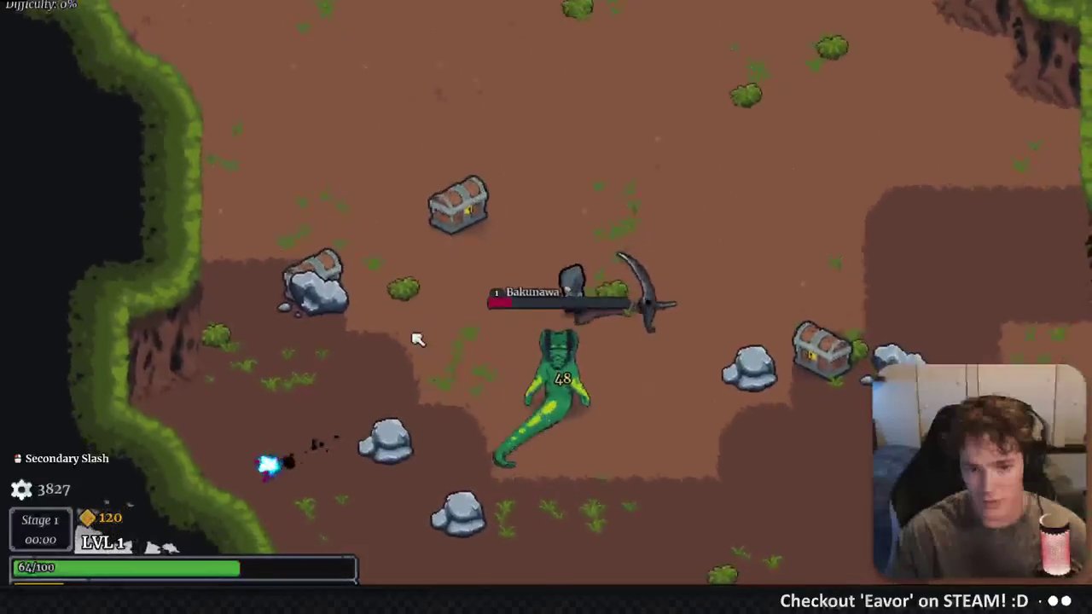
{"action": "key", "text": "d"}
{"action": "key", "text": "a"}
{"action": "key", "text": "a"}
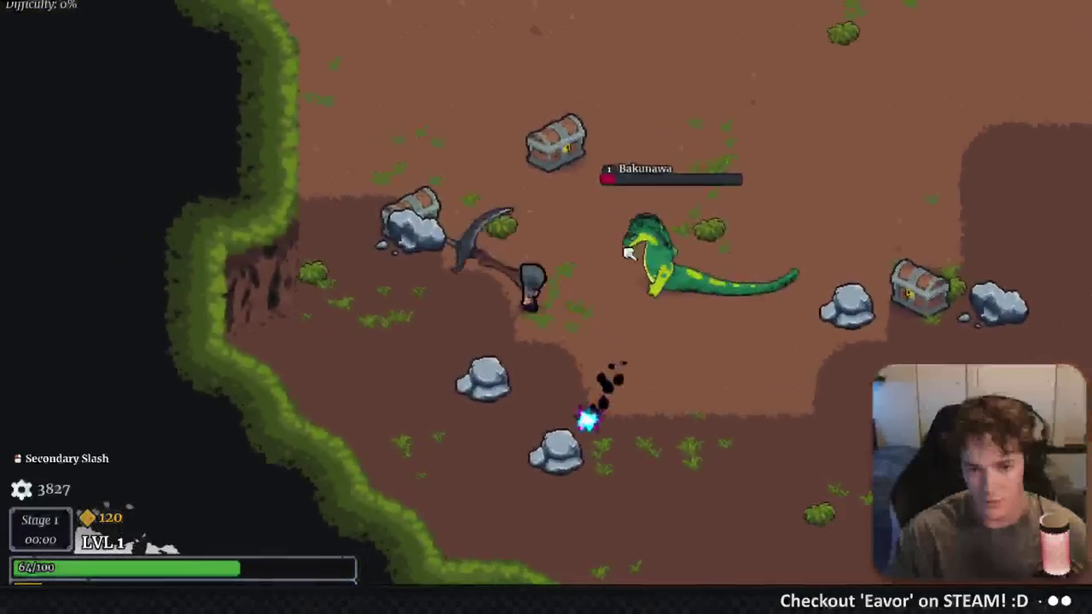
Open the nearby chest with E, then cross the map to the Common Chest
{"action": "key", "text": "w"}
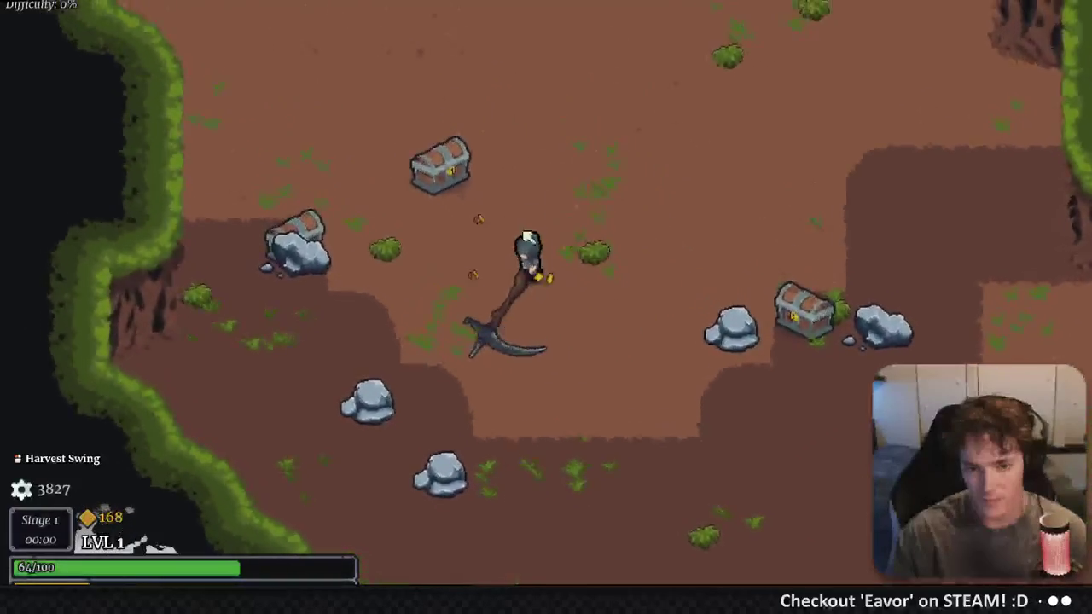
{"action": "key", "text": "e"}
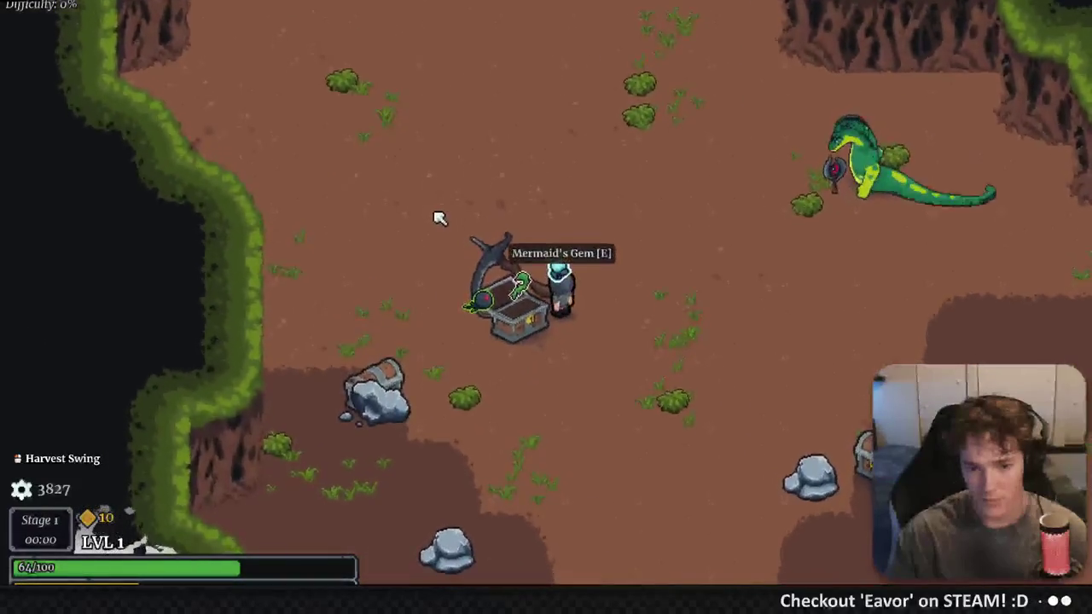
{"action": "key", "text": "a"}
{"action": "key", "text": "s"}
{"action": "key", "text": "d"}
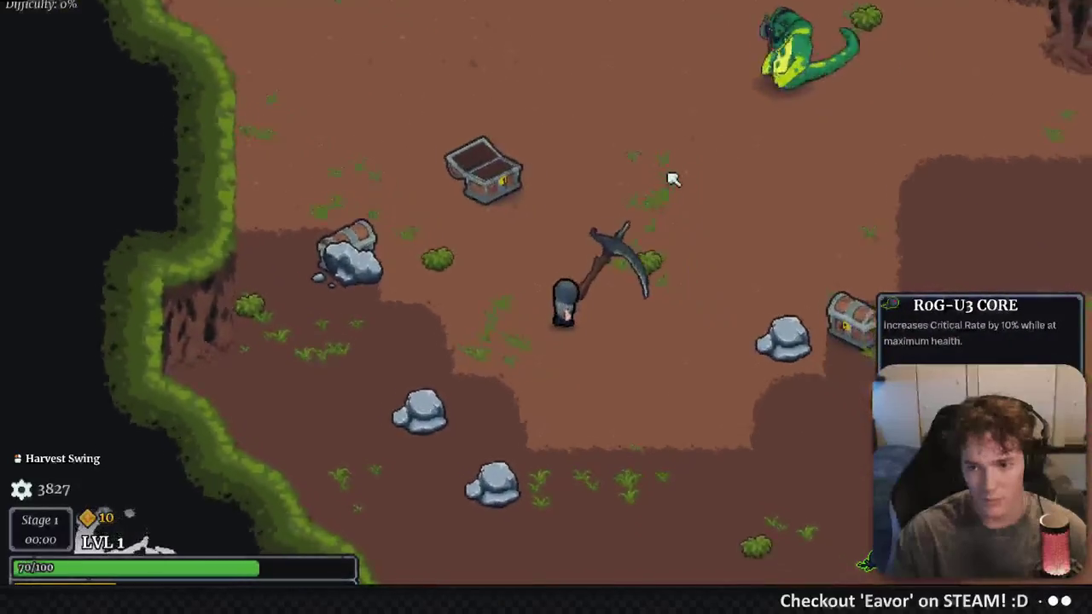
{"action": "key", "text": "d"}
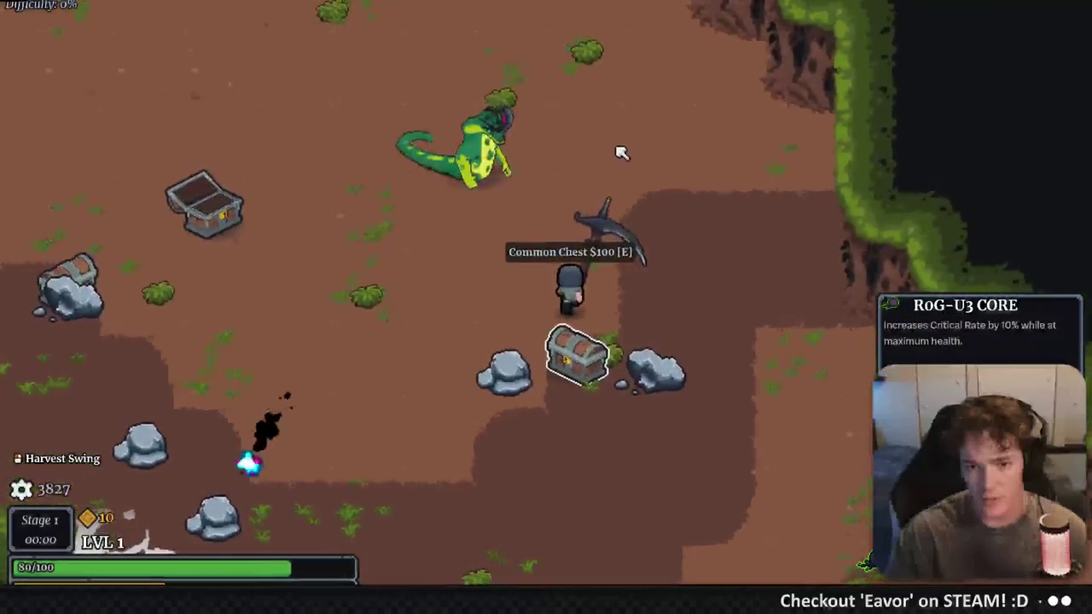
Keep attacking the Bakunawa near the Common Chest, moving up and down around it
{"action": "key", "text": "w"}
{"action": "key", "text": "s"}
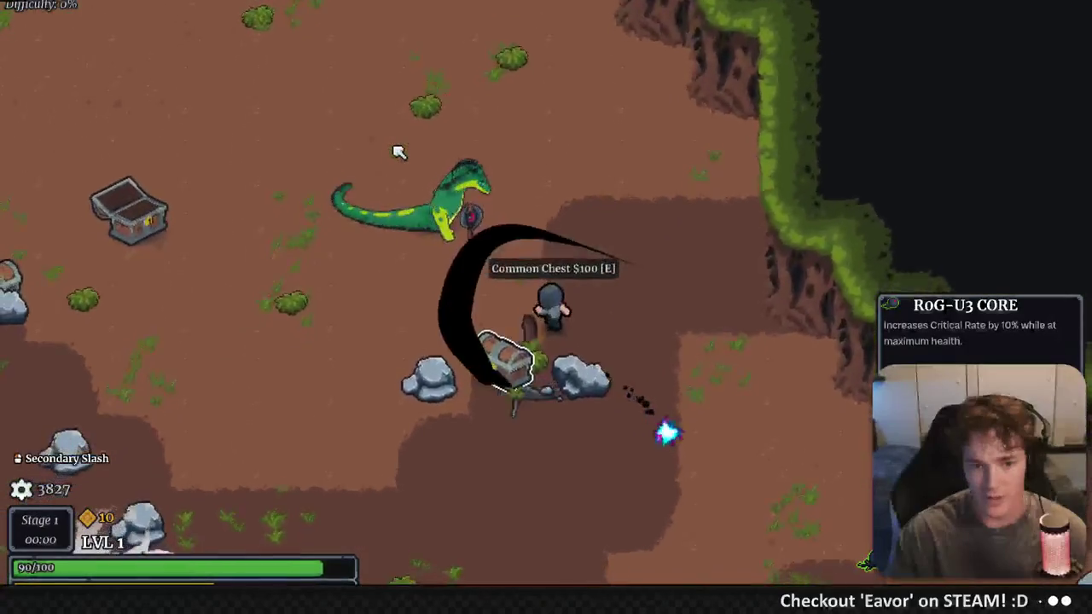
{"action": "key", "text": "w"}
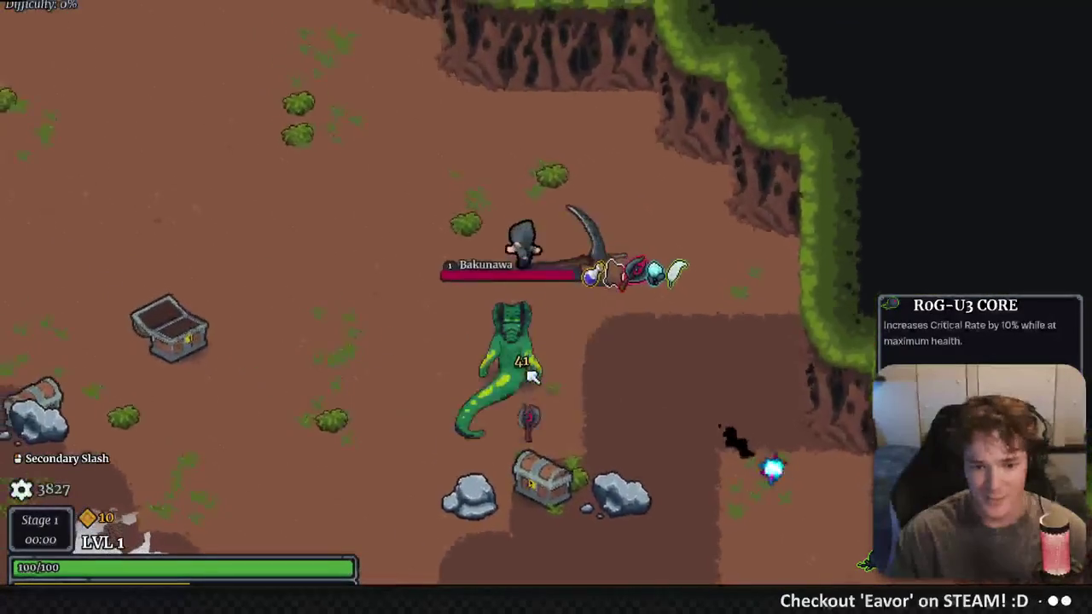
{"action": "key", "text": "s"}
{"action": "key", "text": "w"}
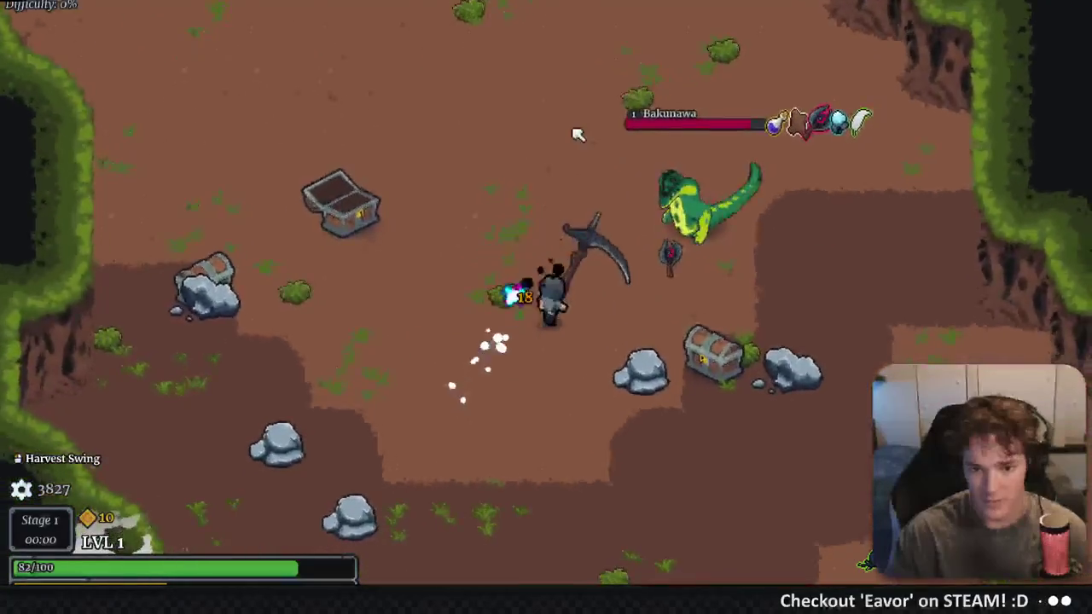
{"action": "key", "text": "d"}
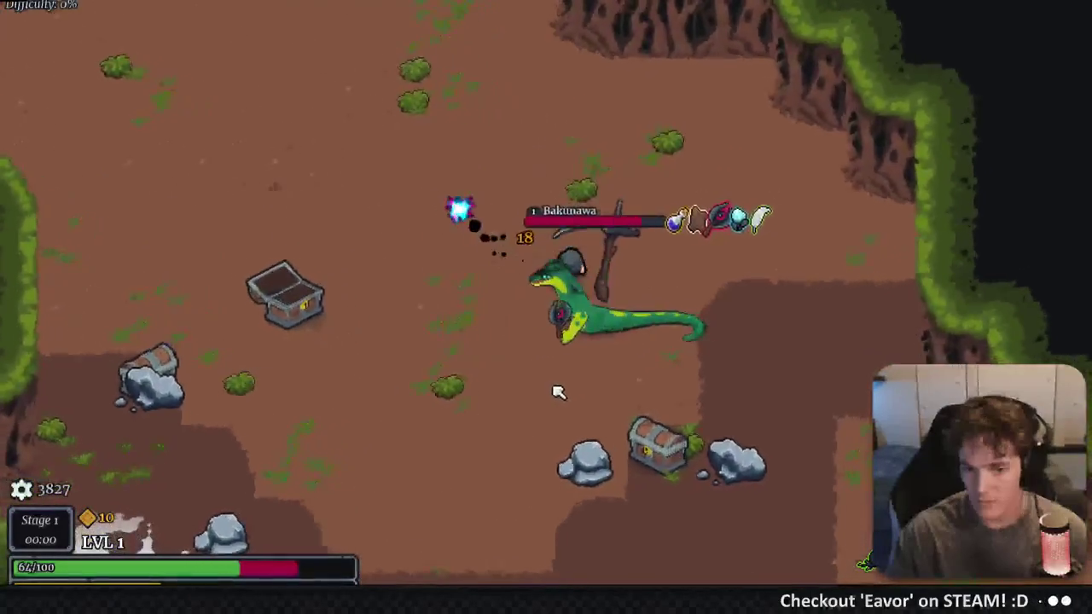
{"action": "key", "text": "s"}
{"action": "key", "text": "a"}
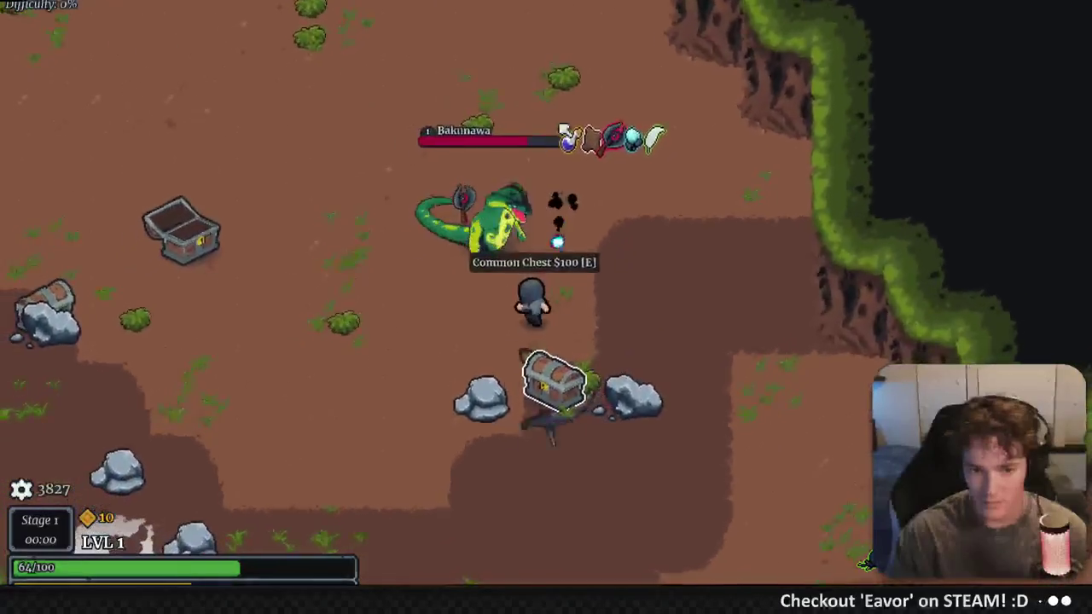
{"action": "key", "text": "s"}
{"action": "key", "text": "d"}
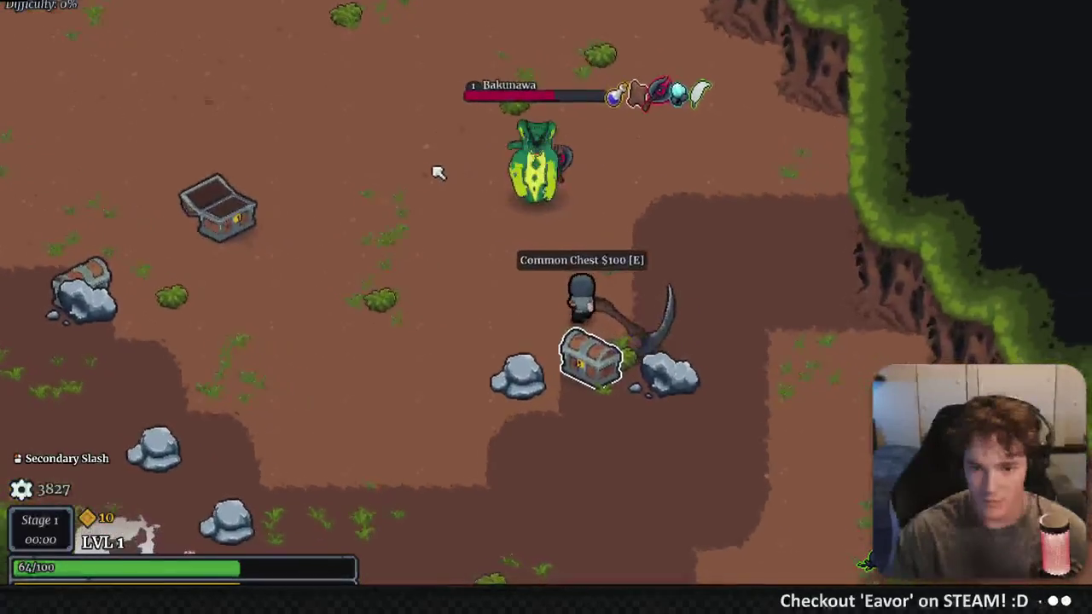
Retreat down-left while slashing until the Bakunawa dies, raising gold from 10 to 30
{"action": "key", "text": "s"}
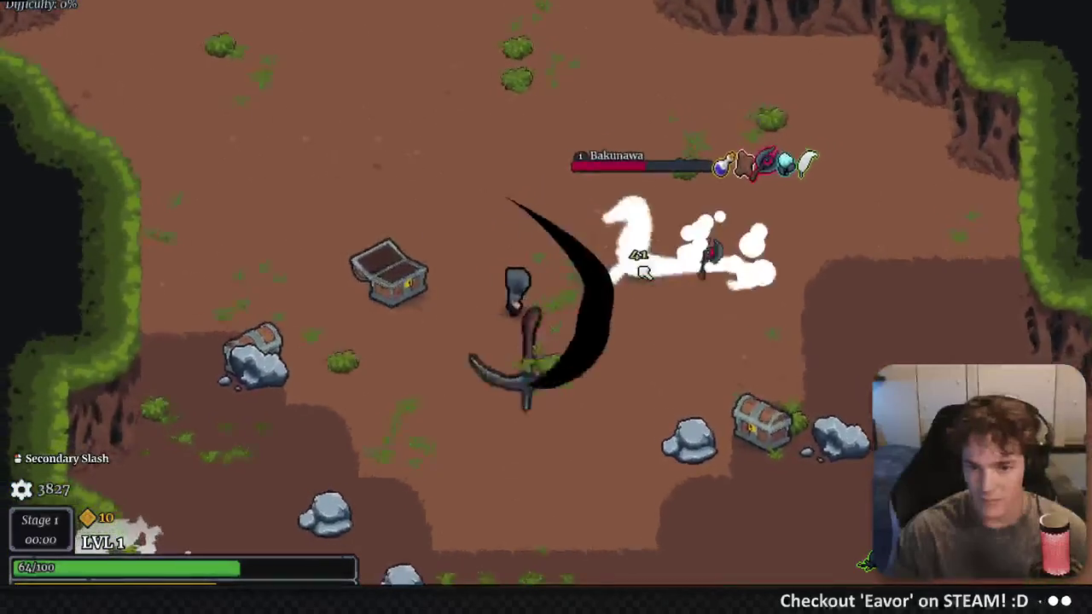
{"action": "key", "text": "w"}
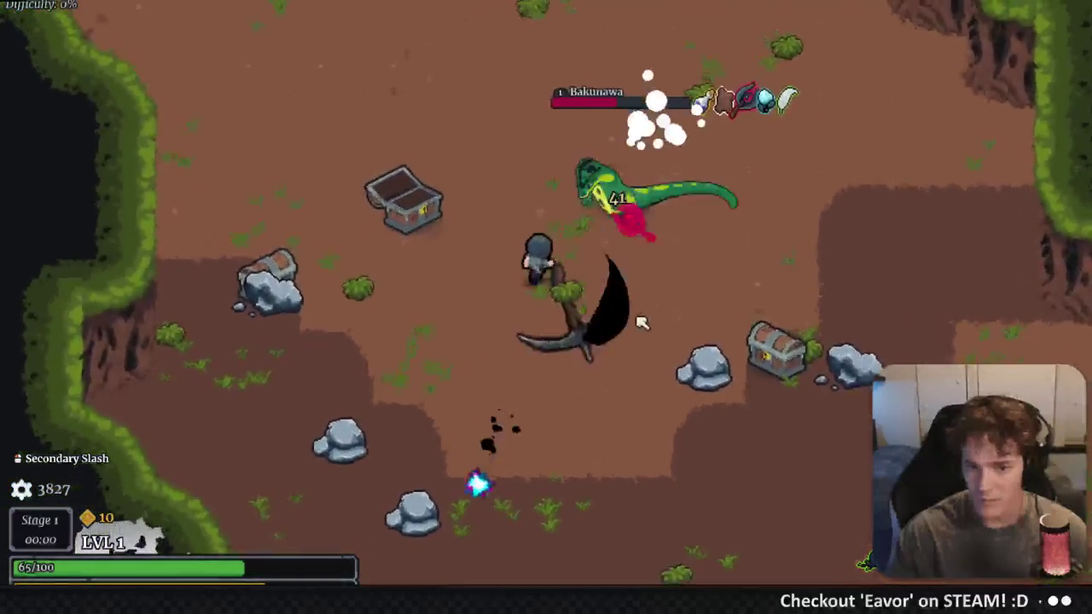
{"action": "key", "text": "d"}
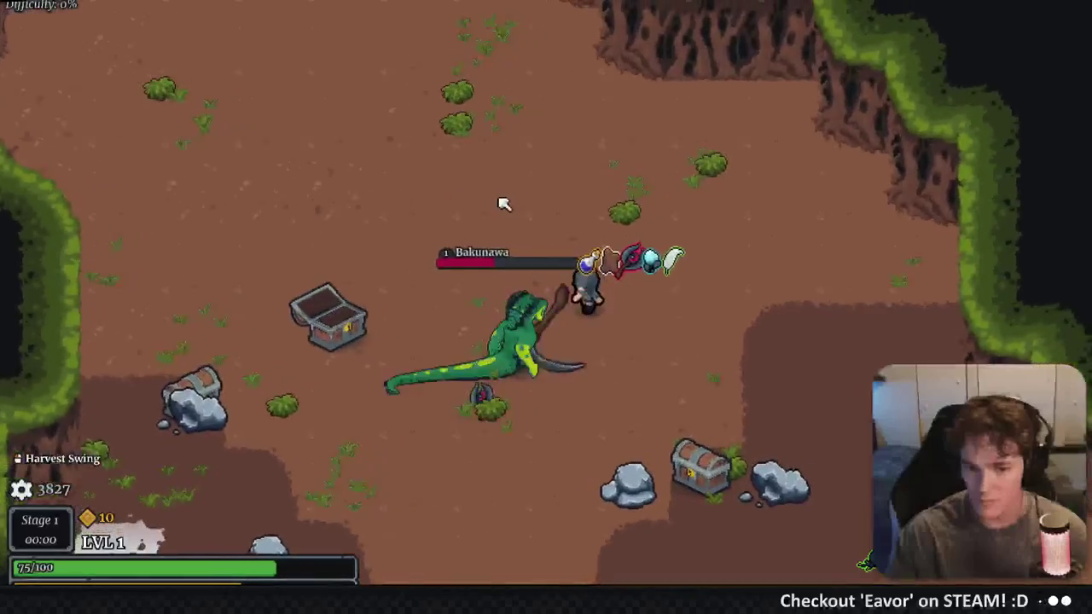
{"action": "key", "text": "s"}
{"action": "key", "text": "s"}
{"action": "key", "text": "a"}
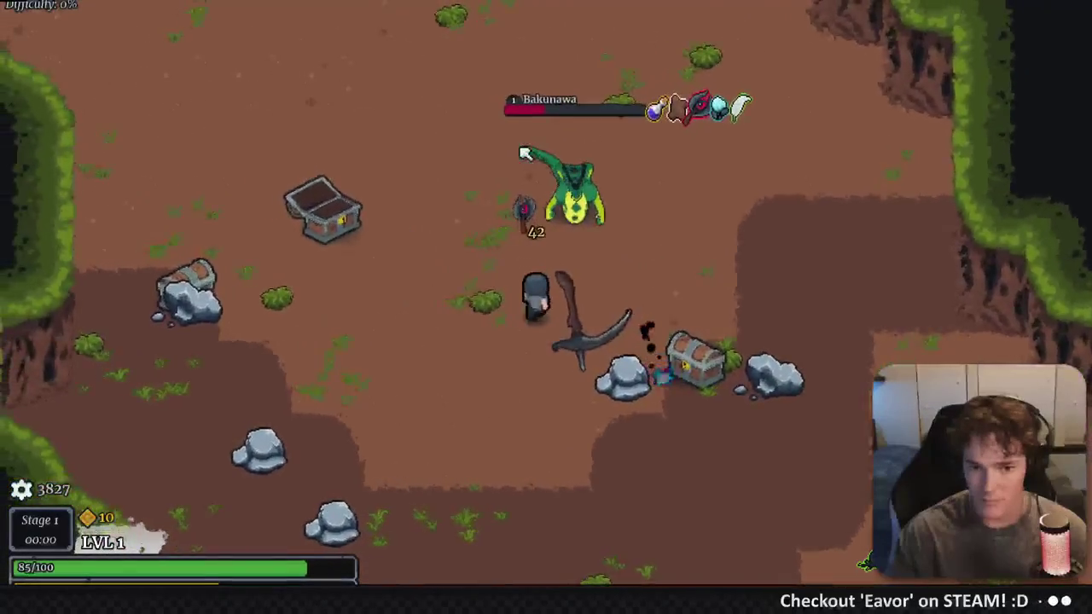
{"action": "key", "text": "a"}
{"action": "key", "text": "s"}
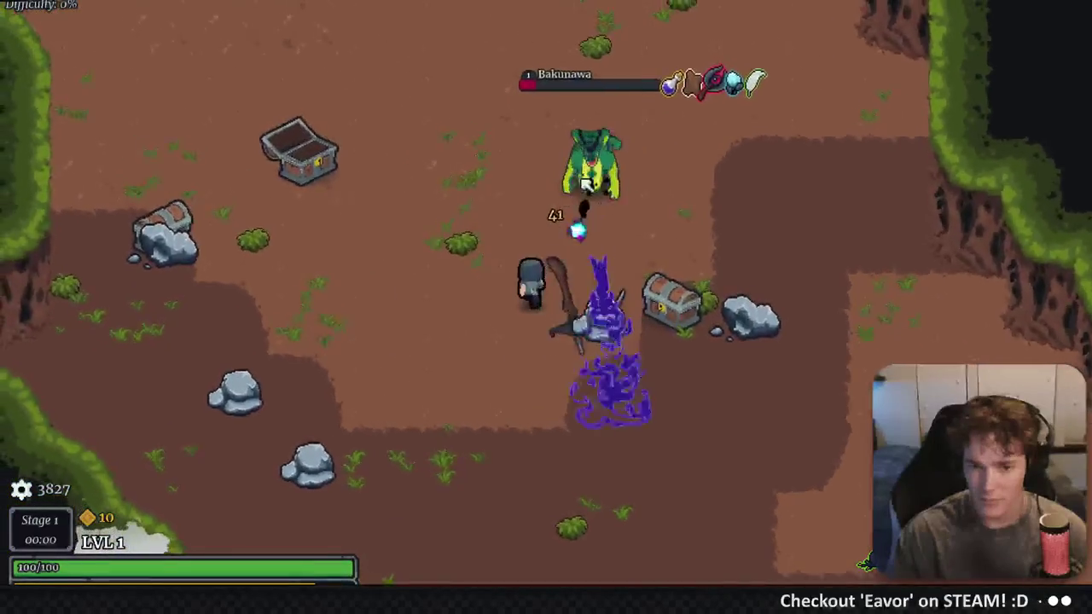
Finish near the Bakunawa and walk over its dropped gold to collect it
{"action": "key", "text": "s"}
{"action": "key", "text": "d"}
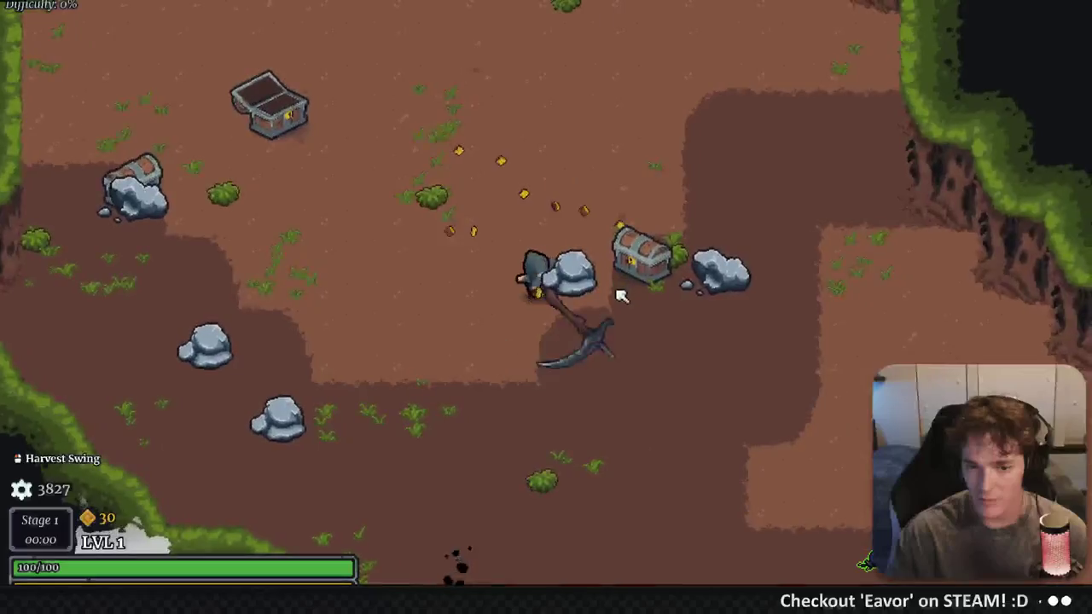
{"action": "key", "text": "w"}
{"action": "key", "text": "a"}
Explore the map past the first common chest, up-left, then down to a second common chest
{"action": "key", "text": "d"}
{"action": "key", "text": "s"}
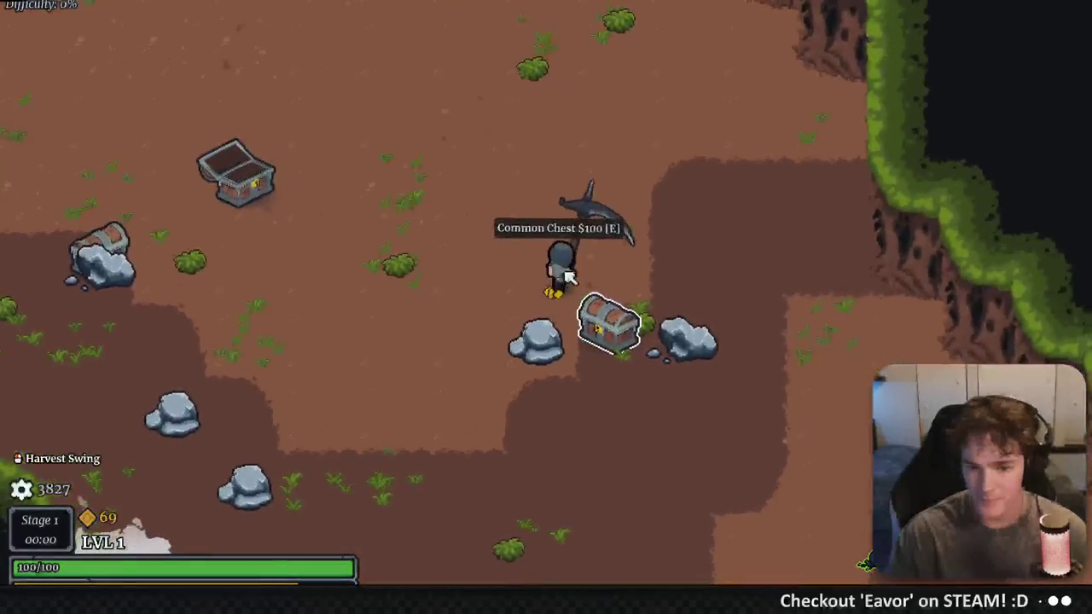
{"action": "key", "text": "w"}
{"action": "key", "text": "d"}
{"action": "key", "text": "a"}
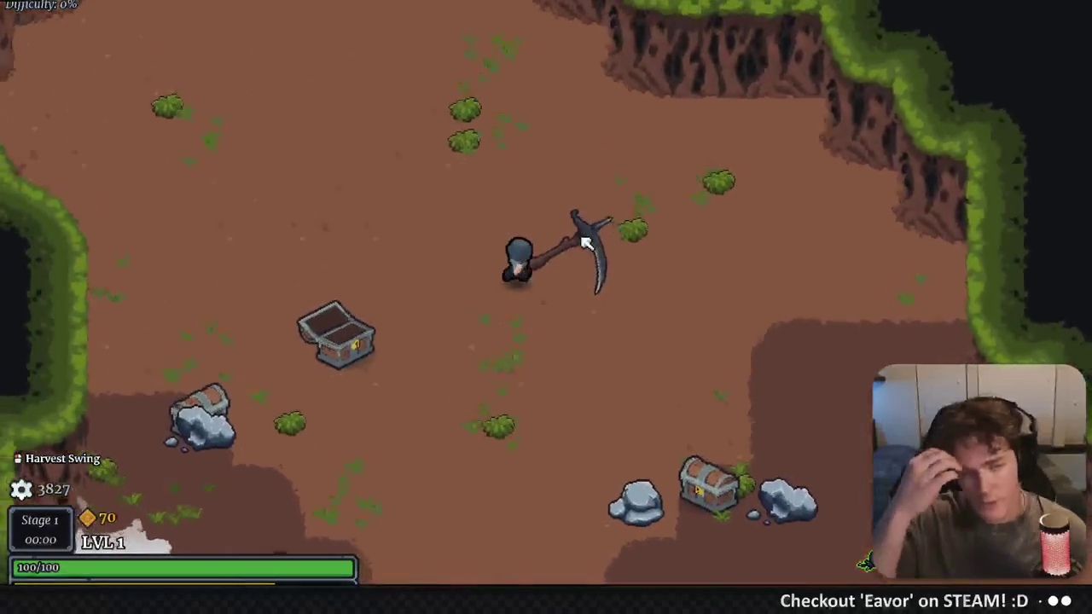
{"action": "key", "text": "w"}
{"action": "key", "text": "a"}
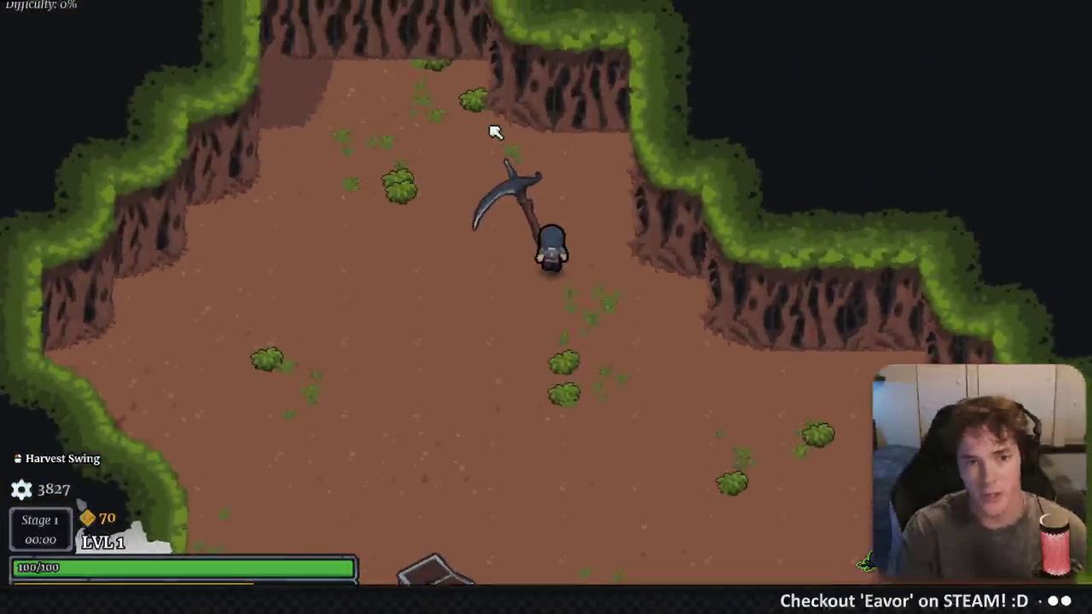
{"action": "key", "text": "s"}
{"action": "key", "text": "d"}
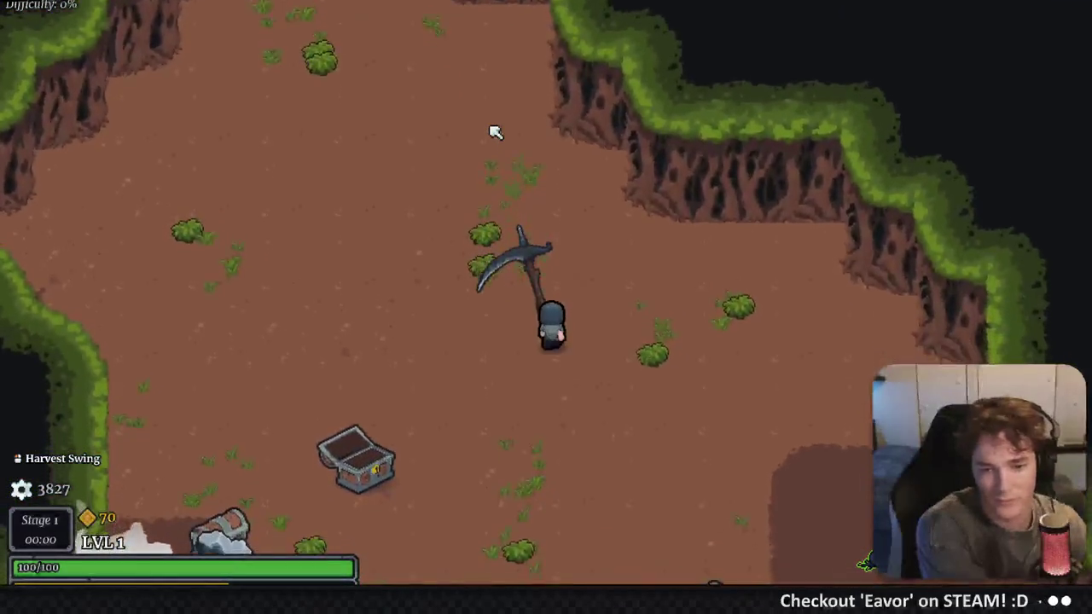
{"action": "key", "text": "s"}
{"action": "key", "text": "d"}
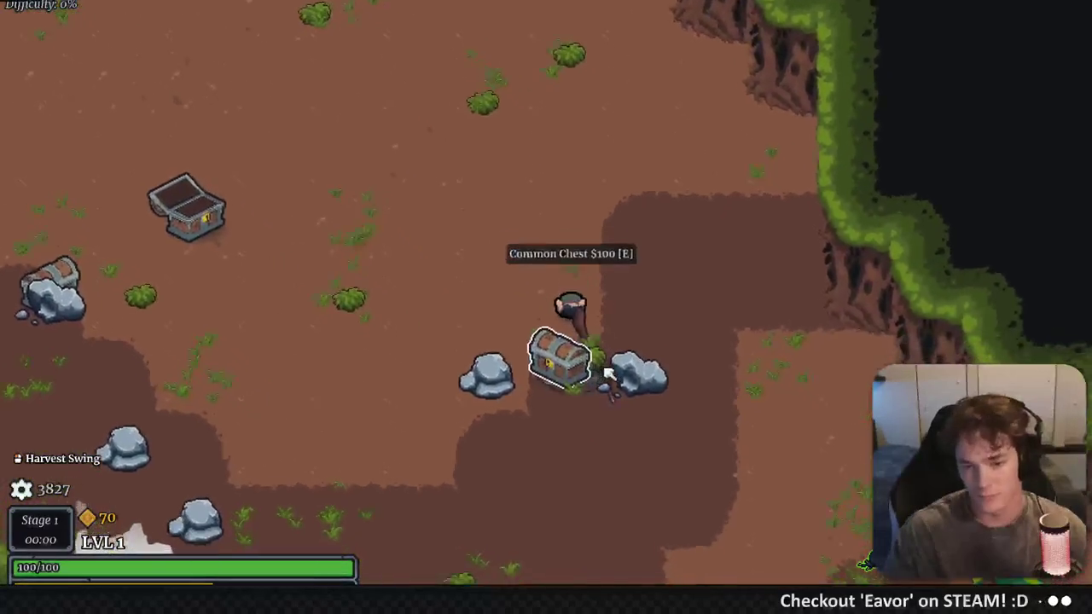
Walk down-right past the chest to close in on the new Bakunawa
{"action": "key", "text": "s"}
{"action": "key", "text": "d"}
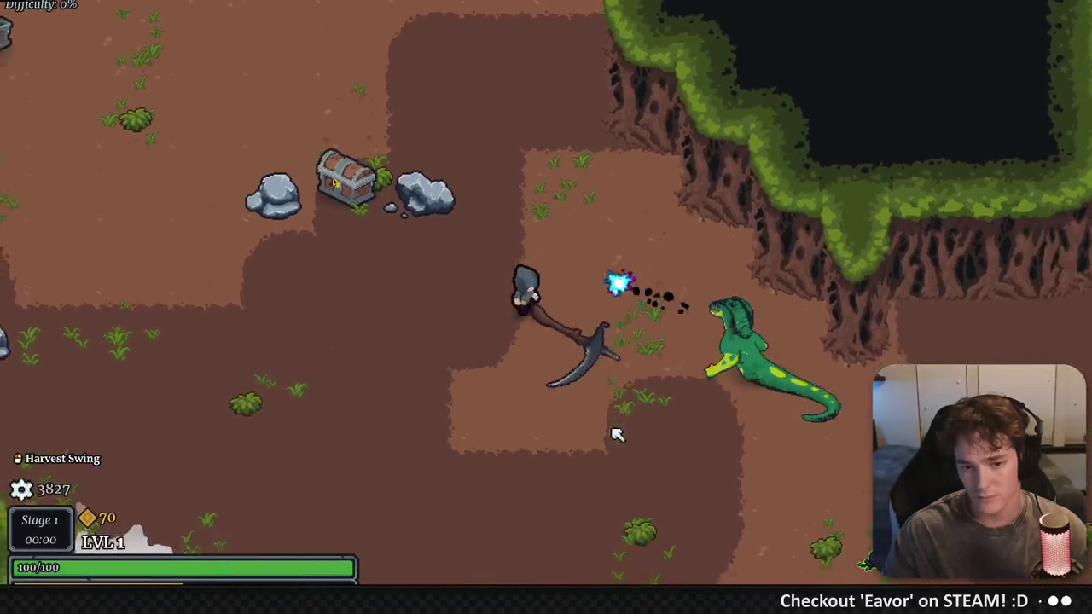
{"action": "key", "text": "s"}
{"action": "key", "text": "d"}
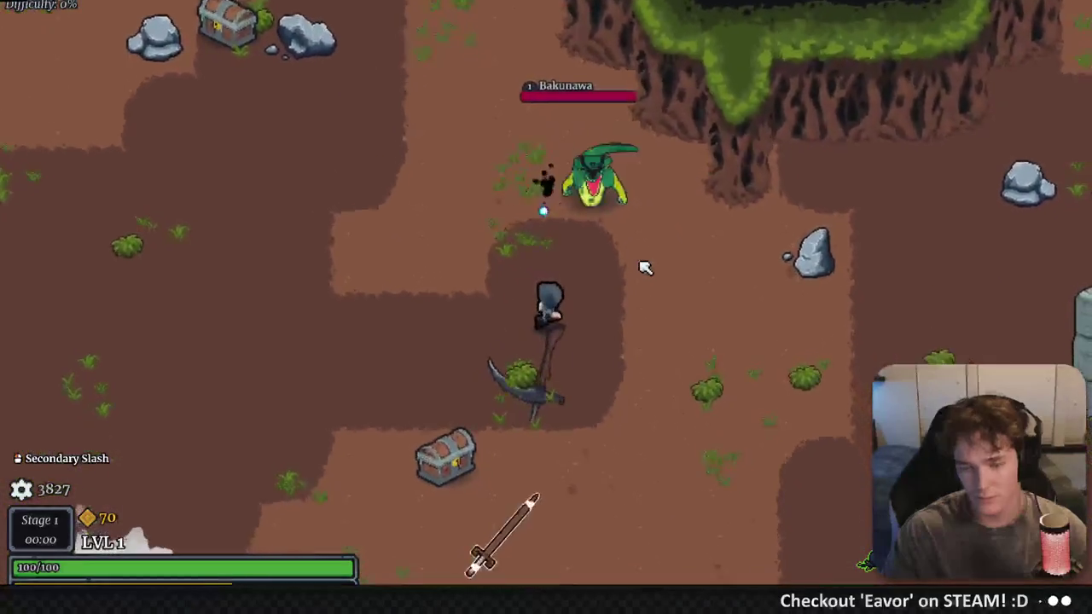
{"action": "key", "text": "s"}
{"action": "key", "text": "d"}
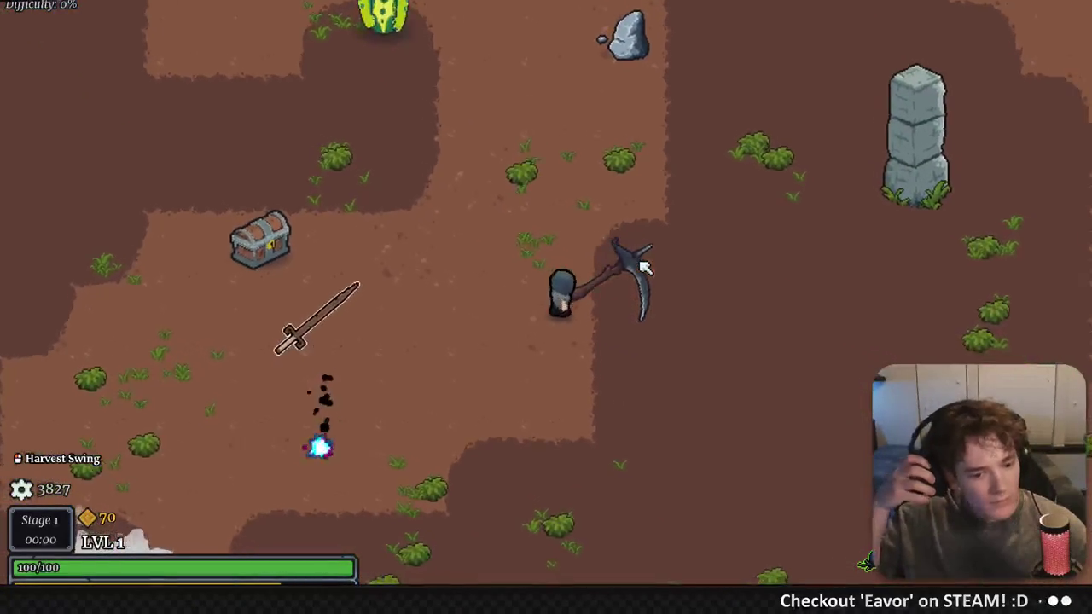
Circle the Bakunawa while the scythe attacks, landing a large Secondary Slash on it
{"action": "key", "text": "d"}
{"action": "key", "text": "w"}
{"action": "key", "text": "a"}
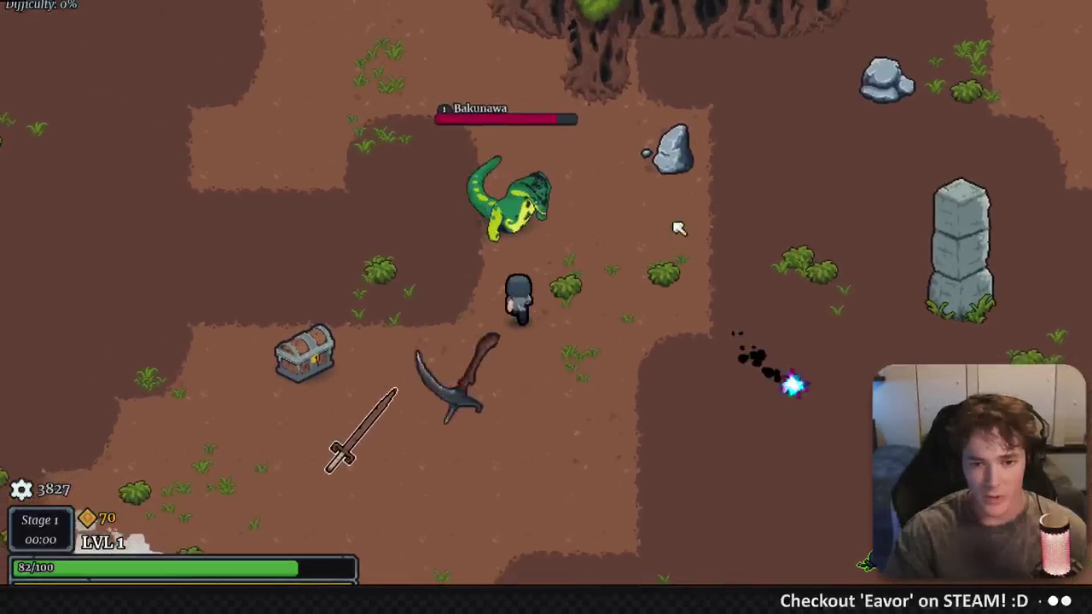
{"action": "key", "text": "w"}
{"action": "key", "text": "a"}
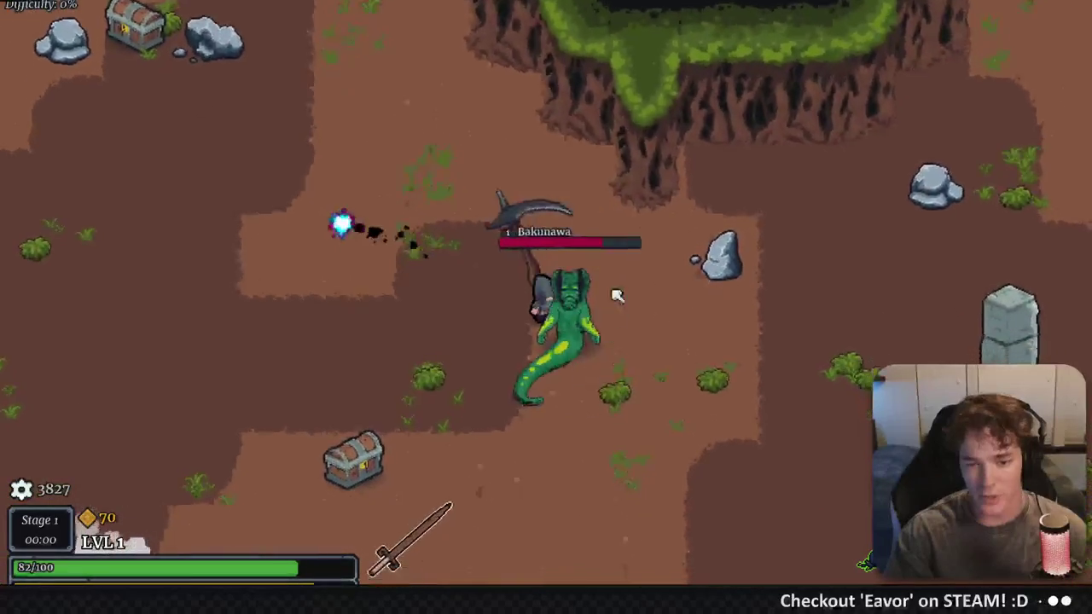
{"action": "key", "text": "s"}
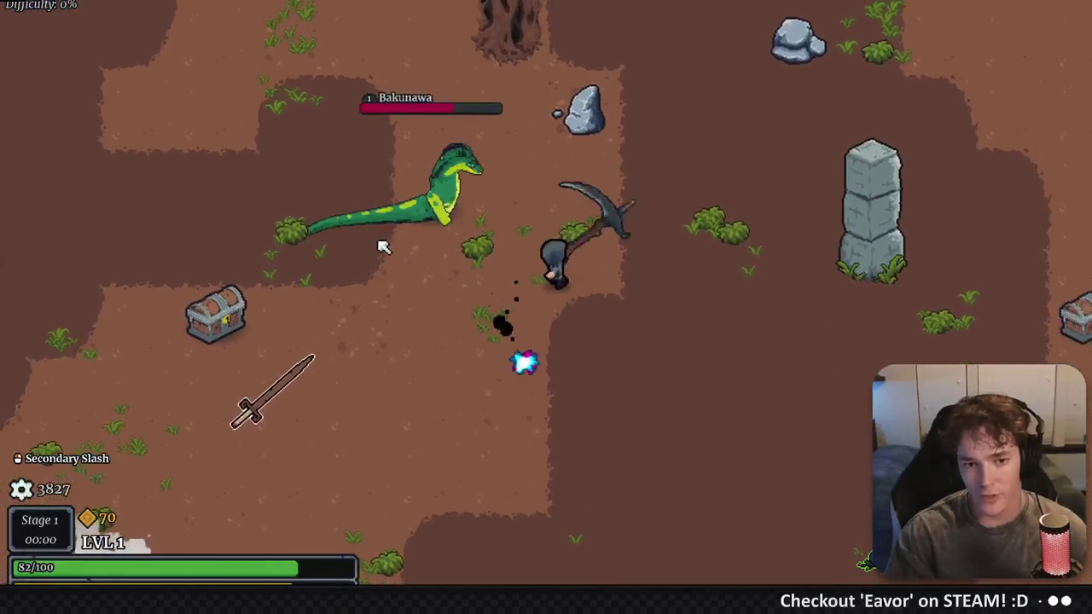
{"action": "key", "text": "w"}
{"action": "key", "text": "a"}
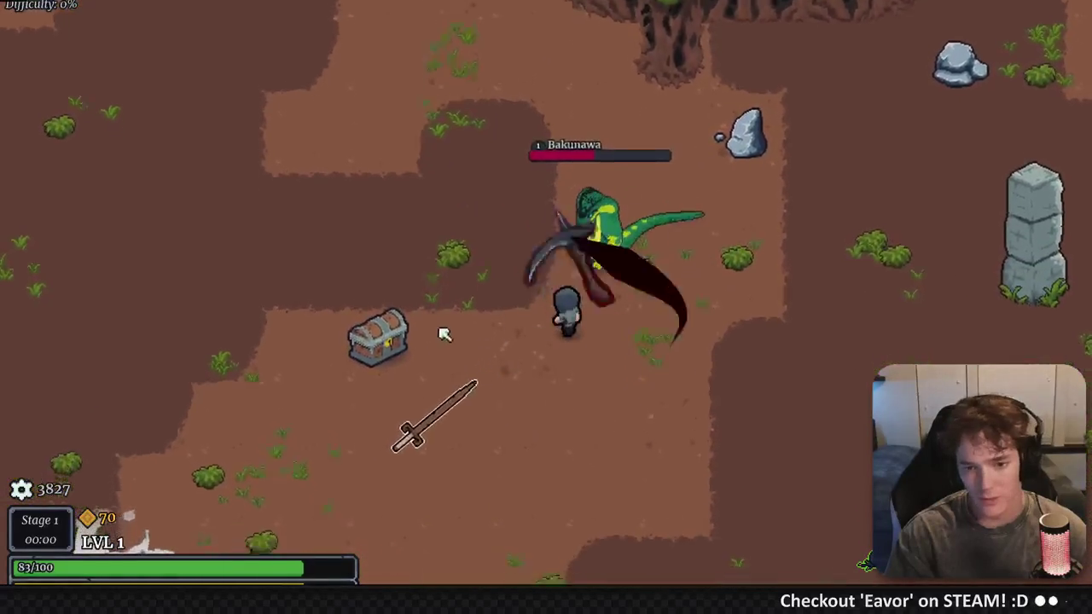
{"action": "key", "text": "w"}
{"action": "key", "text": "d"}
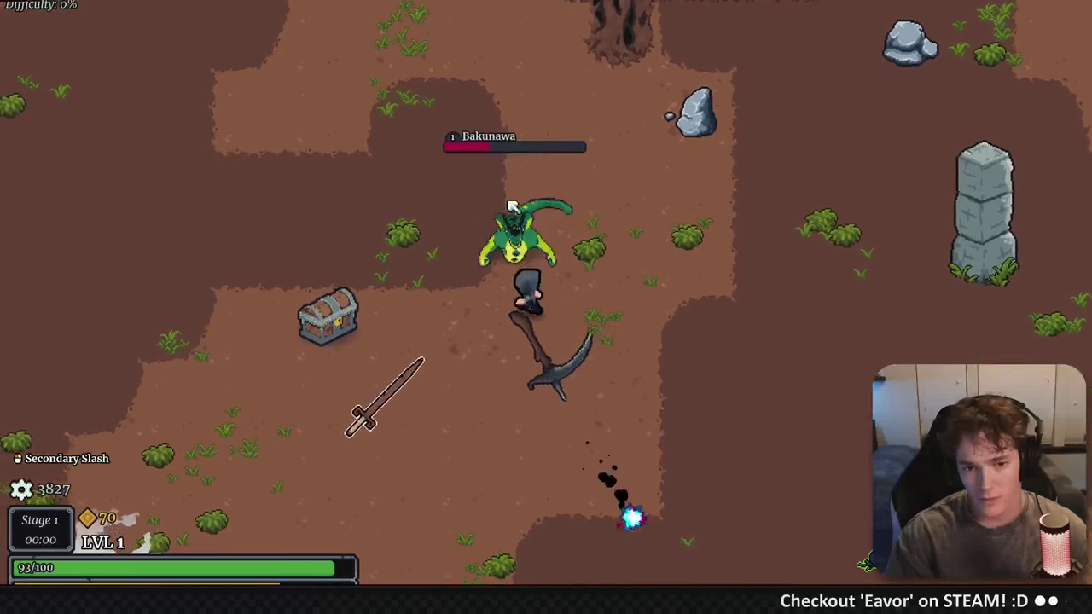
{"action": "key", "text": "a"}
{"action": "right_click", "coordinate": [625, 350]}
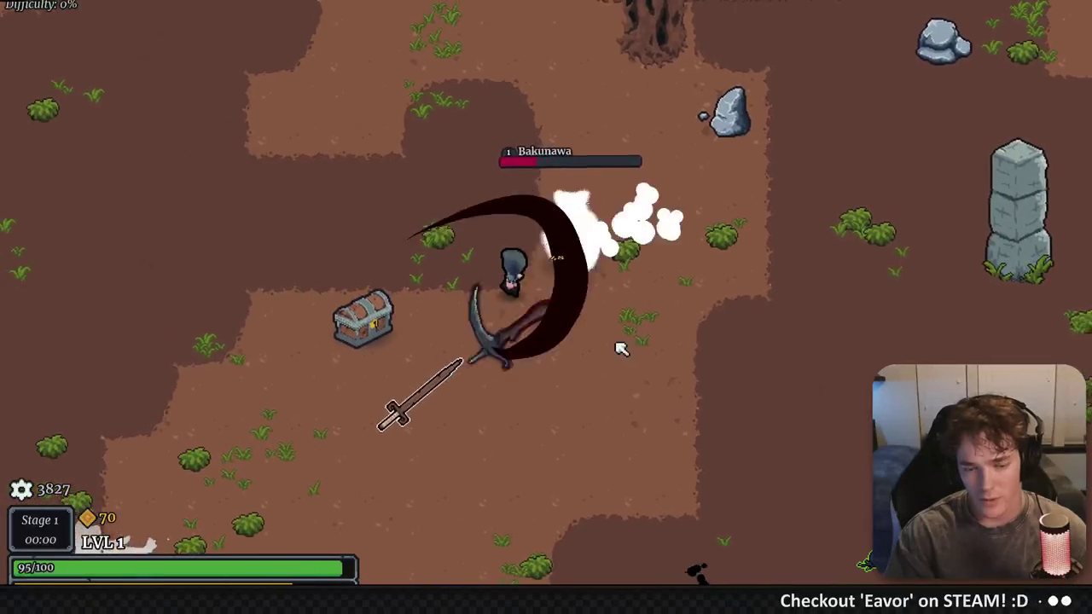
Move past the dying Bakunawa to the Rare Chest, collecting gold up to 130
{"action": "key", "text": "d"}
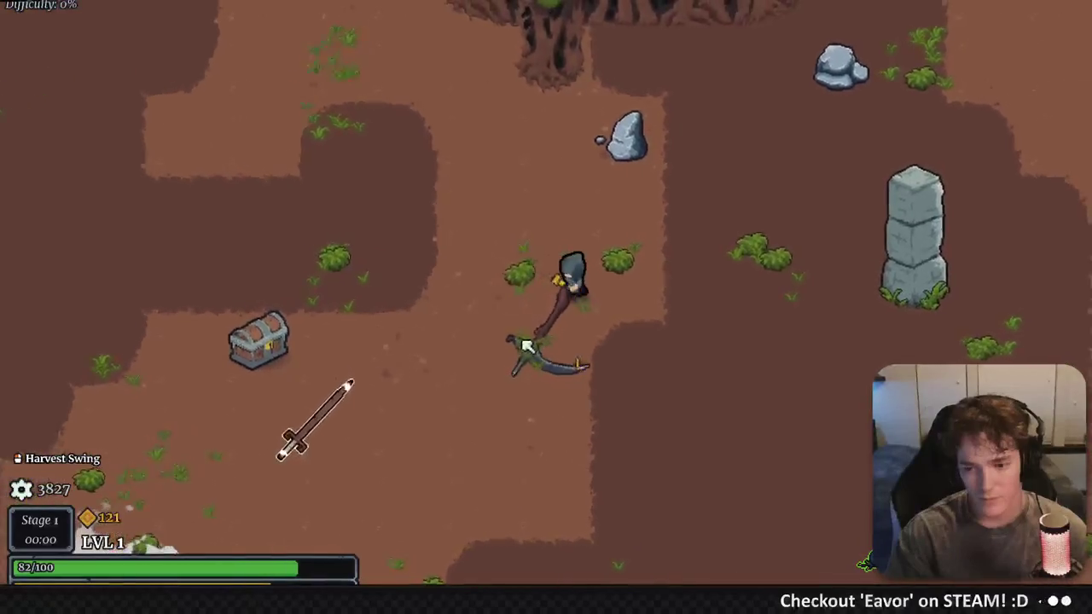
{"action": "key", "text": "a"}
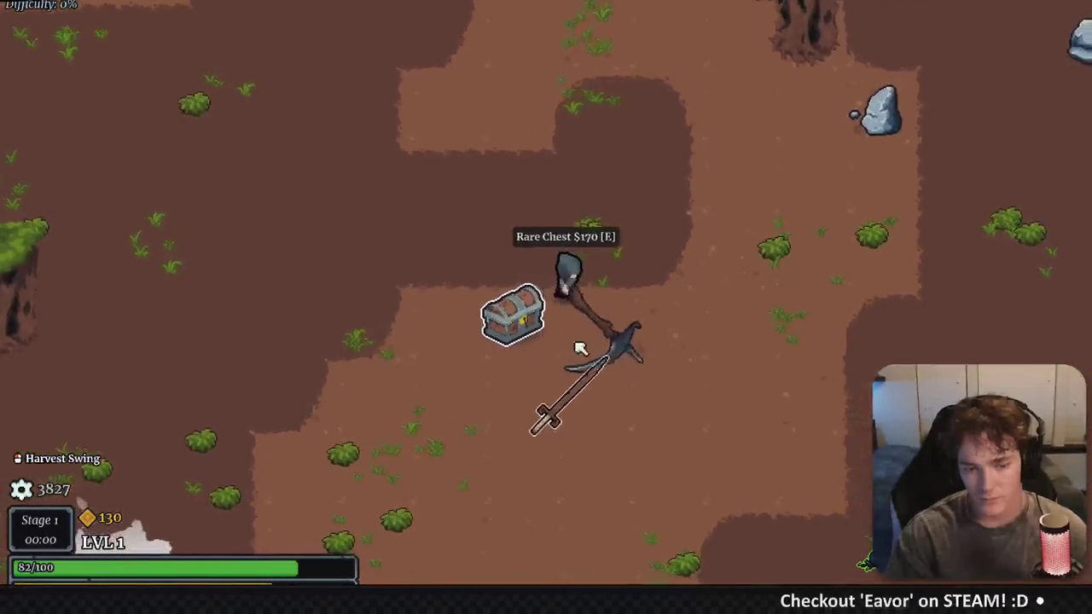
{"action": "key", "text": "s"}
{"action": "key", "text": "d"}
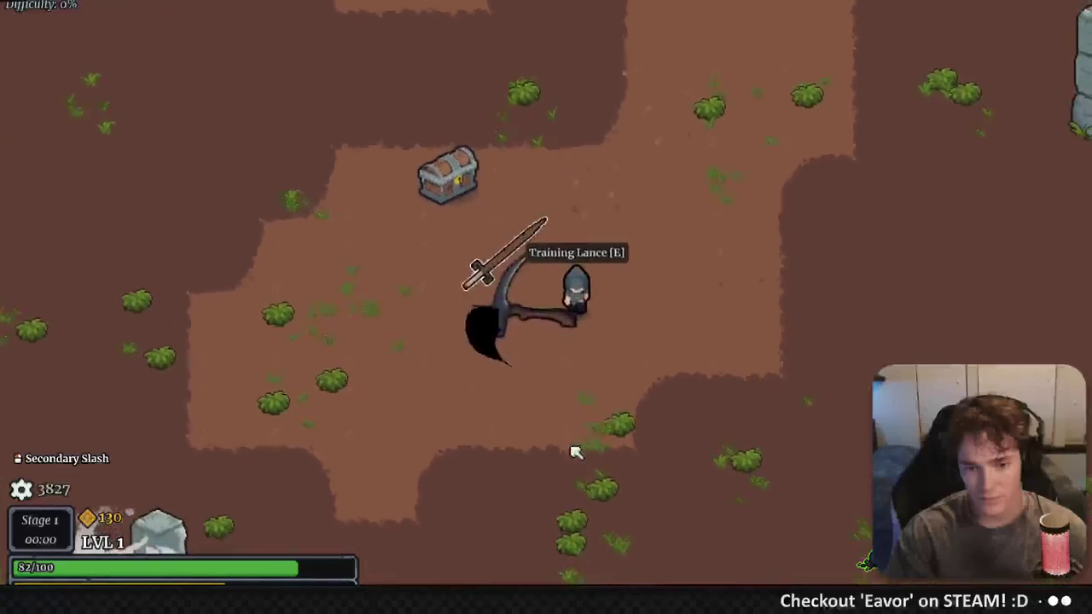
Walk down-right past the Rare Chest toward the cliff edge and a new Bakunawa
{"action": "key", "text": "d"}
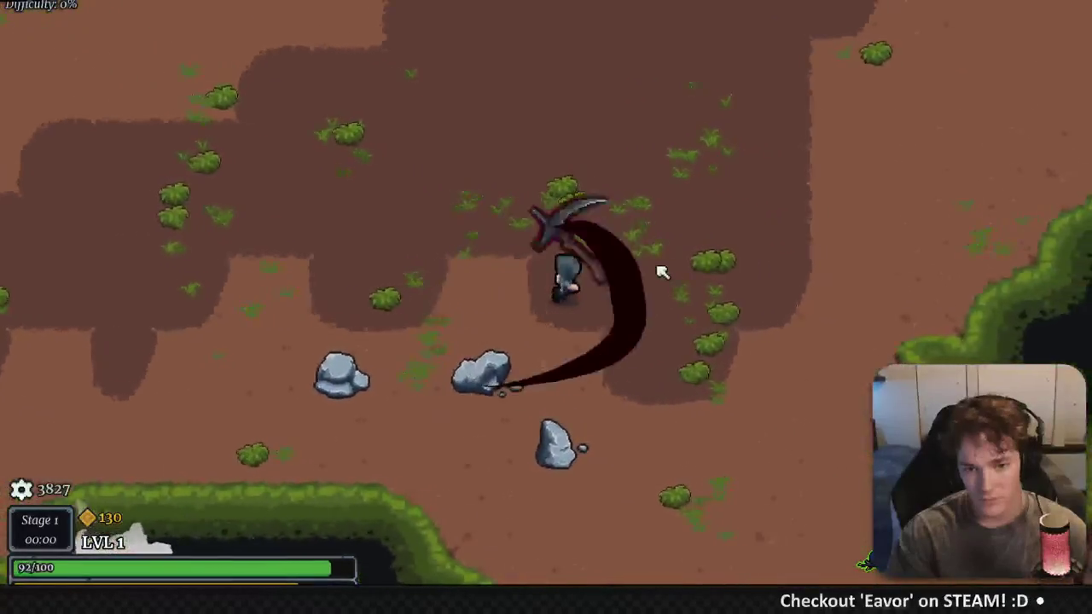
{"action": "key", "text": "d"}
{"action": "key", "text": "s"}
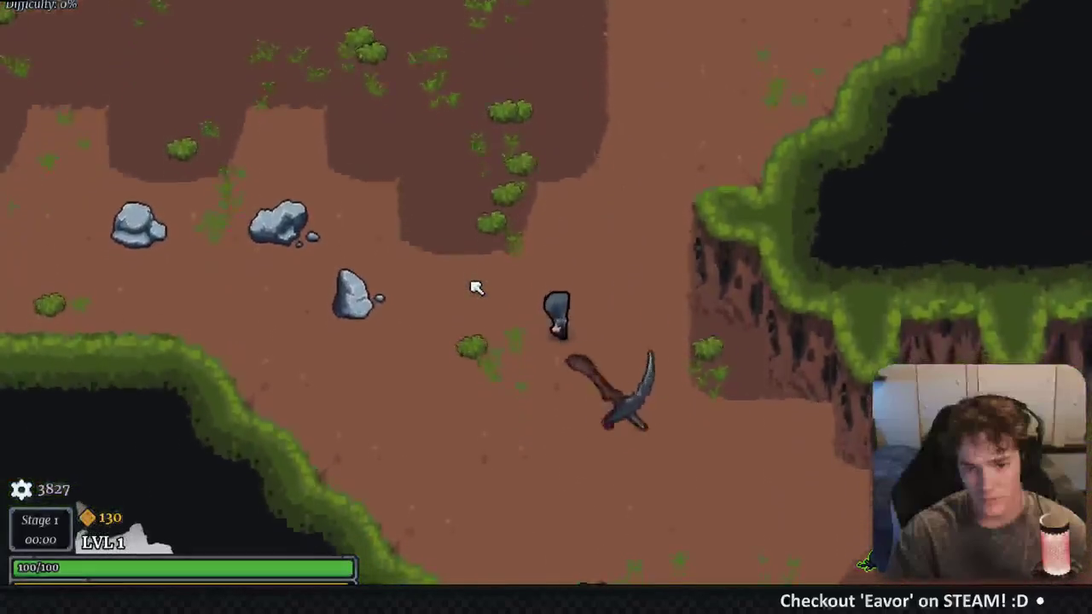
{"action": "key", "text": "s"}
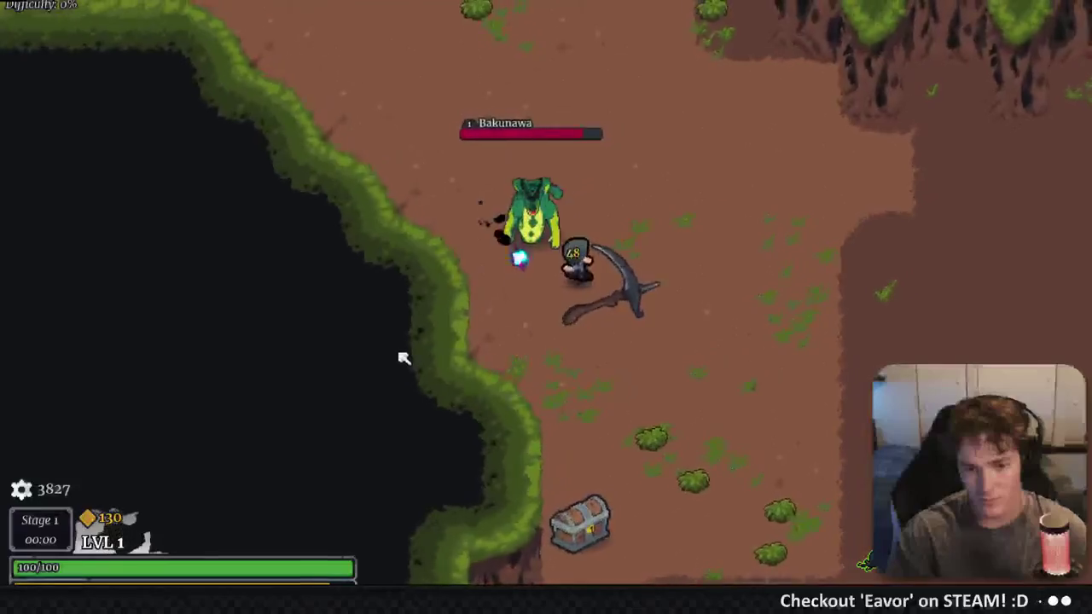
Circle the Bakunawa, slashing it with the scythe from every side
{"action": "key", "text": "d"}
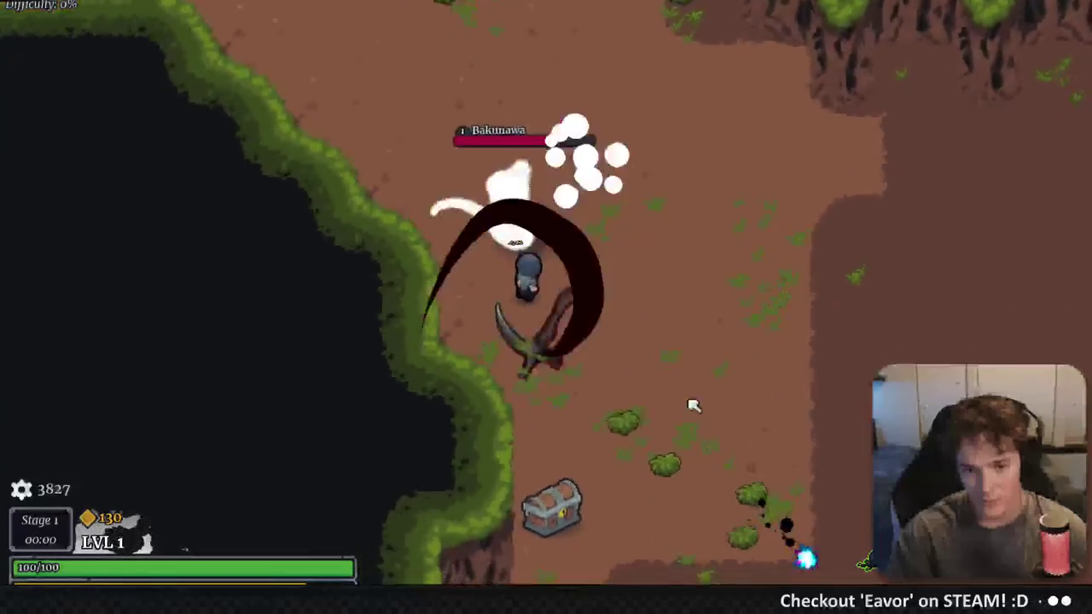
{"action": "key", "text": "s"}
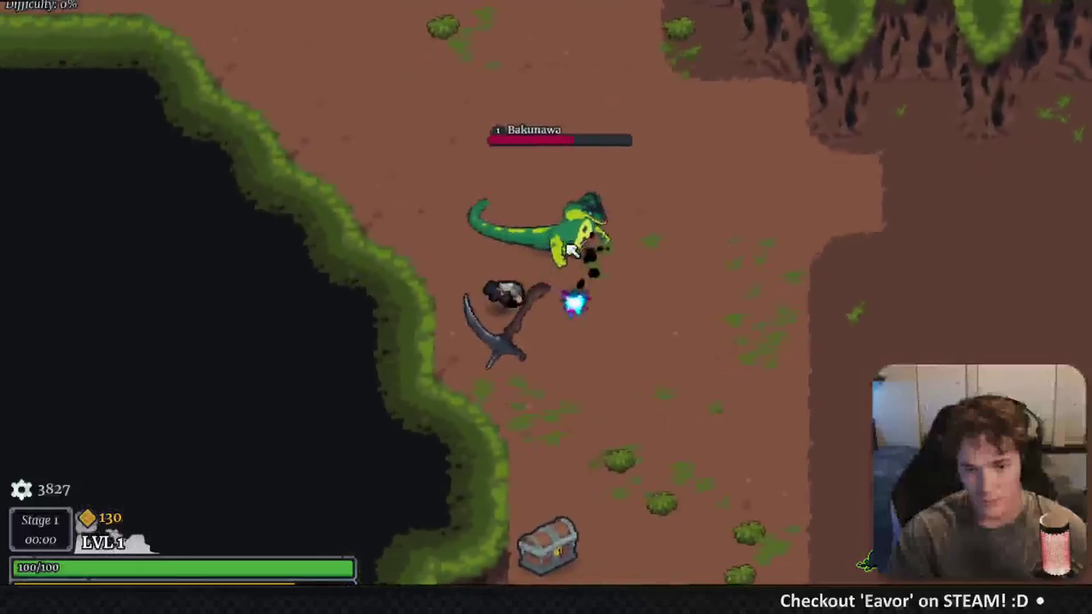
{"action": "key", "text": "d"}
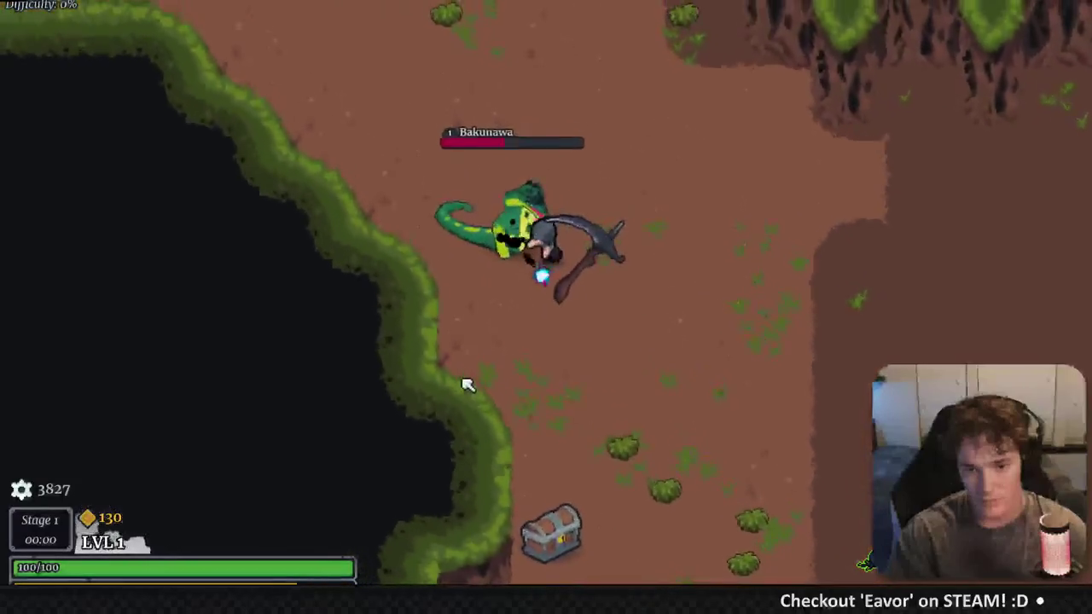
{"action": "key", "text": "a"}
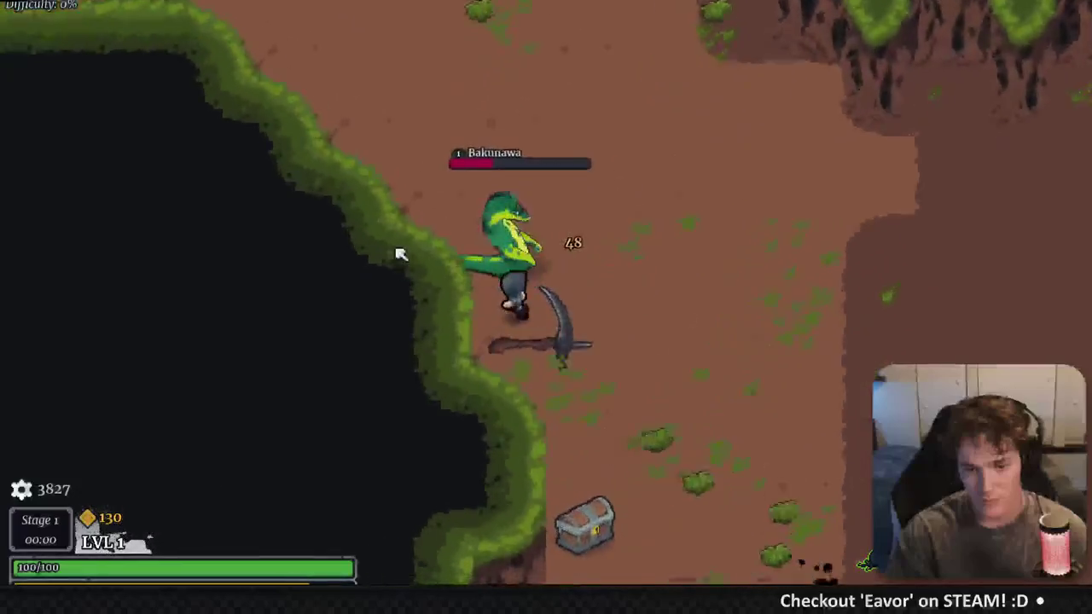
{"action": "key", "text": "a"}
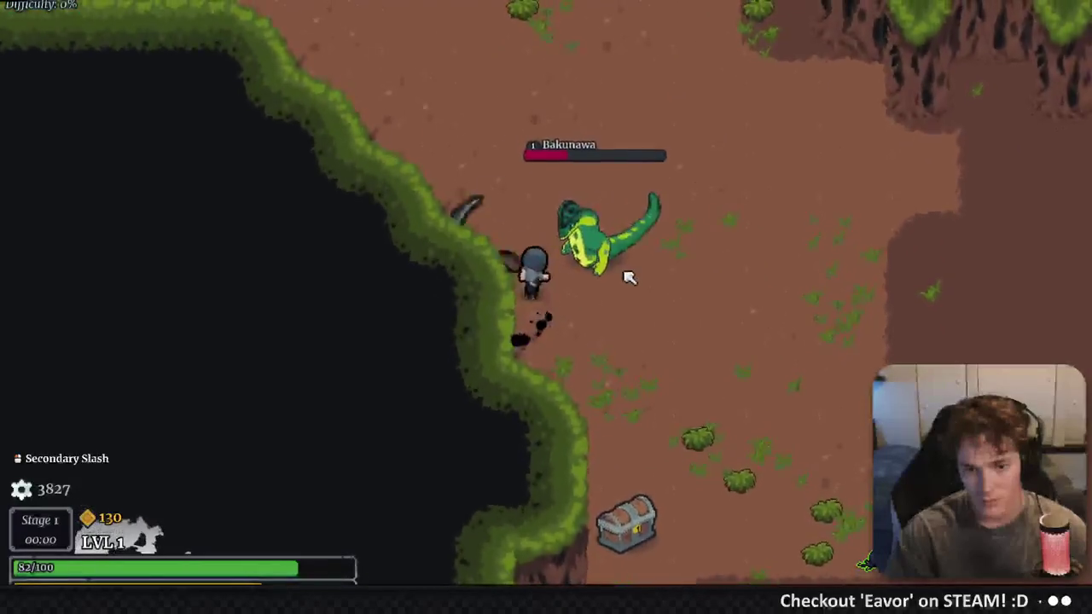
{"action": "key", "text": "w"}
{"action": "key", "text": "d"}
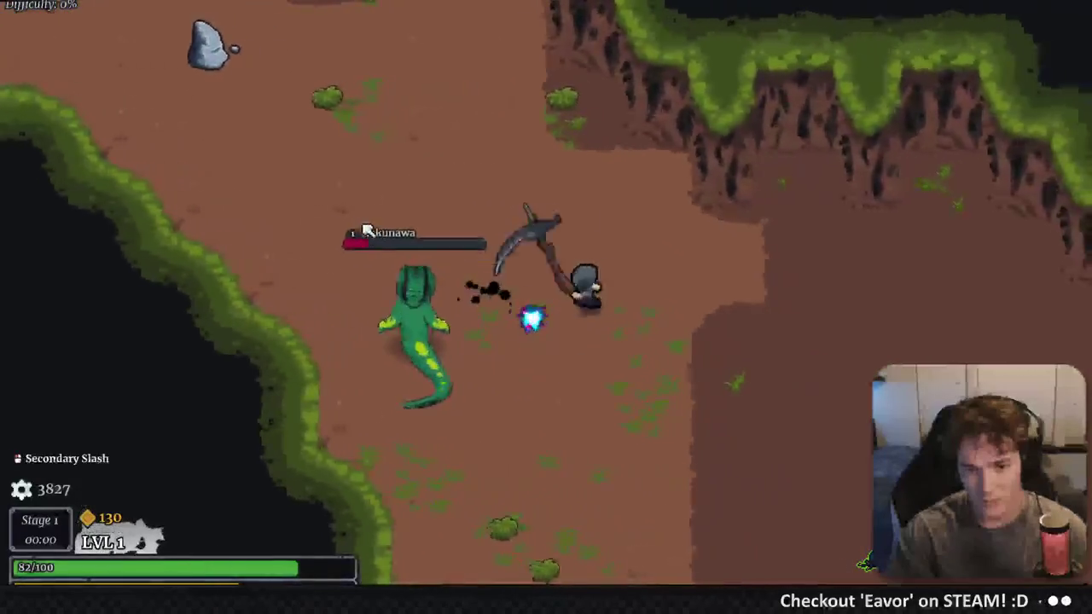
{"action": "key", "text": "s"}
{"action": "key", "text": "a"}
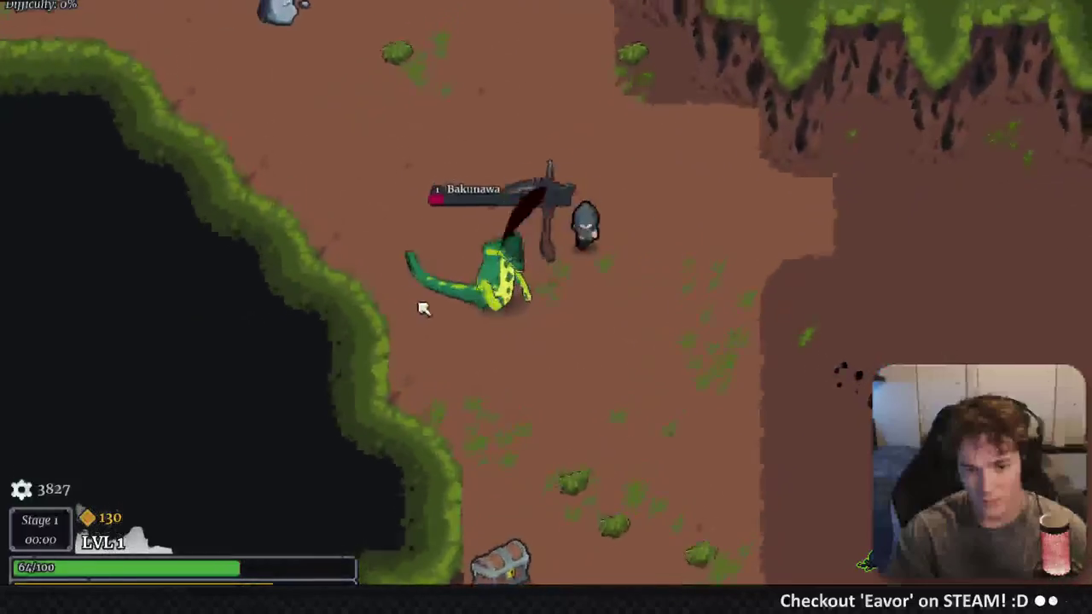
{"action": "key", "text": "s"}
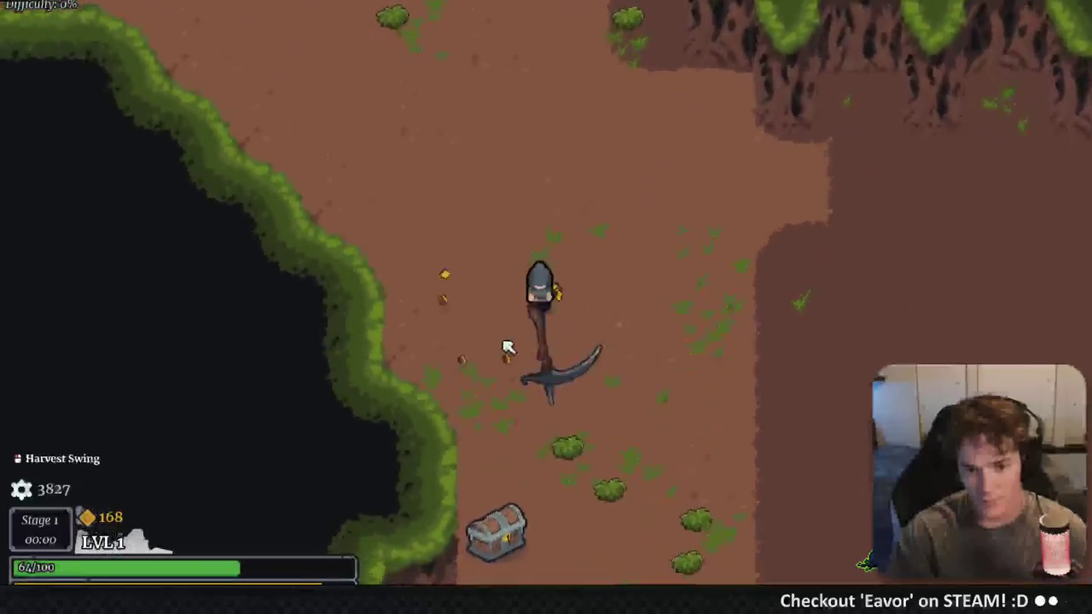
Open the nearby chest with E and pick up the RoG-U3 CORE
{"action": "key", "text": "s"}
{"action": "key", "text": "a"}
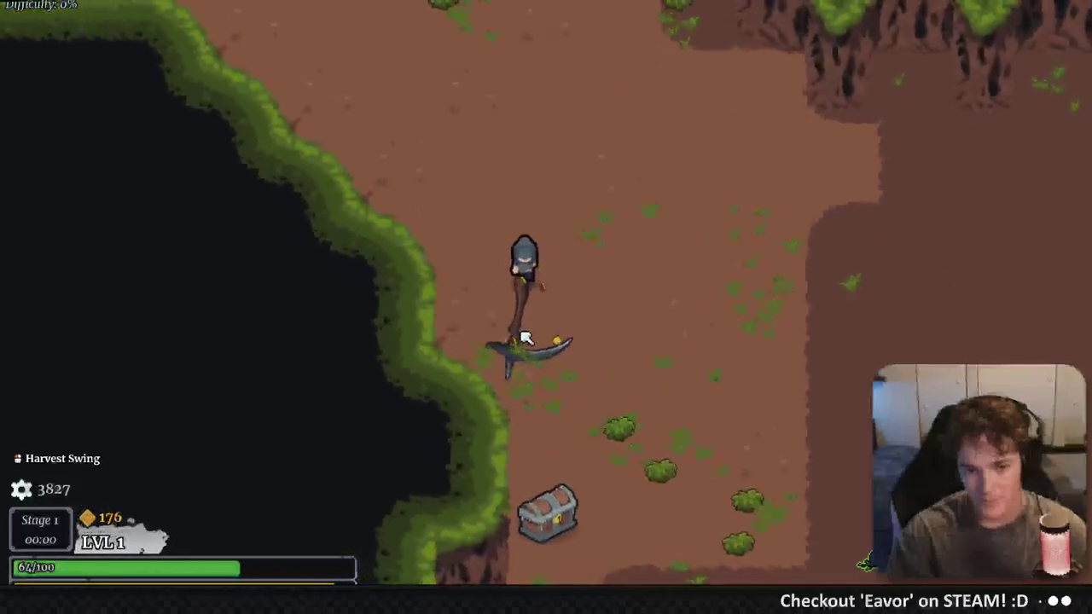
{"action": "key", "text": "s"}
{"action": "key", "text": "d"}
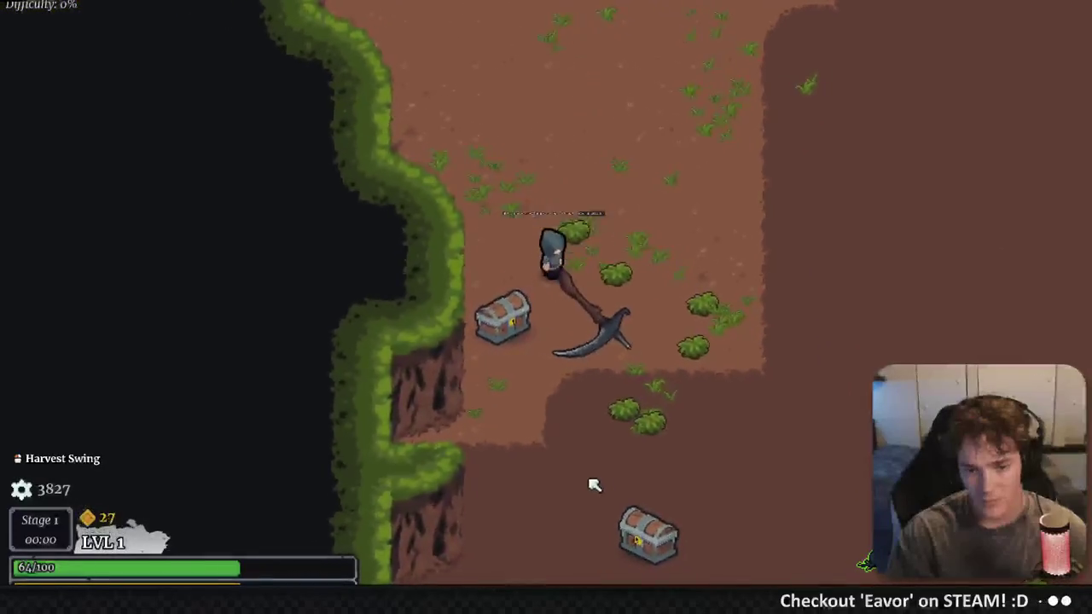
{"action": "key", "text": "e"}
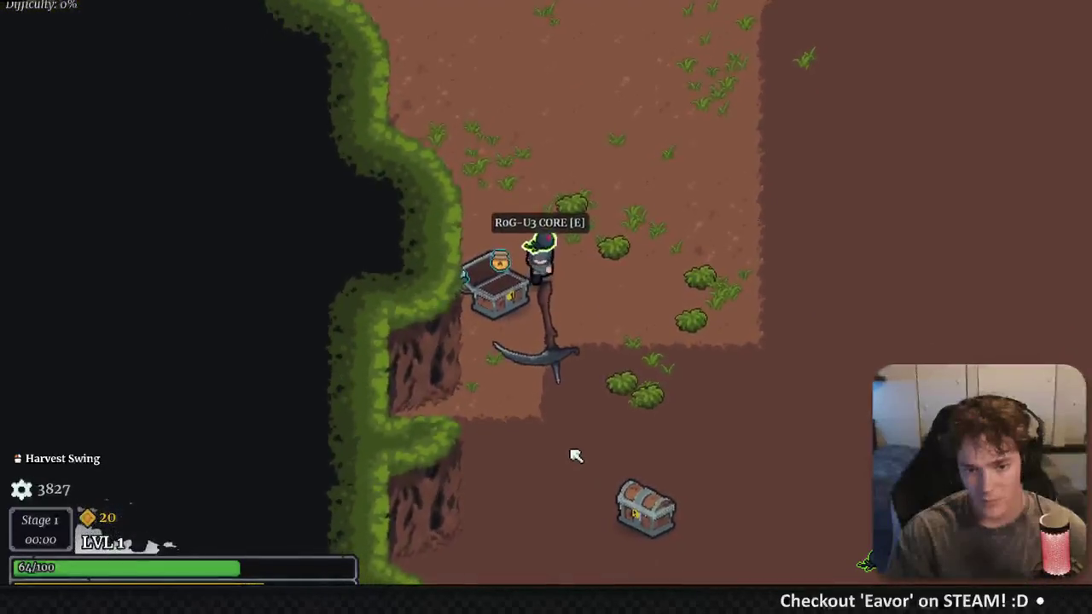
{"action": "key", "text": "e"}
{"action": "key", "text": "s"}
{"action": "key", "text": "d"}
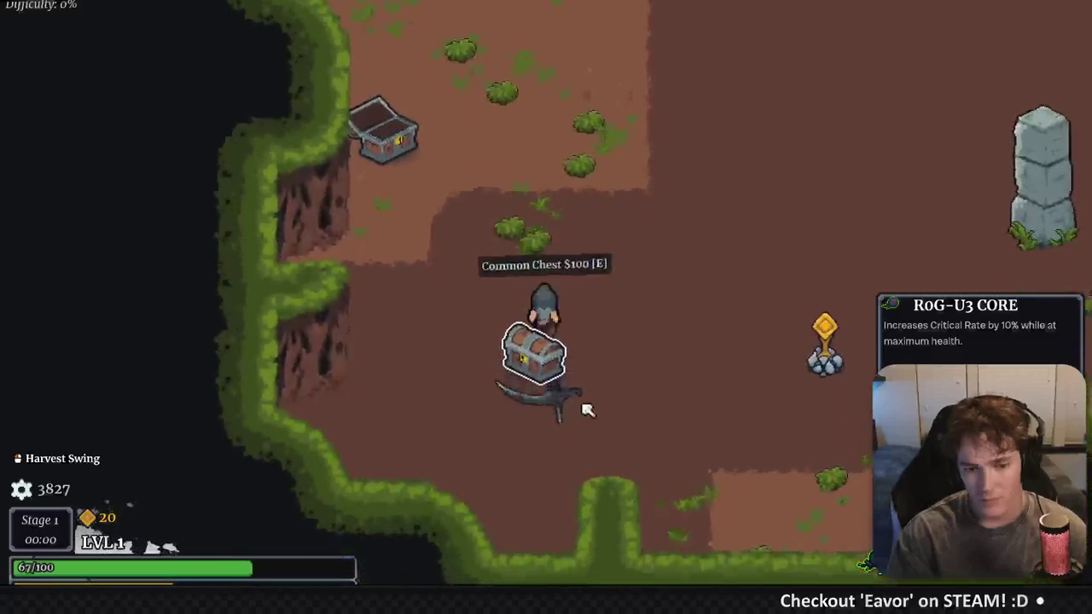
Destroy the Altar with alternating Harvest Swings and Secondary Slashes
{"action": "key", "text": "s"}
{"action": "key", "text": "d"}
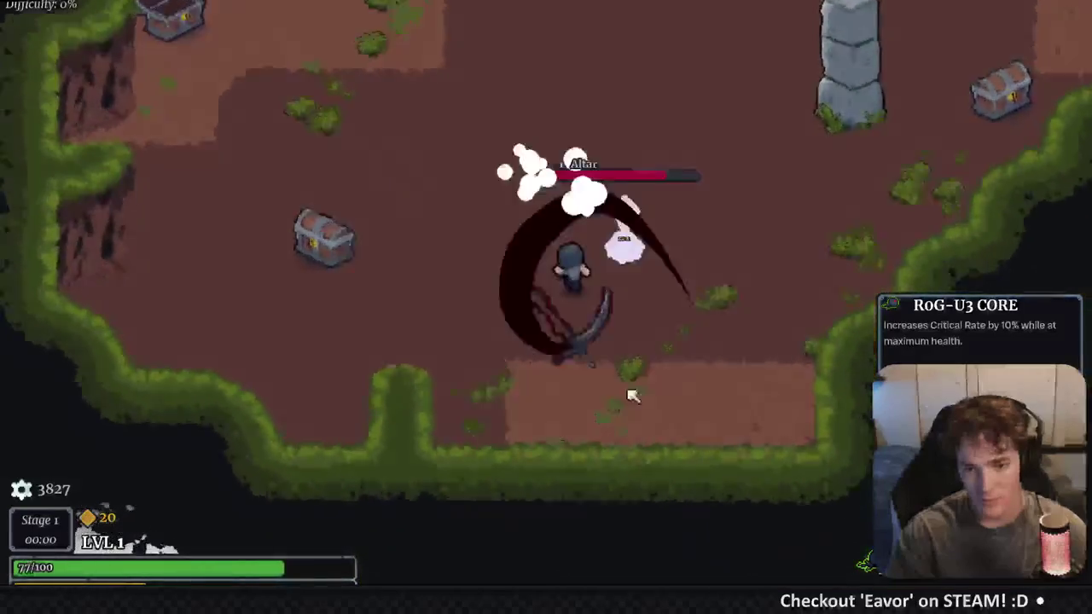
{"action": "key", "text": "w"}
{"action": "key", "text": "d"}
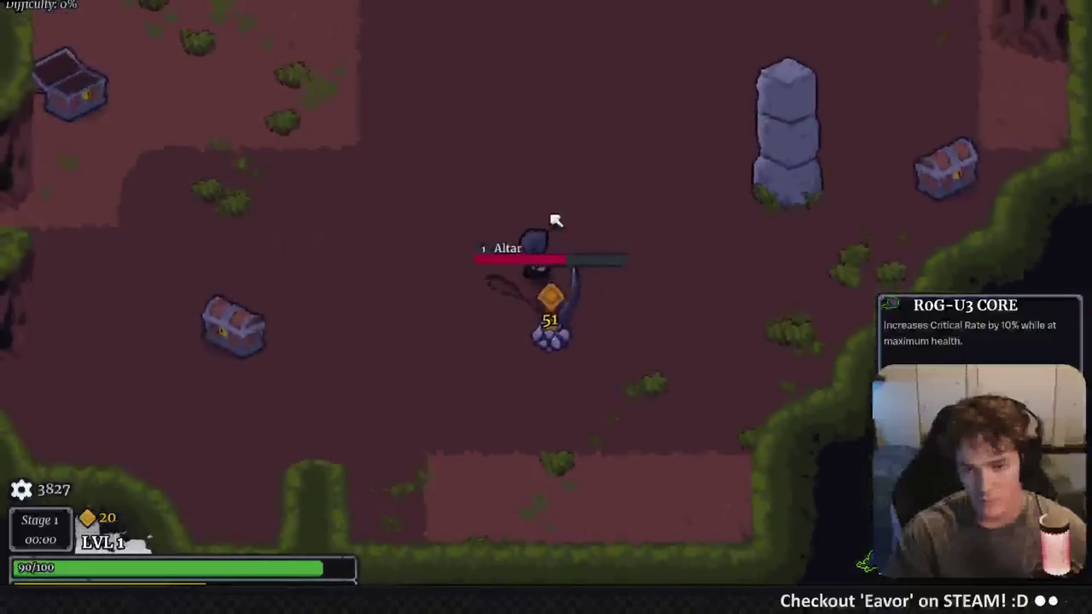
{"action": "left_click", "coordinate": [641, 293]}
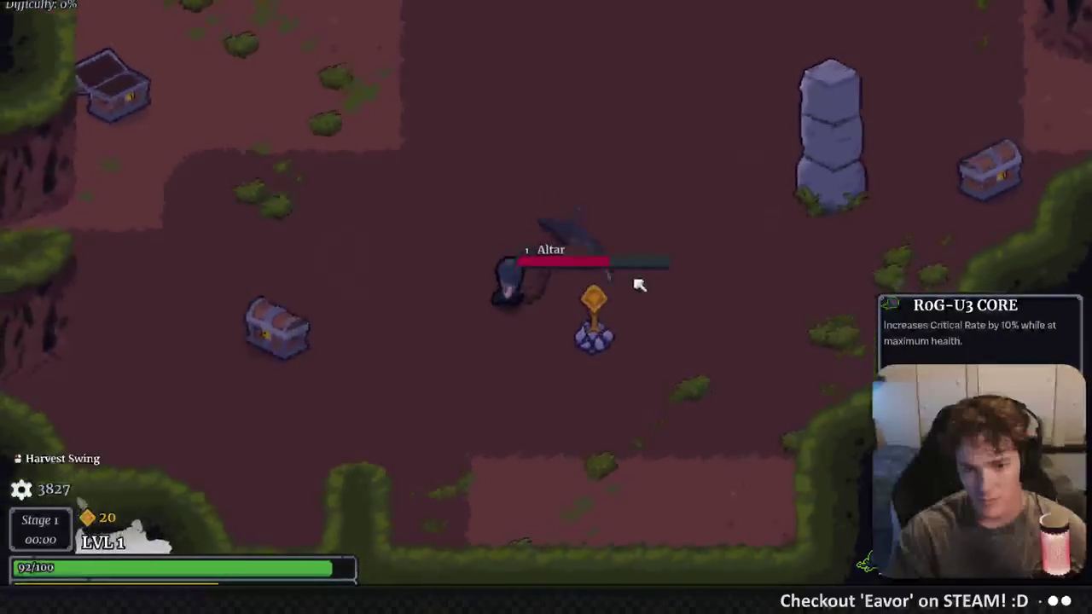
{"action": "right_click", "coordinate": [702, 312]}
{"action": "left_click", "coordinate": [523, 200]}
{"action": "key", "text": "a"}
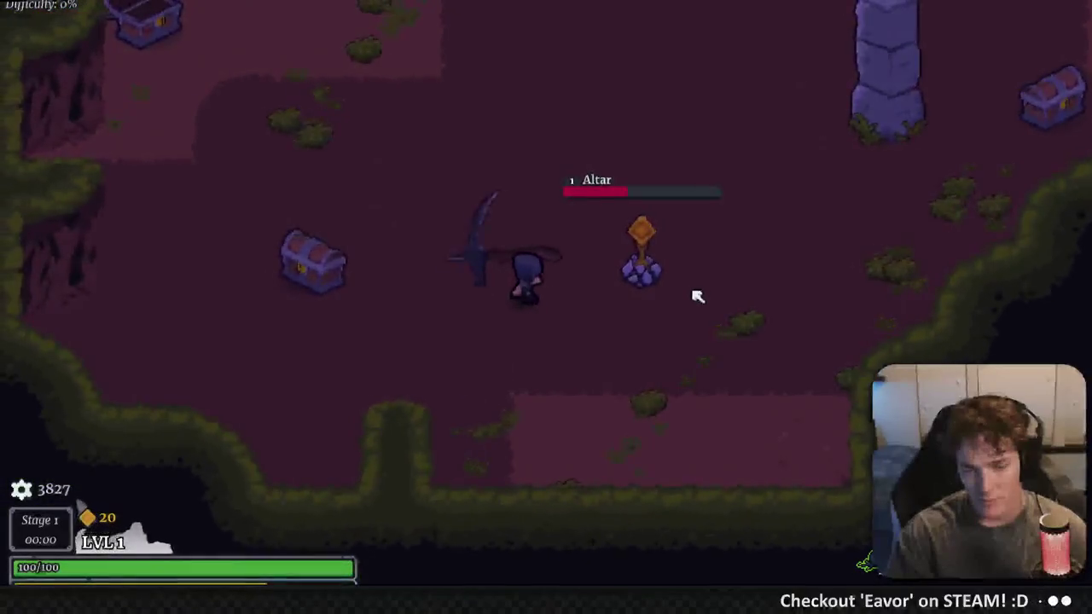
{"action": "right_click", "coordinate": [651, 244]}
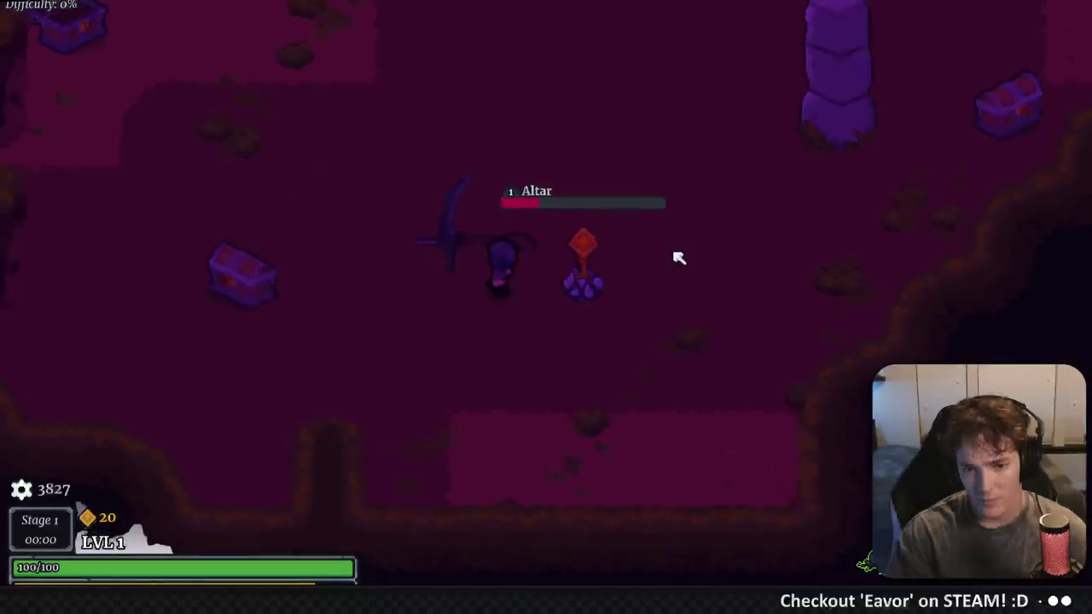
{"action": "left_click", "coordinate": [651, 278]}
{"action": "right_click", "coordinate": [652, 277]}
{"action": "left_click", "coordinate": [546, 205]}
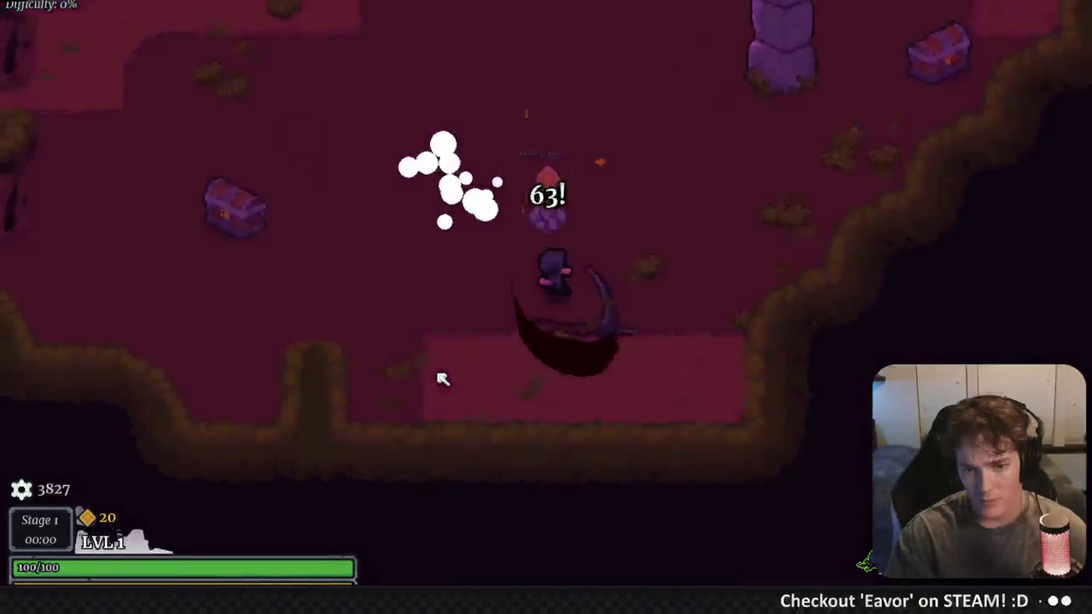
Collect the dropped coins and walk past the common chest toward the Bakunawa
{"action": "key", "text": "w"}
{"action": "key", "text": "d"}
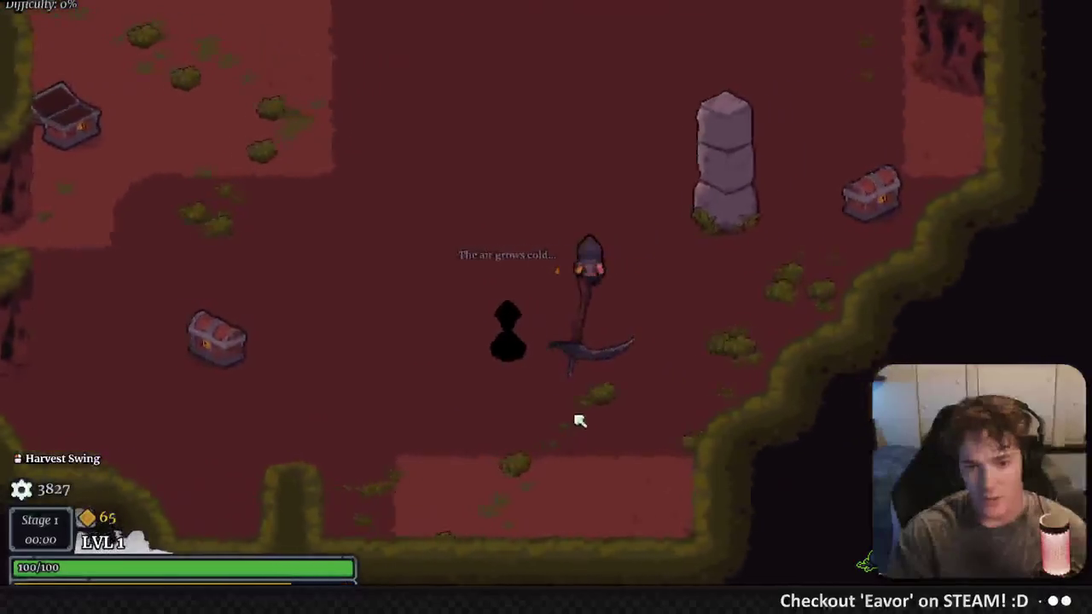
{"action": "key", "text": "w"}
{"action": "key", "text": "d"}
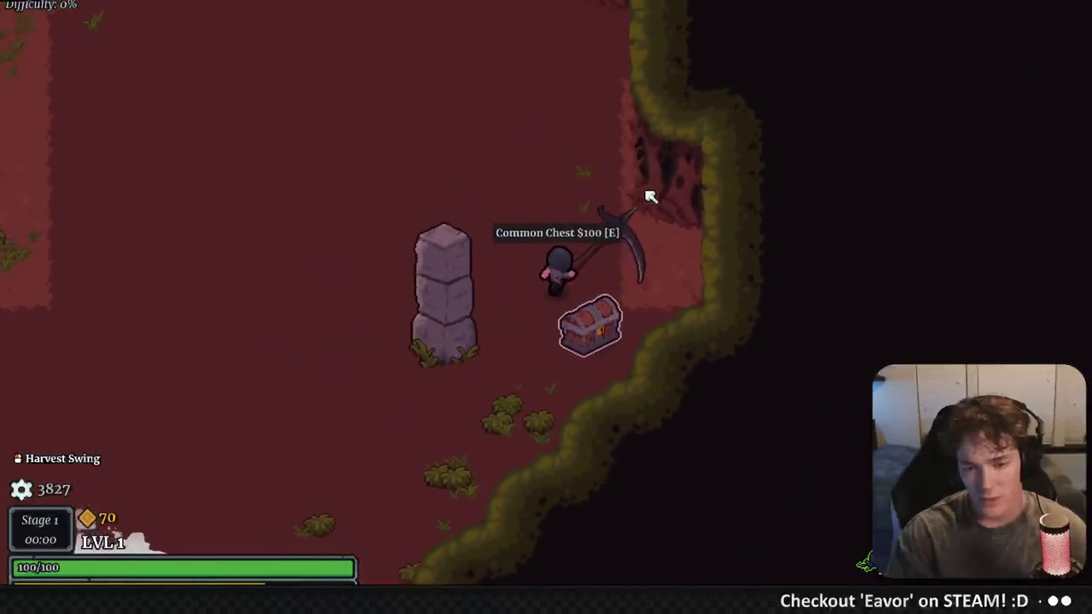
{"action": "key", "text": "a"}
{"action": "key", "text": "w"}
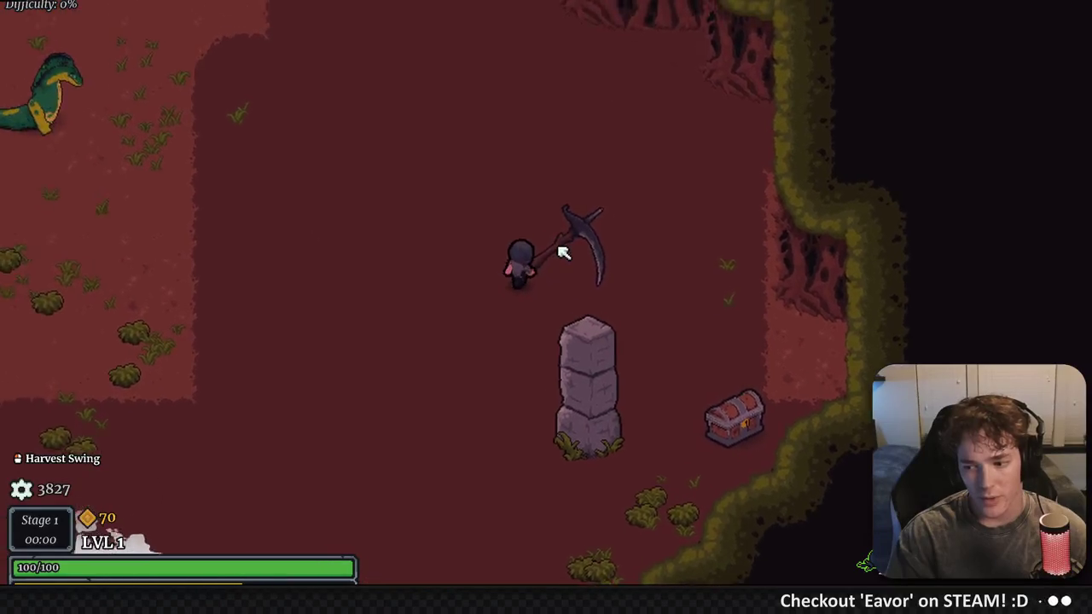
Hit the Bakunawa with two Secondary Slashes and a scythe swing while repositioning
{"action": "key", "text": "a"}
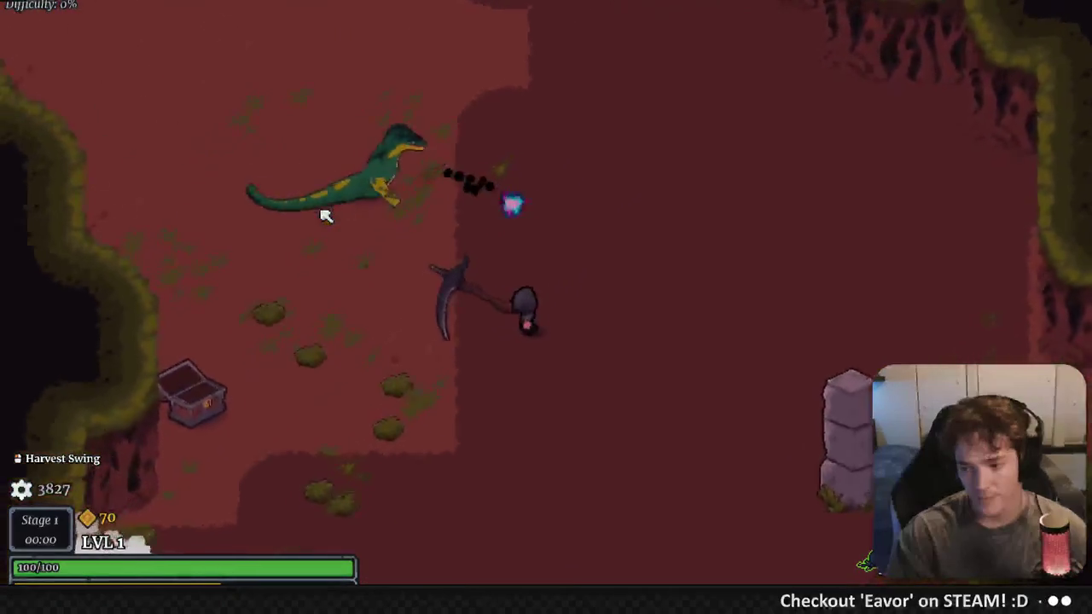
{"action": "key", "text": "w"}
{"action": "key", "text": "a"}
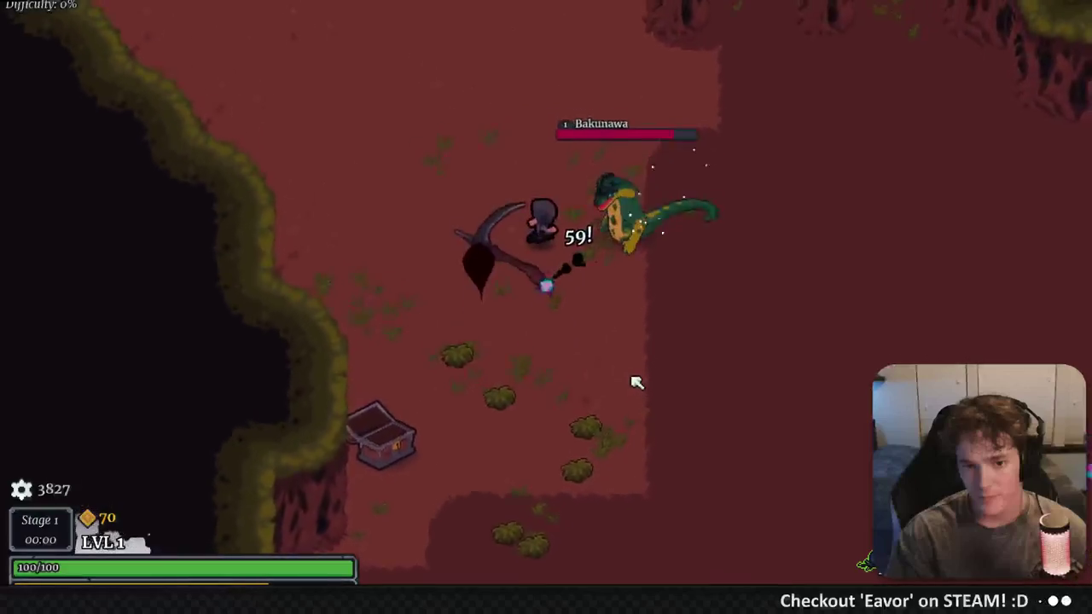
{"action": "key", "text": "s"}
{"action": "right_click", "coordinate": [591, 195]}
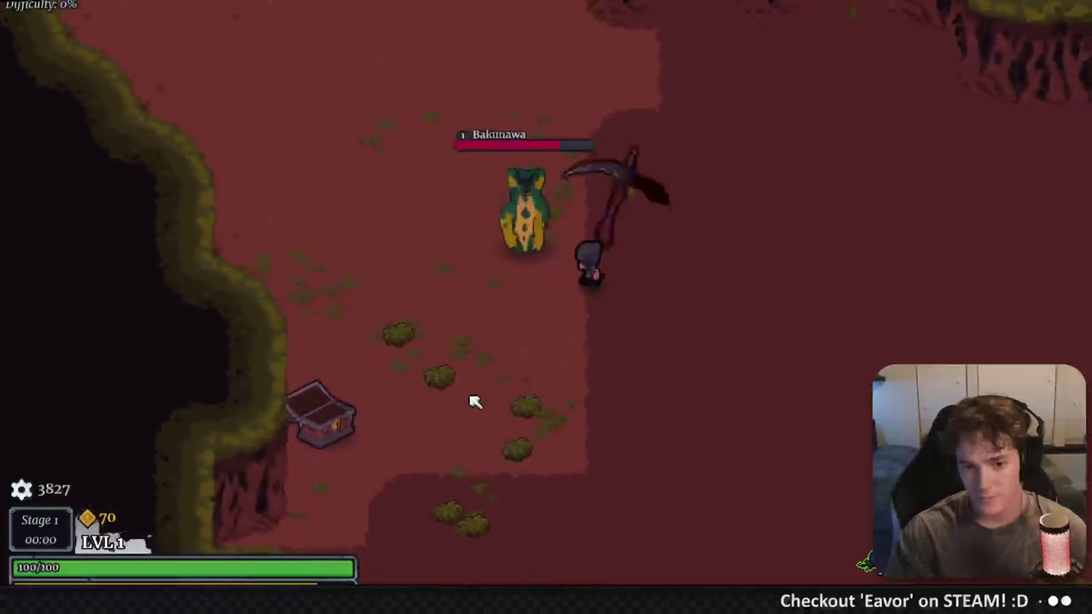
{"action": "key", "text": "d"}
{"action": "key", "text": "s"}
{"action": "right_click", "coordinate": [435, 344]}
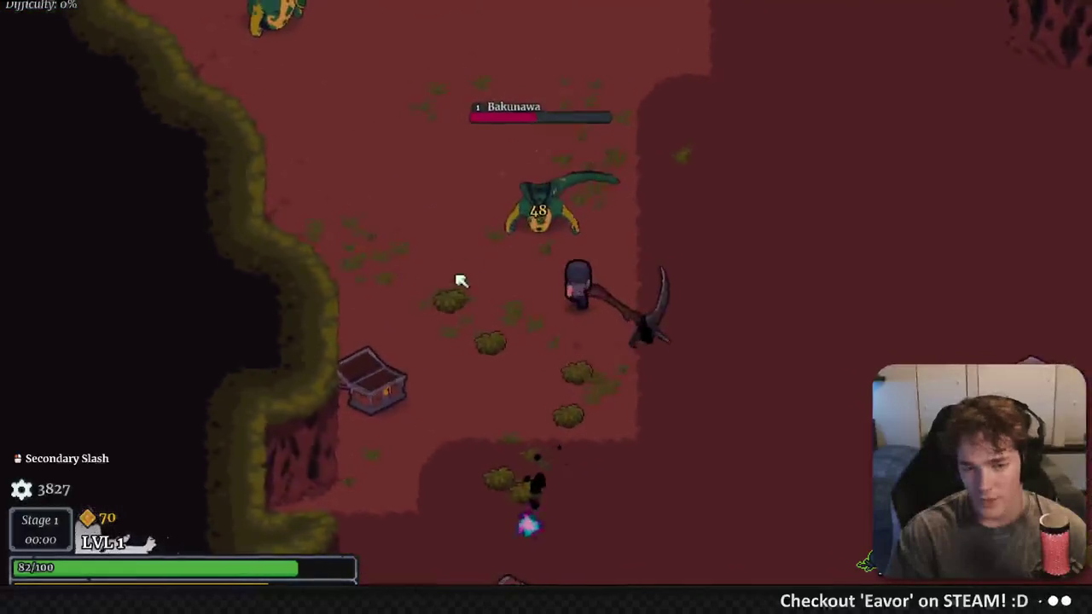
{"action": "key", "text": "d"}
{"action": "key", "text": "w"}
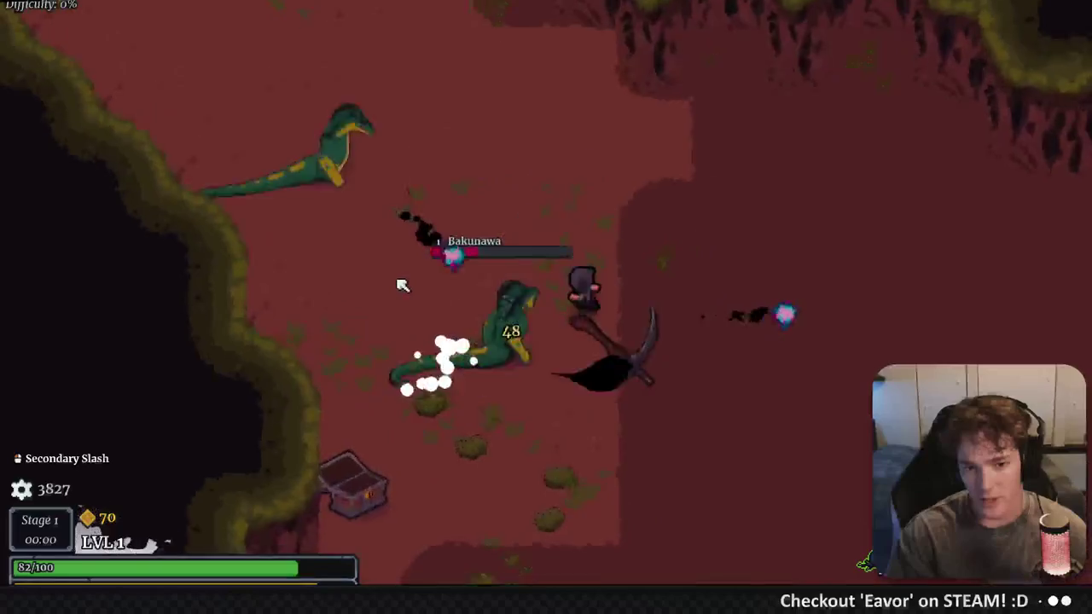
{"action": "left_click", "coordinate": [435, 314]}
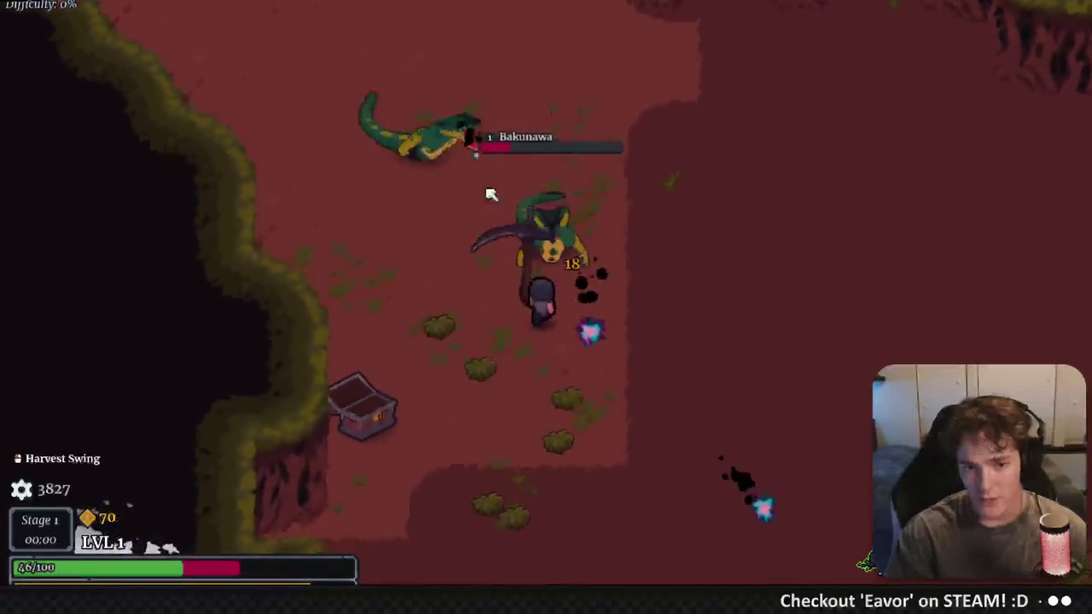
Finish the Bakunawa with Harvest Swings and a big Secondary Slash, then stop the game with F8
{"action": "key", "text": "w"}
{"action": "key", "text": "a"}
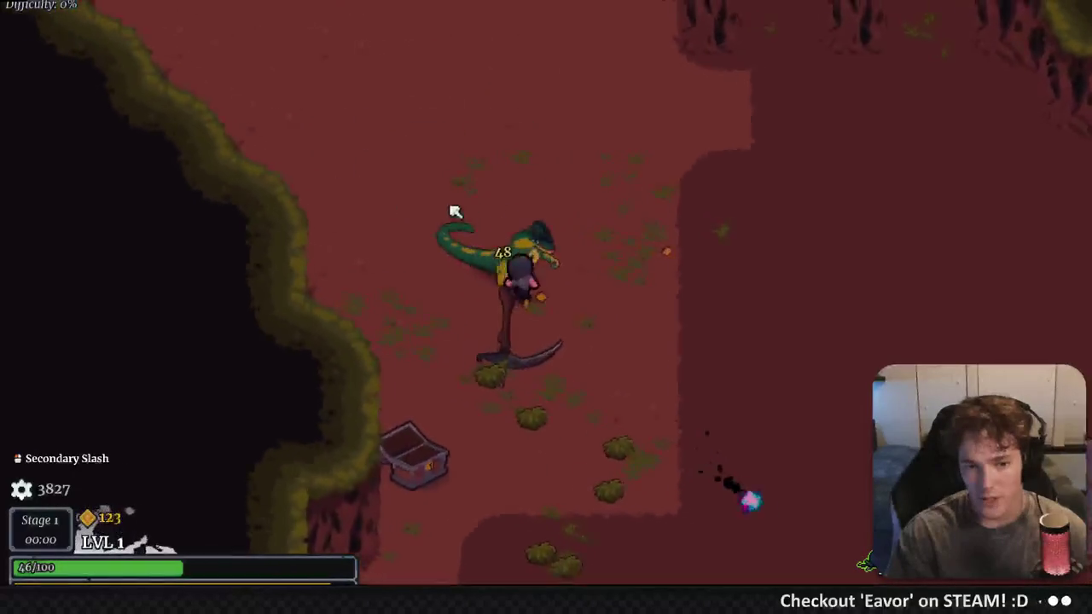
{"action": "left_click", "coordinate": [512, 210]}
{"action": "left_click", "coordinate": [401, 284]}
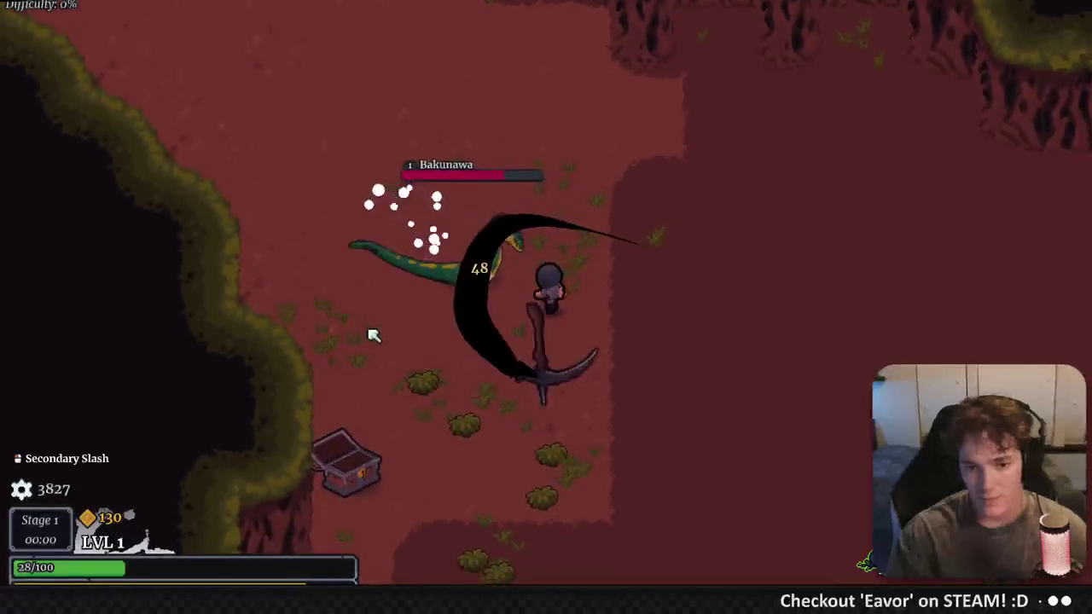
{"action": "key", "text": "a"}
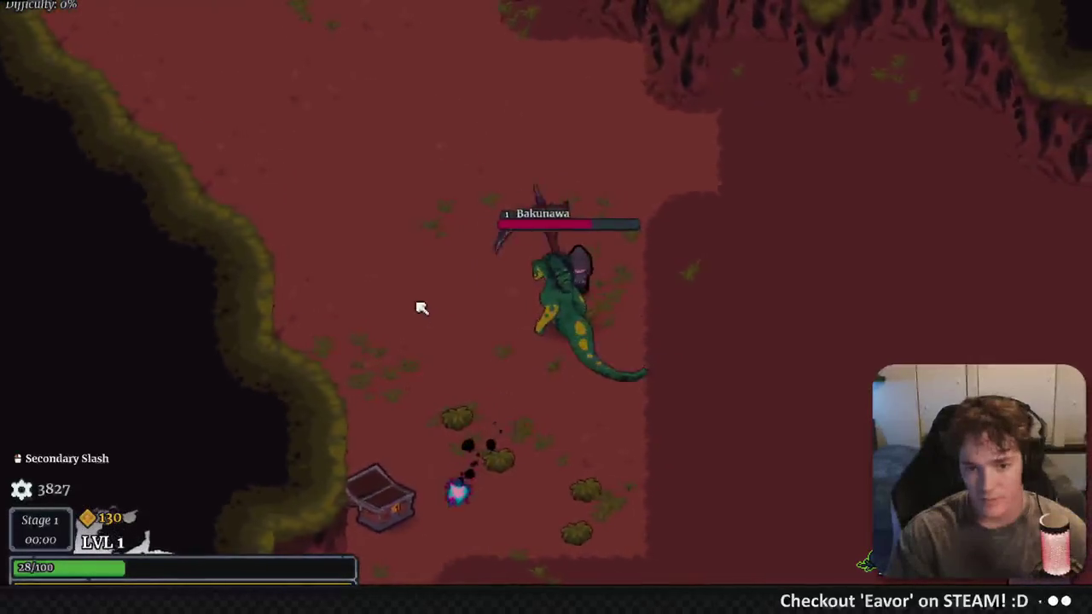
{"action": "left_click", "coordinate": [398, 315]}
{"action": "left_click", "coordinate": [402, 281]}
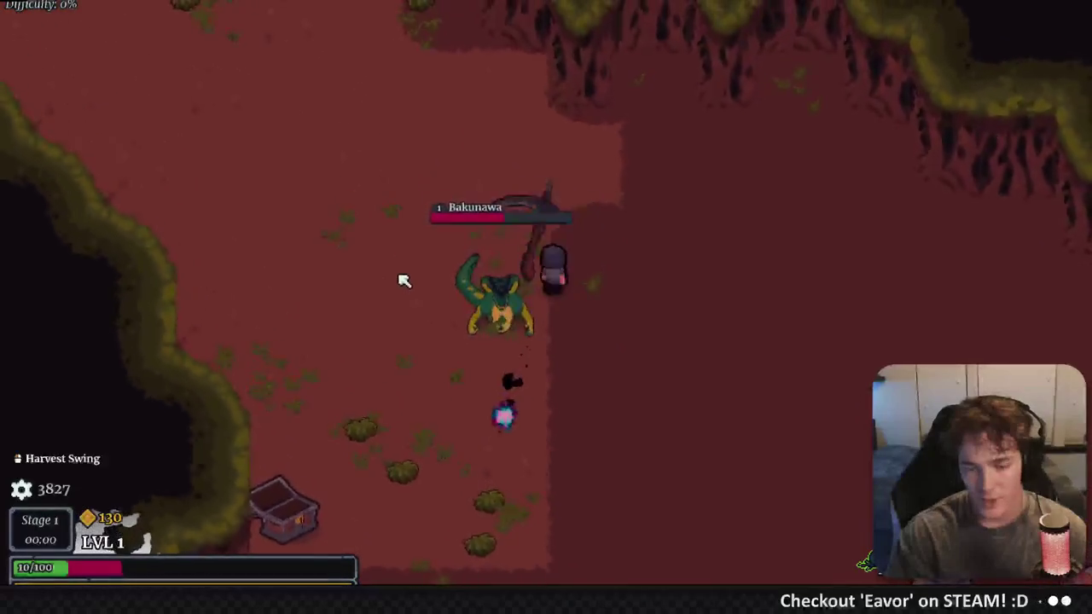
{"action": "right_click", "coordinate": [512, 256]}
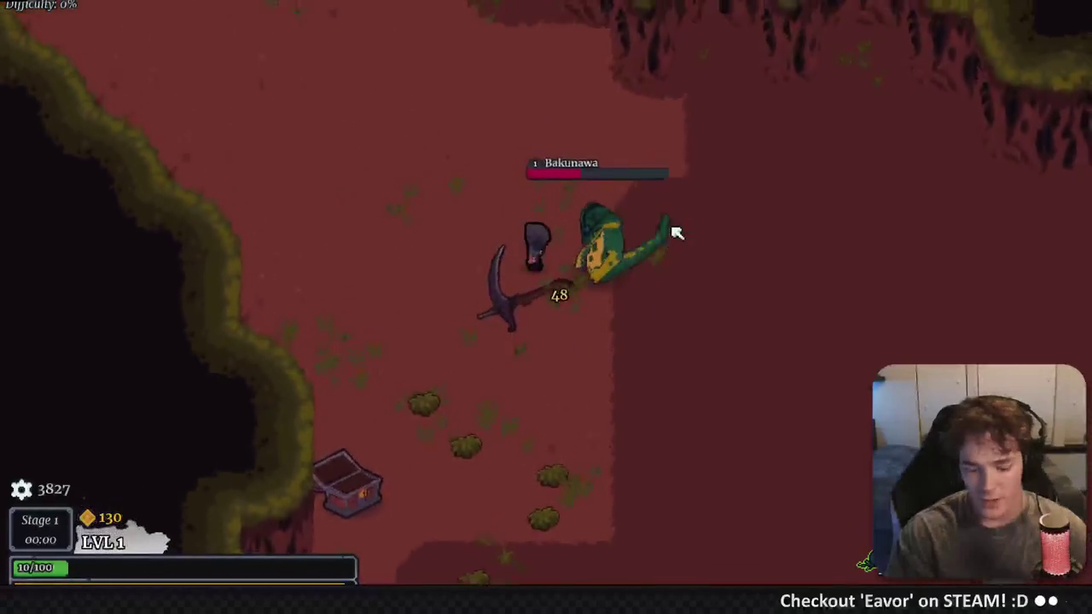
{"action": "key", "text": "F8"}
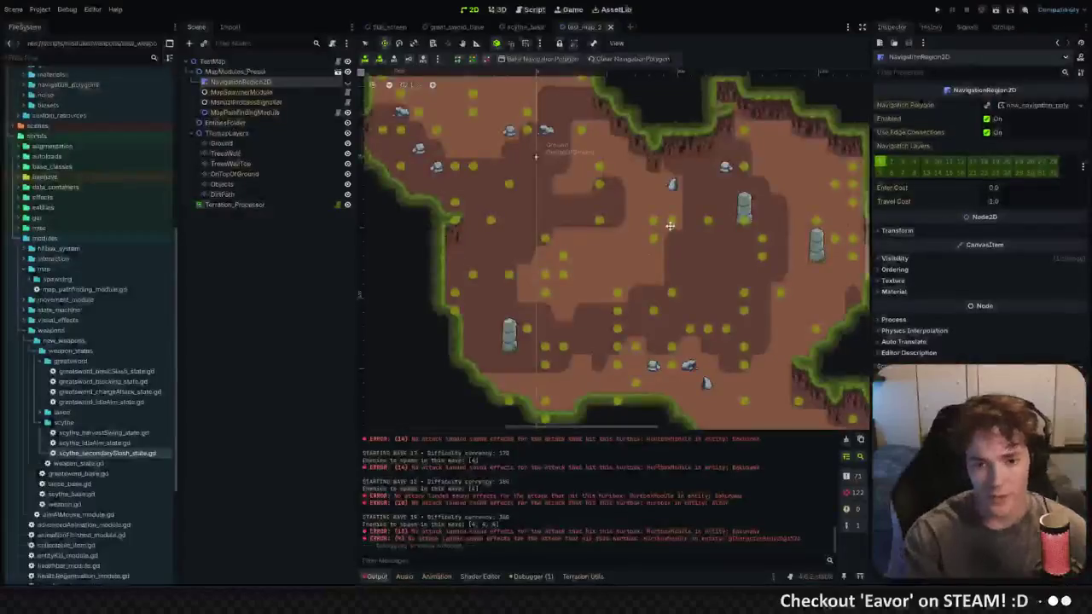
Set MapSpawnerModule's Map Specific Enemies to Akiesto and save the TestMap scene
{"action": "left_click", "coordinate": [239, 62]}
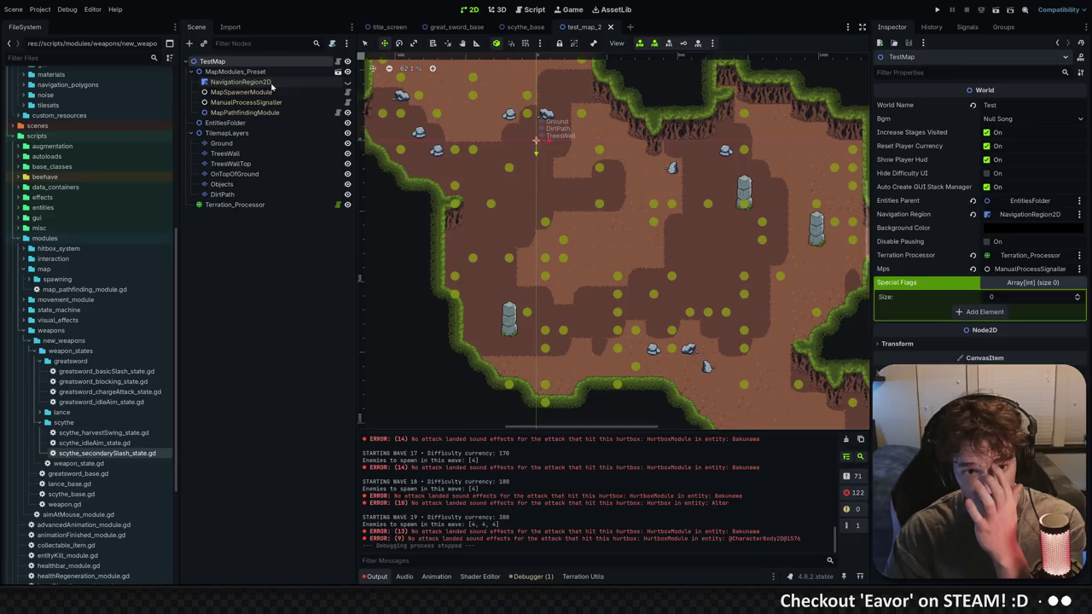
{"action": "left_click", "coordinate": [256, 92]}
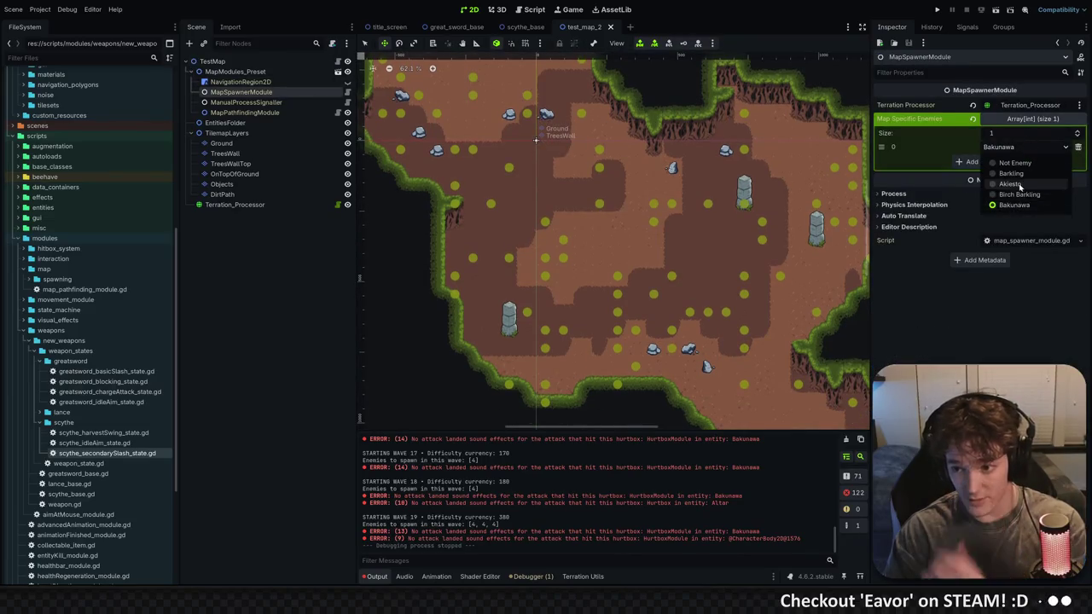
{"action": "left_click", "coordinate": [1010, 184]}
{"action": "key", "text": "ctrl+s"}
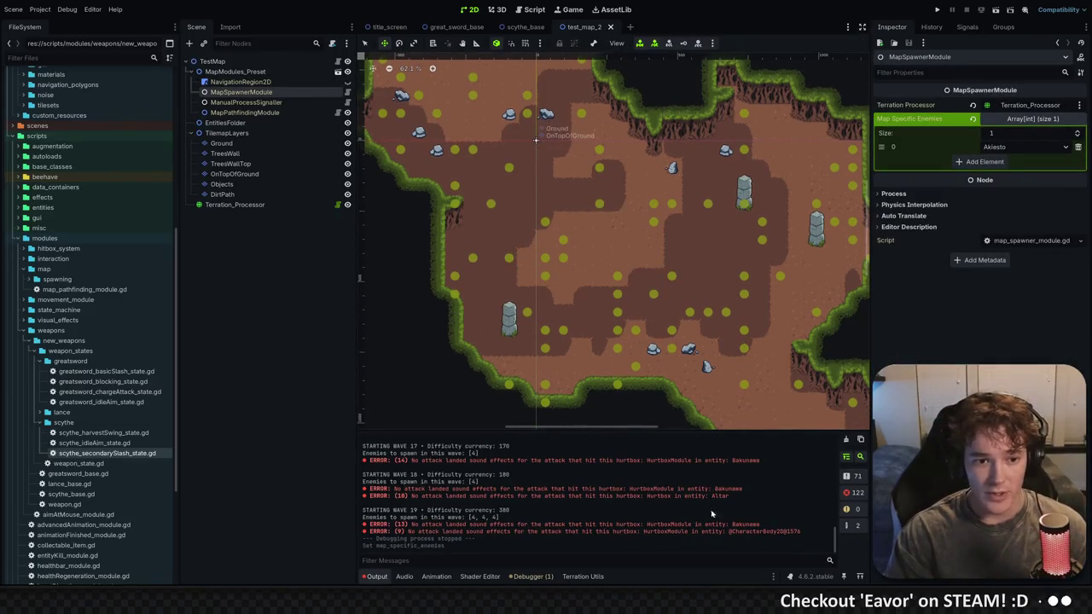
{"action": "key", "text": "alt+Tab"}
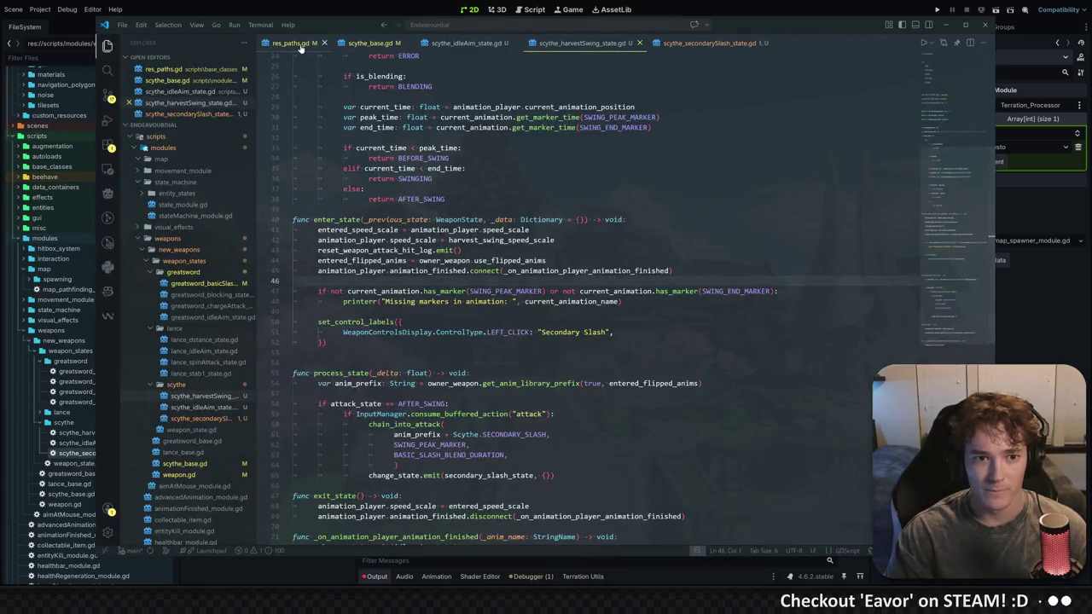
In player.gd, duplicate the debug spawn line to use ANCIENT_DECIMATOR, then launch the game
{"action": "key", "text": "ctrl+p"}
{"action": "type", "text": "player"}
{"action": "key", "text": "Return"}
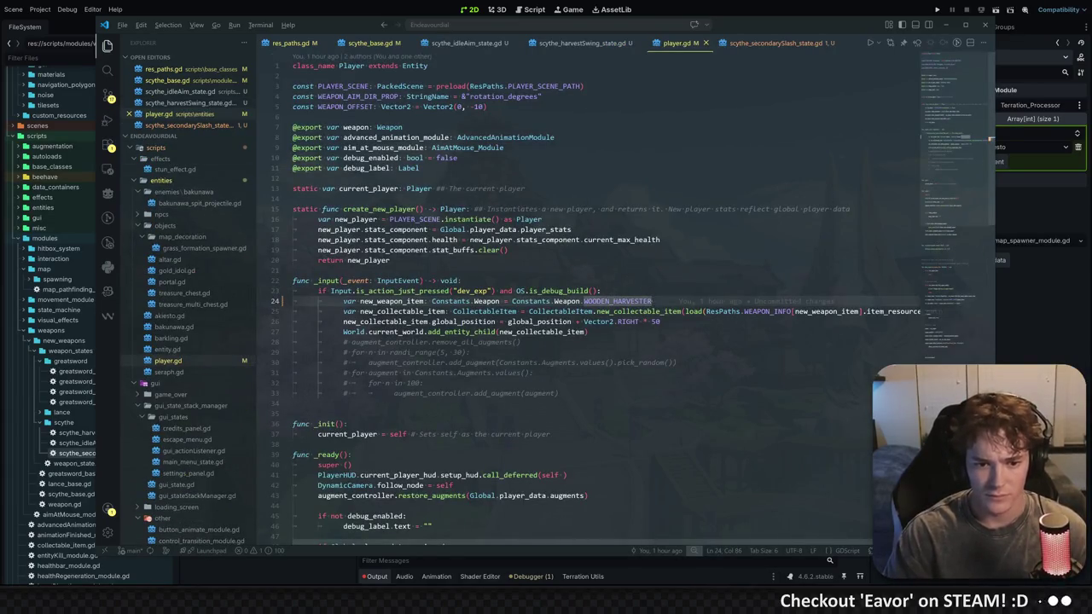
{"action": "key", "text": "shift+alt+Down"}
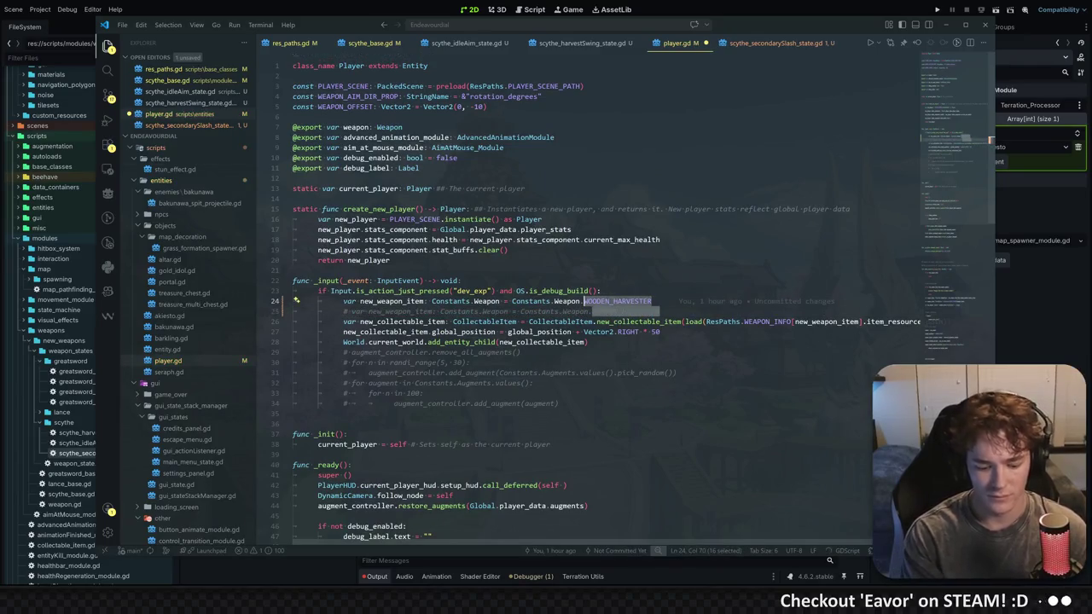
{"action": "type", "text": "an"}
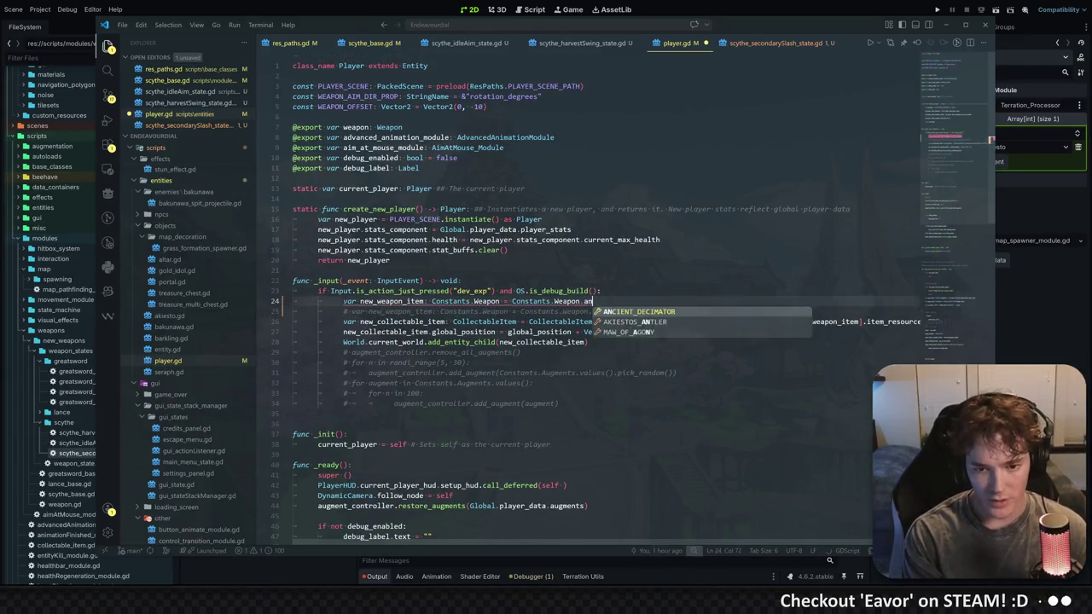
{"action": "key", "text": "Tab"}
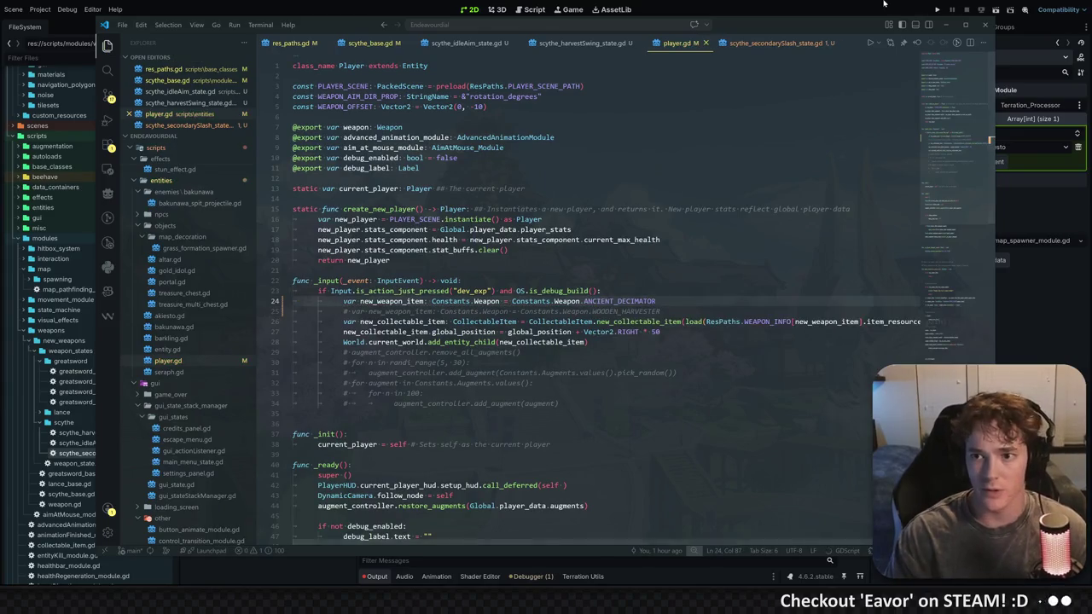
{"action": "left_click", "coordinate": [884, 3]}
{"action": "left_click", "coordinate": [996, 9]}
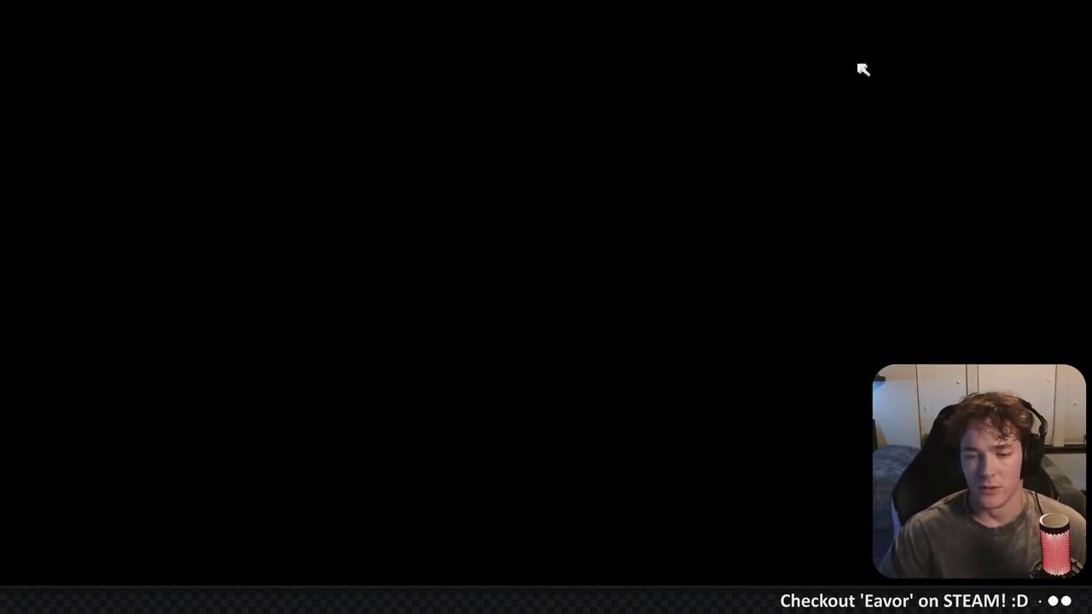
Walk the player down and left across the map toward the Akiesto
{"action": "key", "text": "s"}
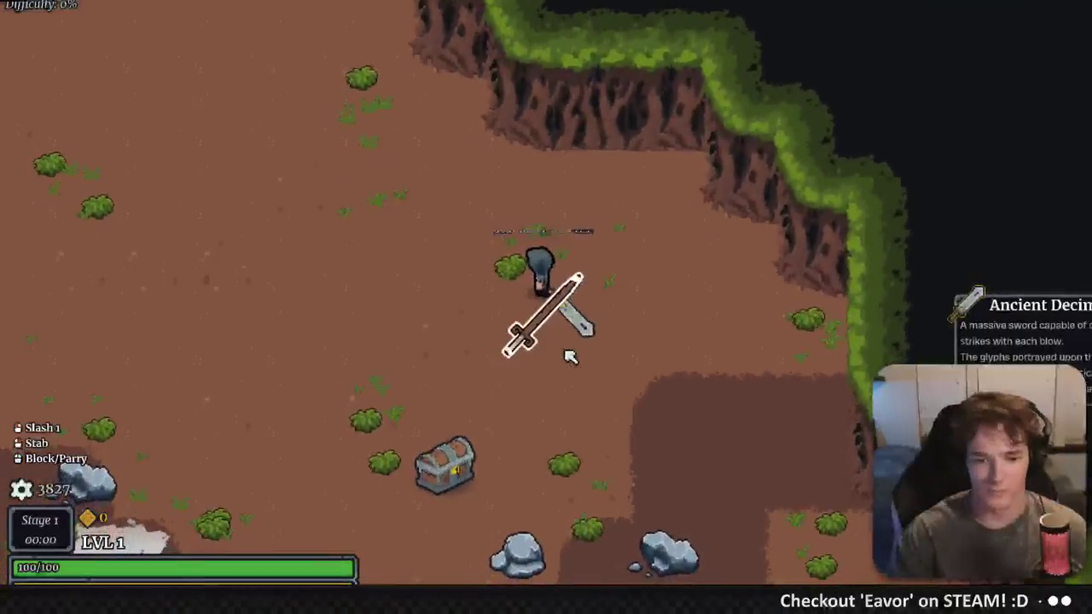
{"action": "key", "text": "s"}
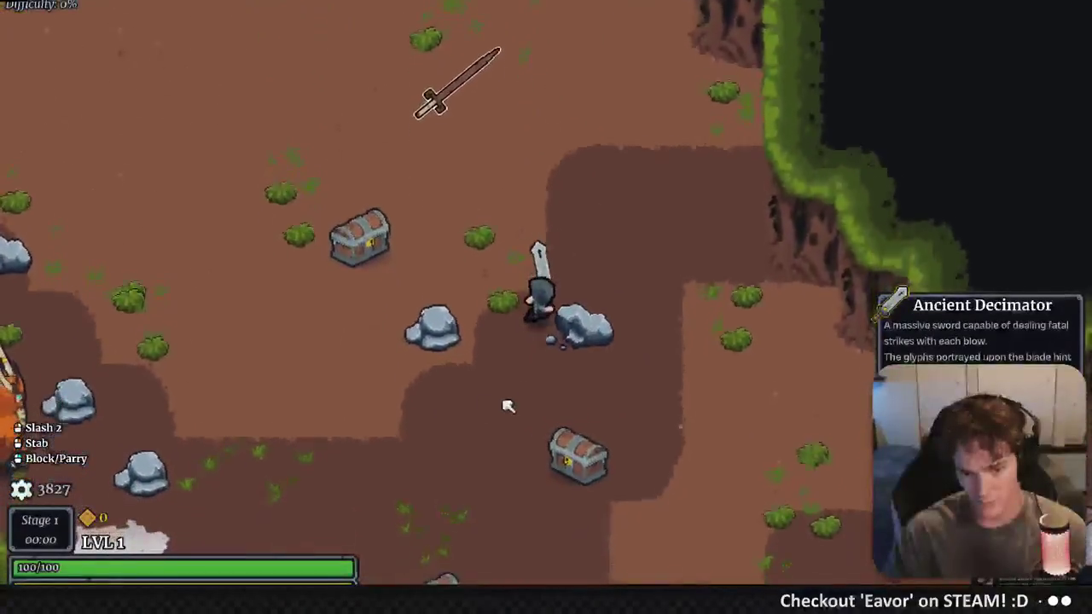
{"action": "key", "text": "s"}
{"action": "key", "text": "a"}
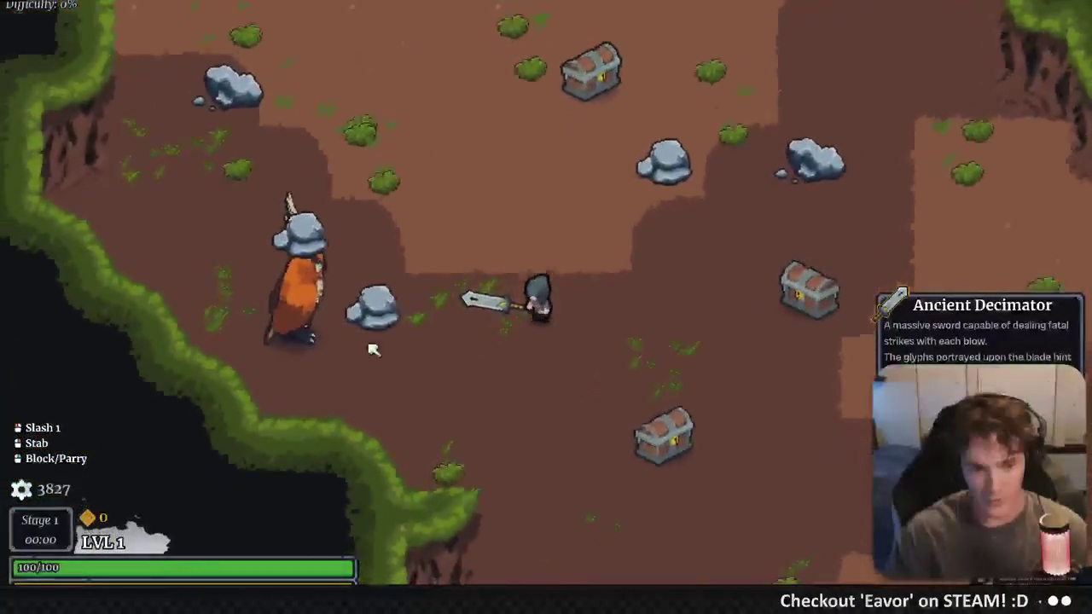
{"action": "key", "text": "s"}
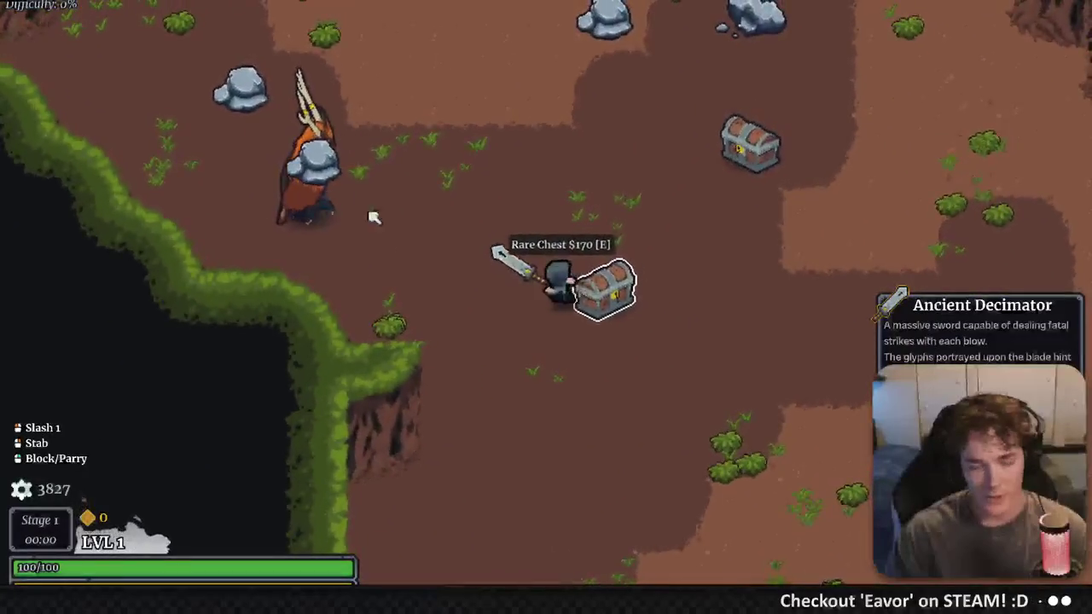
{"action": "key", "text": "w"}
{"action": "key", "text": "a"}
Attack the Akiesto with Ancient Decimator slashes and a charged heavy attack
{"action": "left_click", "coordinate": [353, 409]}
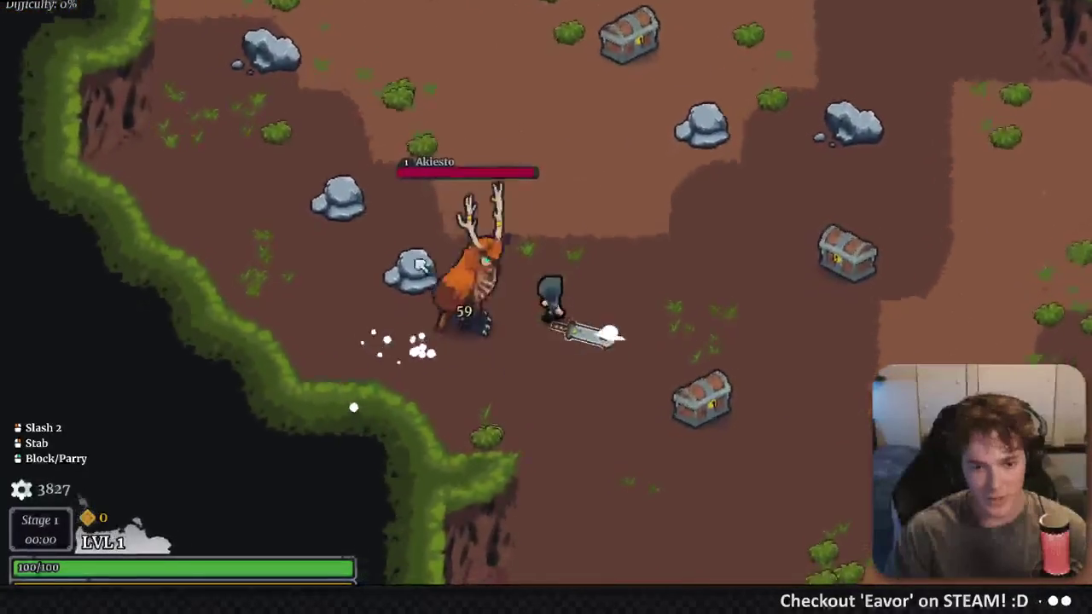
{"action": "key", "text": "s"}
{"action": "key", "text": "d"}
{"action": "left_click", "coordinate": [346, 268]}
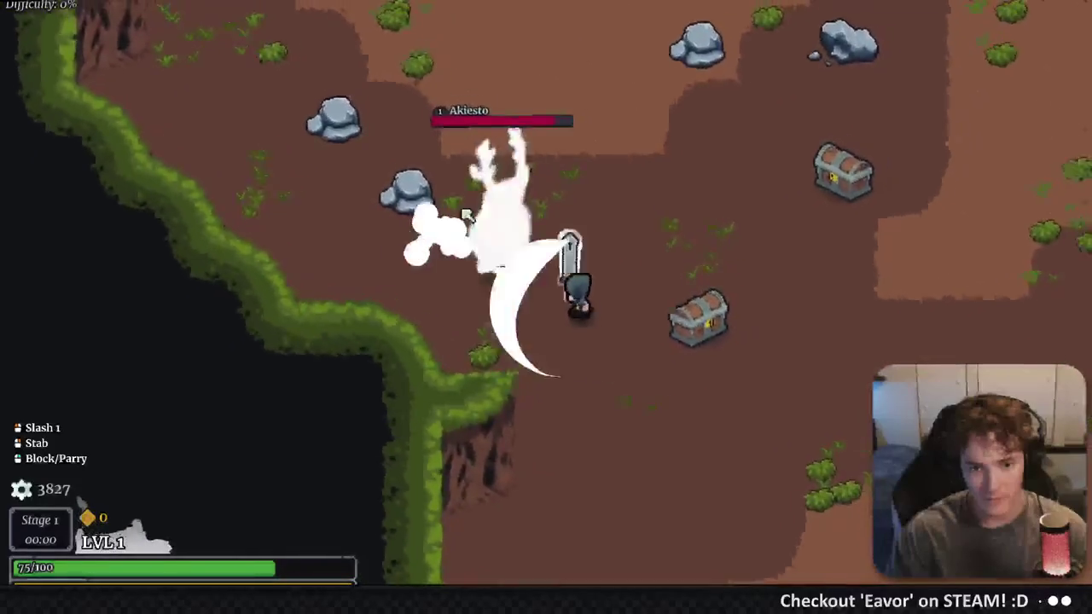
{"action": "key", "text": "s"}
{"action": "key", "text": "a"}
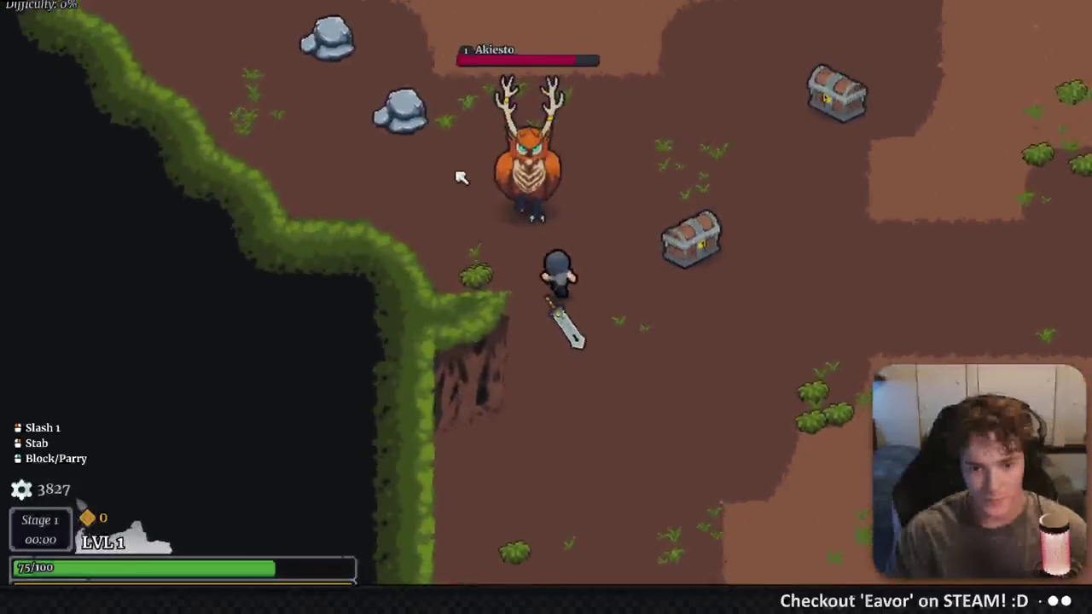
{"action": "left_click", "coordinate": [489, 230]}
{"action": "left_click_drag", "start_coordinate": [489, 230], "coordinate": [482, 232]}
{"action": "key", "text": "s"}
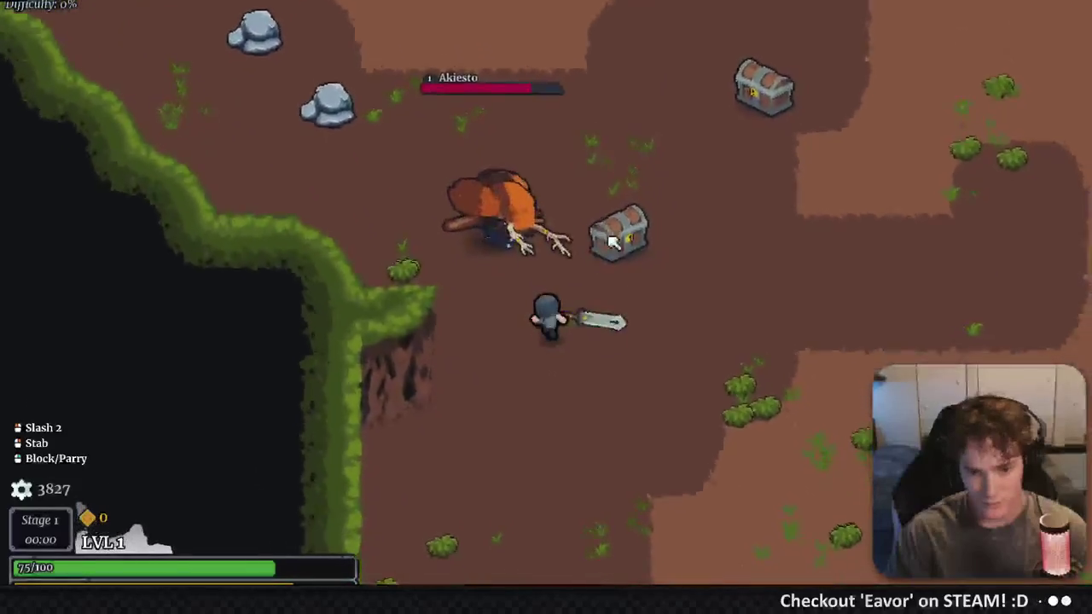
{"action": "key", "text": "a"}
{"action": "left_click", "coordinate": [453, 220]}
{"action": "key", "text": "s"}
{"action": "key", "text": "d"}
{"action": "left_click", "coordinate": [699, 273]}
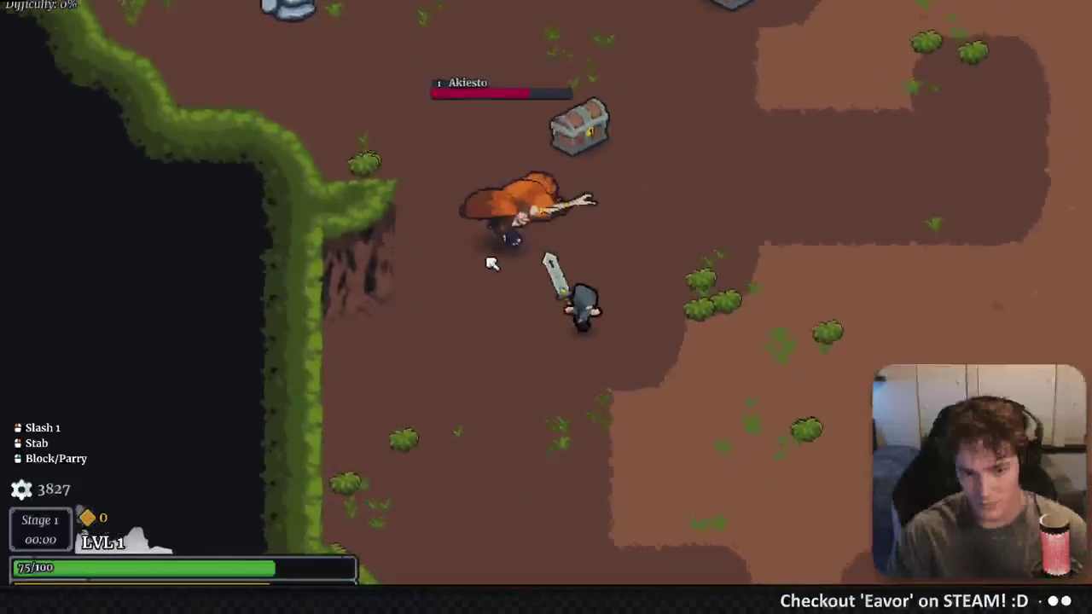
Circle the Akiesto and keep slashing until it dies
{"action": "left_click", "coordinate": [500, 206]}
{"action": "key", "text": "a"}
{"action": "key", "text": "d"}
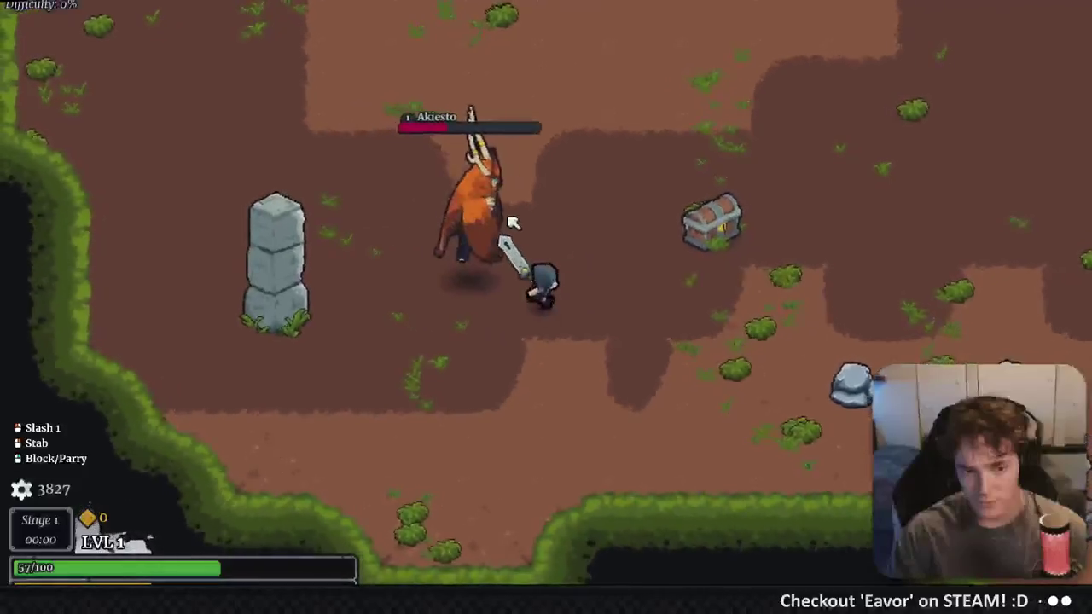
{"action": "key", "text": "a"}
{"action": "left_click", "coordinate": [476, 273]}
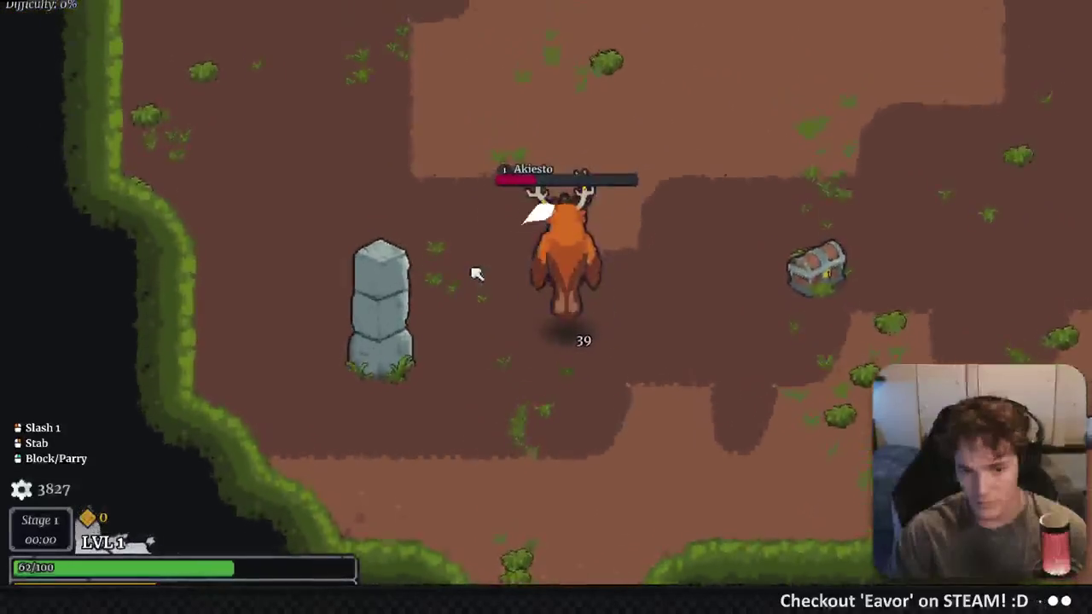
{"action": "key", "text": "d"}
{"action": "key", "text": "s"}
{"action": "left_click", "coordinate": [546, 151]}
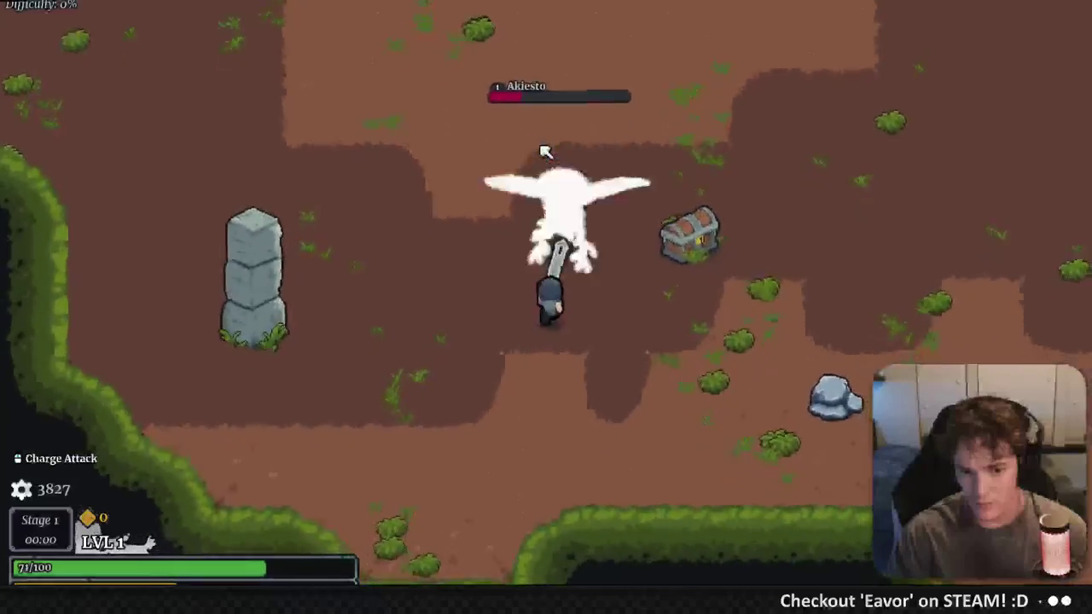
{"action": "key", "text": "w"}
{"action": "left_click", "coordinate": [453, 191]}
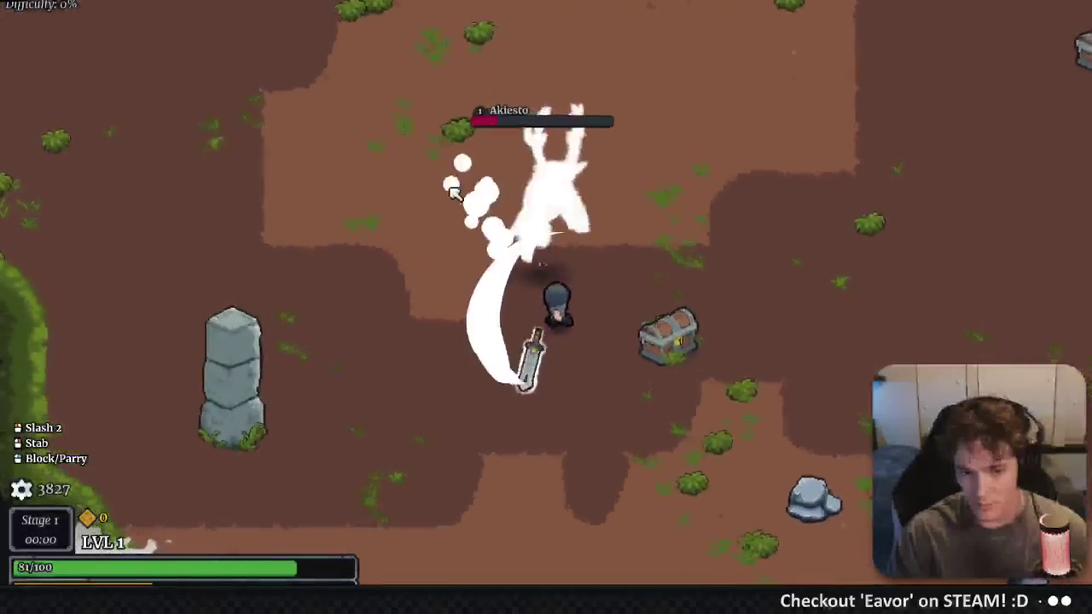
{"action": "key", "text": "a"}
{"action": "key", "text": "w"}
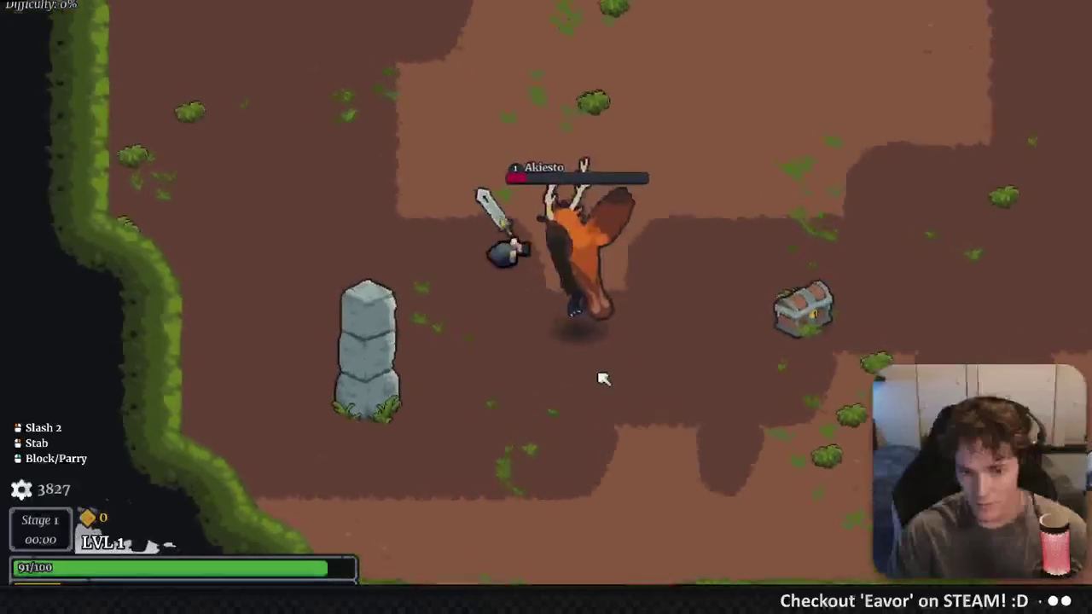
{"action": "left_click", "coordinate": [402, 309]}
{"action": "key", "text": "s"}
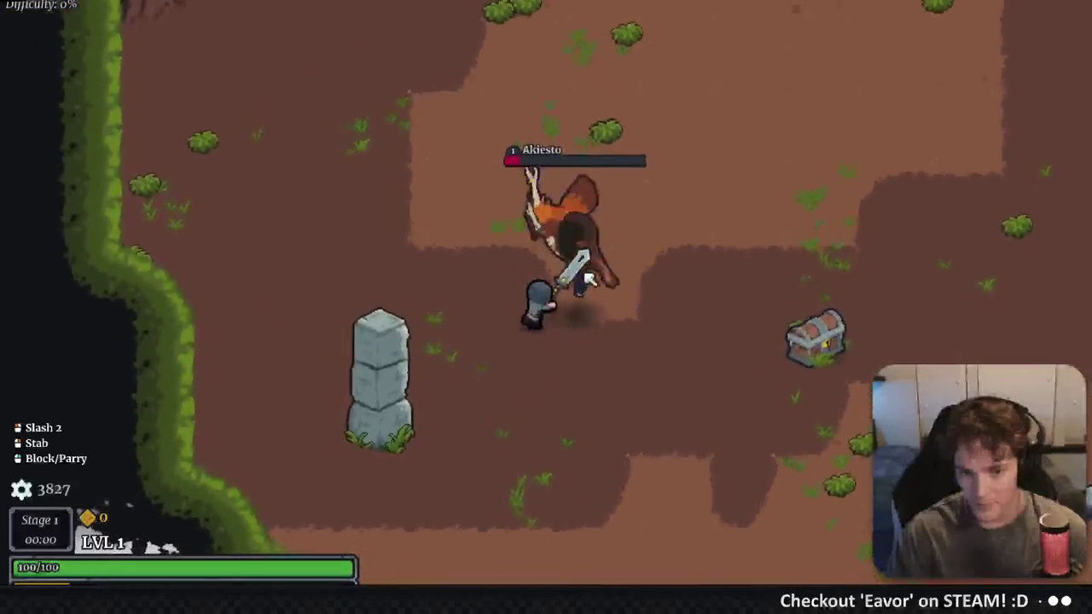
{"action": "left_click", "coordinate": [475, 273]}
{"action": "left_click", "coordinate": [495, 275]}
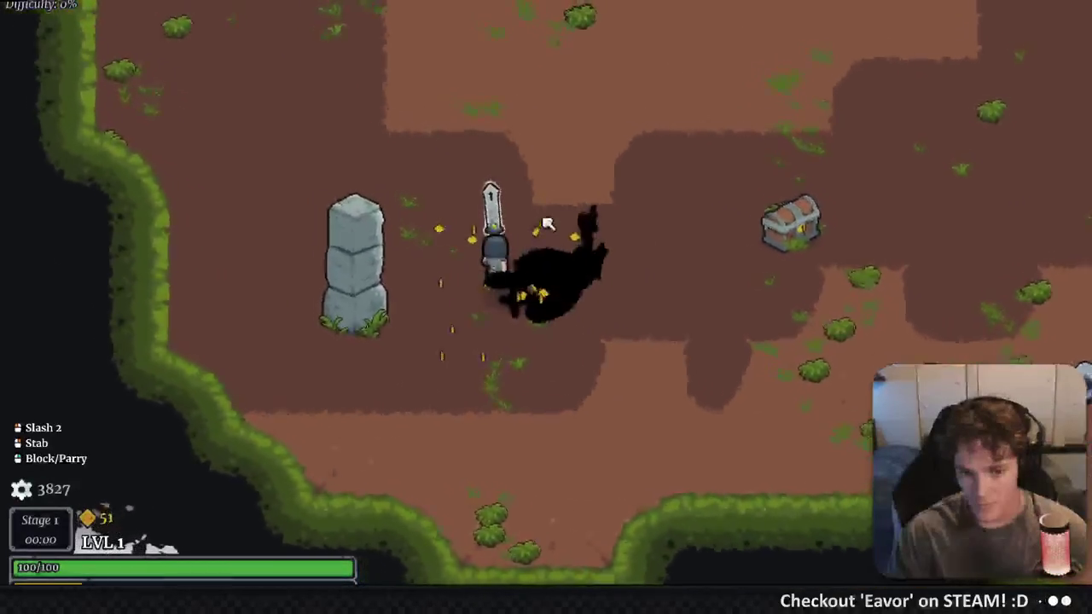
Collect the dropped gold, raising the total from 0 to 155
{"action": "key", "text": "a"}
{"action": "key", "text": "s"}
{"action": "key", "text": "d"}
{"action": "key", "text": "w"}
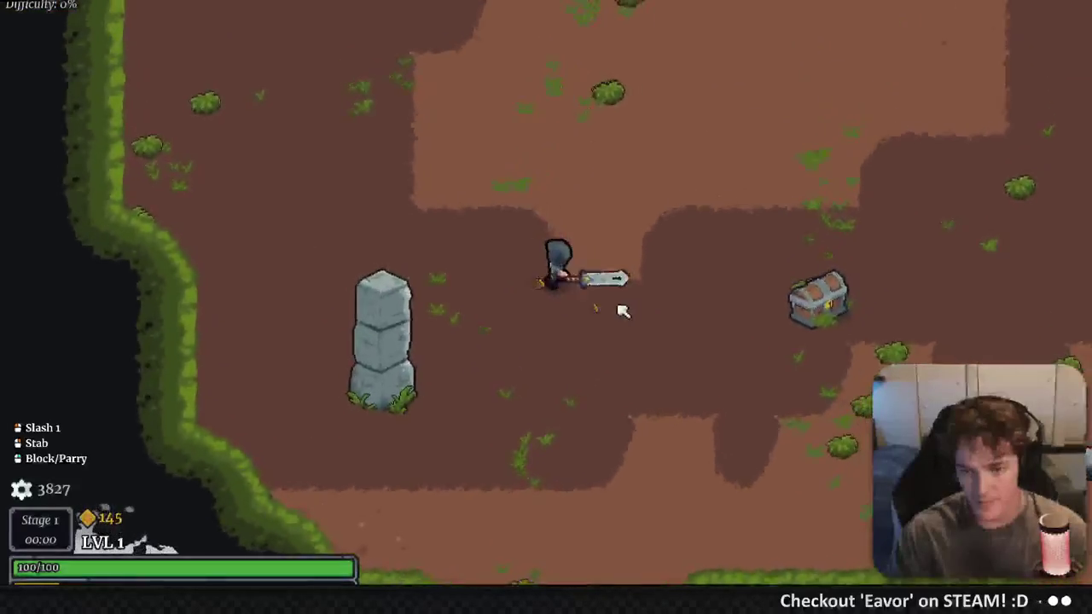
{"action": "key", "text": "d"}
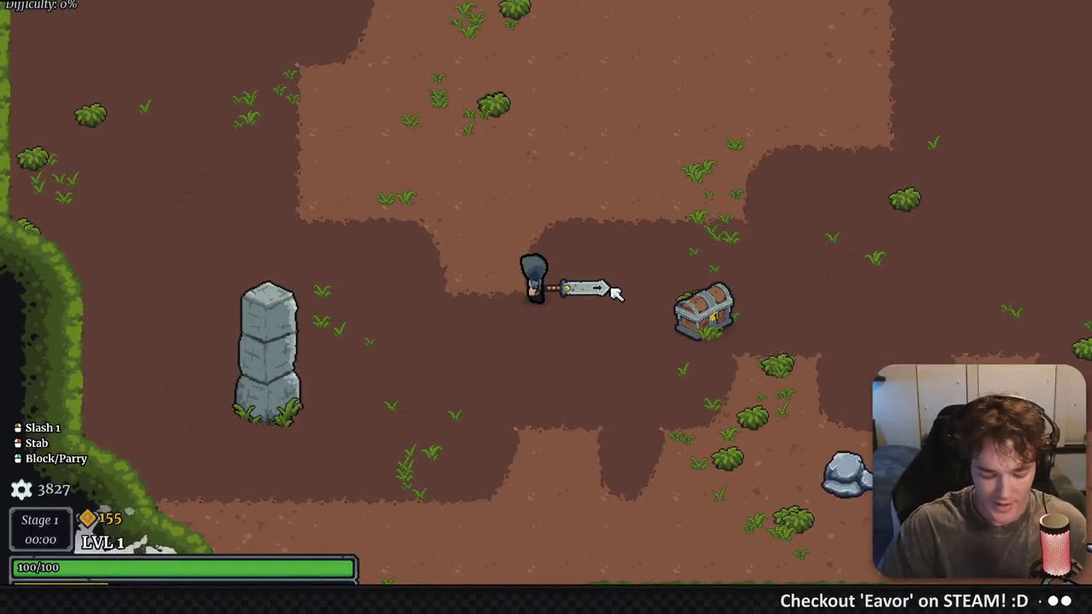
Walk up to the altar and activate it
{"action": "key", "text": "d"}
{"action": "key", "text": "w"}
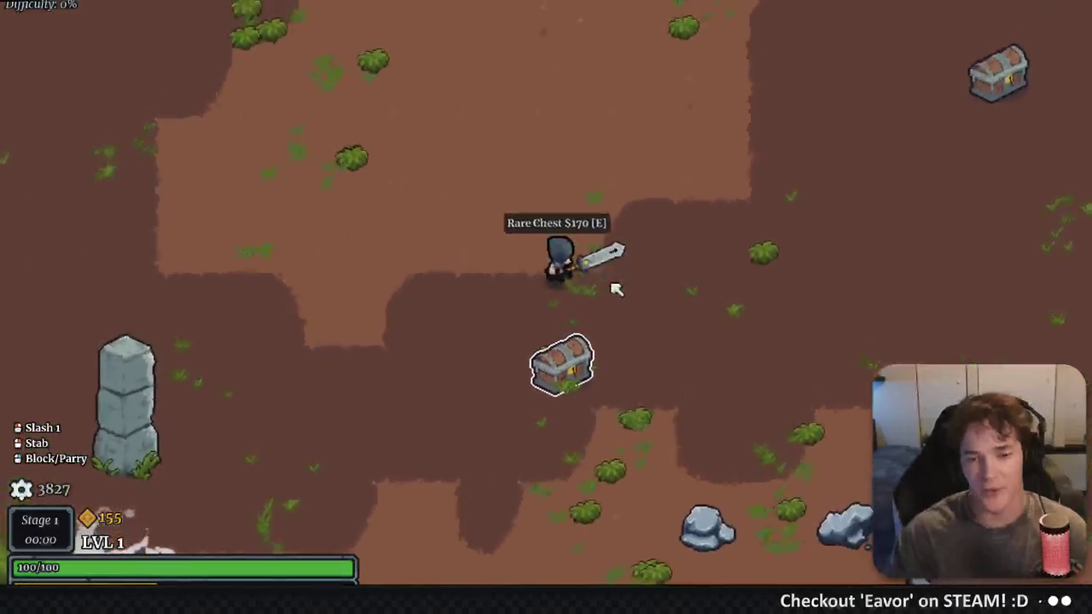
{"action": "key", "text": "d"}
{"action": "key", "text": "w"}
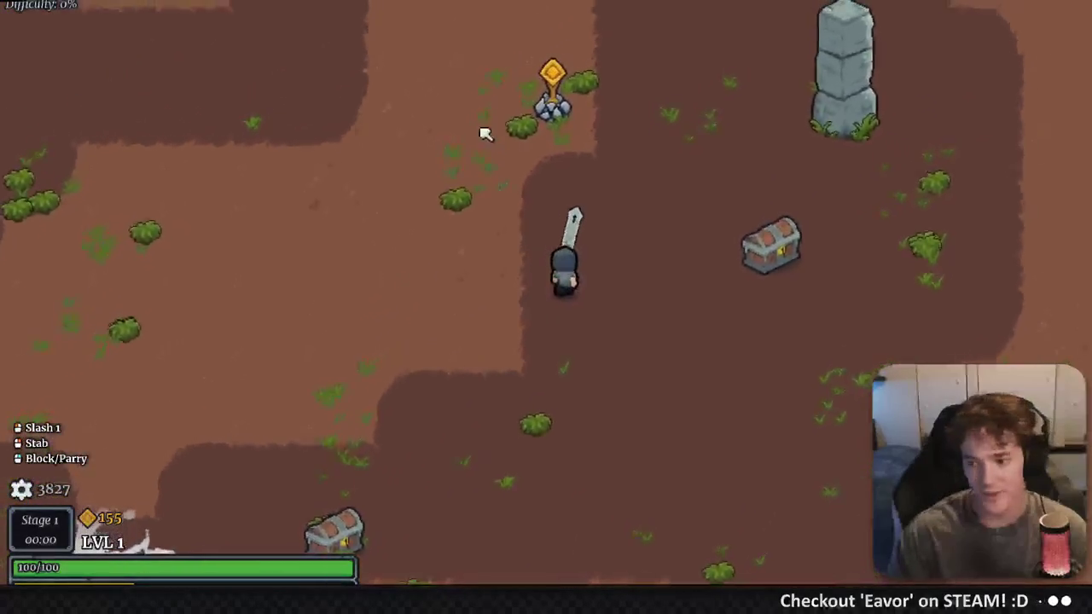
{"action": "key", "text": "w"}
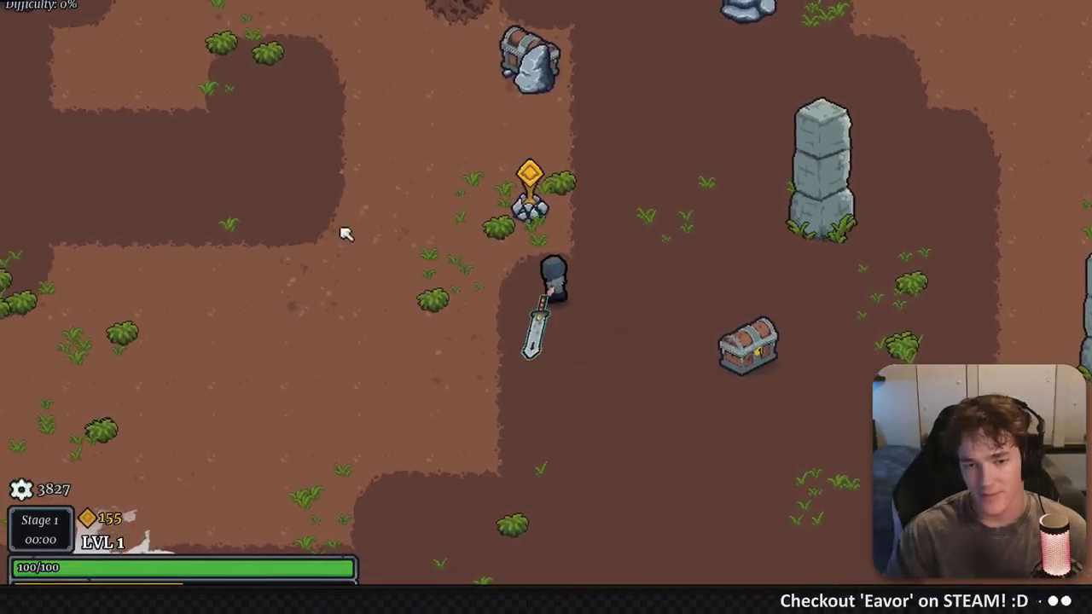
{"action": "key", "text": "e"}
{"action": "key", "text": "a"}
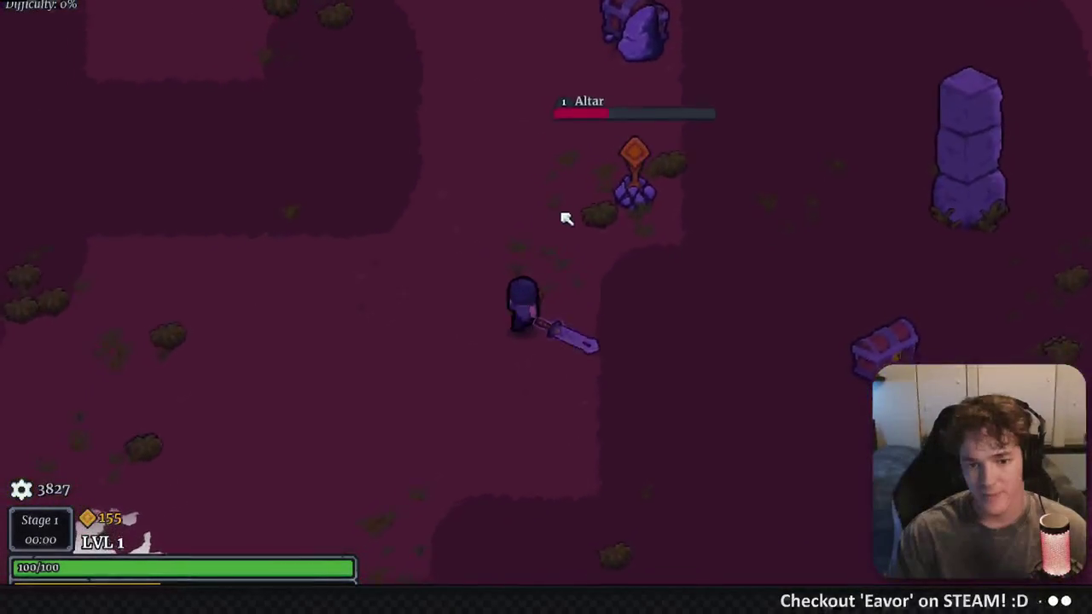
Walk to the nearby chest and open it for an item
{"action": "key", "text": "d"}
{"action": "key", "text": "w"}
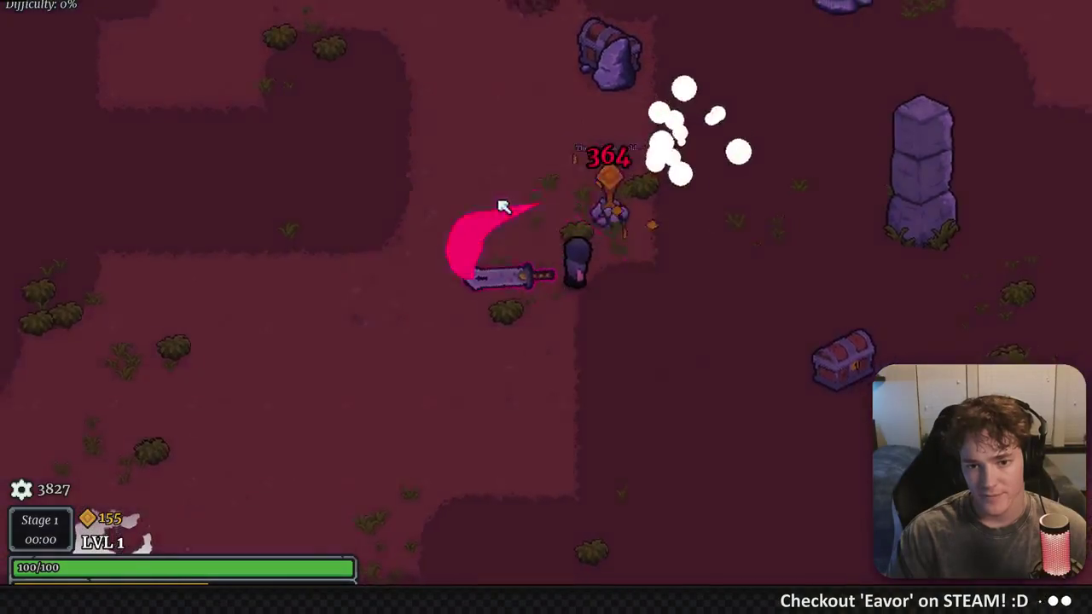
{"action": "key", "text": "w"}
{"action": "key", "text": "d"}
{"action": "key", "text": "s"}
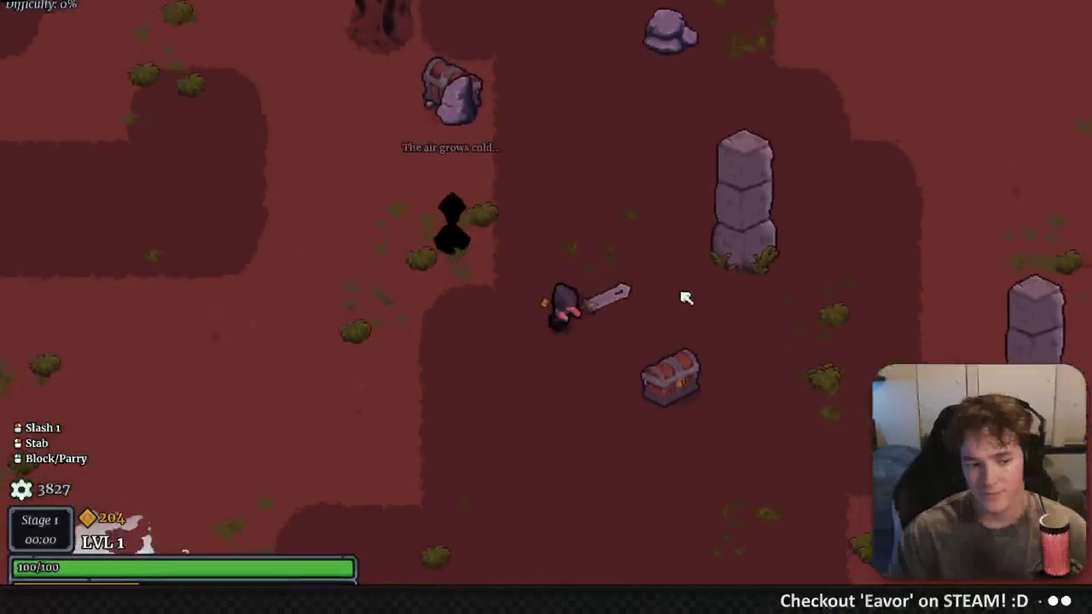
{"action": "key", "text": "e"}
{"action": "key", "text": "d"}
{"action": "key", "text": "e"}
{"action": "key", "text": "a"}
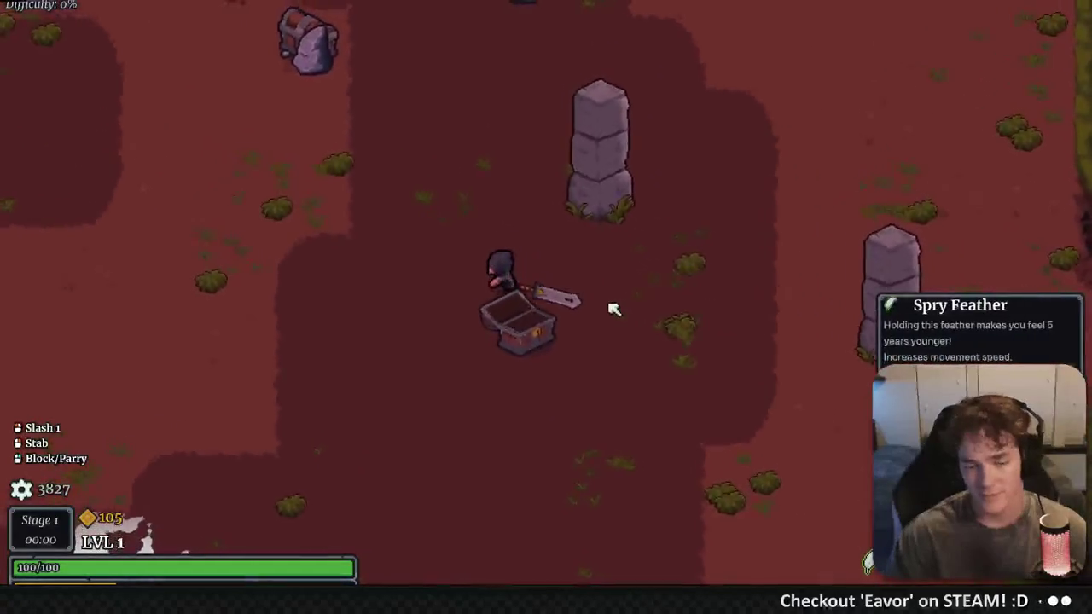
Approach the Akiesto below and slash it repeatedly
{"action": "key", "text": "s"}
{"action": "key", "text": "a"}
{"action": "key", "text": "s"}
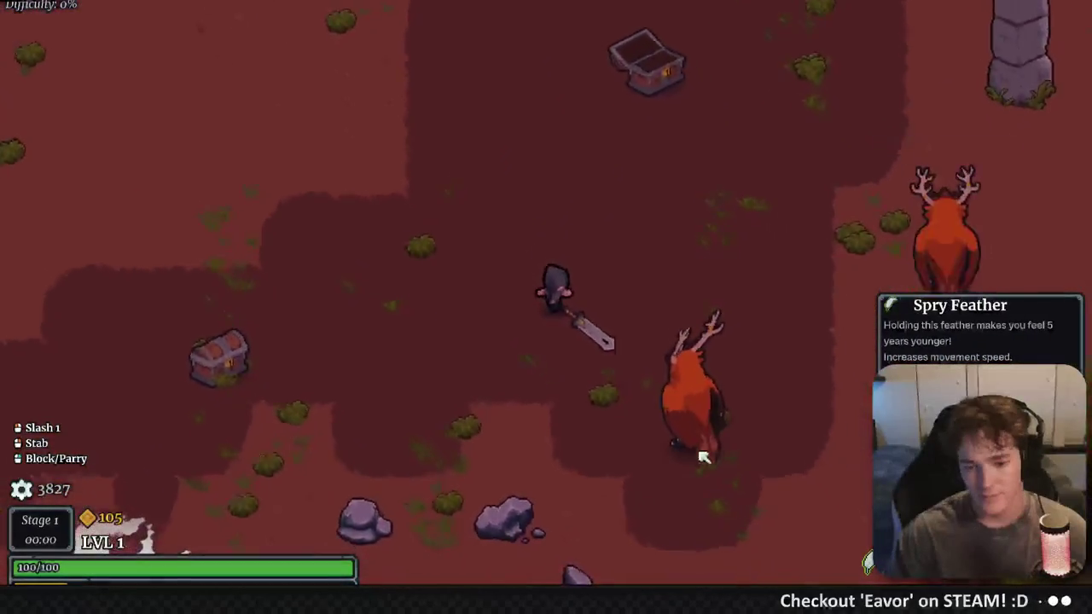
{"action": "left_click", "coordinate": [622, 264]}
{"action": "key", "text": "s"}
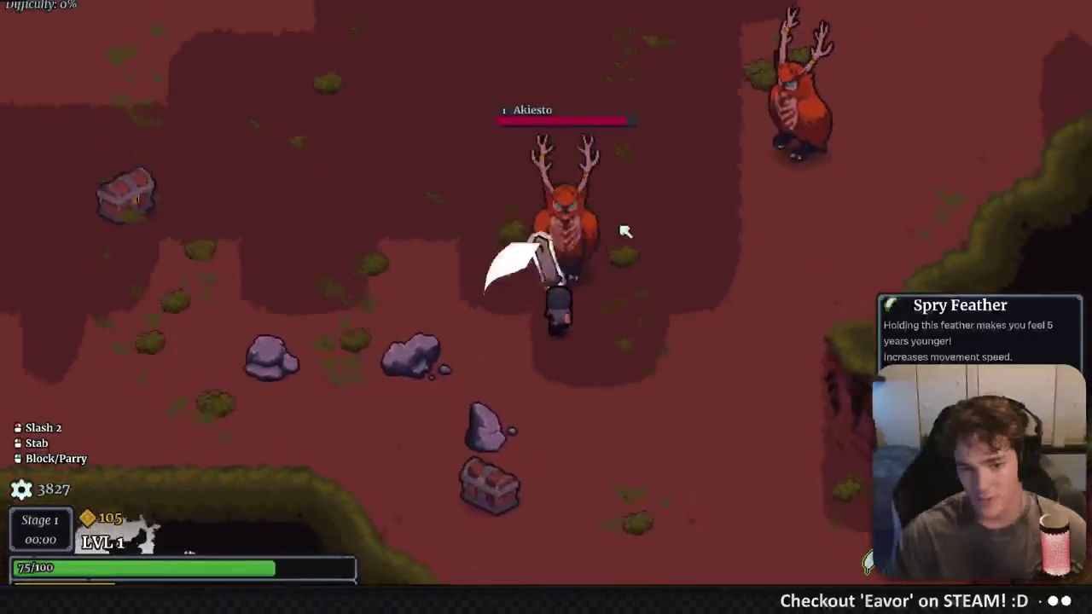
{"action": "left_click", "coordinate": [412, 258]}
{"action": "key", "text": "a"}
{"action": "left_click", "coordinate": [597, 227]}
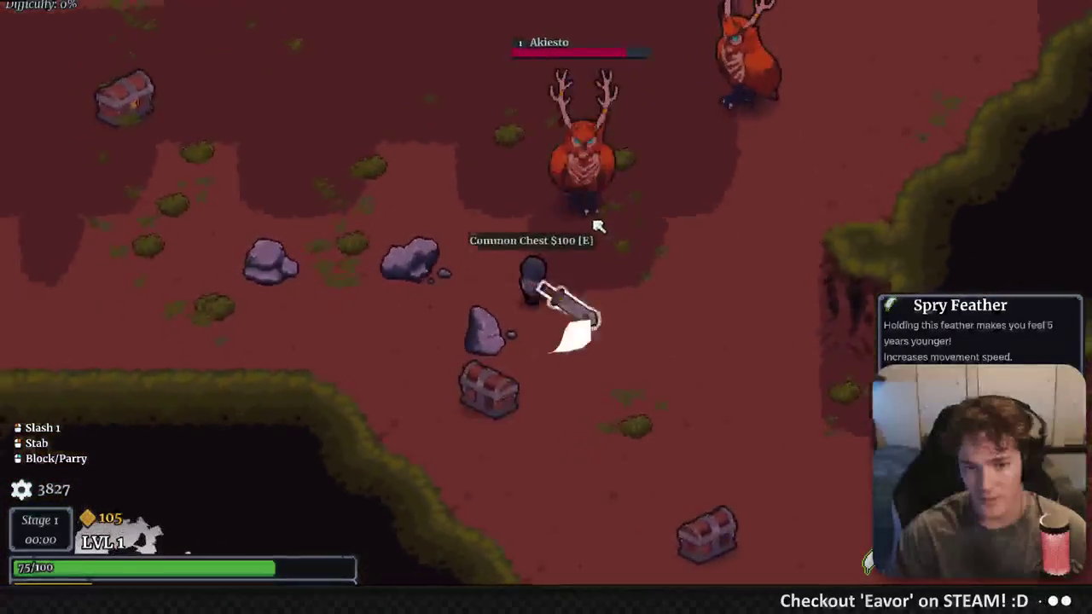
{"action": "key", "text": "w"}
{"action": "left_click", "coordinate": [613, 270]}
{"action": "key", "text": "a"}
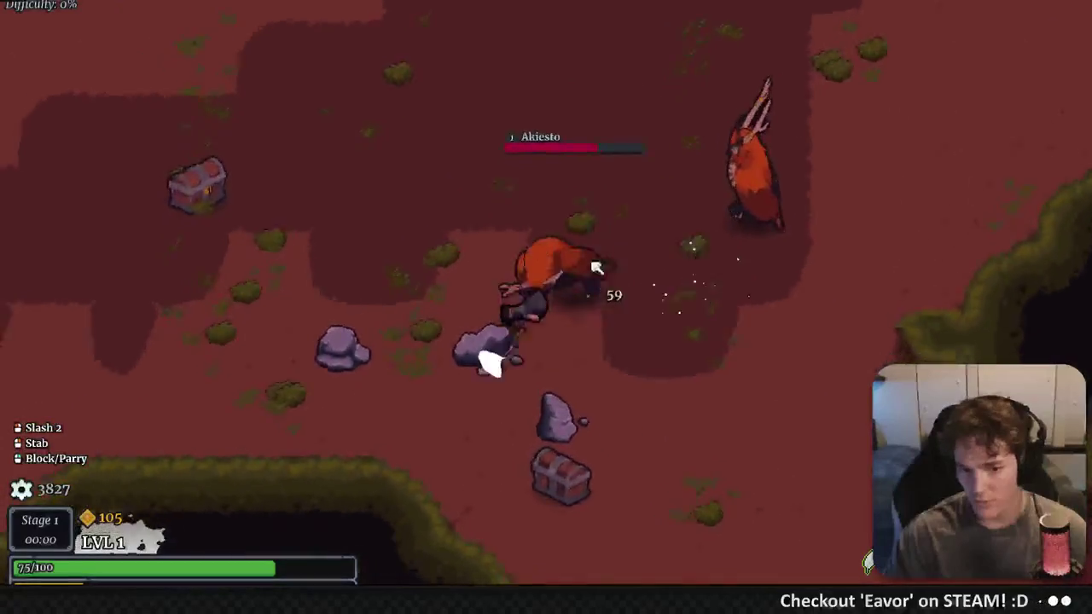
{"action": "left_click", "coordinate": [529, 215]}
Dodge around the Akiesto group, slashing the enemies above and nearby
{"action": "key", "text": "w"}
{"action": "key", "text": "a"}
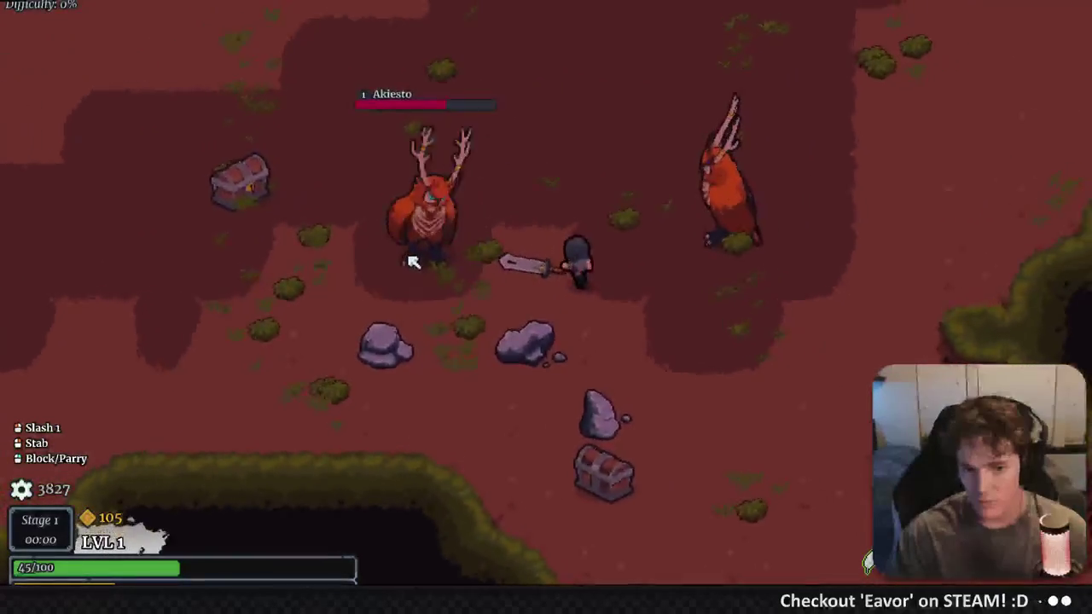
{"action": "key", "text": "s"}
{"action": "key", "text": "d"}
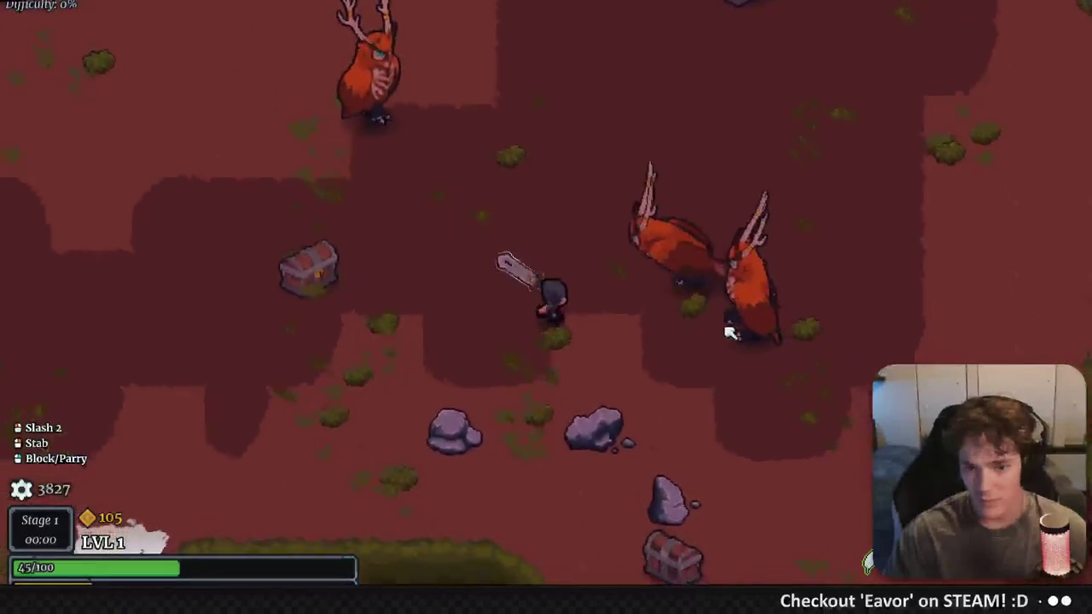
{"action": "left_click", "coordinate": [557, 200]}
{"action": "key", "text": "d"}
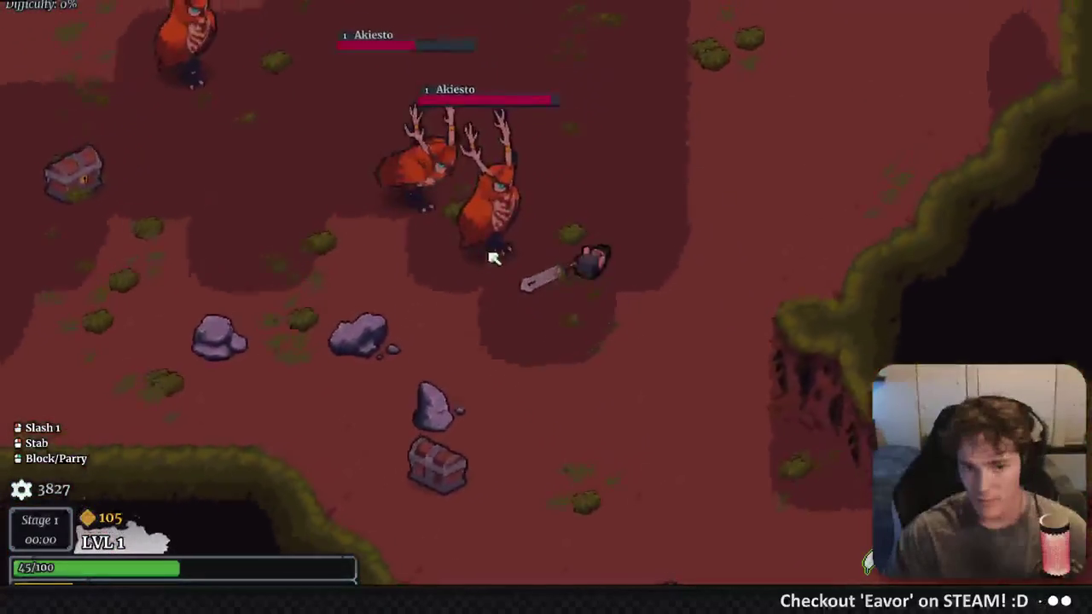
{"action": "key", "text": "w"}
{"action": "key", "text": "a"}
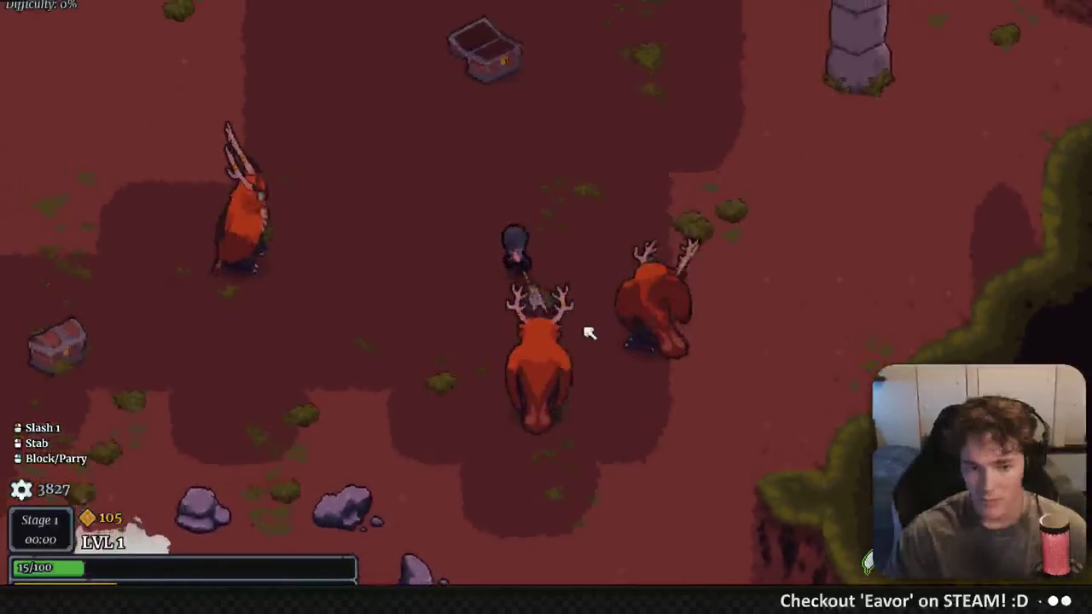
{"action": "key", "text": "s"}
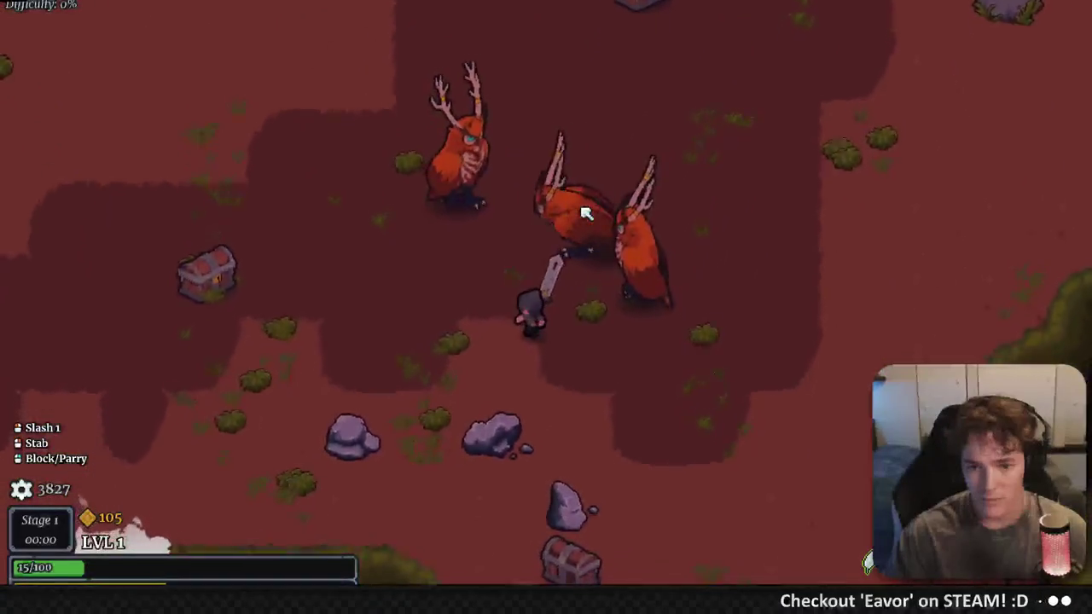
{"action": "key", "text": "a"}
{"action": "key", "text": "s"}
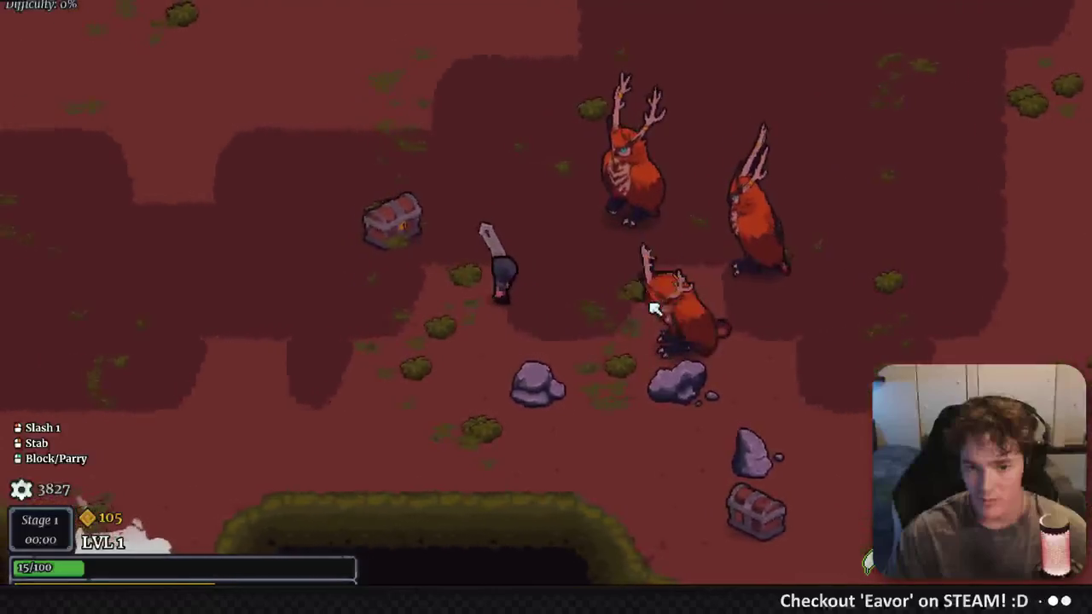
{"action": "left_click", "coordinate": [658, 299]}
Charge-attack and slash the remaining Akiesto until the character is slain
{"action": "key", "text": "s"}
{"action": "key", "text": "d"}
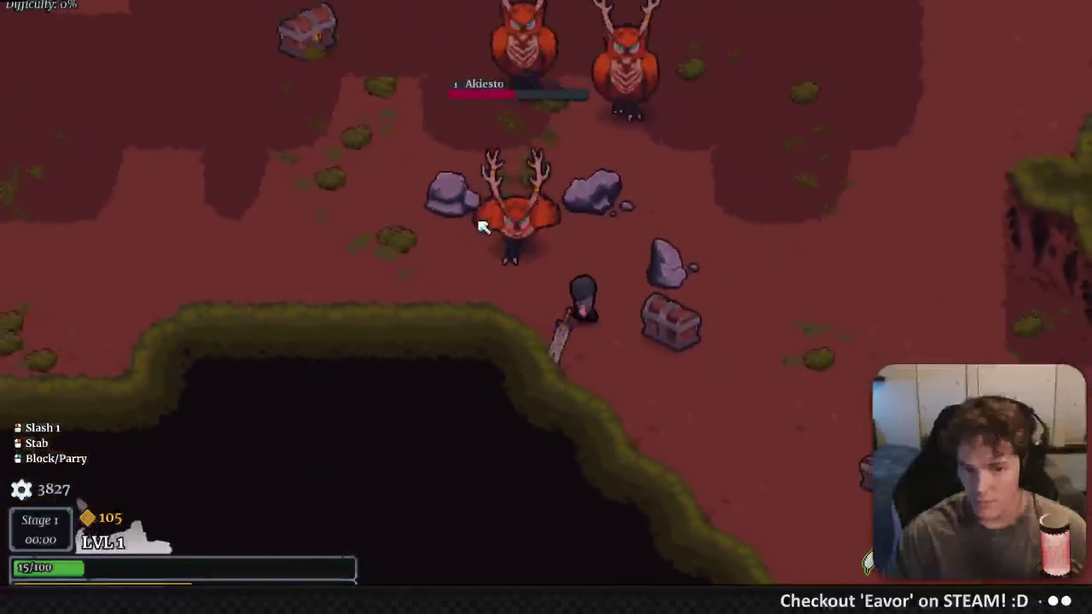
{"action": "key", "text": "a"}
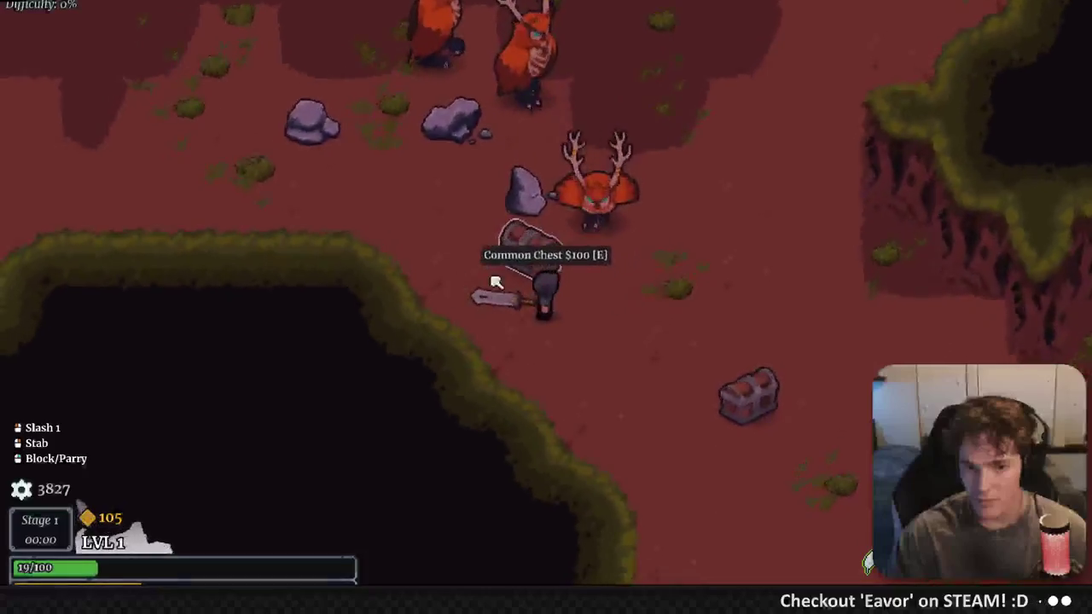
{"action": "left_click", "coordinate": [597, 299]}
{"action": "key", "text": "s"}
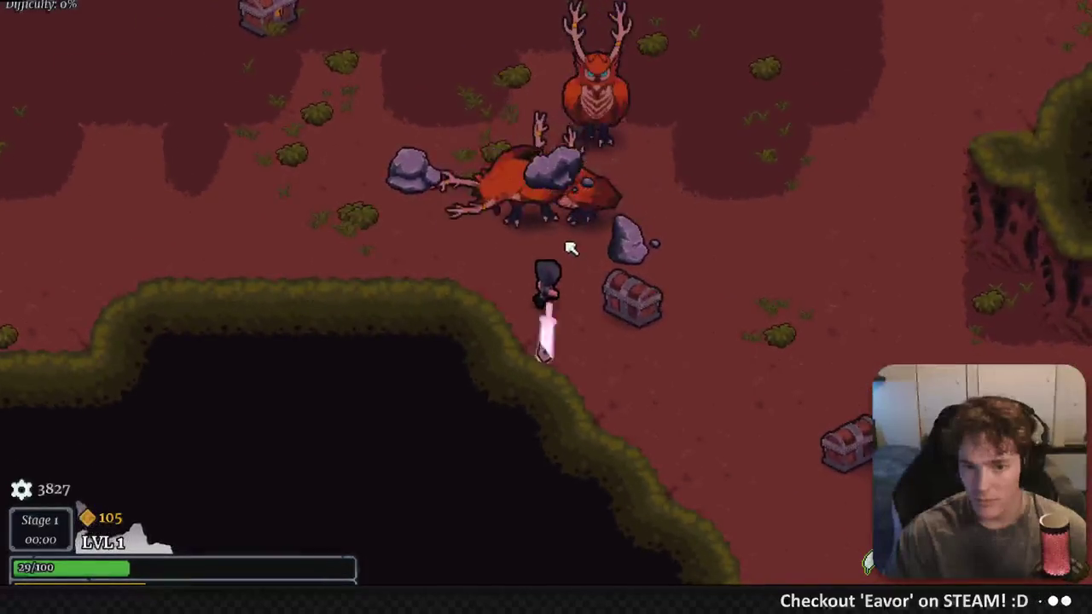
{"action": "key", "text": "d"}
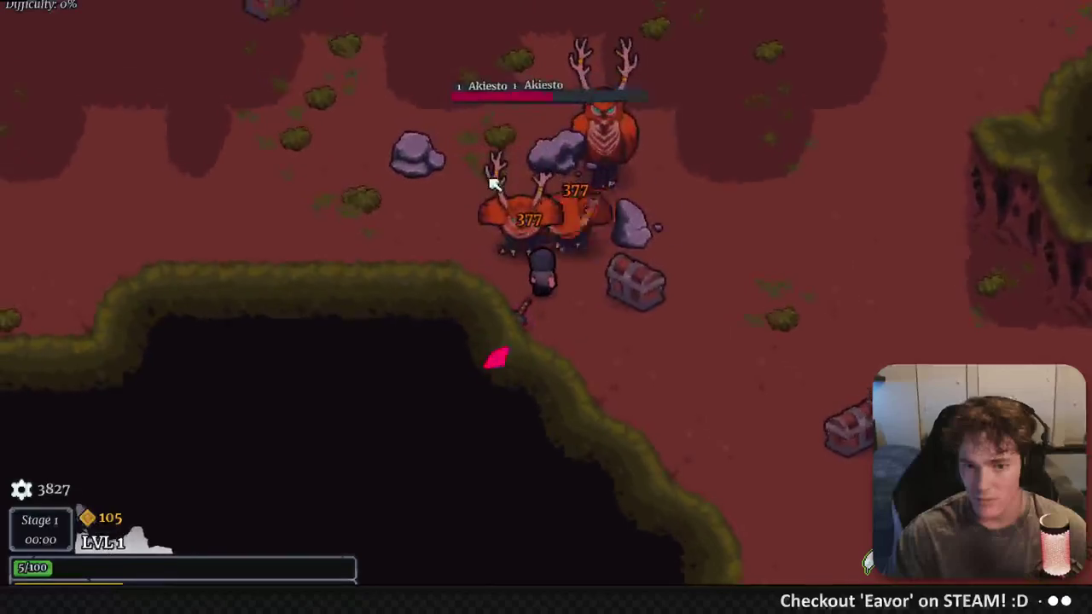
{"action": "left_click", "coordinate": [549, 250]}
{"action": "left_click", "coordinate": [473, 246]}
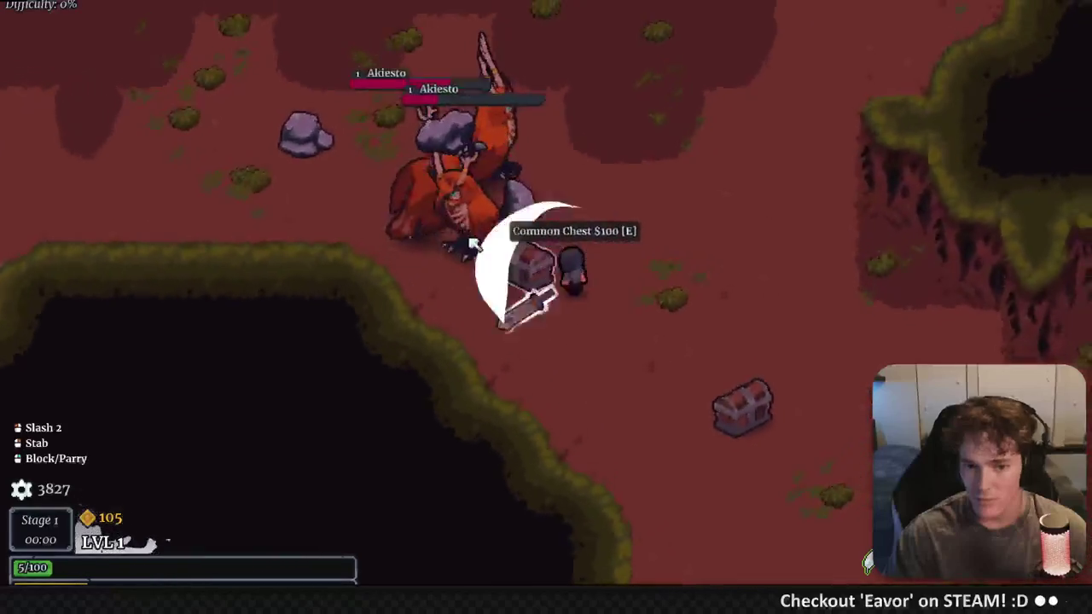
{"action": "key", "text": "d"}
{"action": "key", "text": "w"}
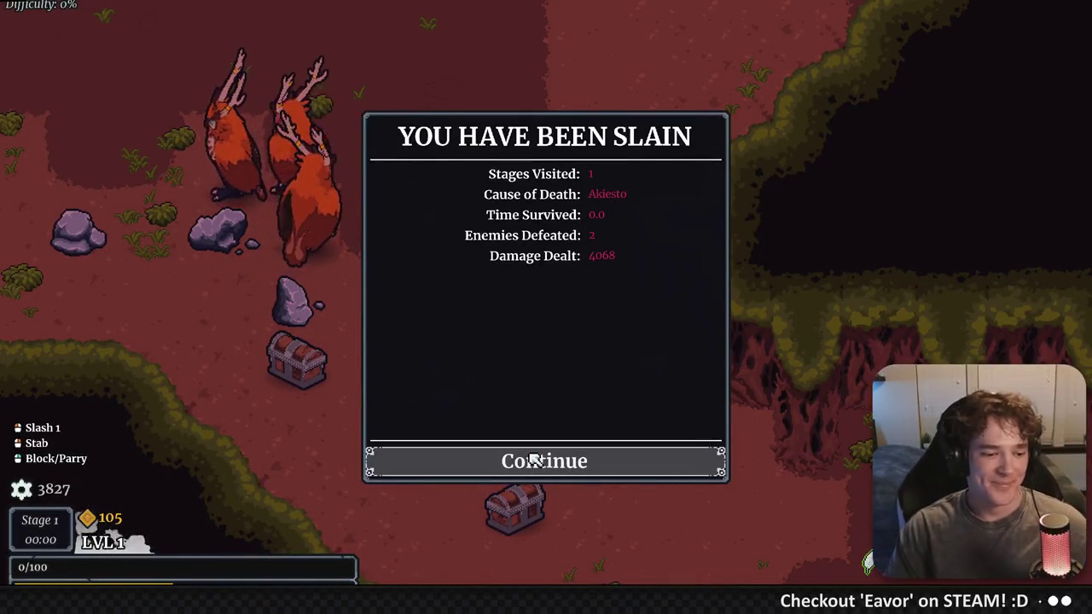
Continue past the death summary and pick up the Ancient Decimator
{"action": "left_click", "coordinate": [533, 460]}
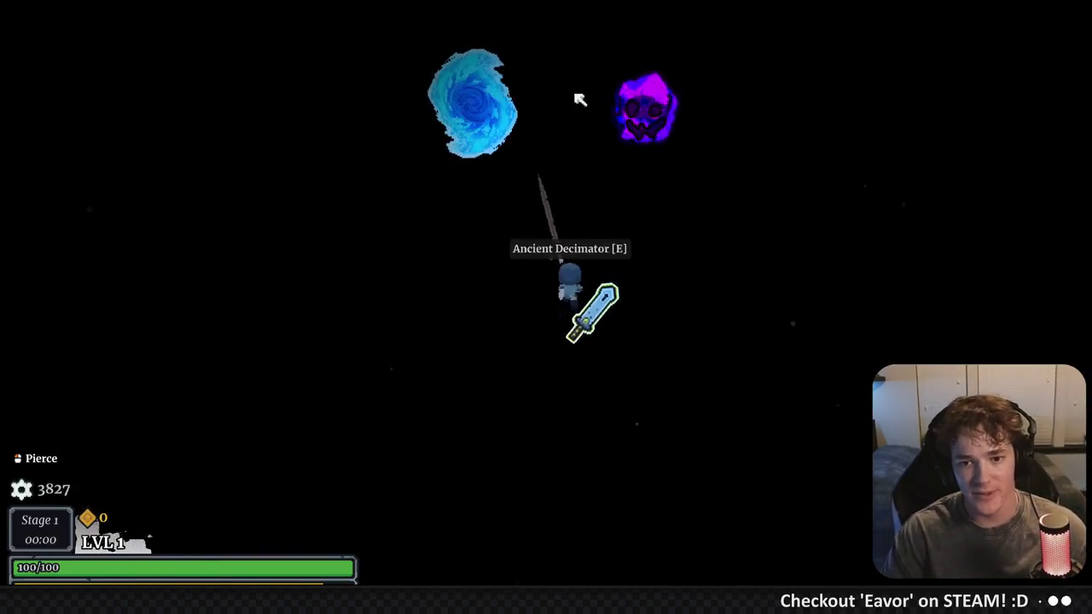
{"action": "key", "text": "e"}
{"action": "key", "text": "w"}
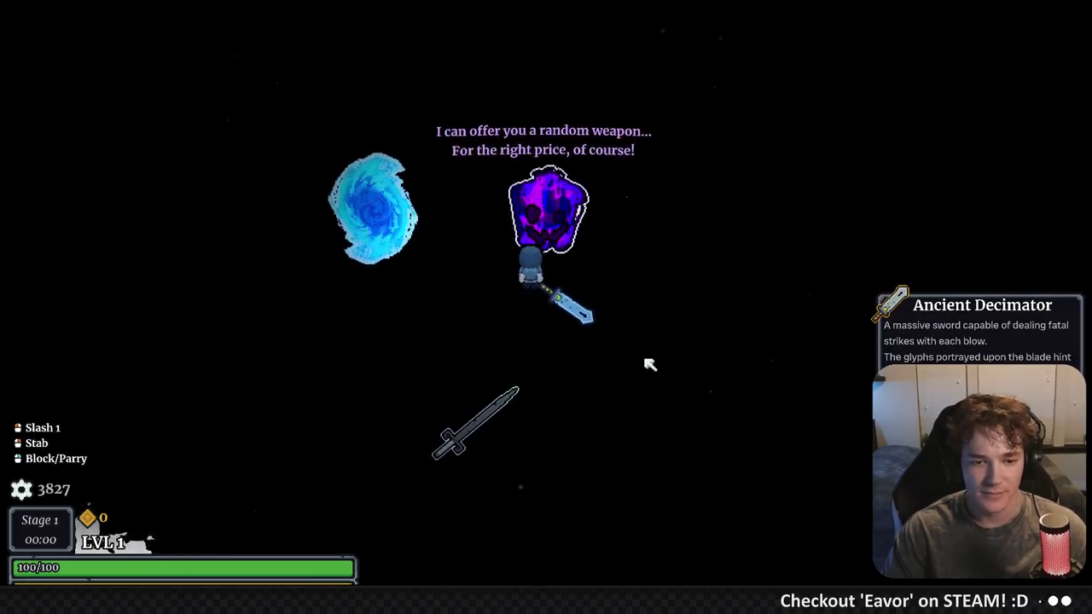
{"action": "key", "text": "a"}
{"action": "key", "text": "d"}
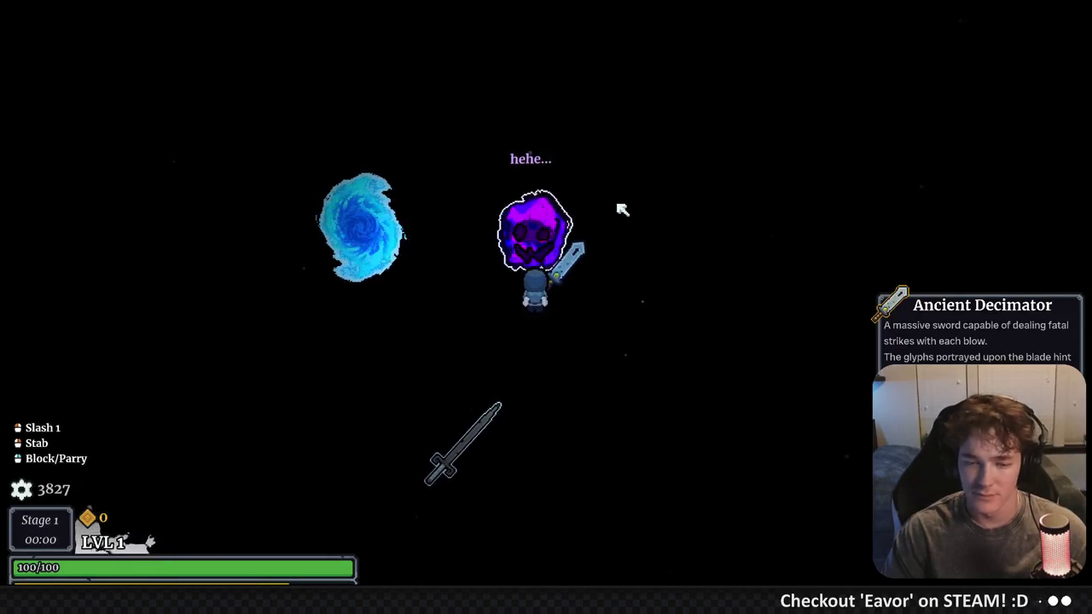
Buy several random weapons from the merchant with gears
{"action": "key", "text": "e"}
{"action": "key", "text": "a"}
{"action": "key", "text": "e"}
{"action": "key", "text": "e"}
{"action": "key", "text": "e"}
{"action": "key", "text": "e"}
{"action": "key", "text": "e"}
{"action": "key", "text": "d"}
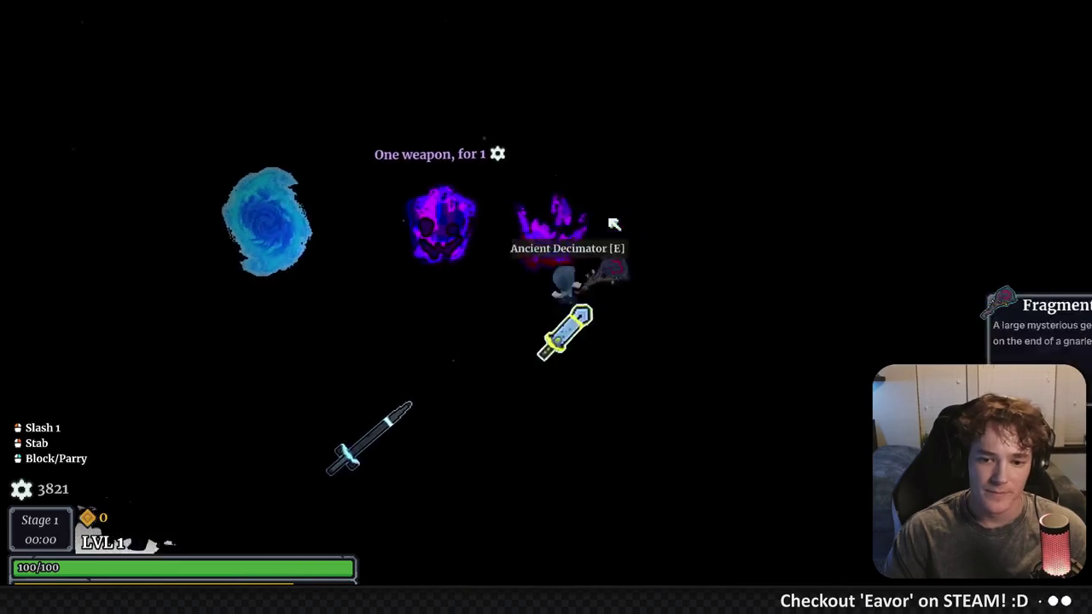
{"action": "key", "text": "a"}
Try a basic swing and a charge attack with the newly bought weapon
{"action": "left_click", "coordinate": [392, 350]}
{"action": "key", "text": "s"}
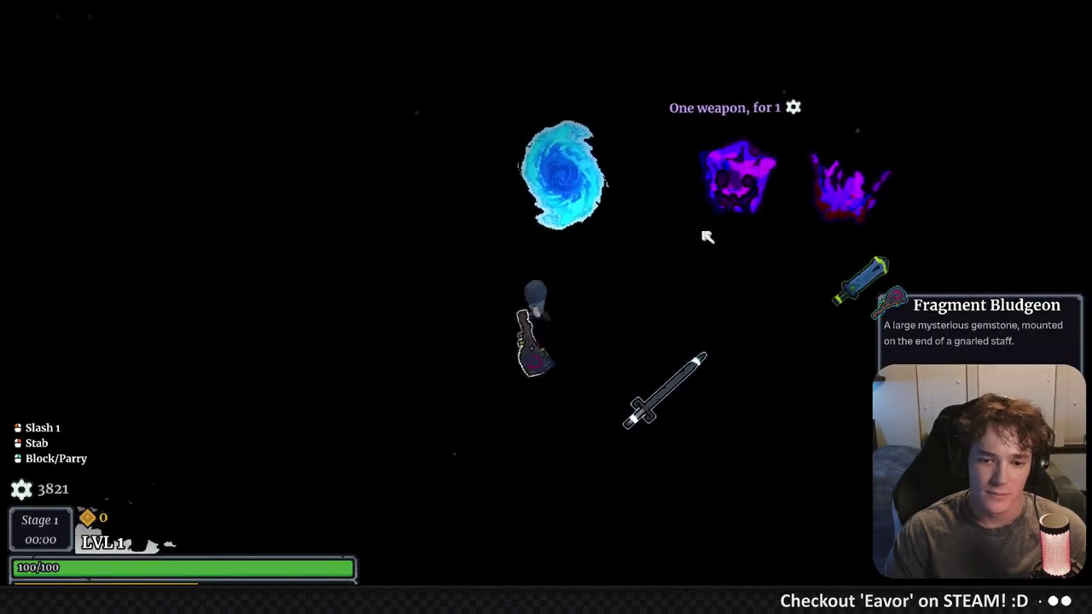
{"action": "key", "text": "d"}
{"action": "key", "text": "w"}
{"action": "left_click", "coordinate": [616, 270]}
{"action": "key", "text": "s"}
{"action": "key", "text": "d"}
{"action": "key", "text": "a"}
{"action": "left_click", "coordinate": [654, 289]}
Head toward the Training Lance and portal, finishing with more charge attacks
{"action": "key", "text": "w"}
{"action": "key", "text": "a"}
{"action": "left_click", "coordinate": [478, 191]}
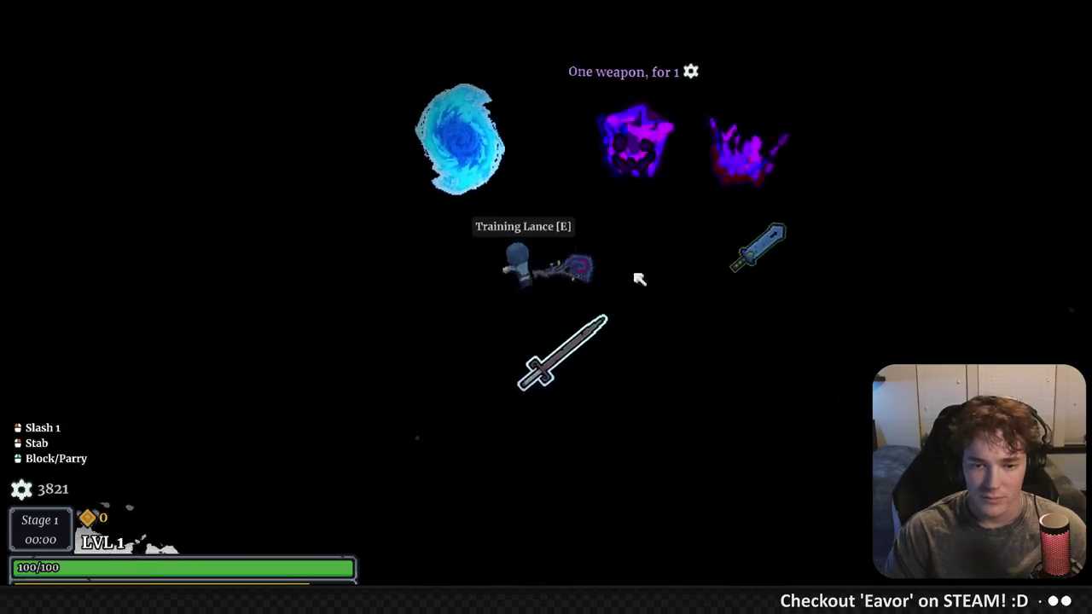
{"action": "key", "text": "w"}
{"action": "key", "text": "a"}
{"action": "left_click", "coordinate": [629, 276]}
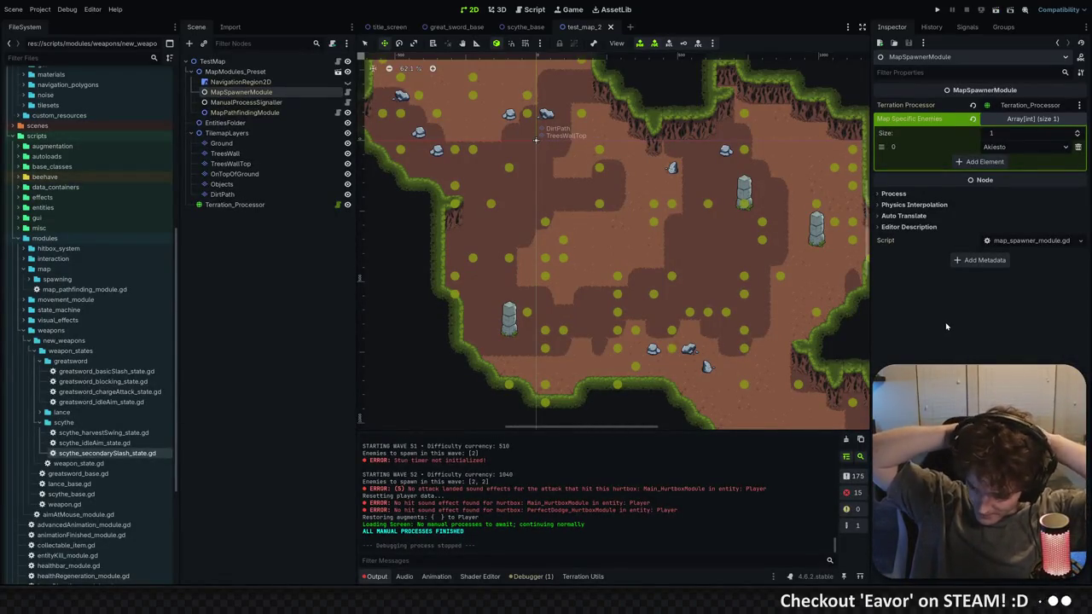
Show the scythe_base scene and swap player.gd's debug spawn from ANCIENT_DECIMATOR to WOODEN_HARVESTER
{"action": "left_click", "coordinate": [524, 27]}
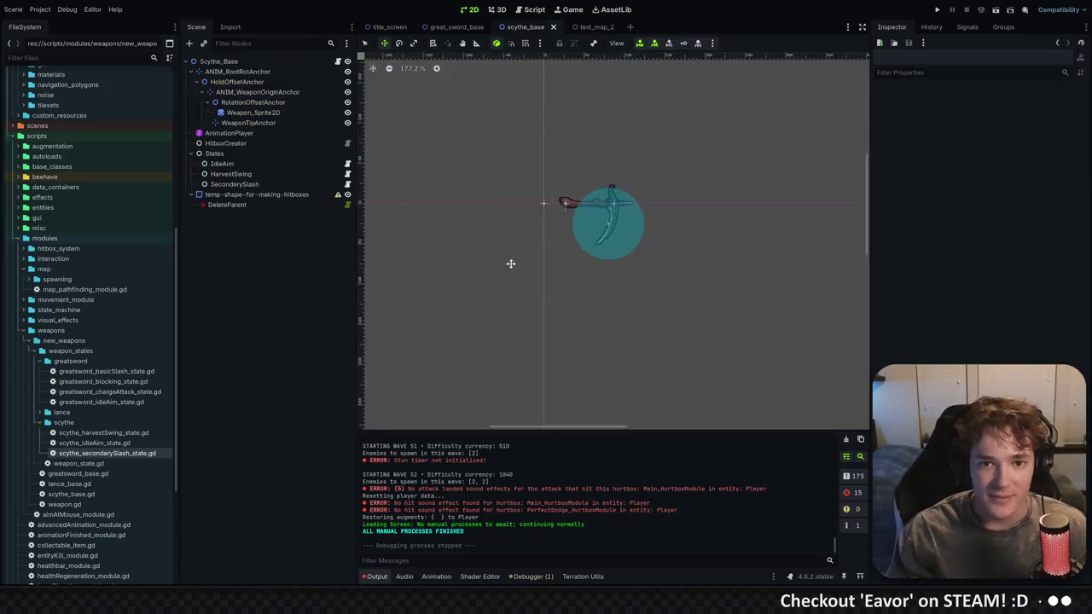
{"action": "key", "text": "alt+Tab"}
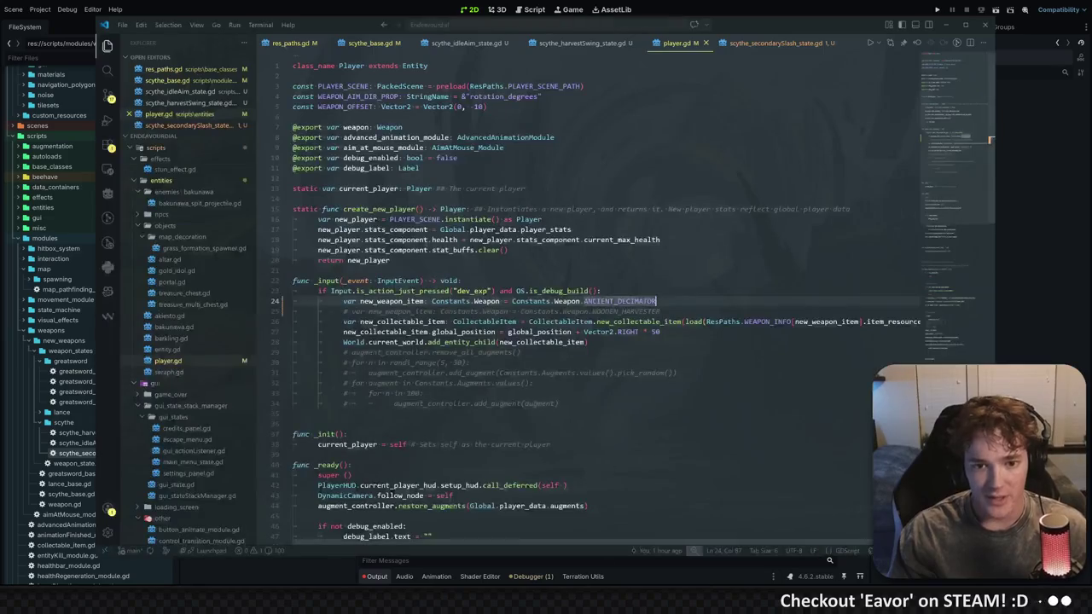
{"action": "key", "text": "ctrl+alt+Down"}
{"action": "key", "text": "ctrl+slash"}
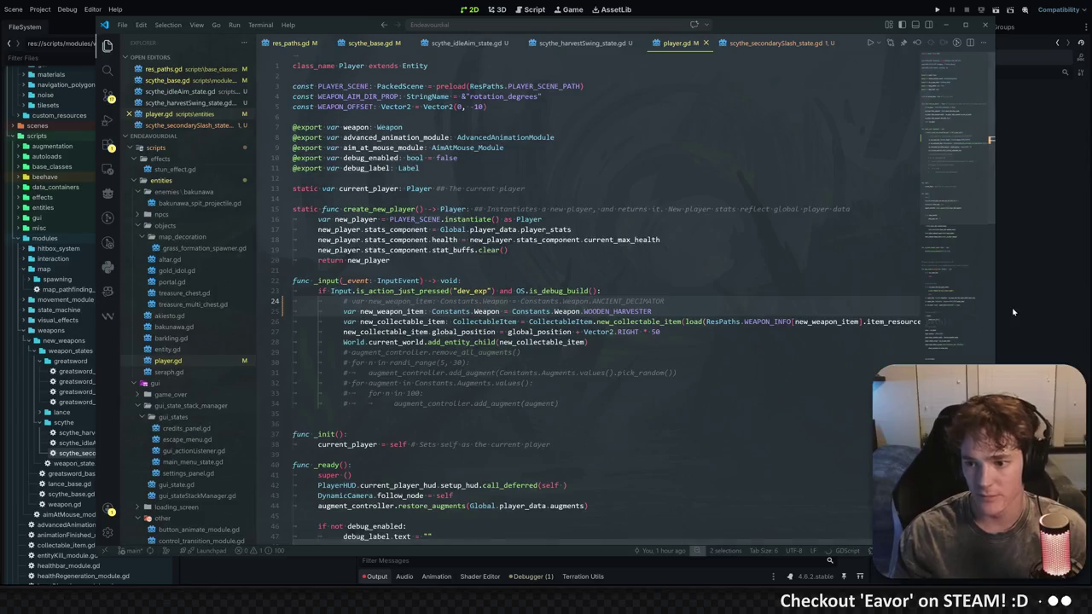
{"action": "key", "text": "alt+Tab"}
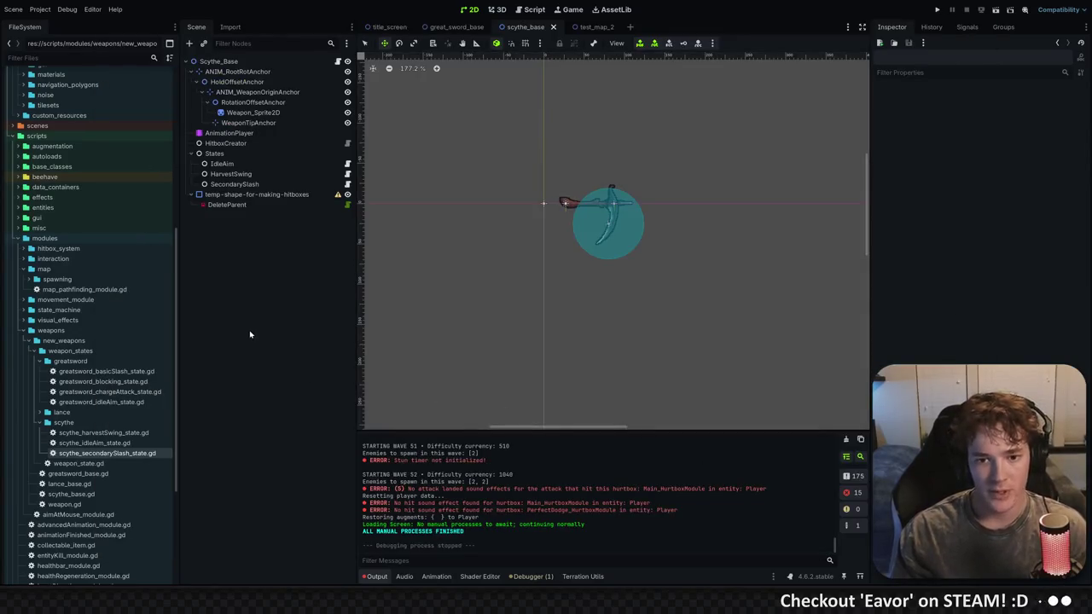
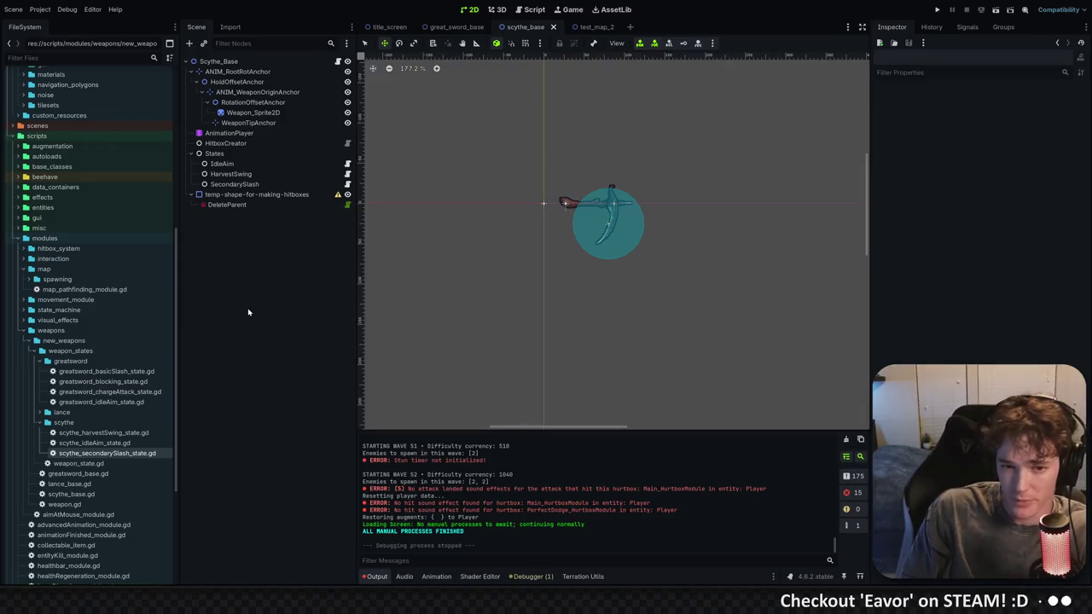
Go via the great_sword_base tab to the title_screen scene and zoom out to view the EAVOR title
{"action": "left_click", "coordinate": [452, 26]}
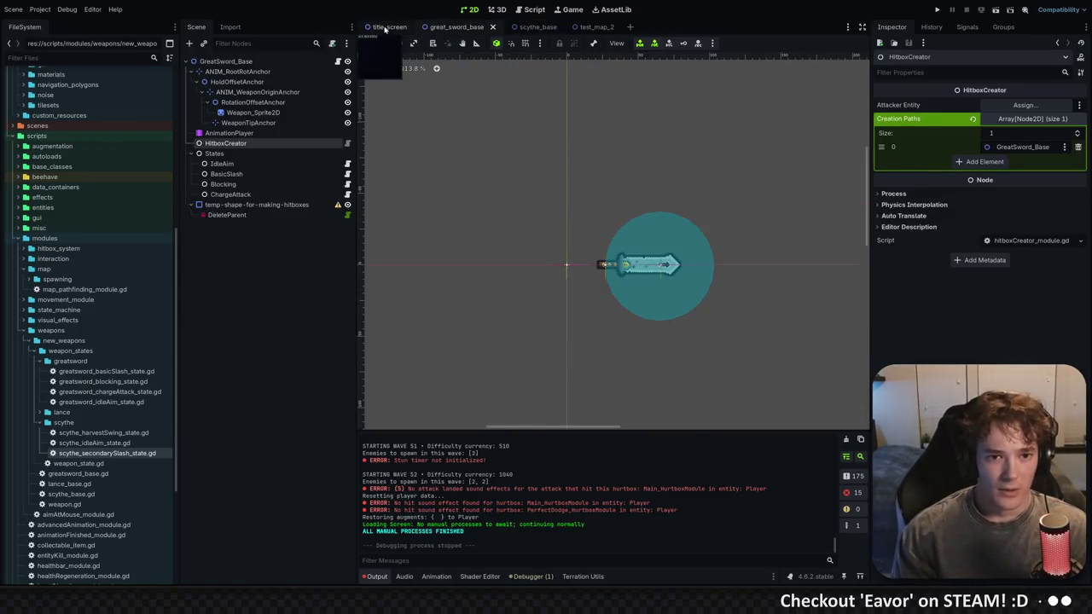
{"action": "left_click", "coordinate": [385, 26]}
{"action": "scroll", "coordinate": [574, 313], "scroll_direction": "down", "scroll_amount": 3}
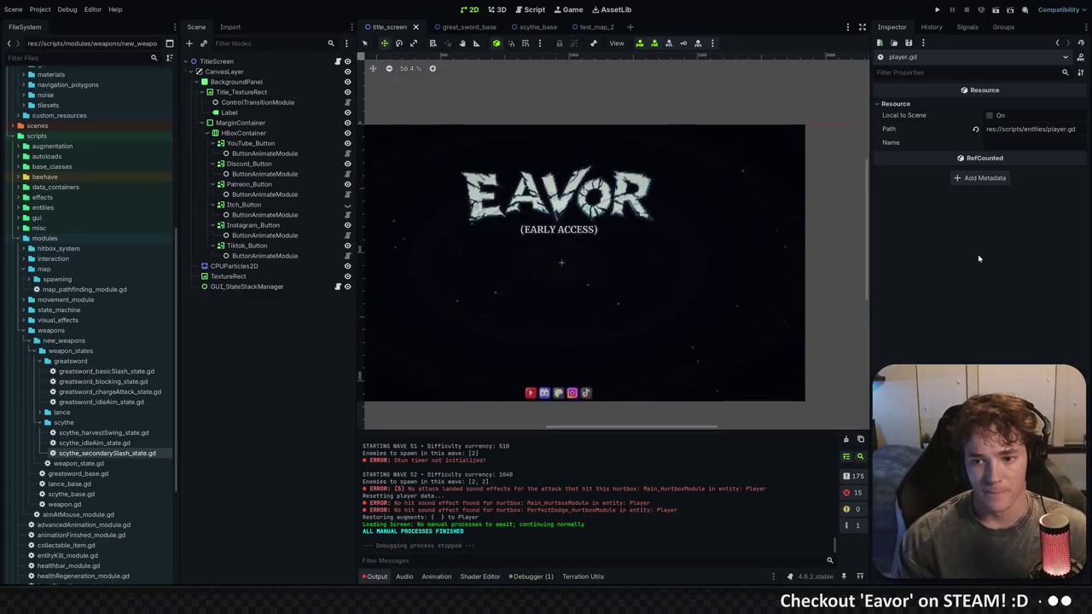
{"action": "key", "text": "alt+Tab"}
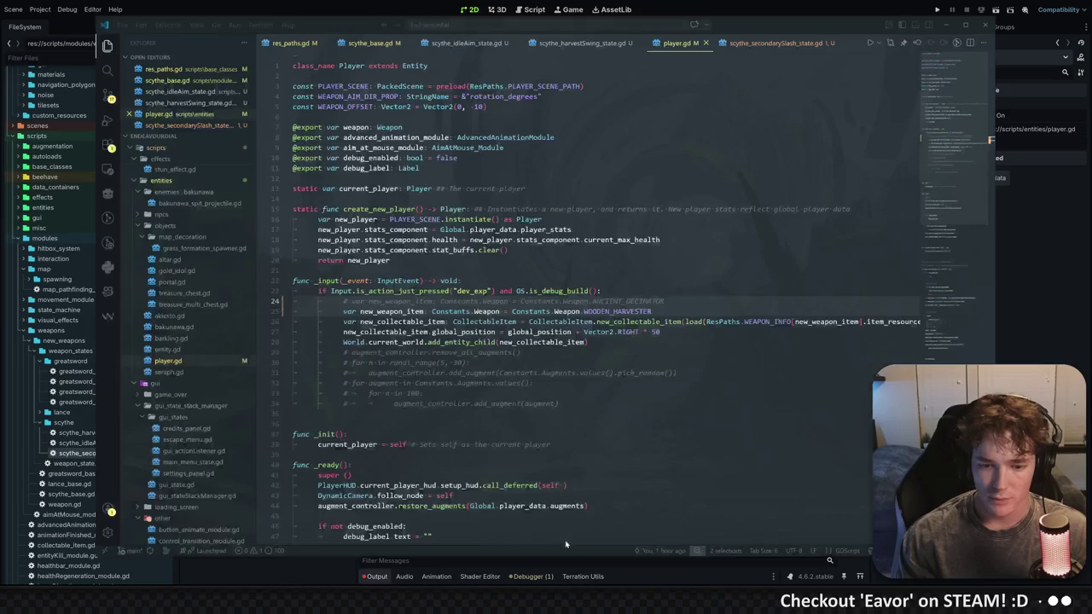
In the terminal, check git status, stage all files, commit 'added scythe!' and push it
{"action": "key", "text": "ctrl+grave"}
{"action": "type", "text": "git stat"}
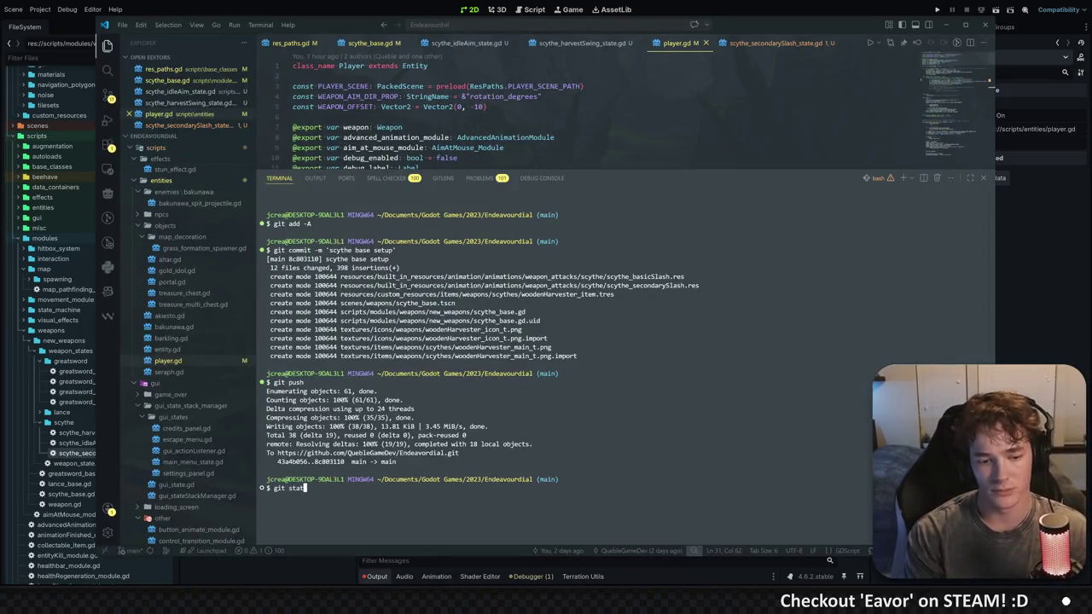
{"action": "type", "text": "us"}
{"action": "key", "text": "Return"}
{"action": "type", "text": "git add -"}
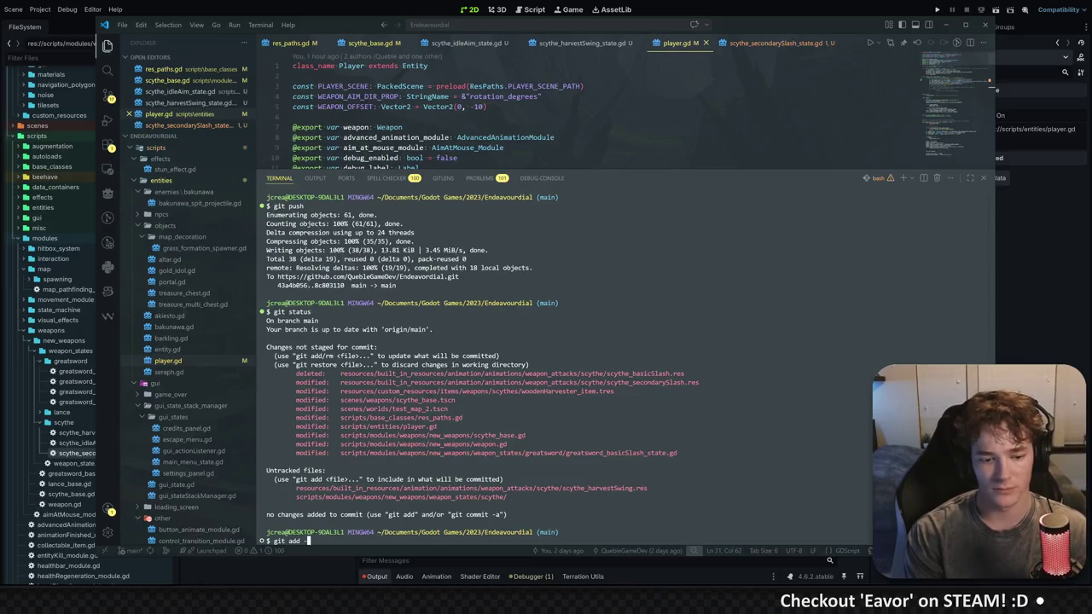
{"action": "type", "text": "A"}
{"action": "key", "text": "Return"}
{"action": "type", "text": "g"}
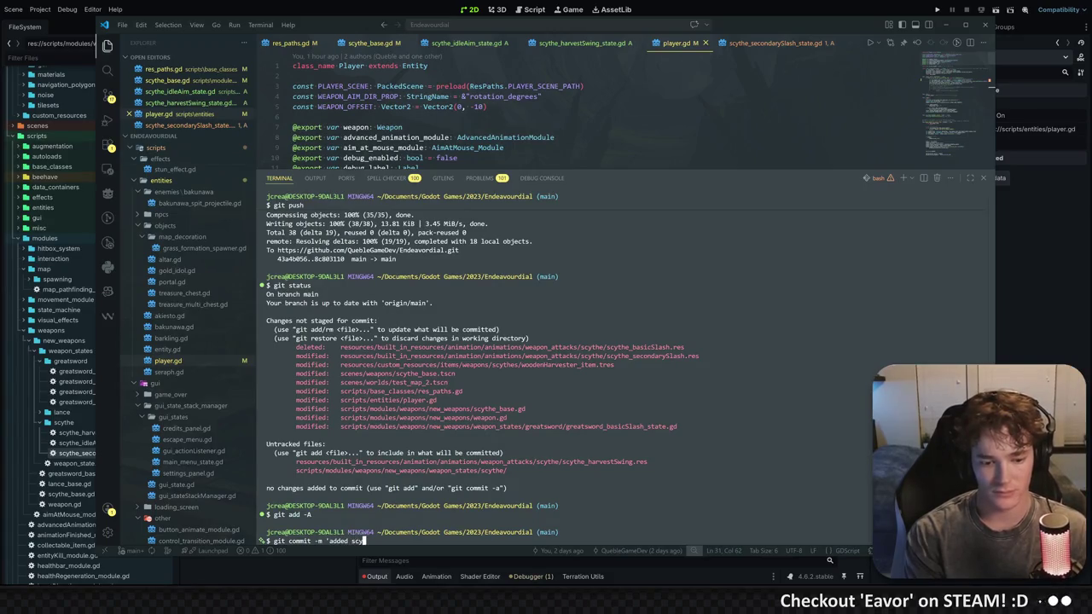
{"action": "type", "text": "'"}
{"action": "key", "text": "Return"}
{"action": "type", "text": "git push"}
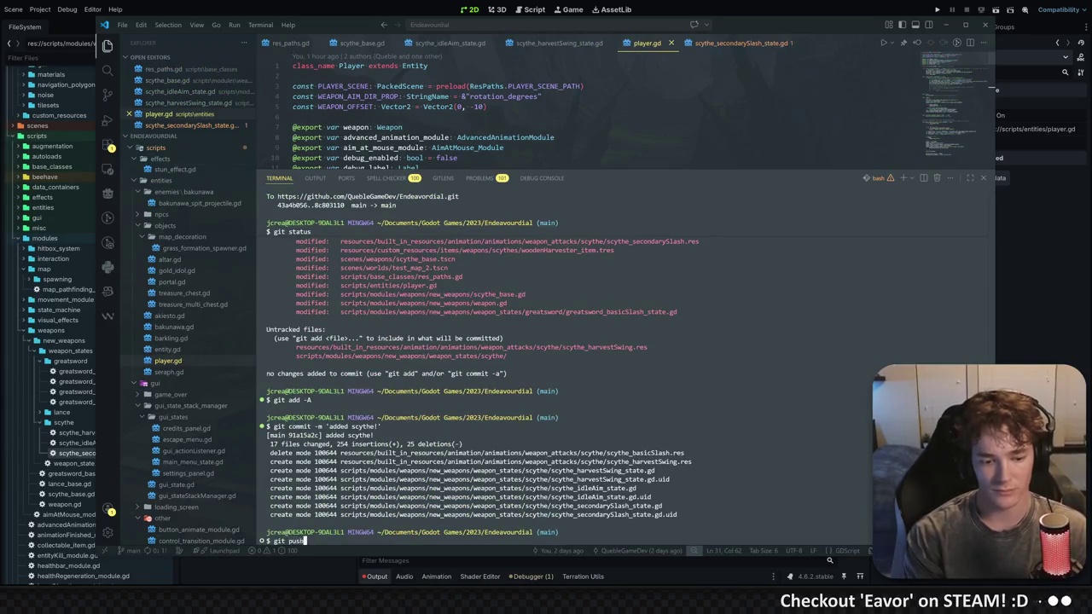
{"action": "key", "text": "Return"}
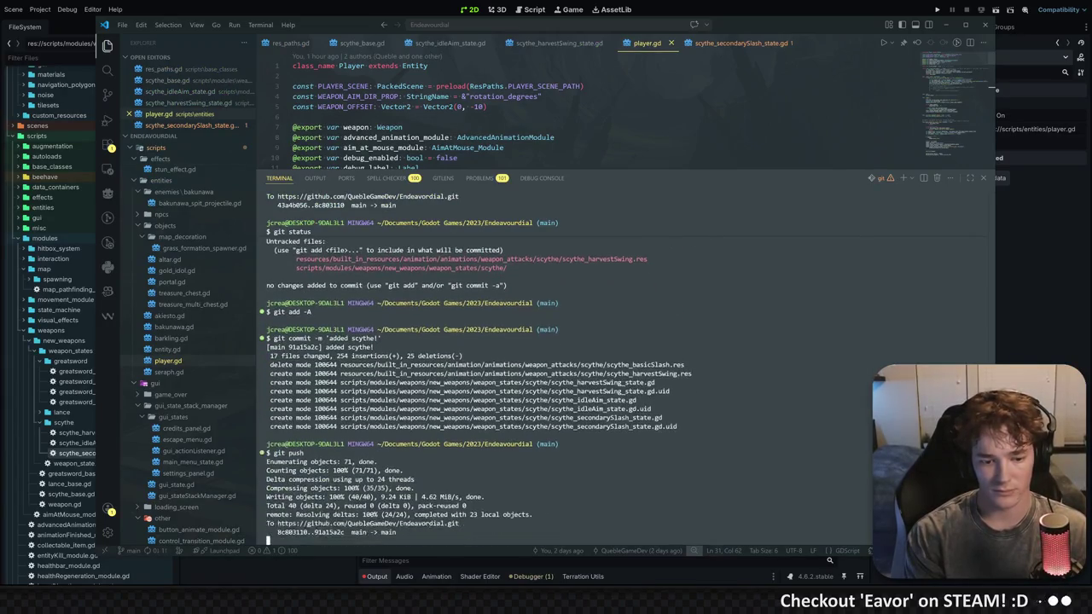
{"action": "key", "text": "ctrl+grave"}
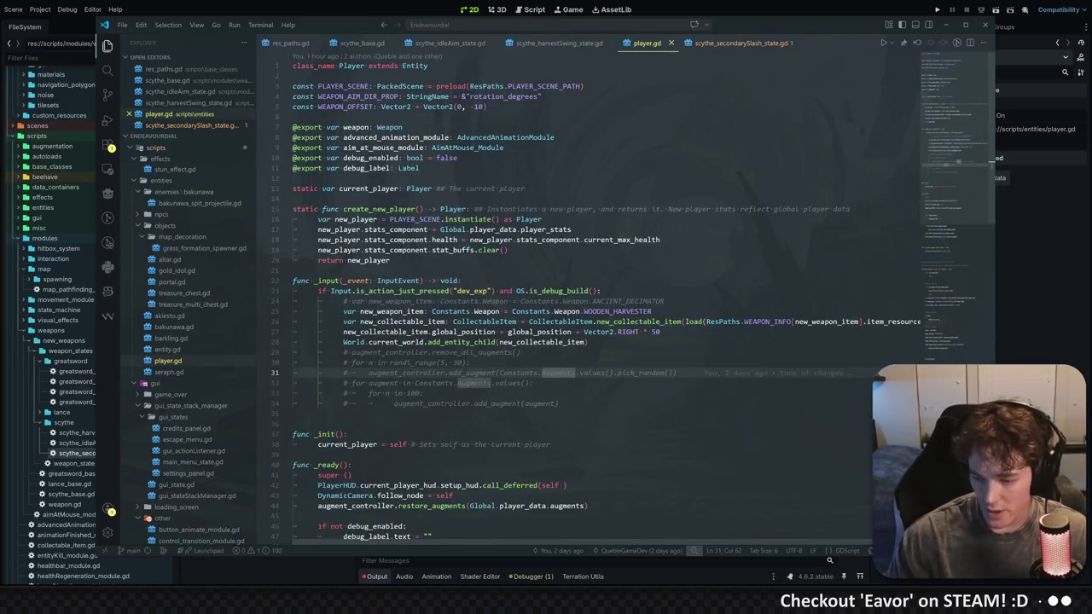
Review player.gd lines 11–20, shrinking the editor font and slightly widening the file explorer
{"action": "left_click", "coordinate": [419, 168]}
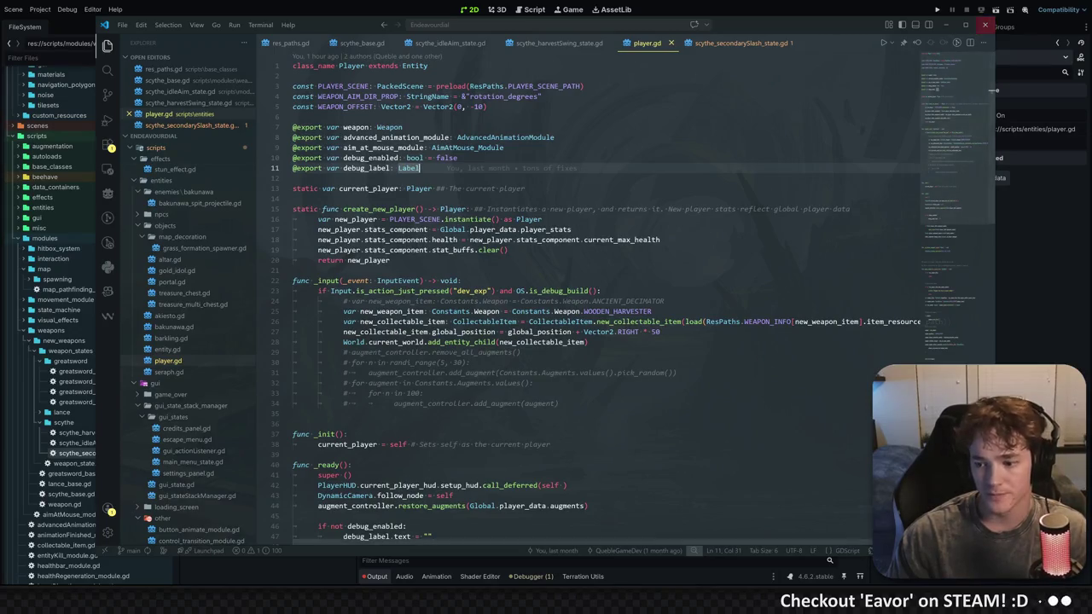
{"action": "left_click", "coordinate": [391, 260]}
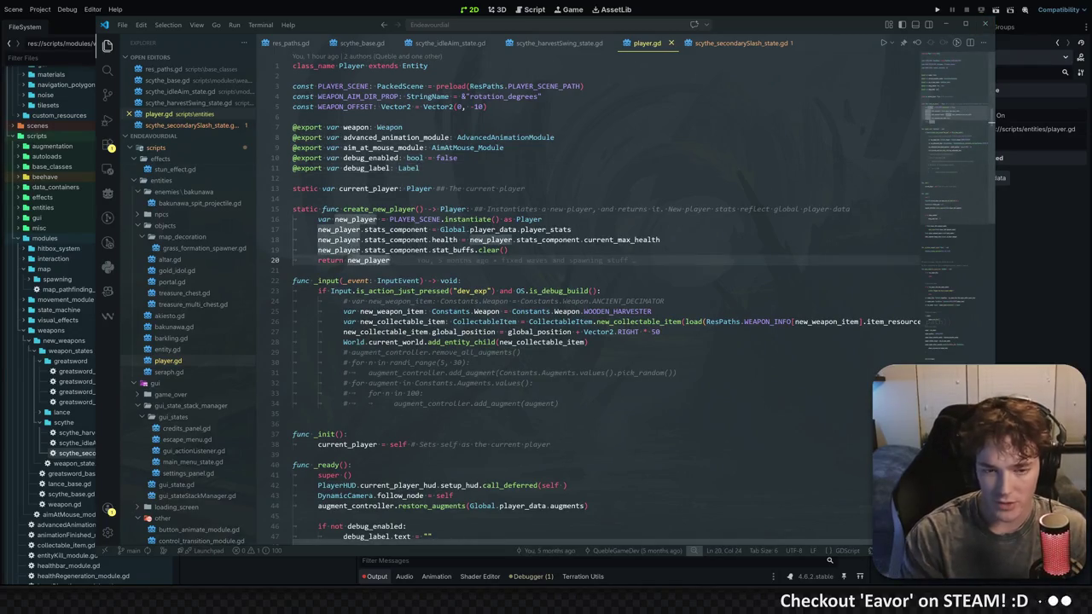
{"action": "key", "text": "ctrl+minus"}
{"action": "left_click", "coordinate": [366, 142]}
{"action": "left_click_drag", "start_coordinate": [228, 226], "coordinate": [247, 226]}
{"action": "key", "text": "Down"}
{"action": "key", "text": "Down"}
{"action": "key", "text": "Down"}
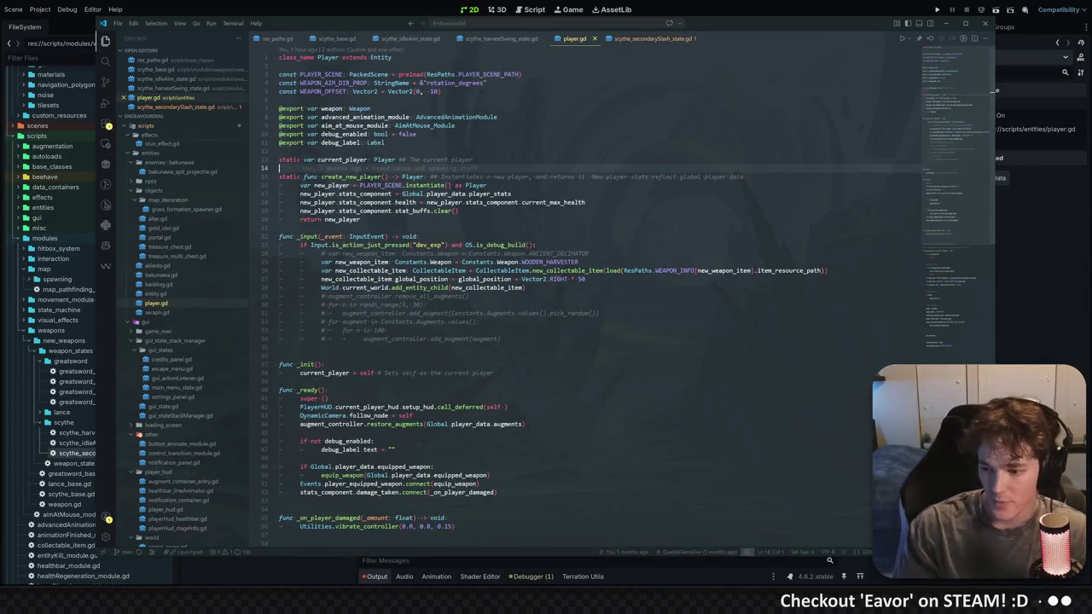